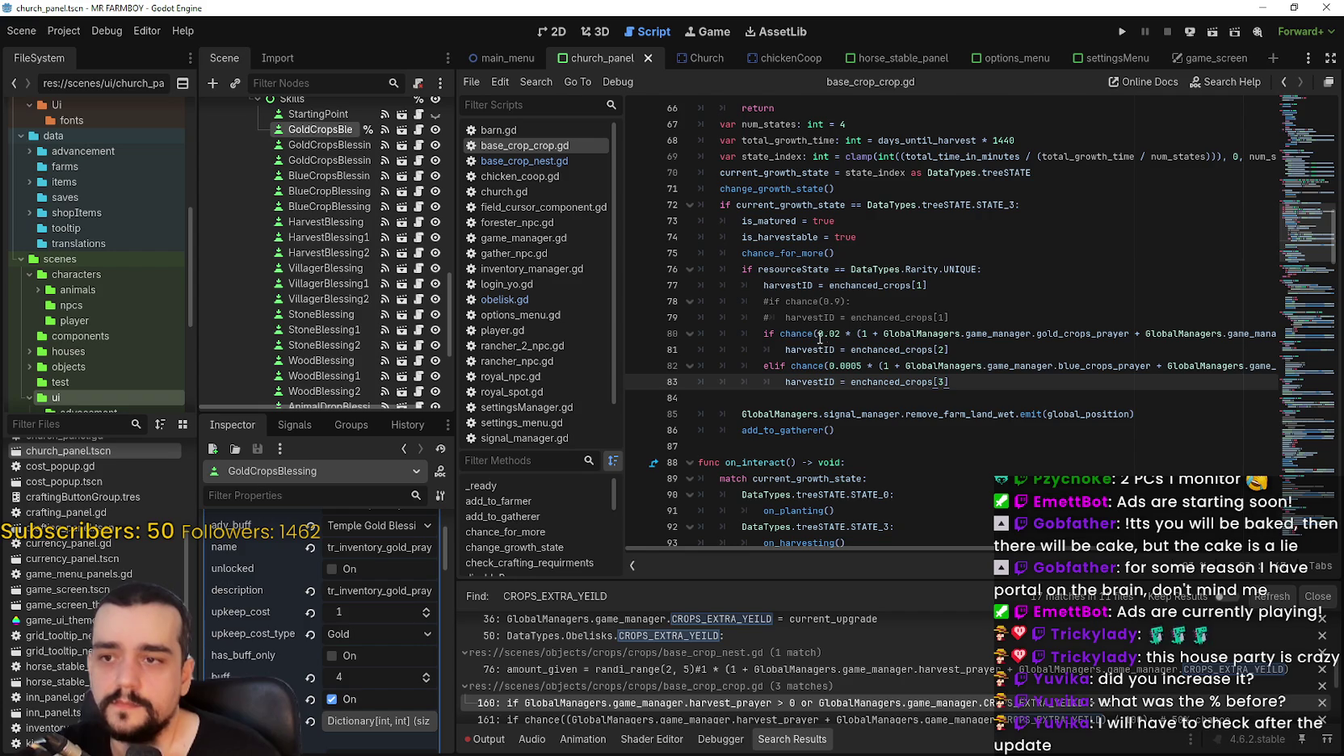
Review the gold (lines 80–81) and blue (lines 82–83) crop chance checks, then start multiplying 0.05 in Calculator.
left_click_drag(764, 333, 1062, 349)
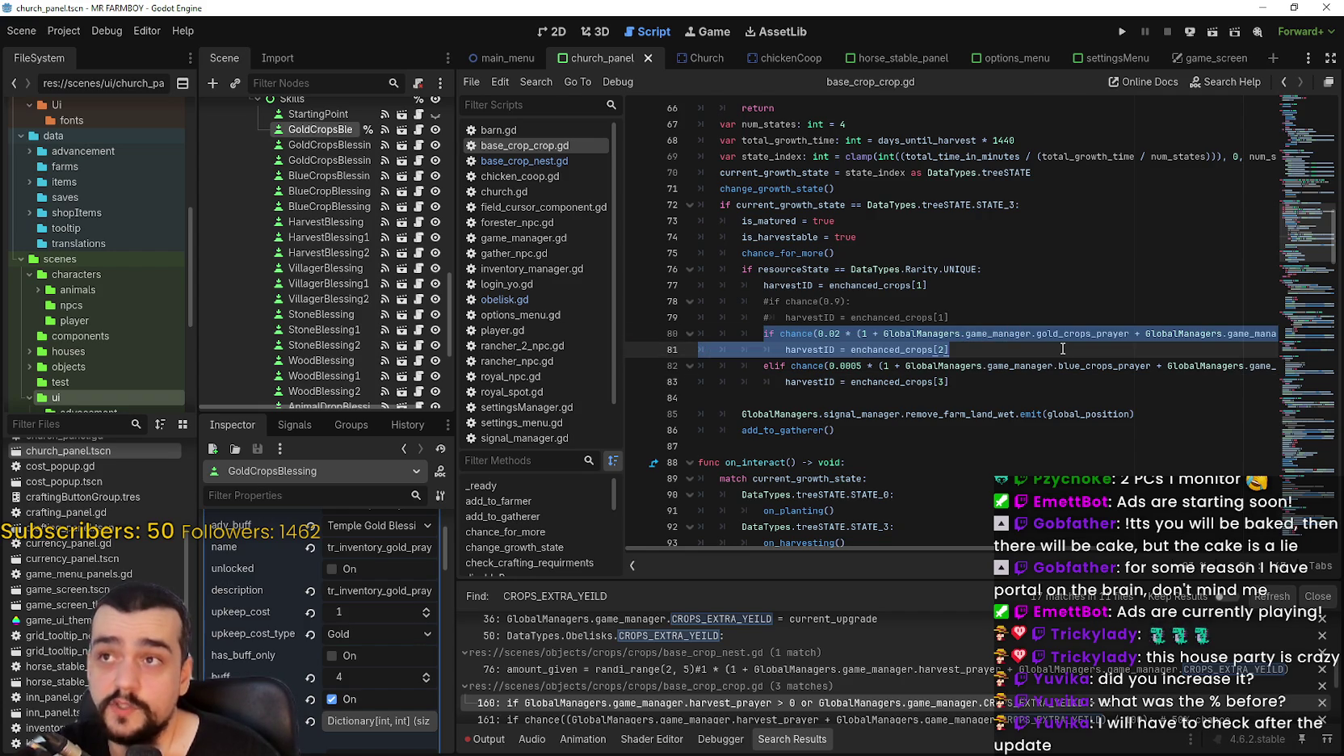
left_click(995, 382)
left_click_drag(759, 365, 983, 376)
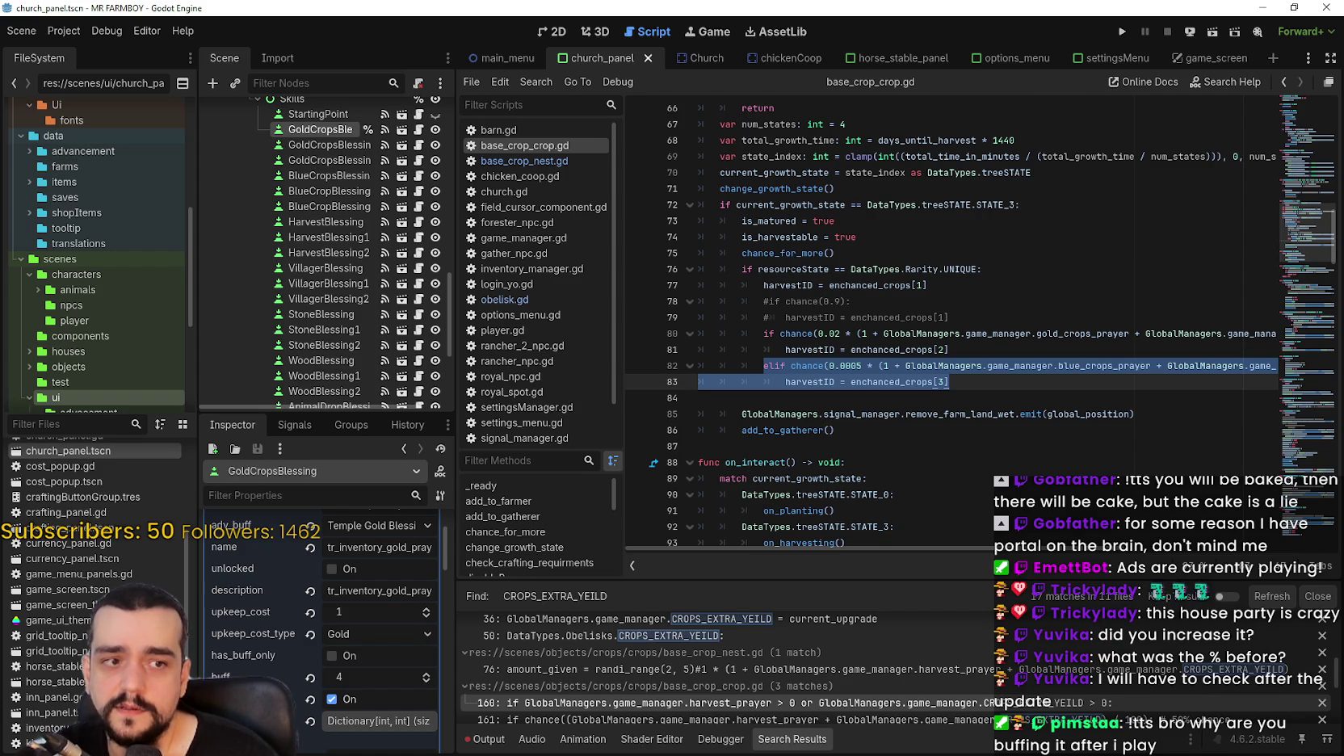
key("alt+Tab")
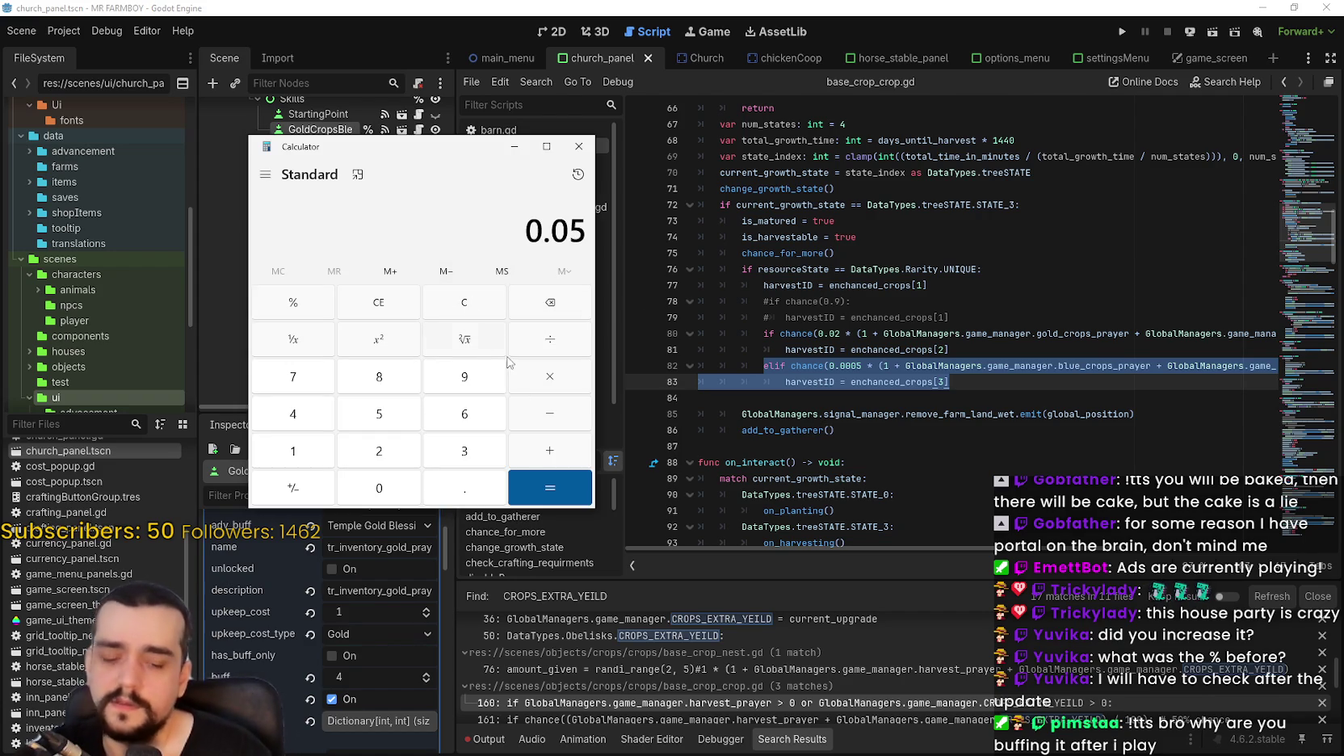
left_click(552, 390)
Compute 0.05 × 6, then clear and calculate 0.0005 × 6 = 0.003, selecting the result.
key("6")
key("Return")
left_click(444, 305)
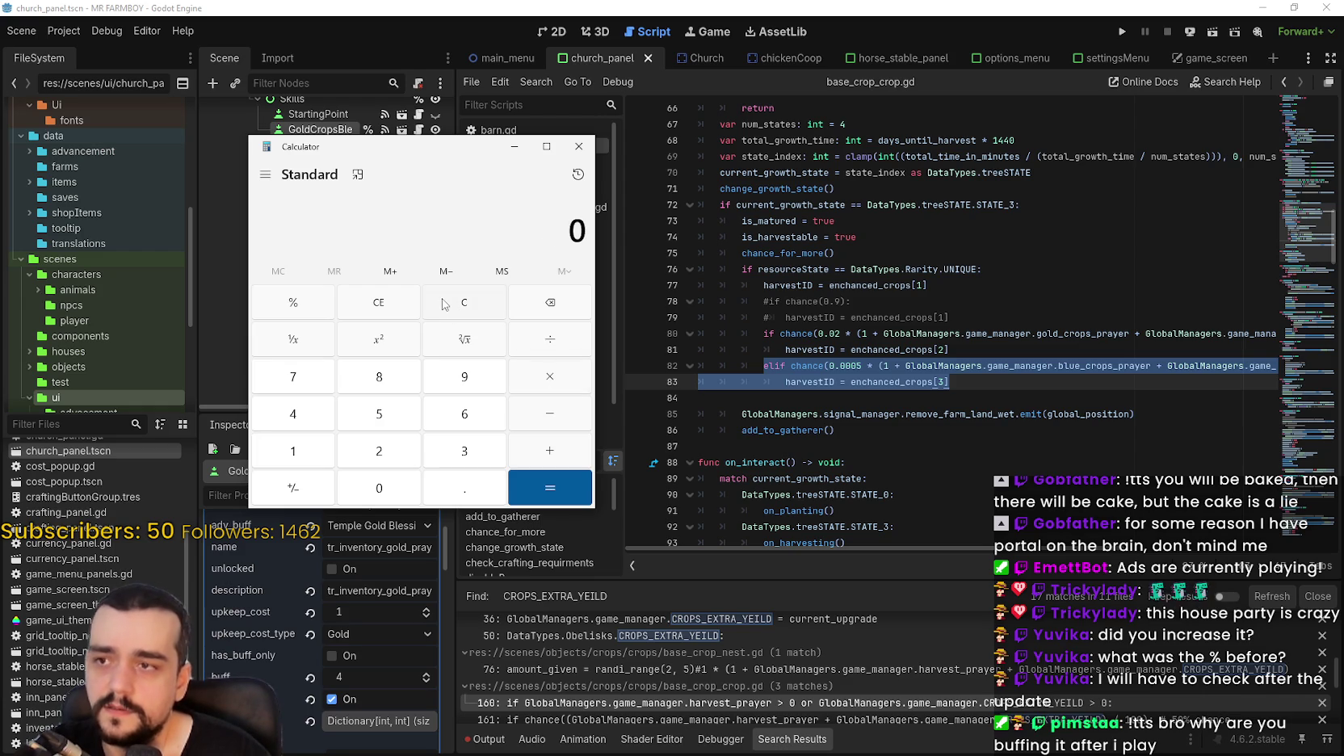
type(".006")
key("BackSpace")
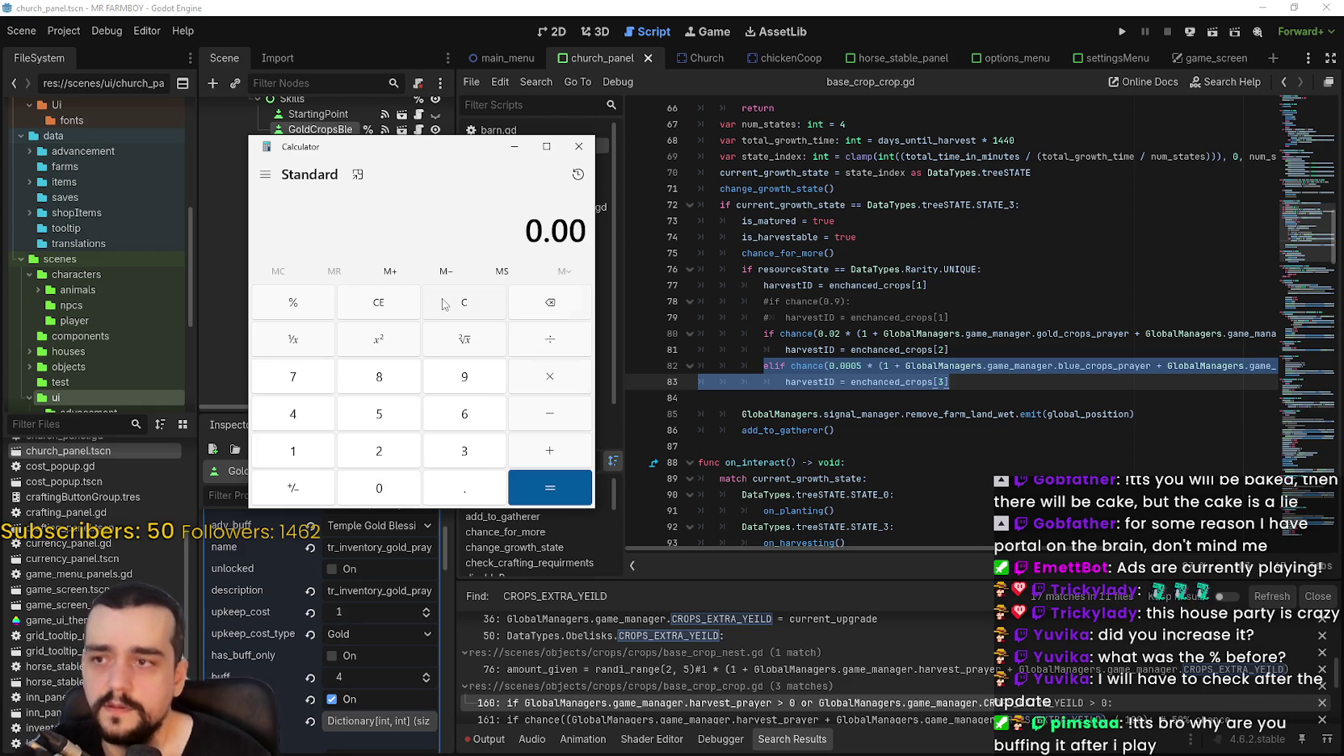
type("5")
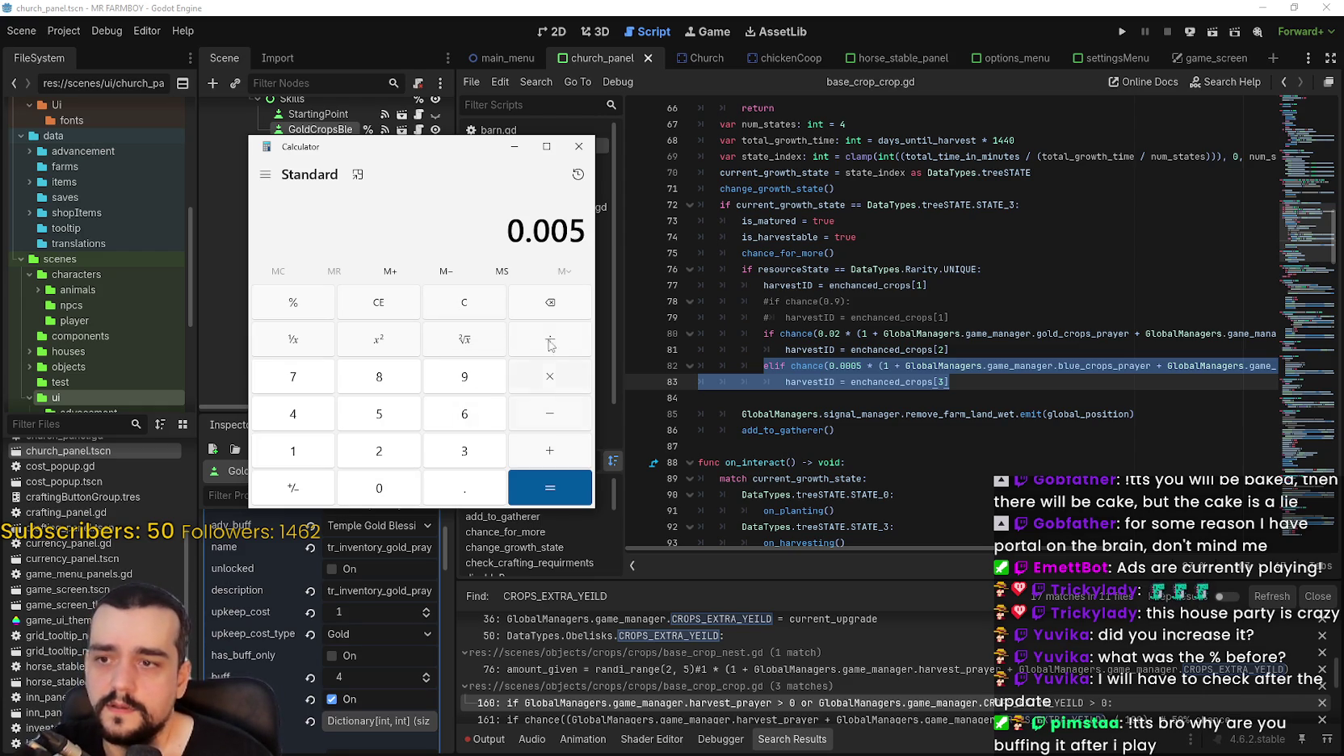
key("BackSpace")
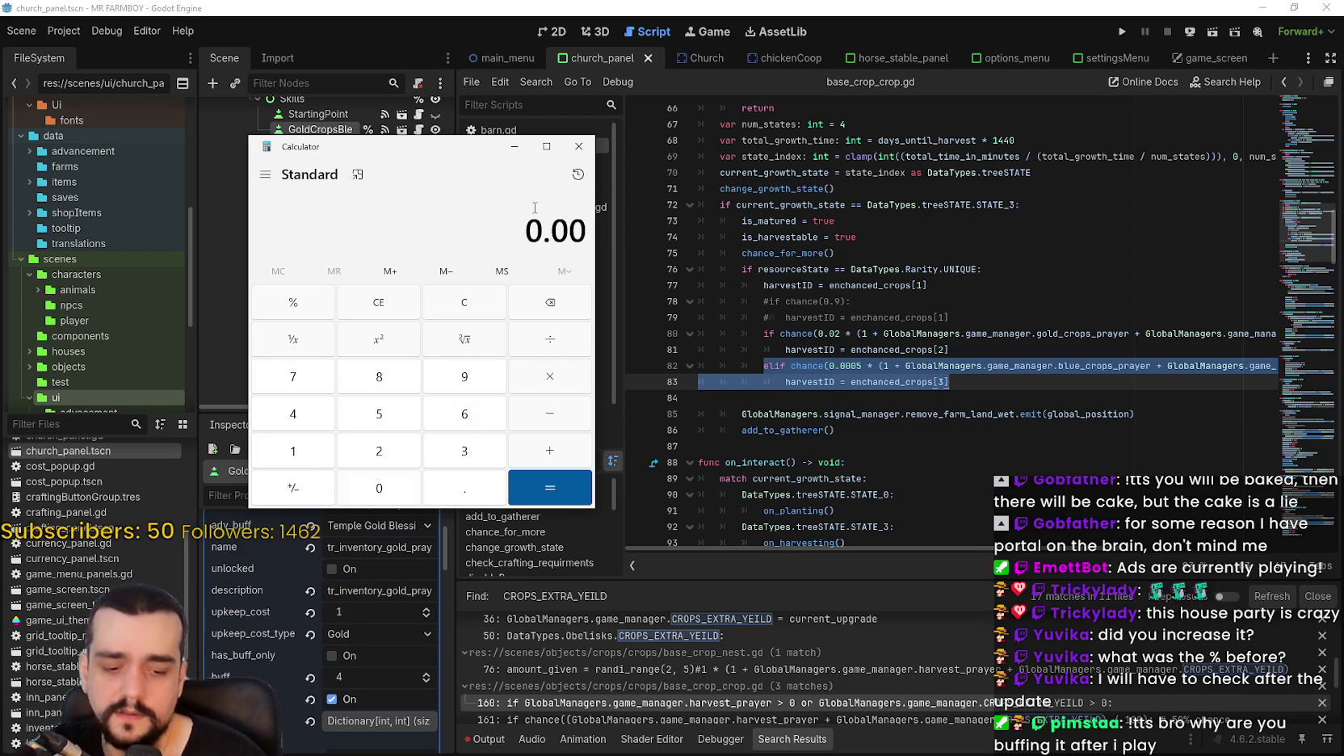
type("05*6")
key("Return")
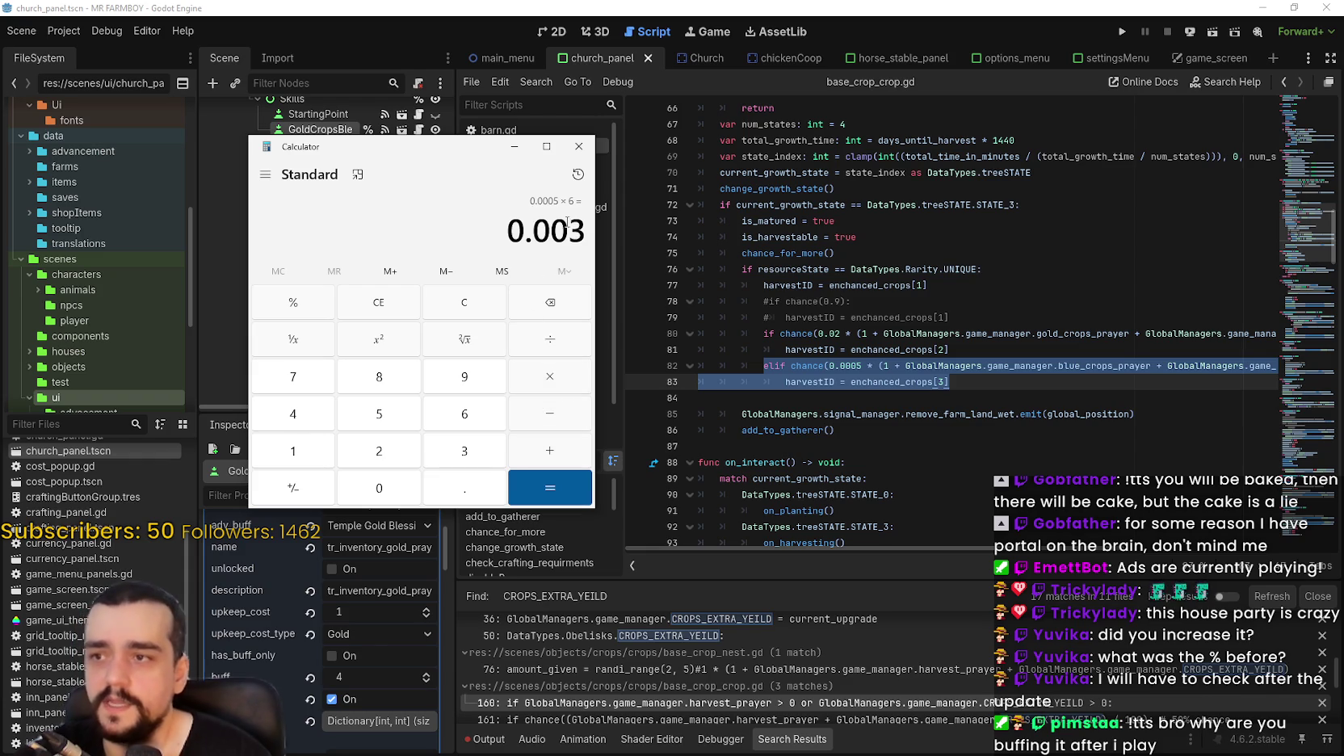
left_click_drag(585, 232, 525, 232)
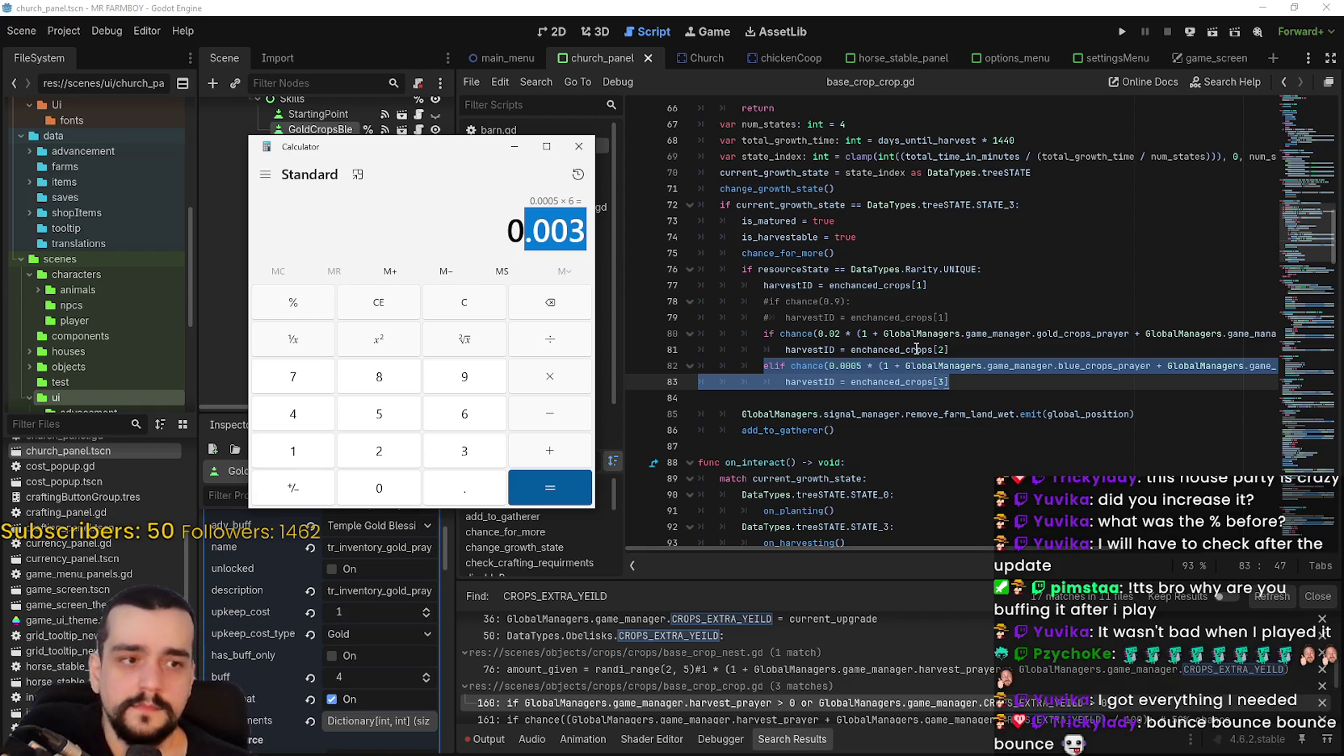
Switch from Calculator to GitHub Desktop's commit history.
key("alt+Tab")
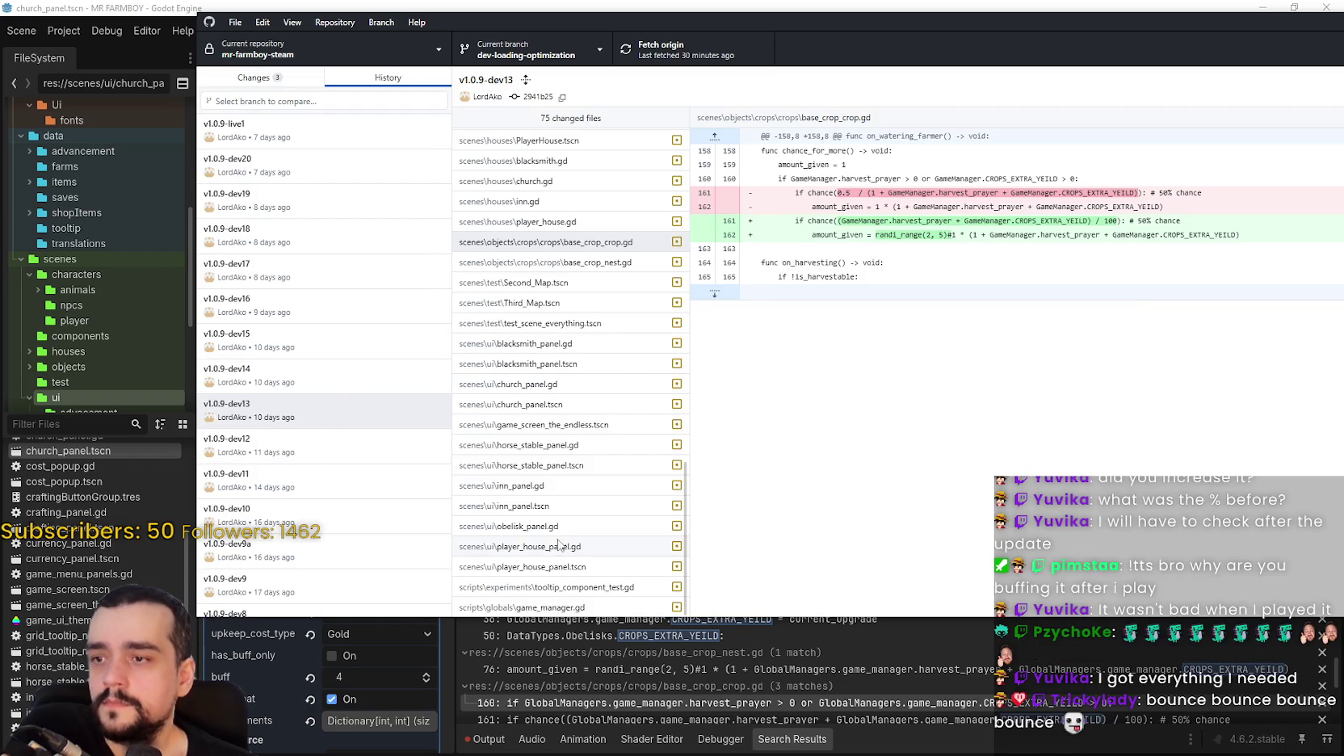
Browse commits v1.0.9-dev14, dev15 and dev13, viewing dev13's base_crop_crop.gd diff.
left_click(294, 391)
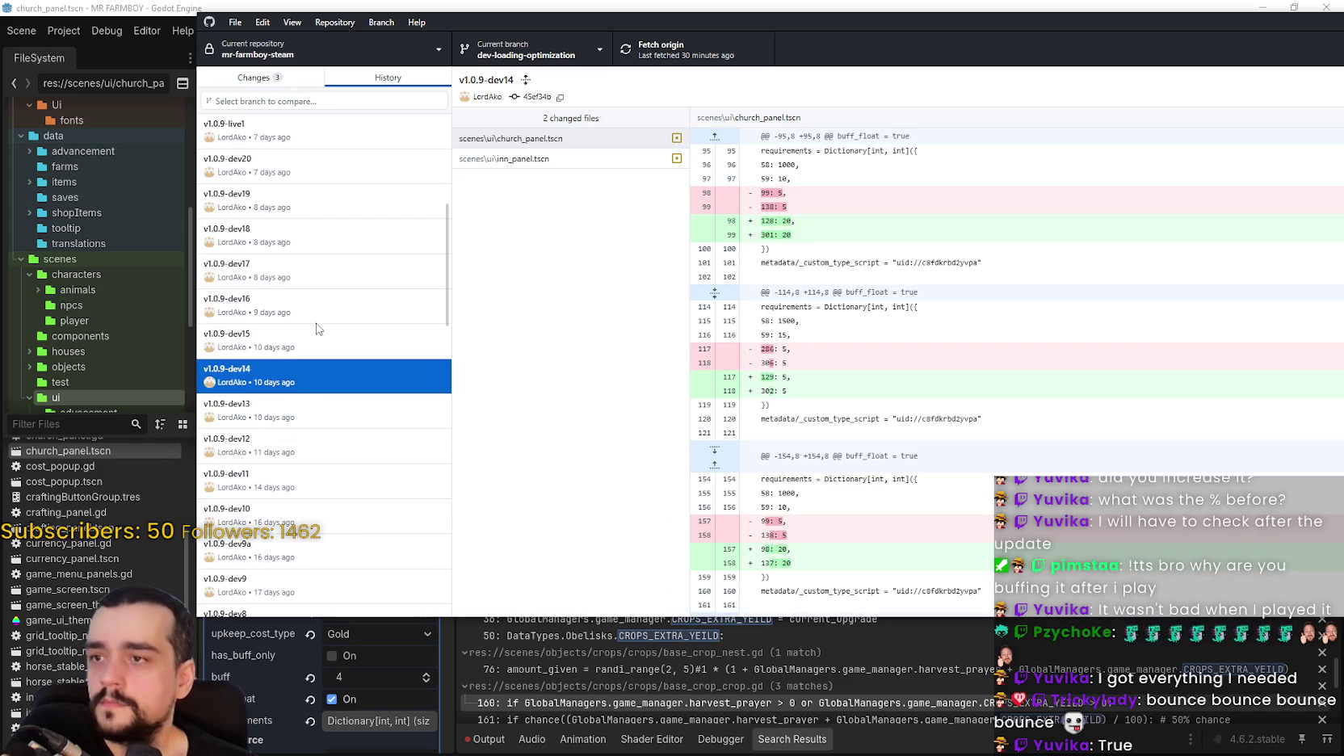
left_click(304, 346)
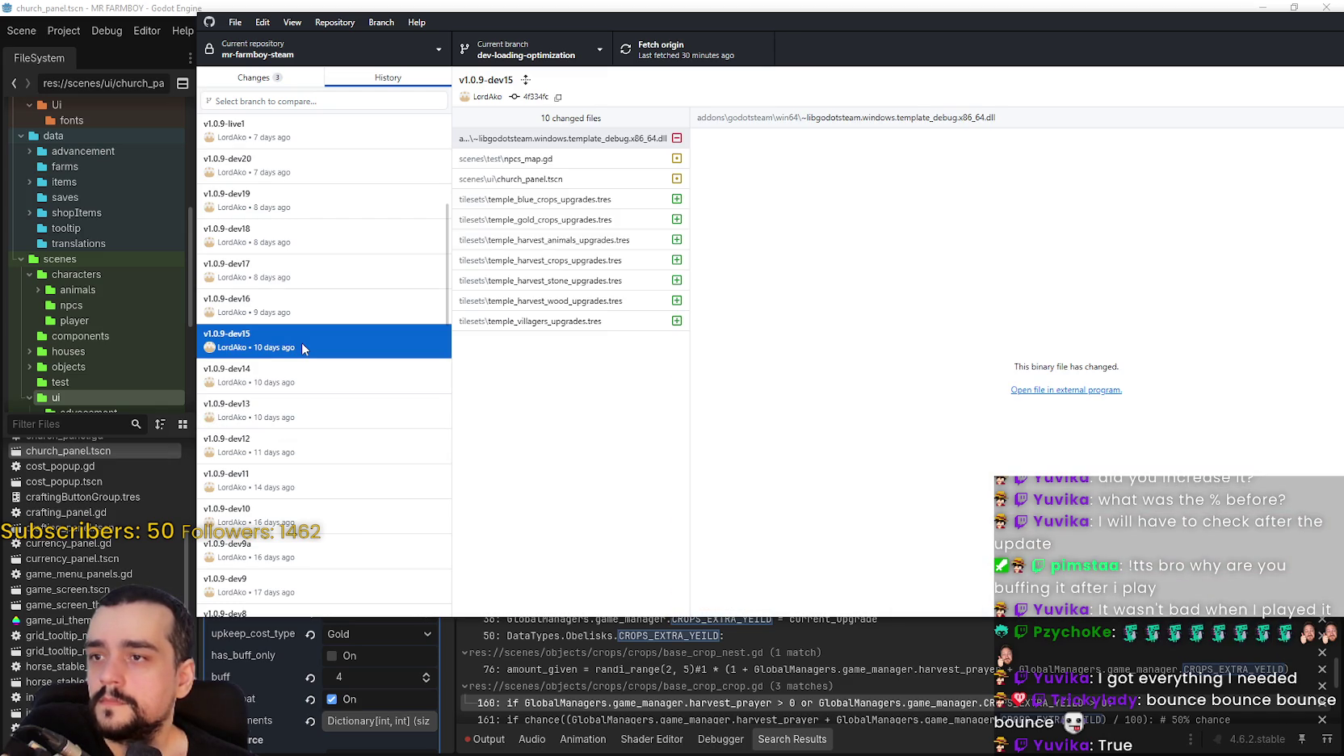
left_click(308, 385)
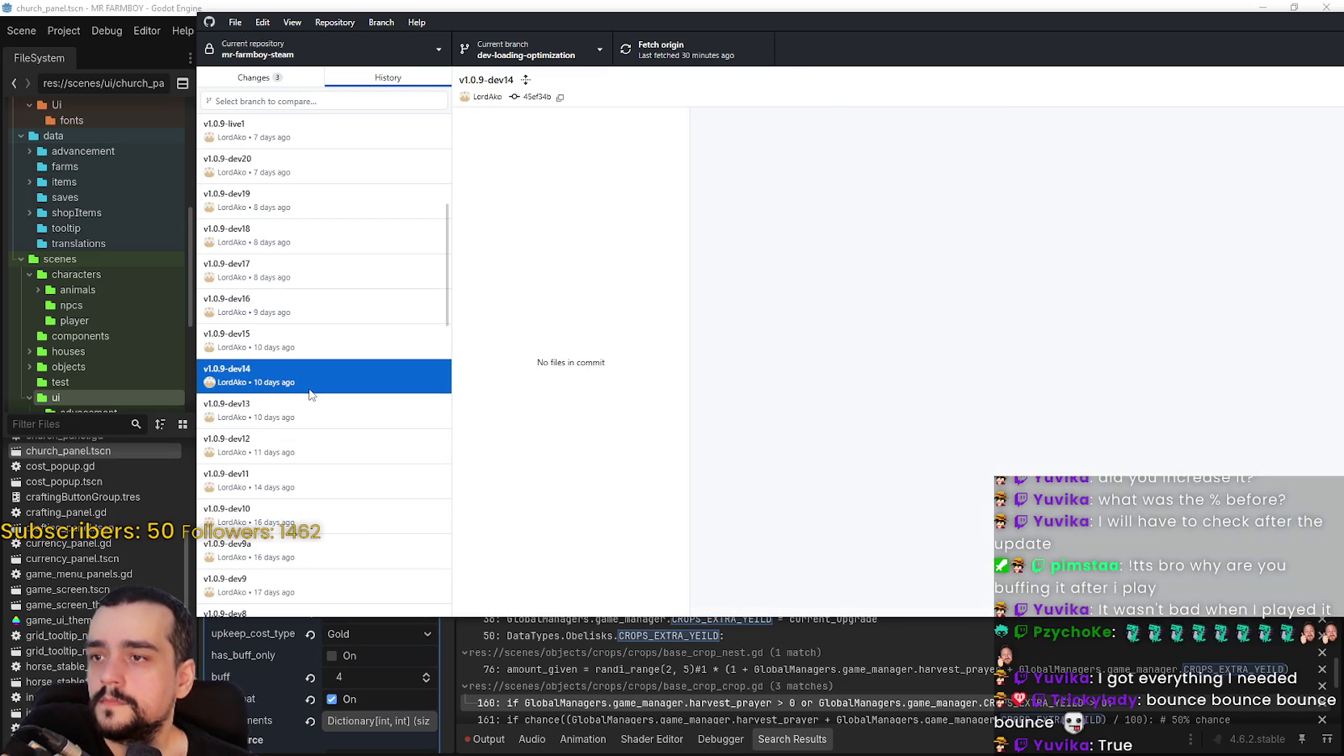
left_click(303, 418)
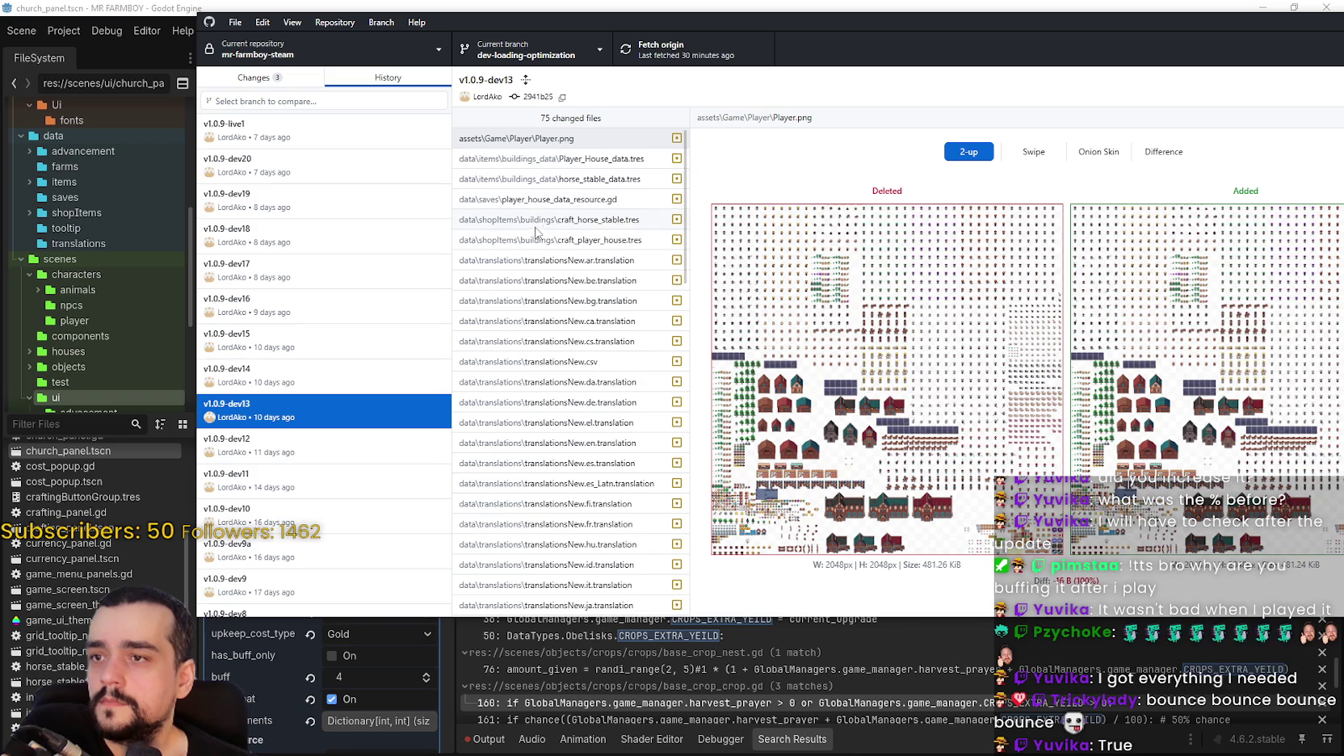
scroll(565, 165, "down", 1)
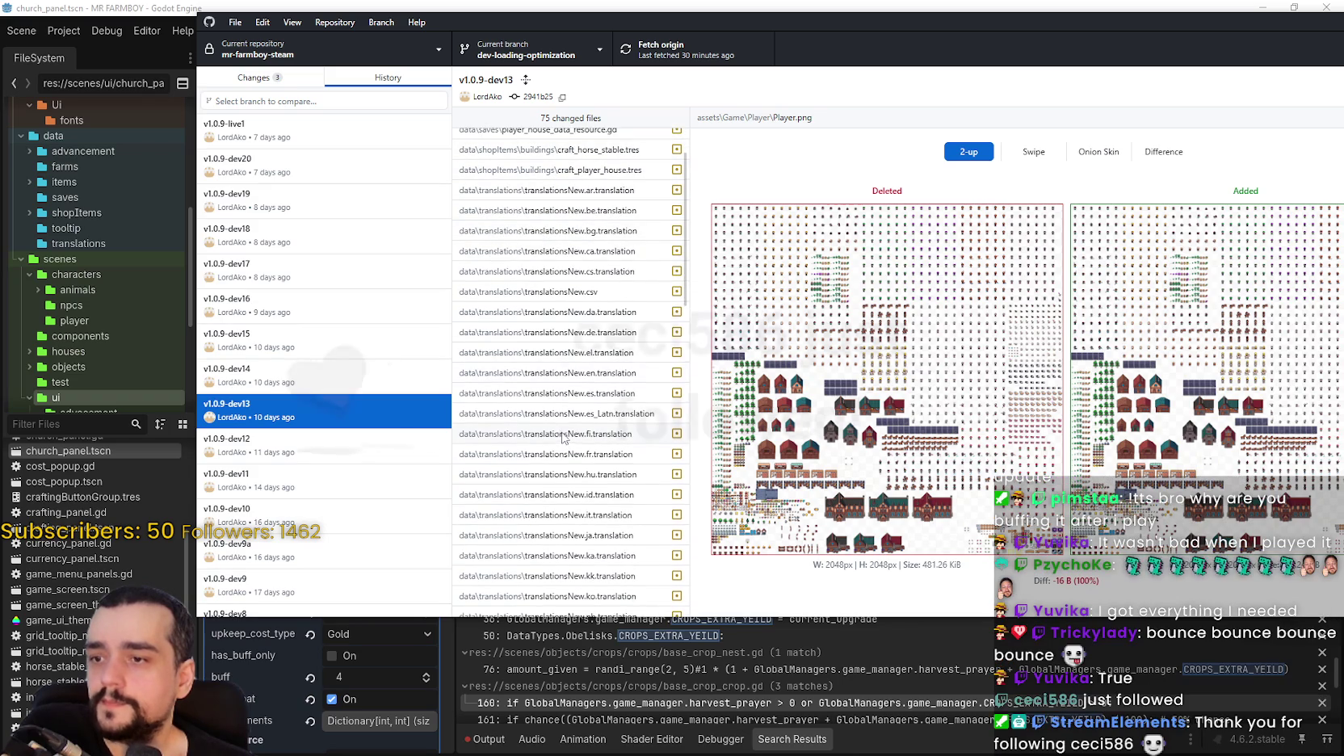
scroll(557, 410, "down", 5)
scroll(556, 410, "down", 4)
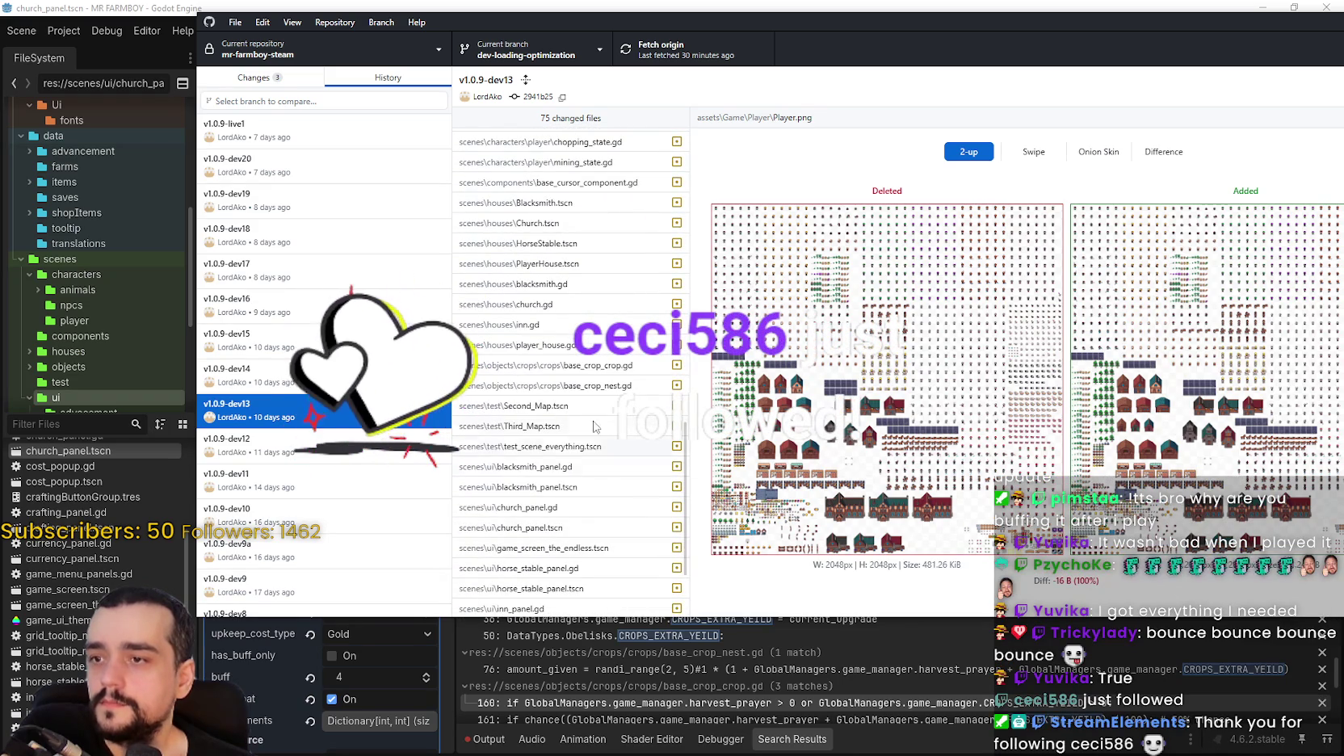
left_click(592, 368)
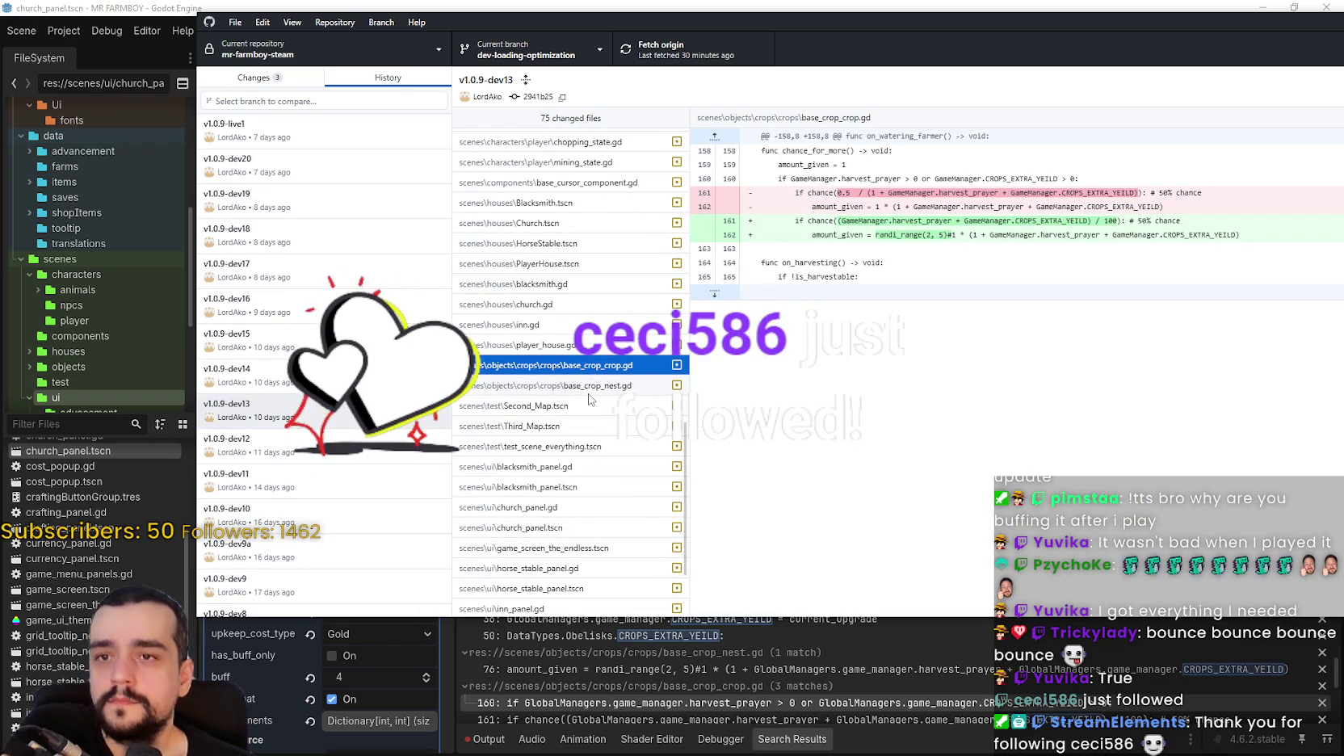
Look through commits v1.0.9-dev11 and dev12, ending on dev10's 12 changed files.
left_click(242, 478)
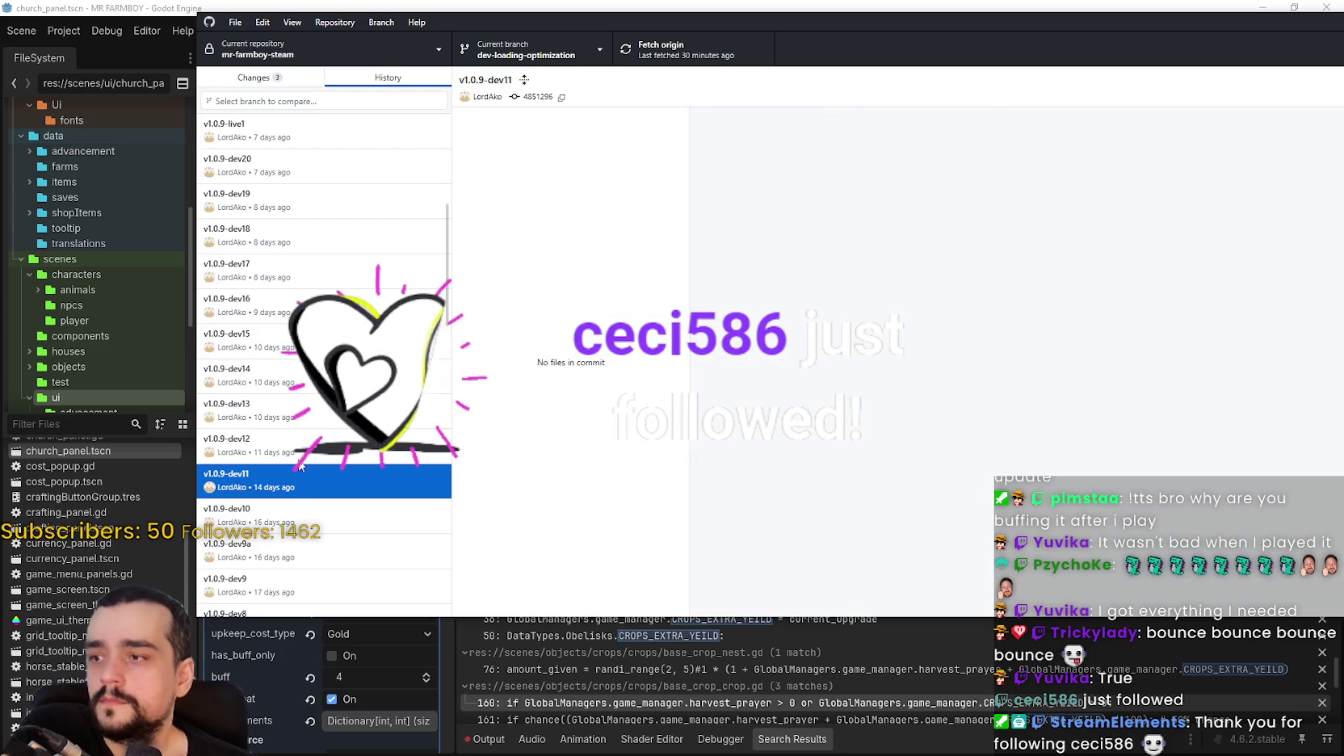
key("Up")
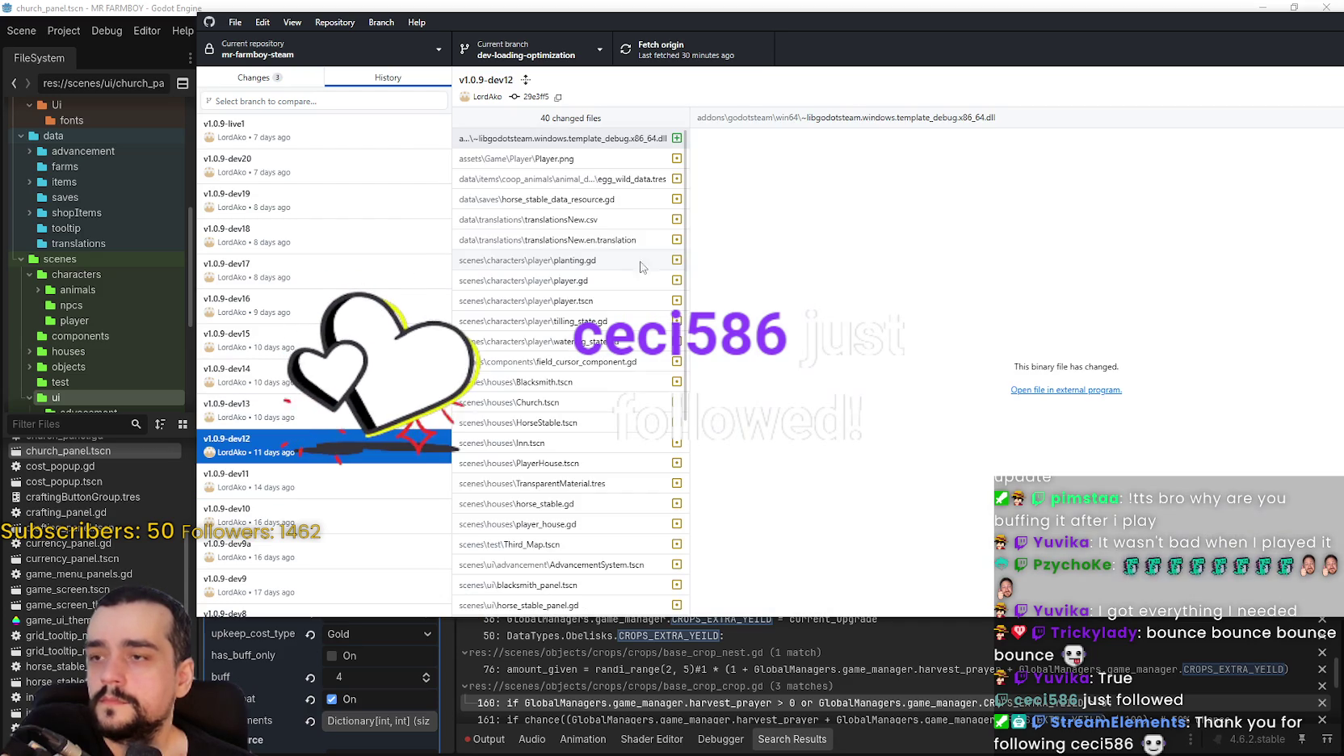
scroll(579, 264, "down", 2)
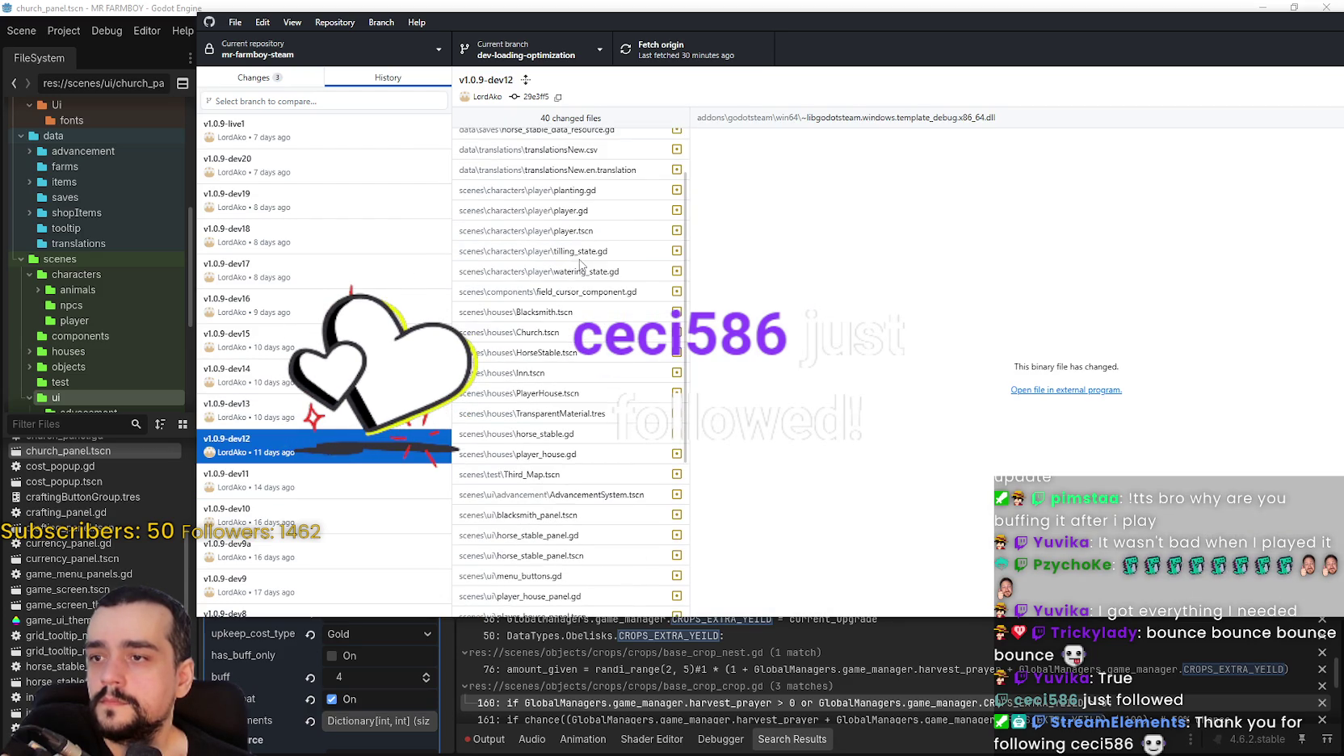
scroll(568, 168, "down", 6)
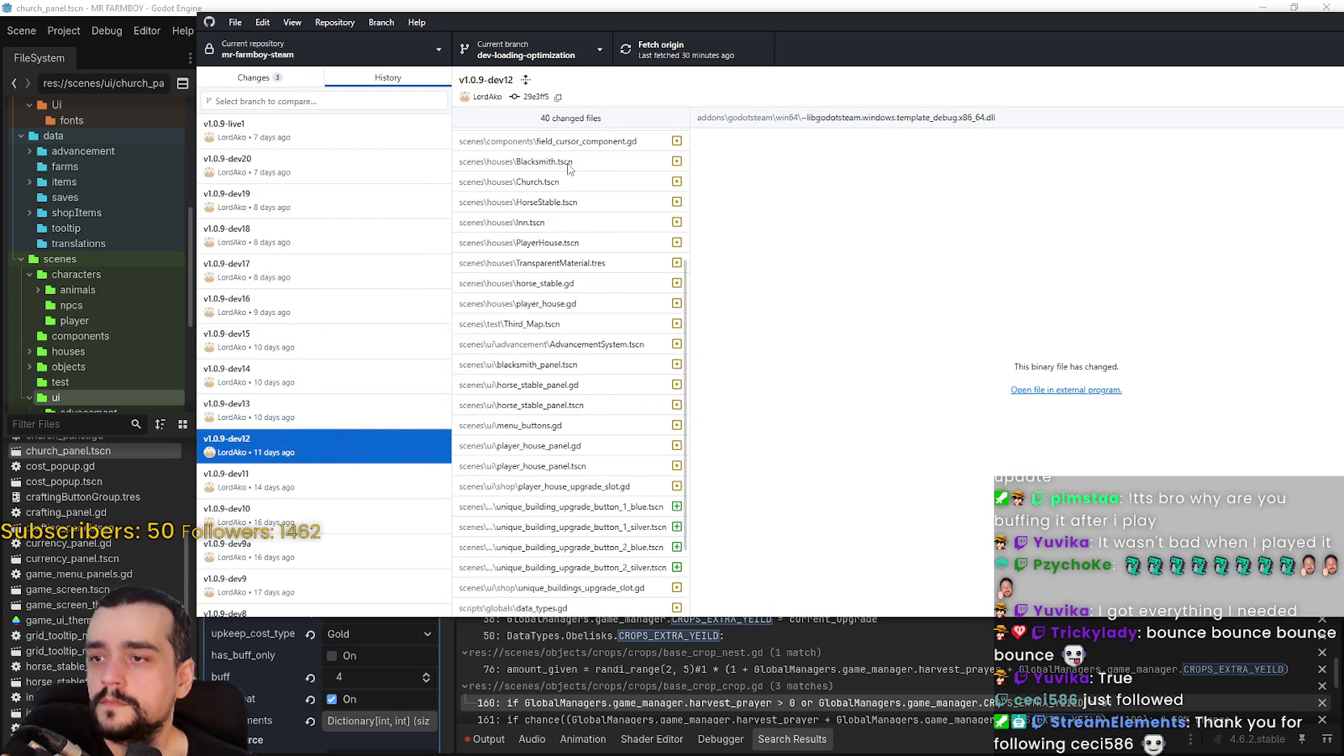
scroll(568, 168, "down", 1)
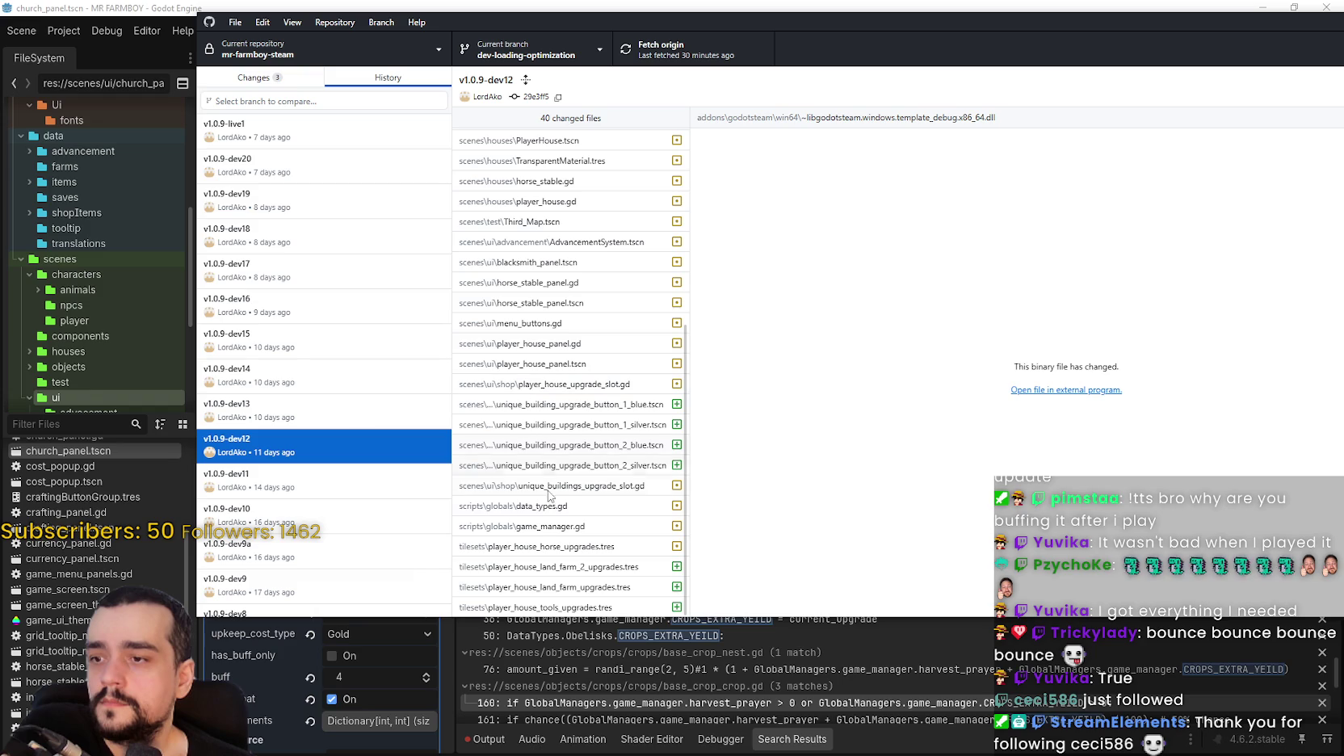
scroll(583, 443, "up", 10)
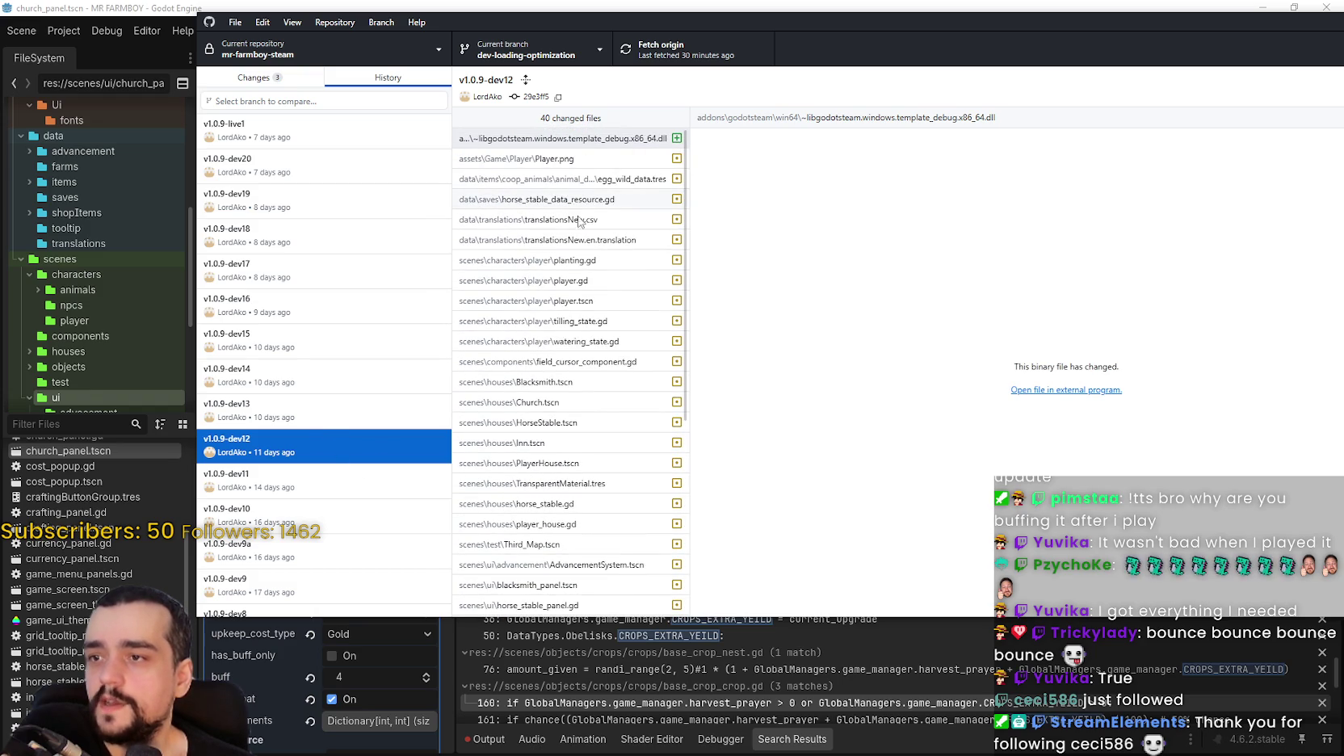
scroll(583, 444, "down", 10)
left_click(285, 479)
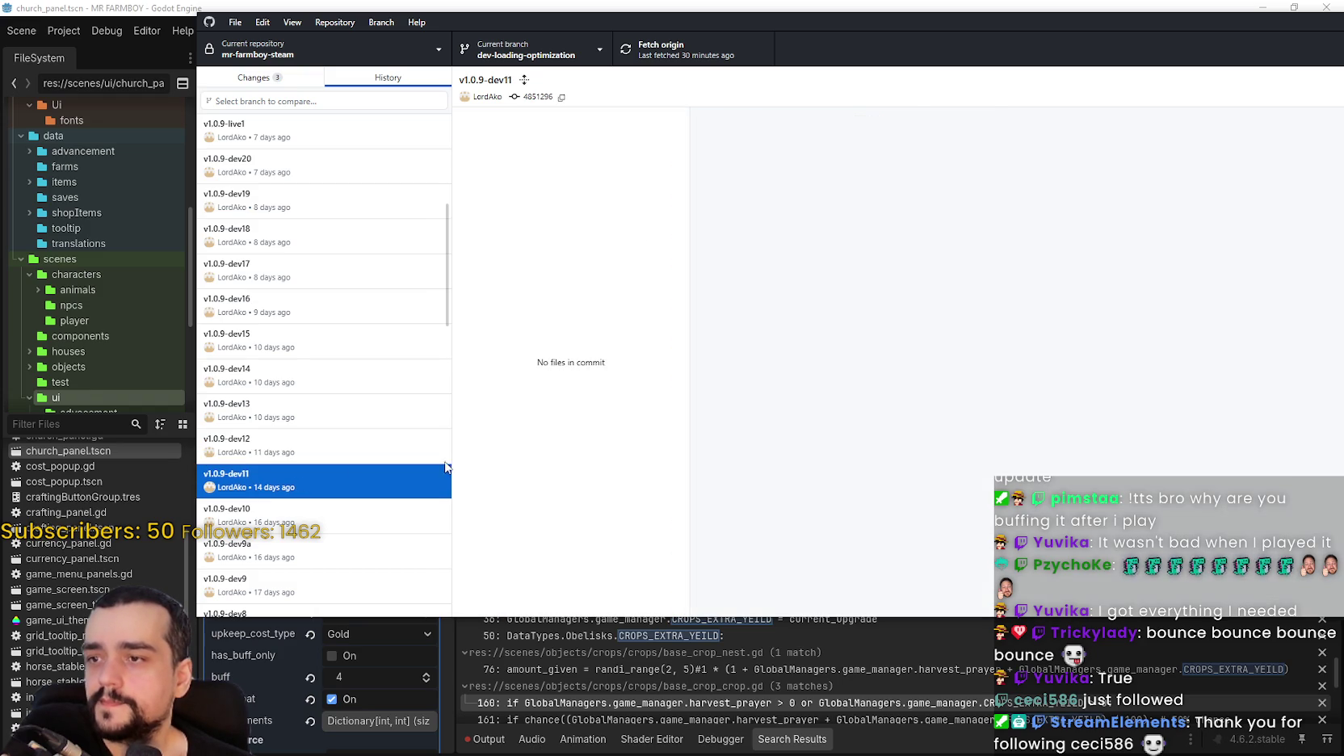
scroll(566, 176, "down", 1)
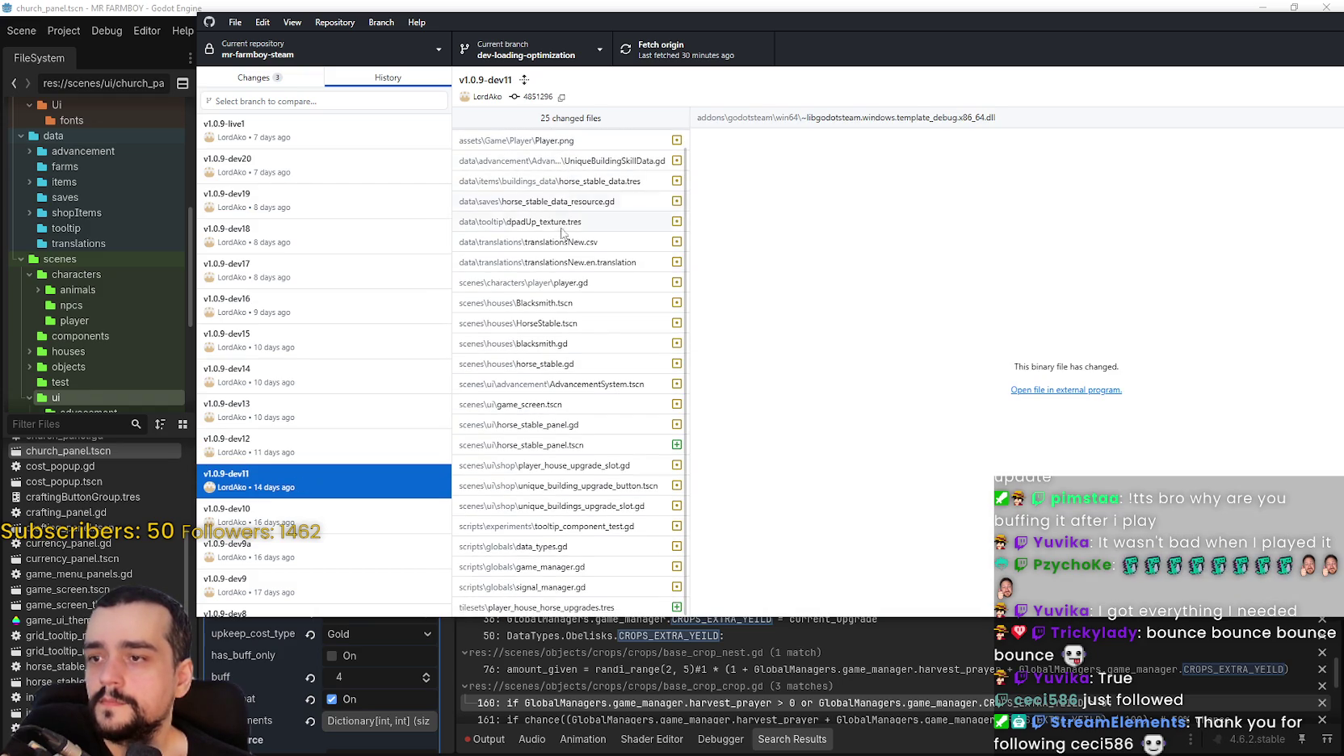
left_click(339, 521)
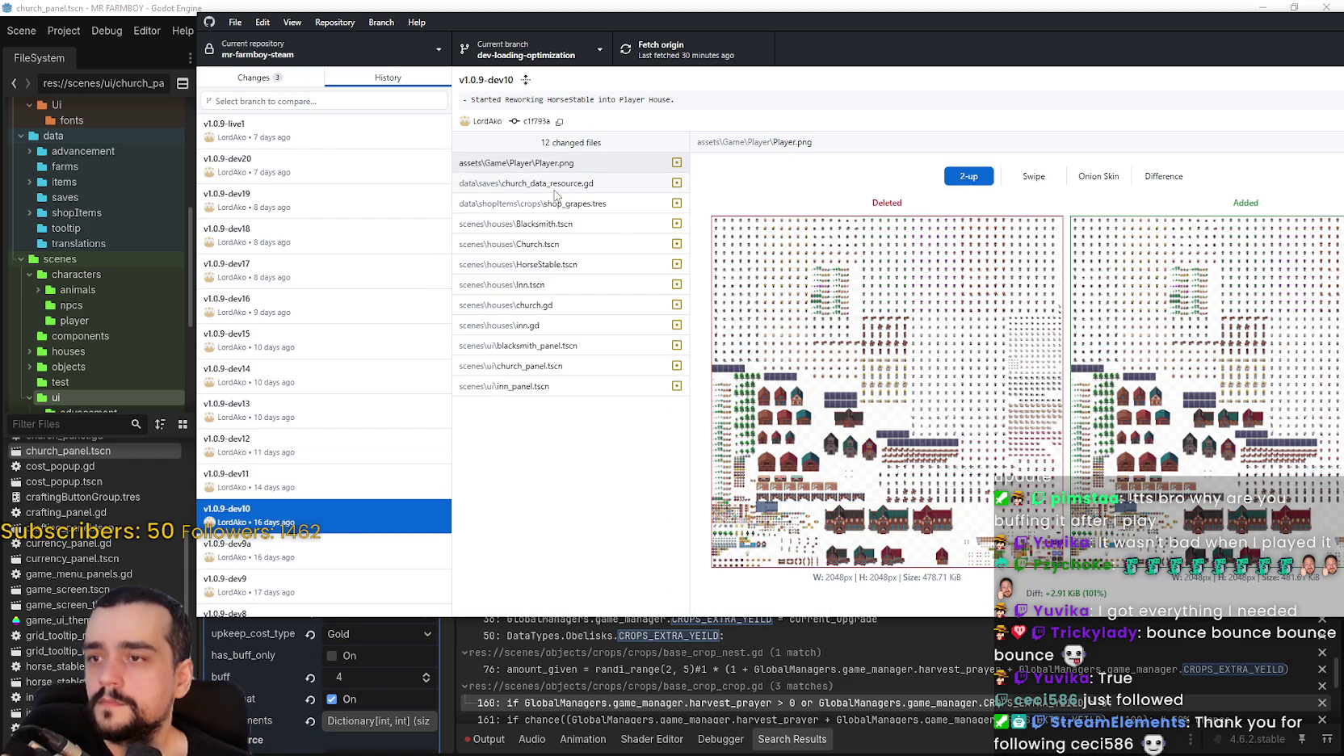
Step through commits v1.0.9-dev9a, dev9, dev8 and dev7, scrolling their changes.
left_click(348, 561)
scroll(405, 480, "down", 1)
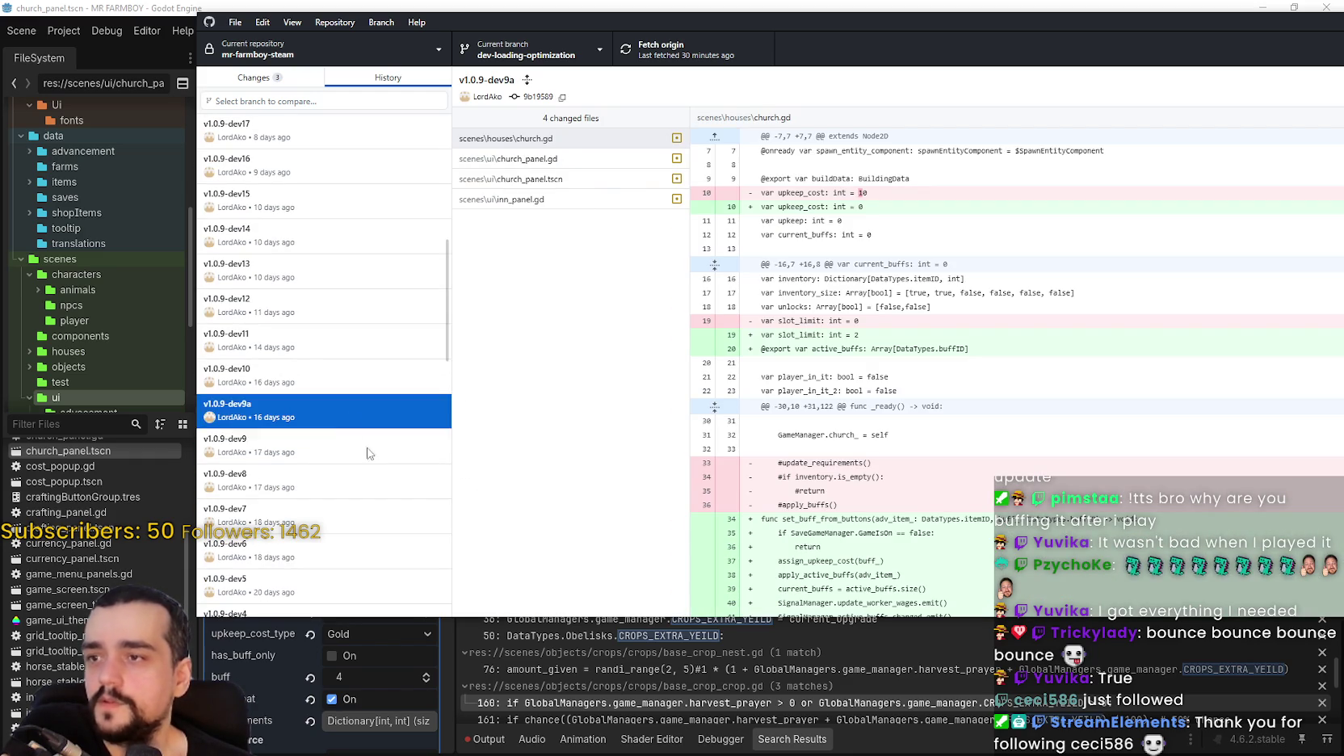
left_click(368, 453)
scroll(592, 247, "down", 5)
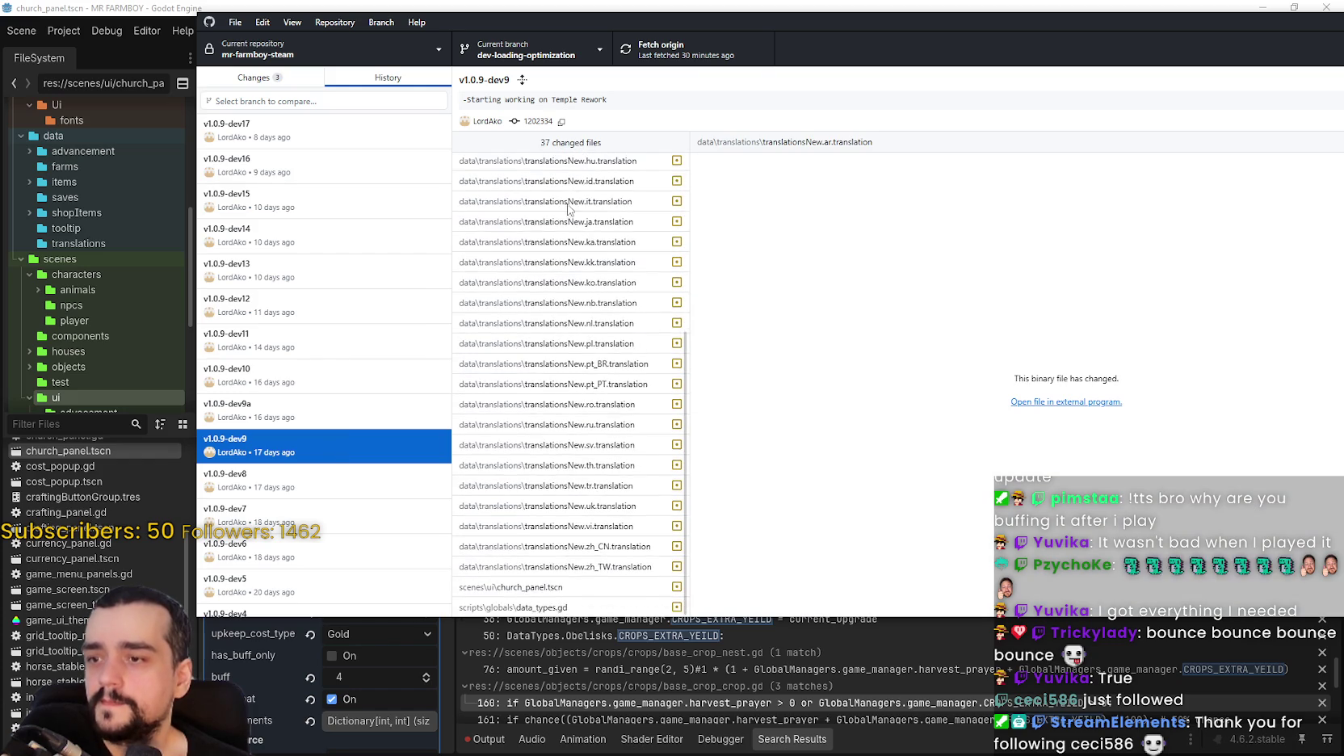
left_click(314, 492)
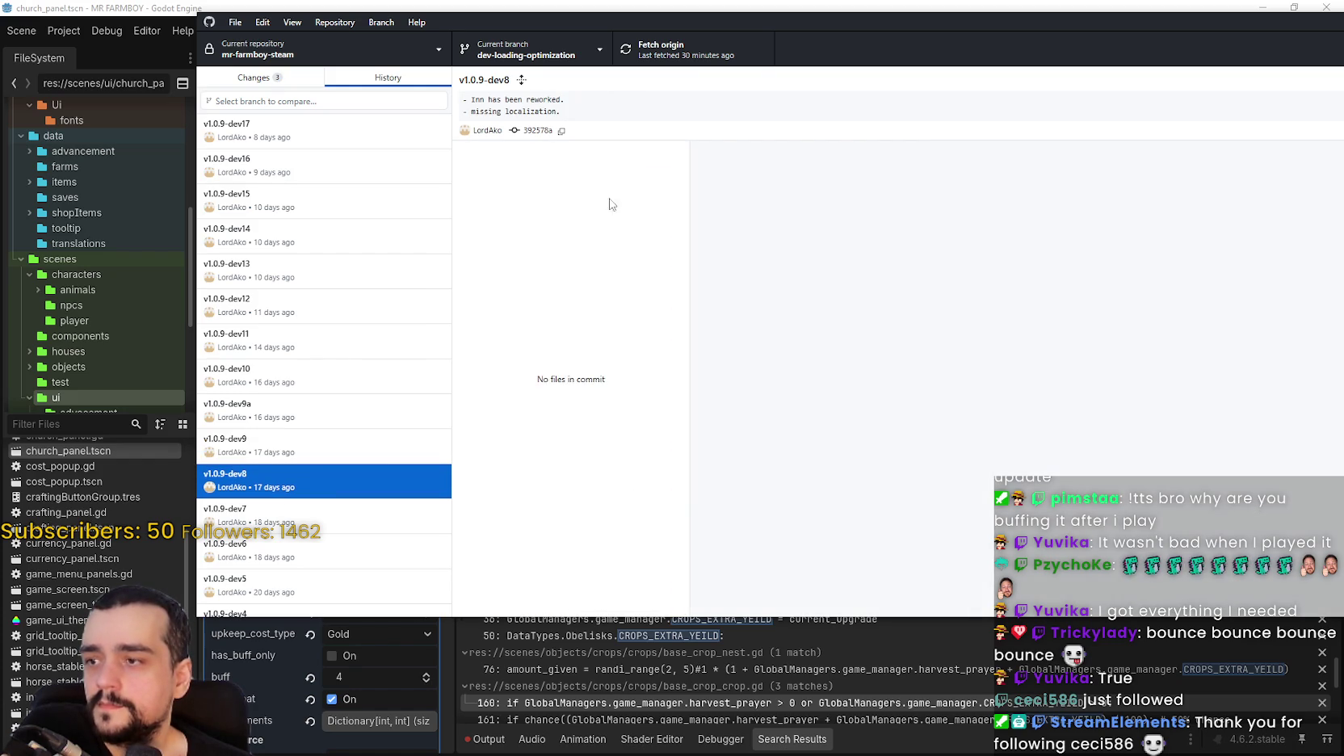
scroll(606, 430, "down", 10)
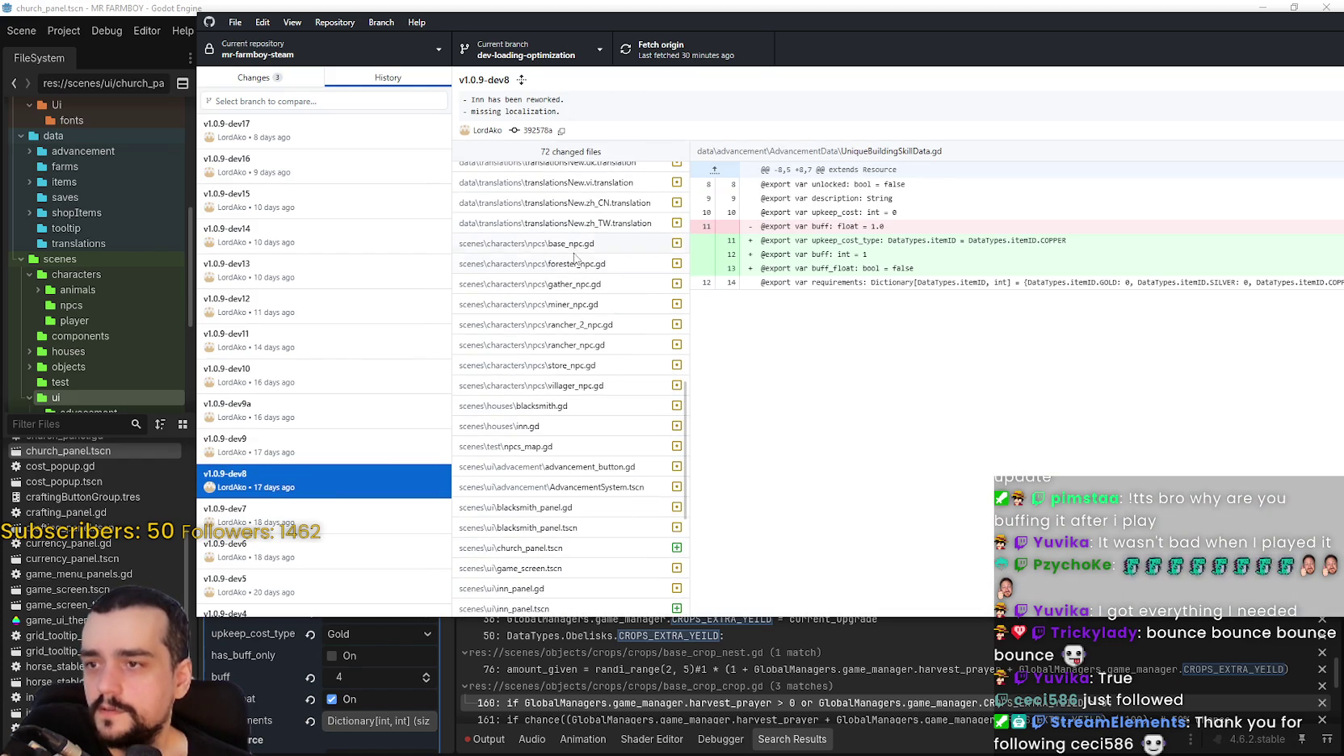
scroll(568, 390, "down", 2)
scroll(569, 390, "down", 3)
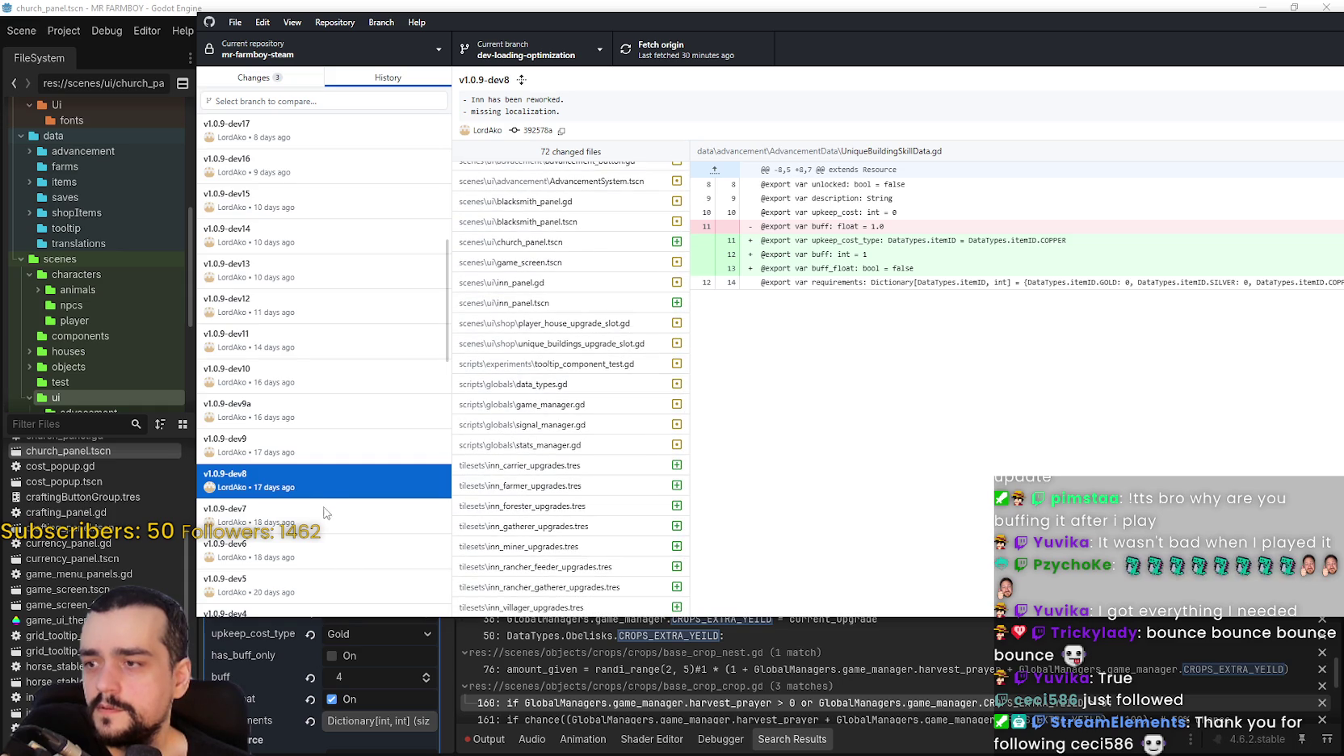
left_click(325, 508)
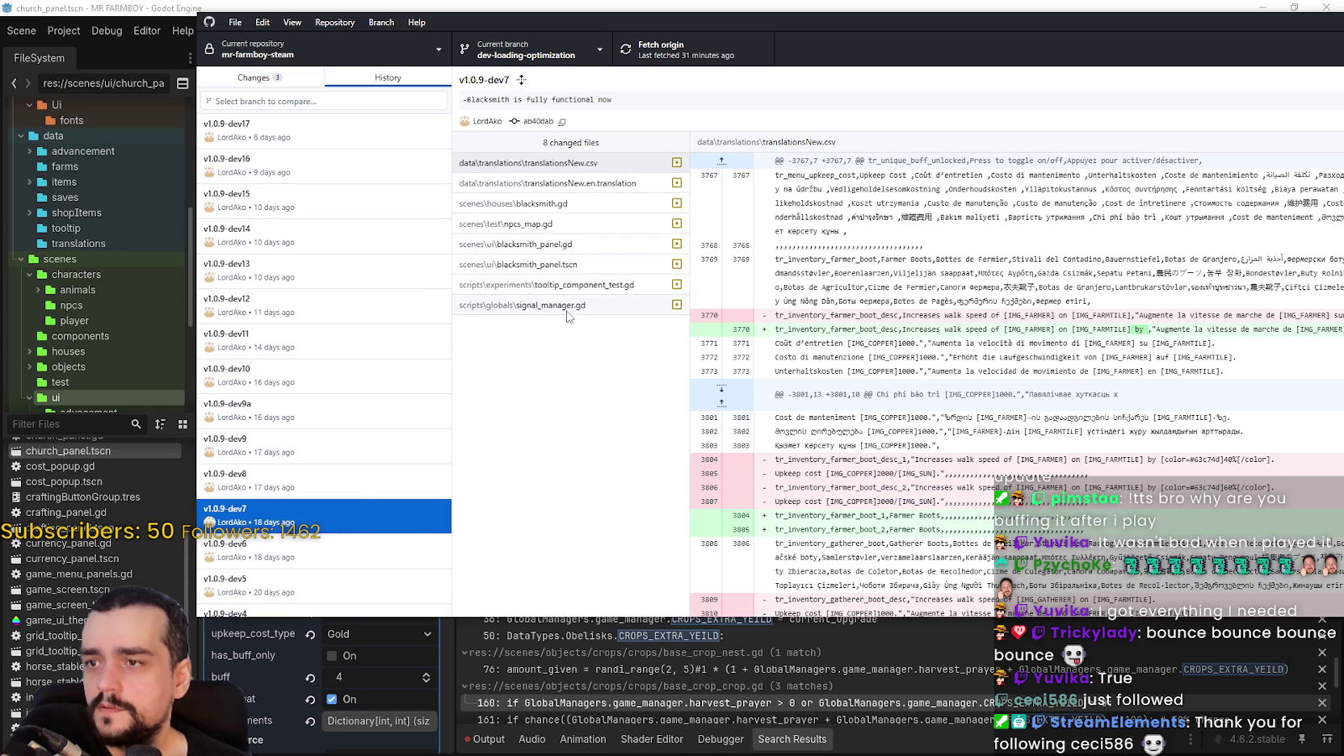
scroll(323, 452, "down", 2)
Open commits v1.0.9-dev6, dev5 and dev4 in turn.
left_click(343, 411)
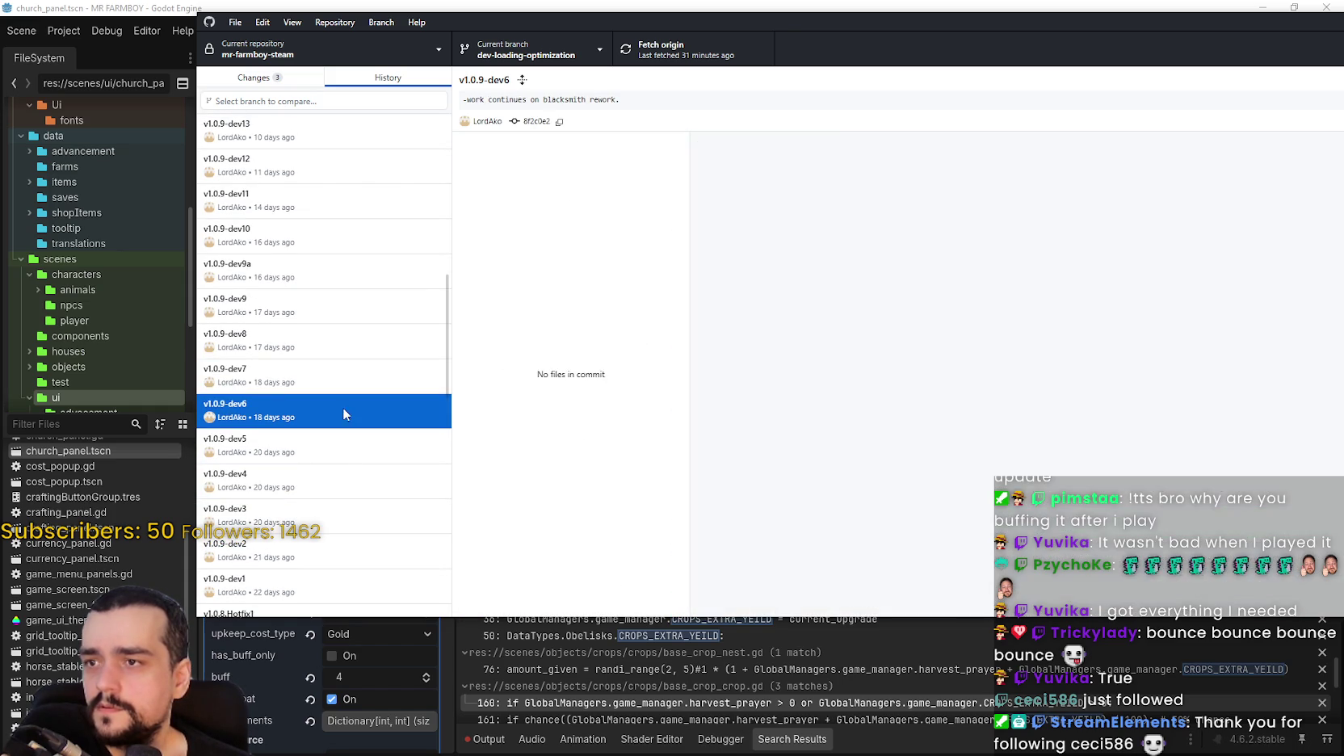
scroll(577, 278, "down", 10)
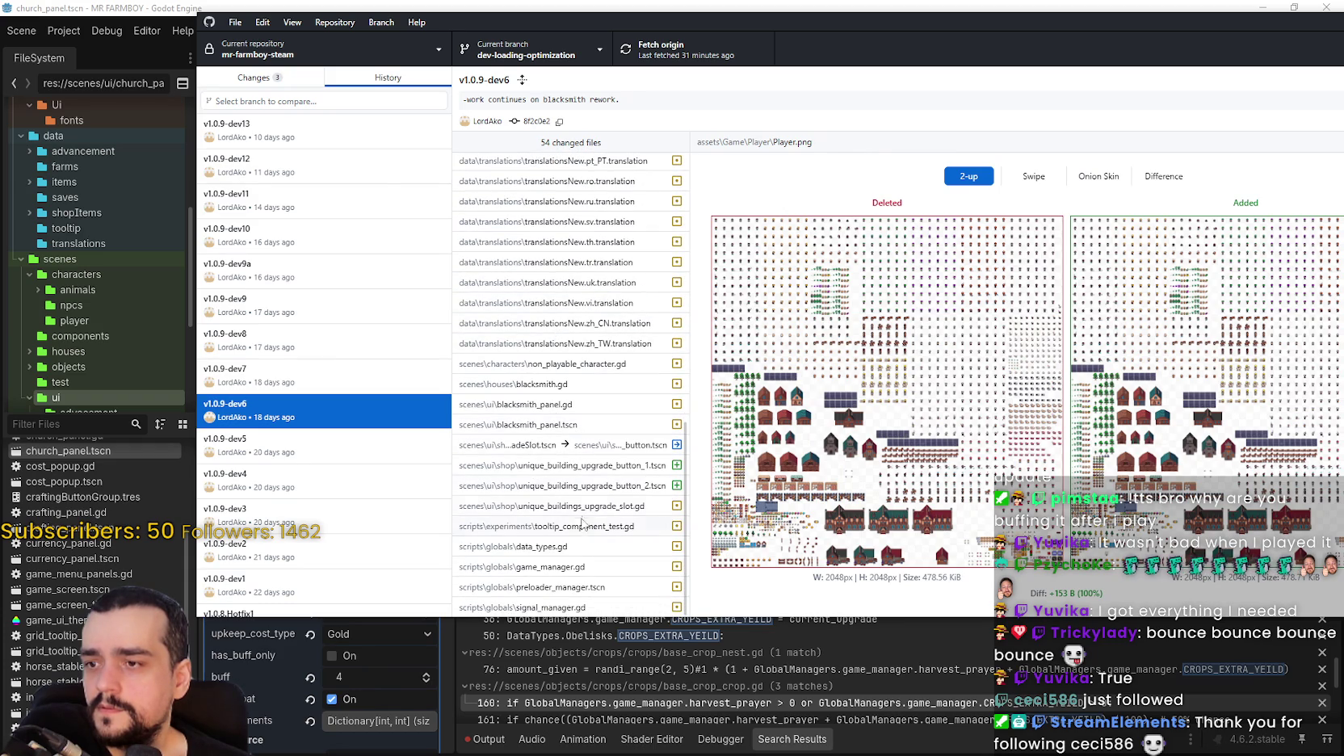
left_click(276, 457)
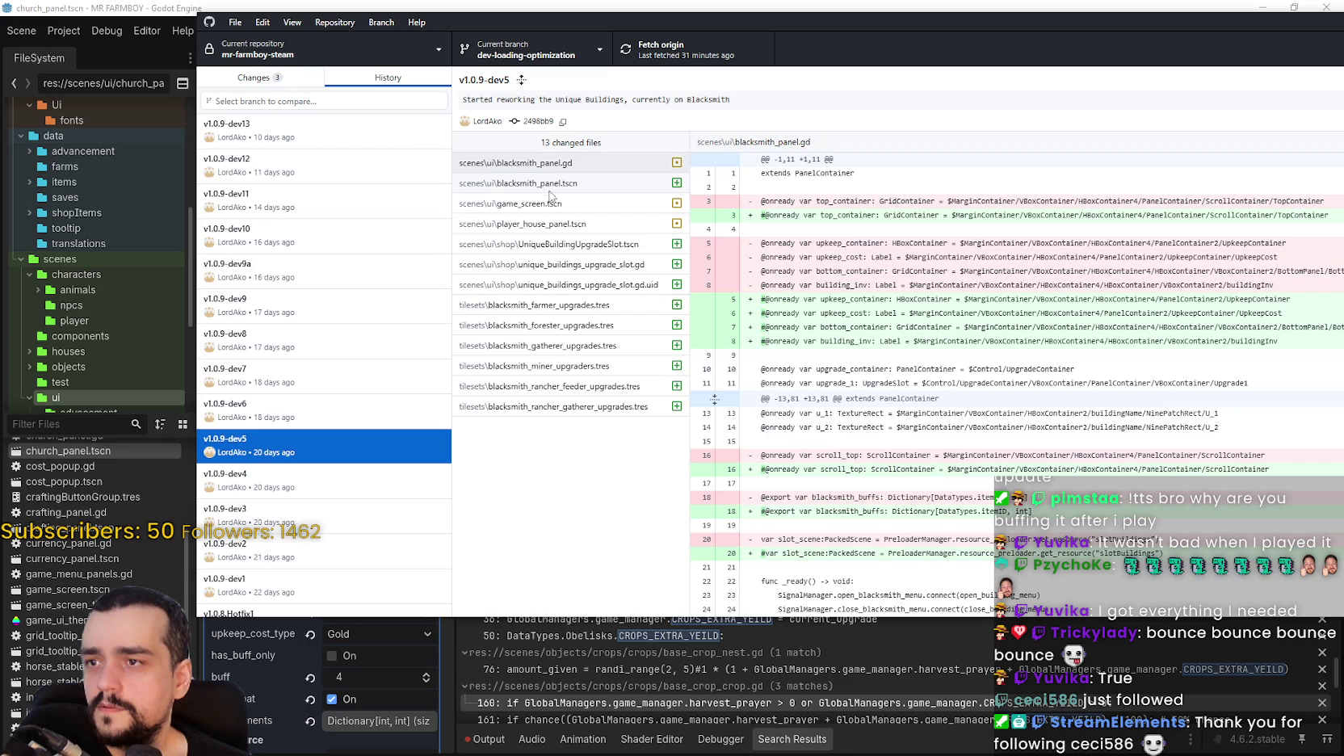
scroll(409, 431, "down", 3)
left_click(340, 268)
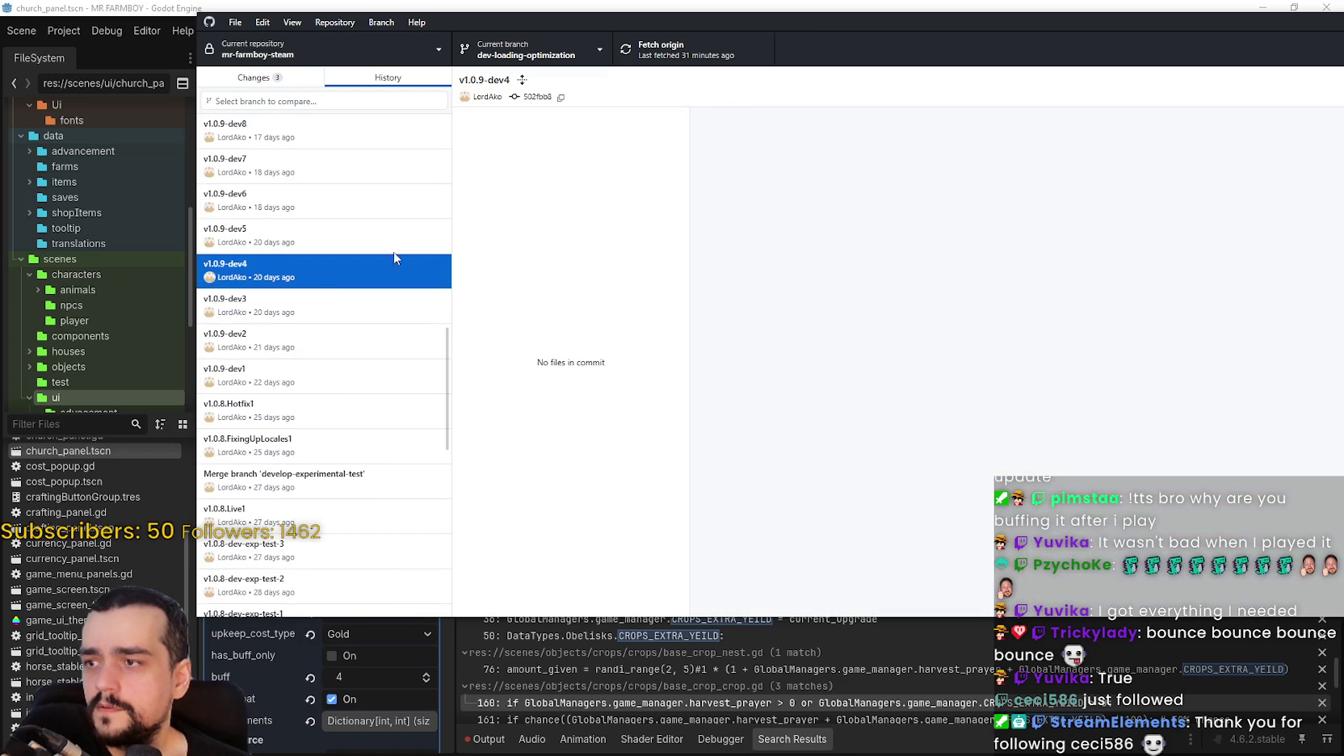
scroll(587, 168, "down", 1)
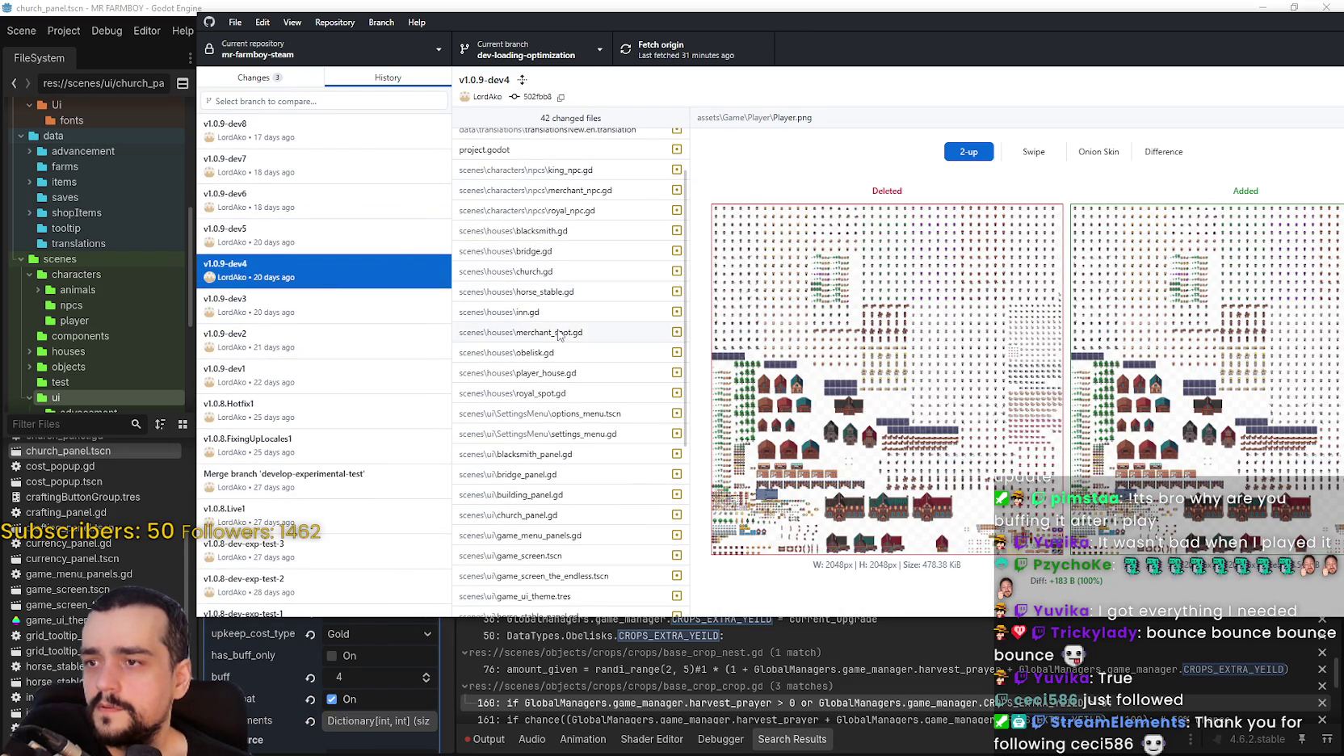
Inspect dev4's inn.gd and player_house.gd diffs, then move on to commit v1.0.9-dev3.
left_click(563, 312)
scroll(566, 347, "down", 1)
left_click(579, 304)
scroll(590, 323, "down", 2)
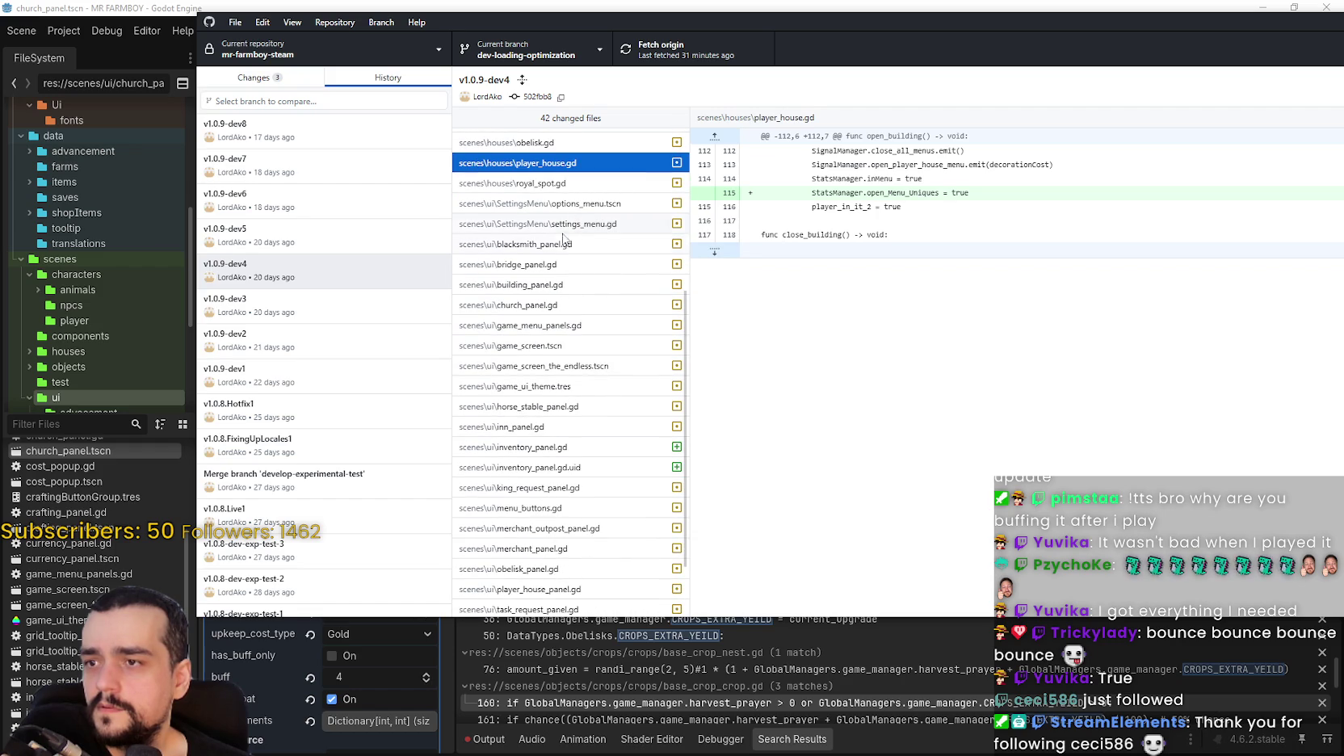
scroll(570, 384, "down", 1)
scroll(570, 387, "down", 2)
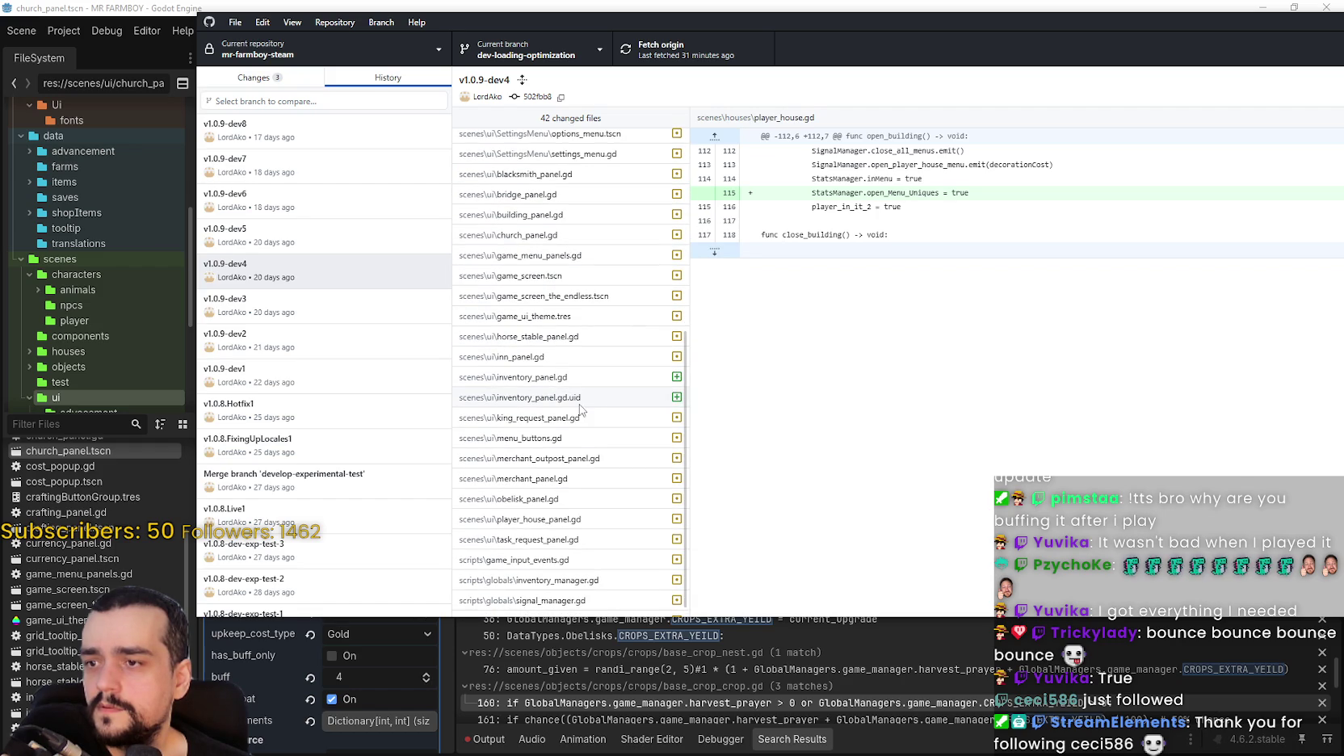
scroll(569, 420, "down", 2)
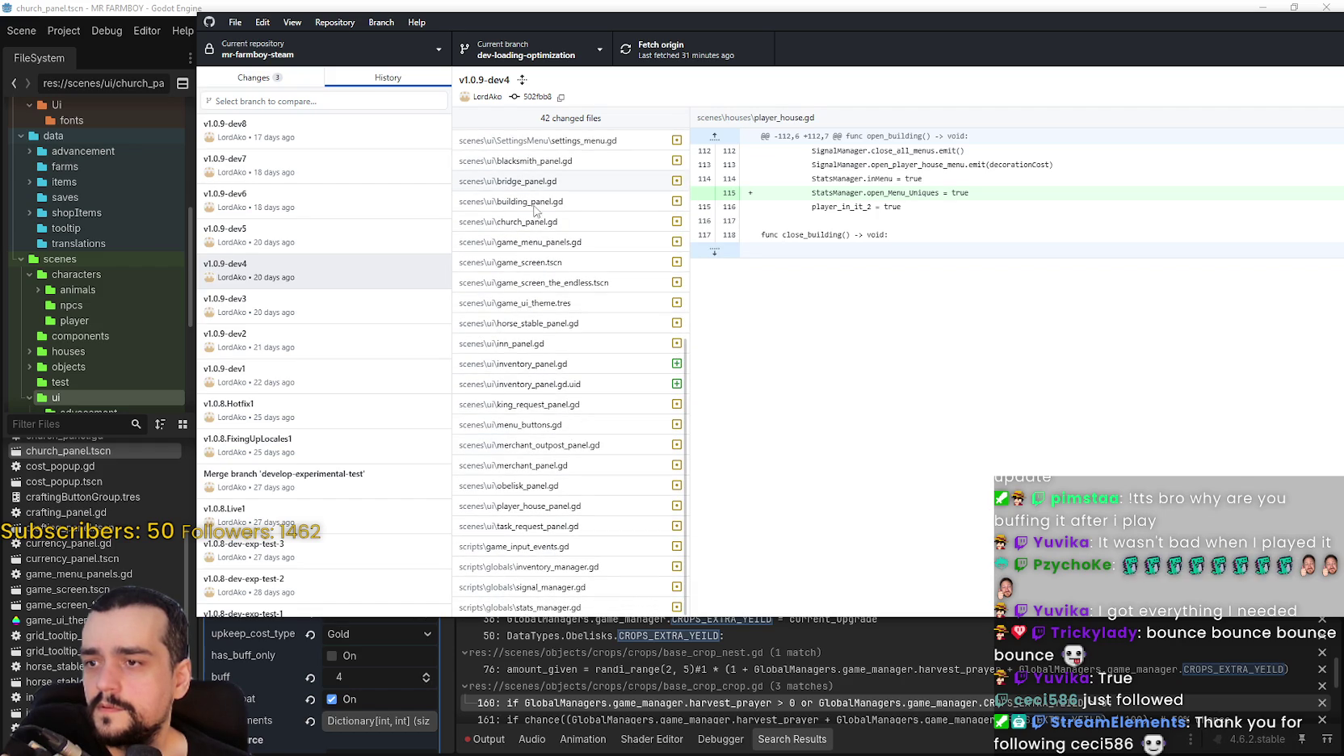
left_click(298, 302)
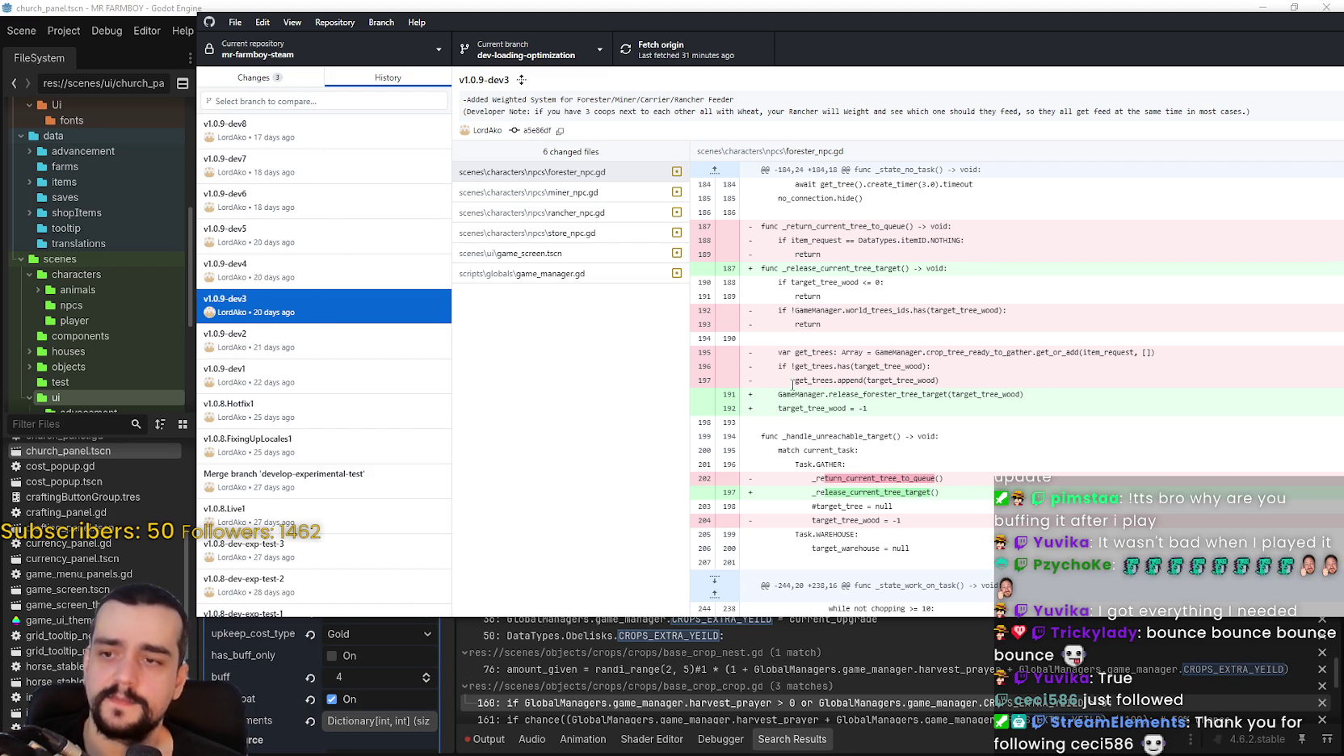
Review commits v1.0.9-dev2, dev1, v1.0.8.Hotfix1, v1.0.8.FixingUpLocales1 and v1.0.9-dev13.
left_click(378, 335)
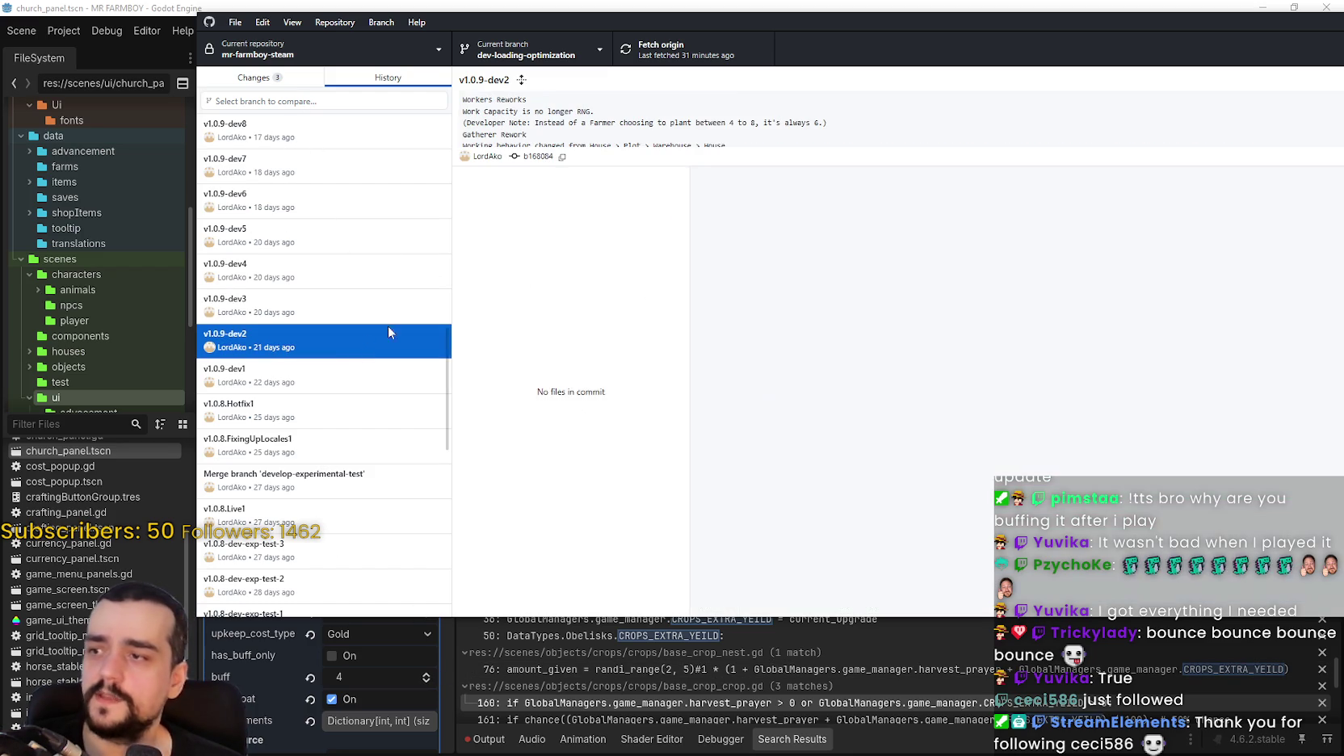
scroll(606, 269, "down", 8)
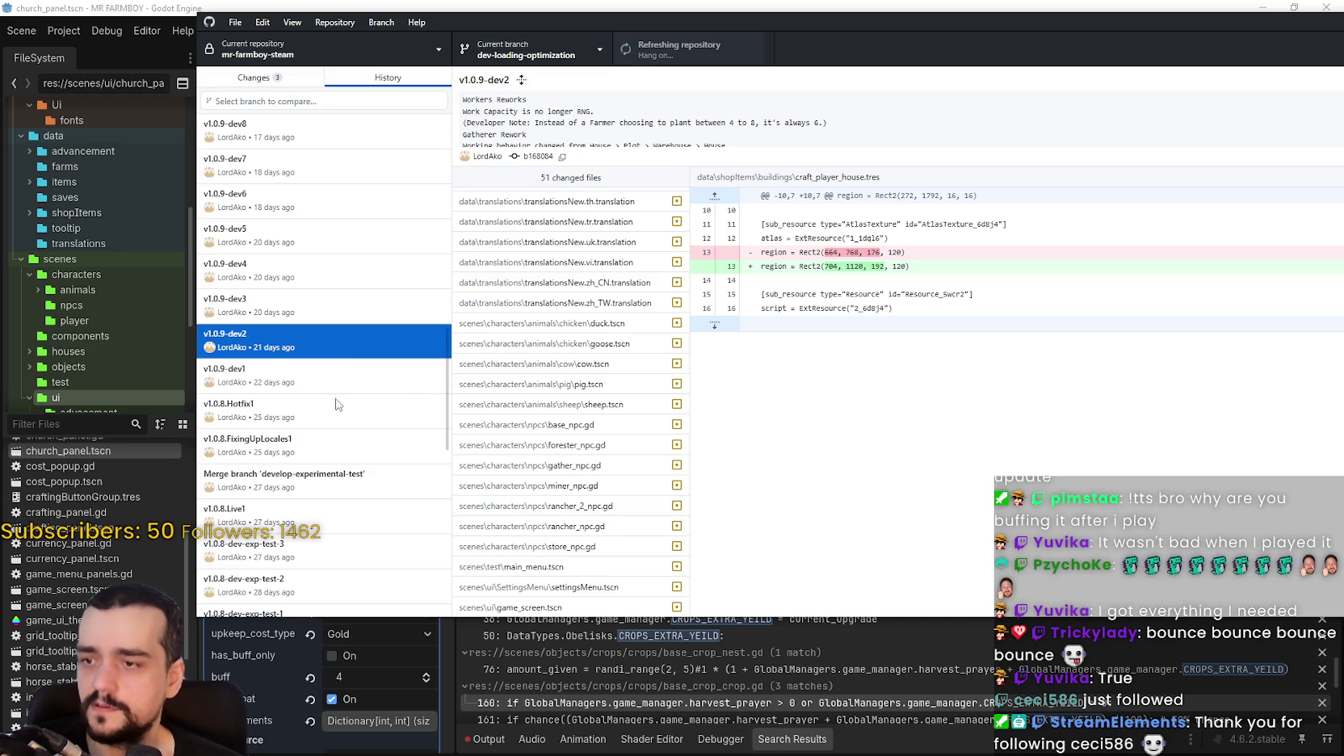
left_click(337, 381)
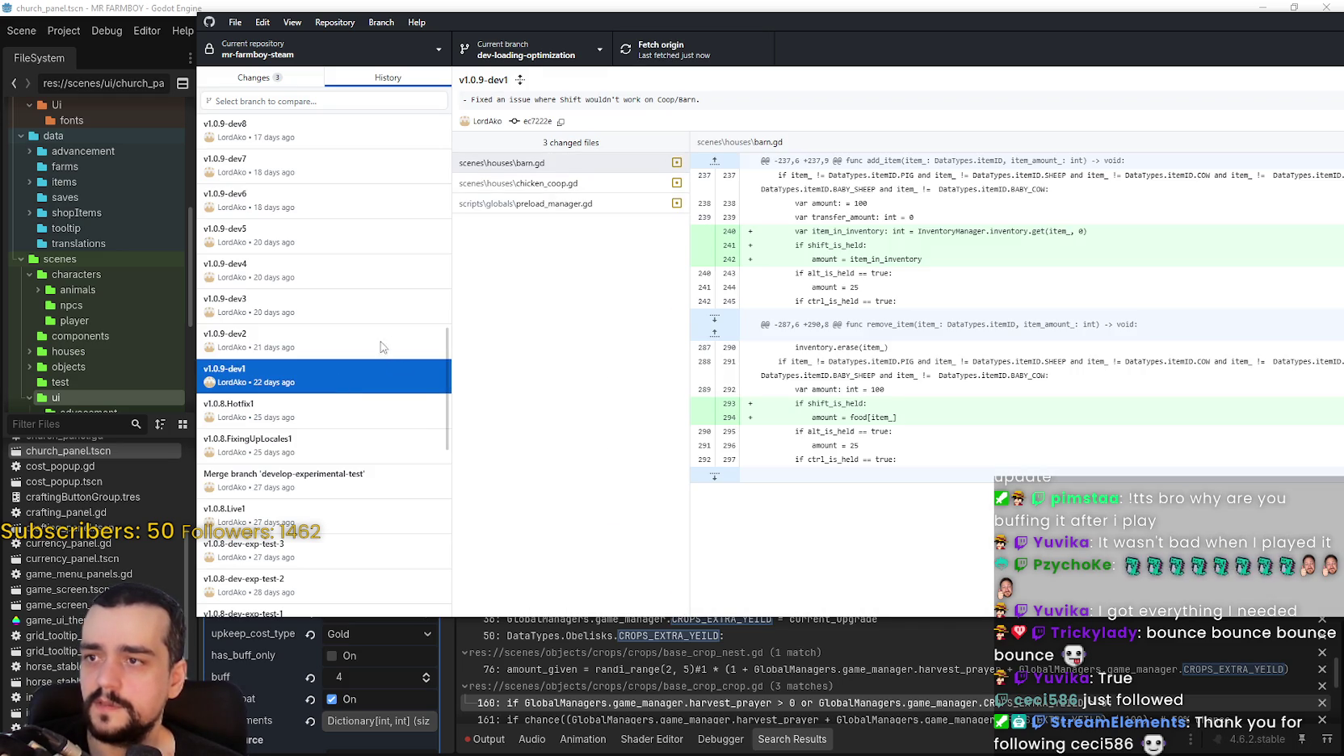
left_click(295, 414)
scroll(556, 550, "down", 5)
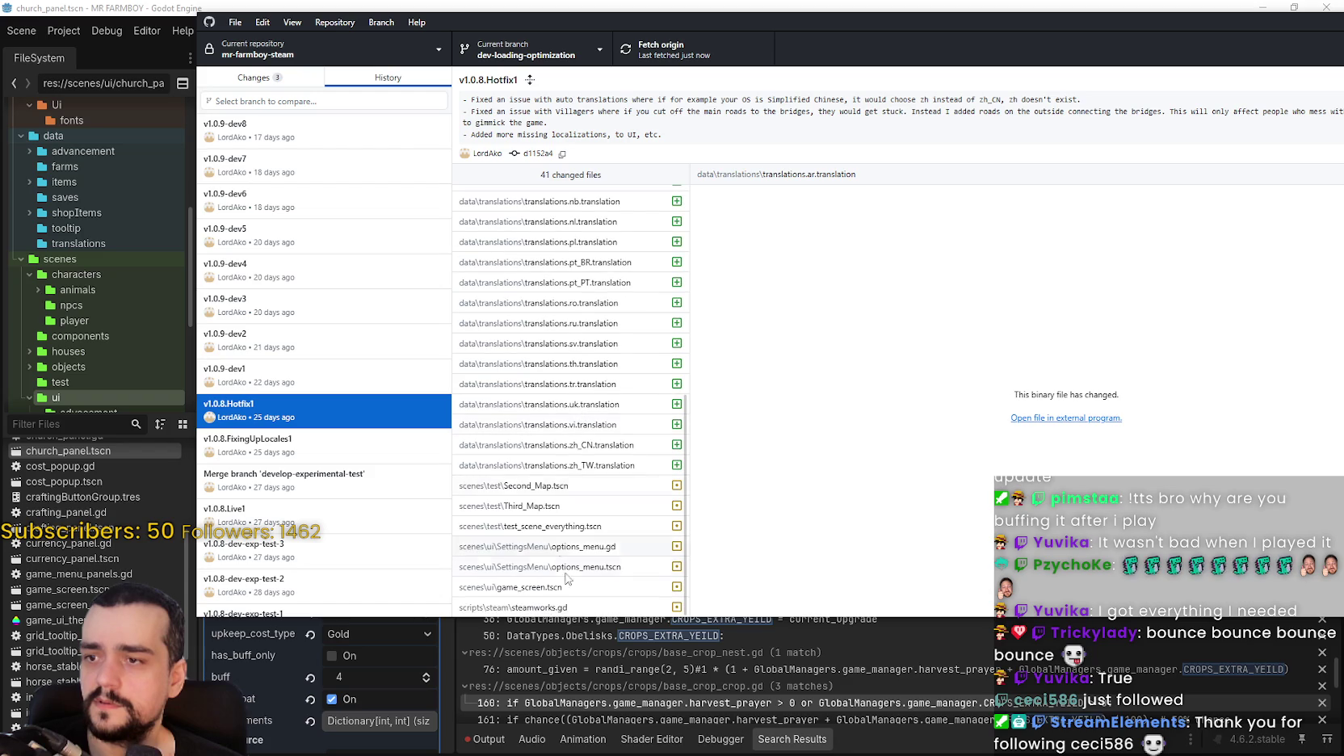
left_click(330, 457)
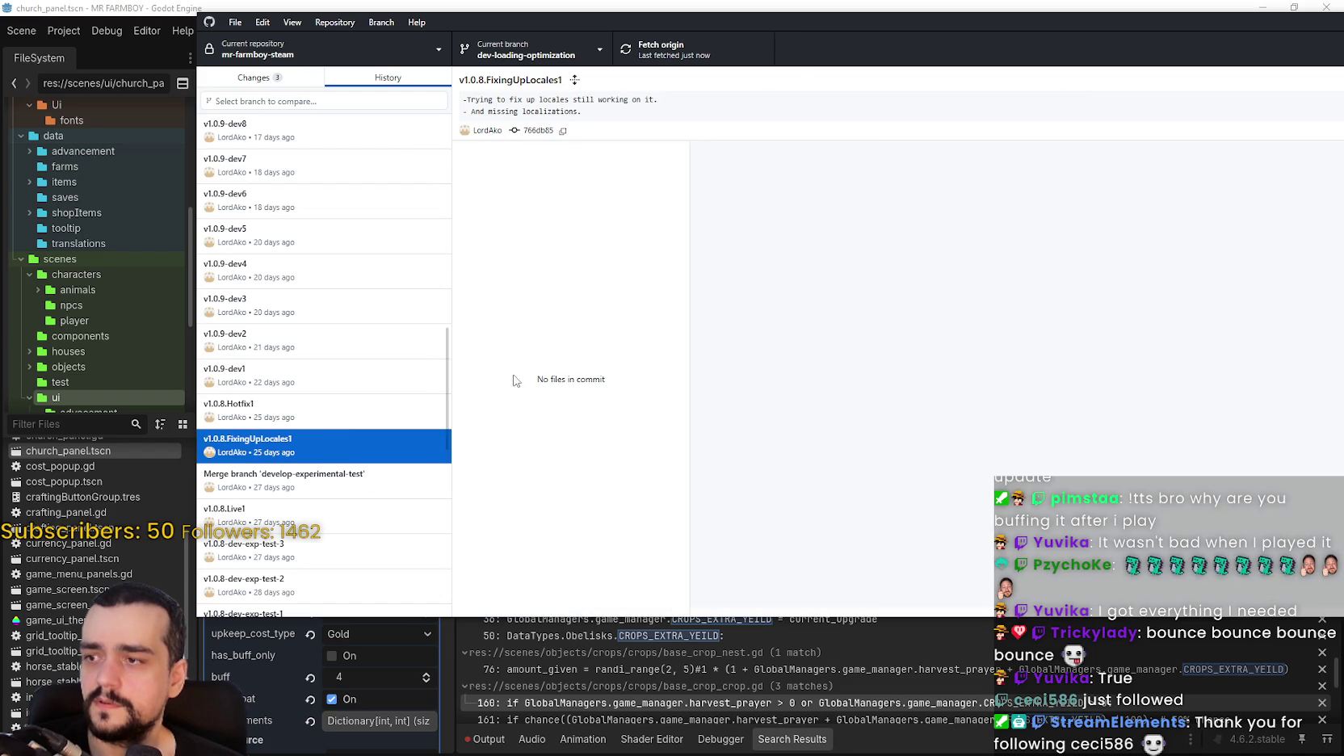
scroll(620, 398, "down", 5)
scroll(620, 398, "down", 5)
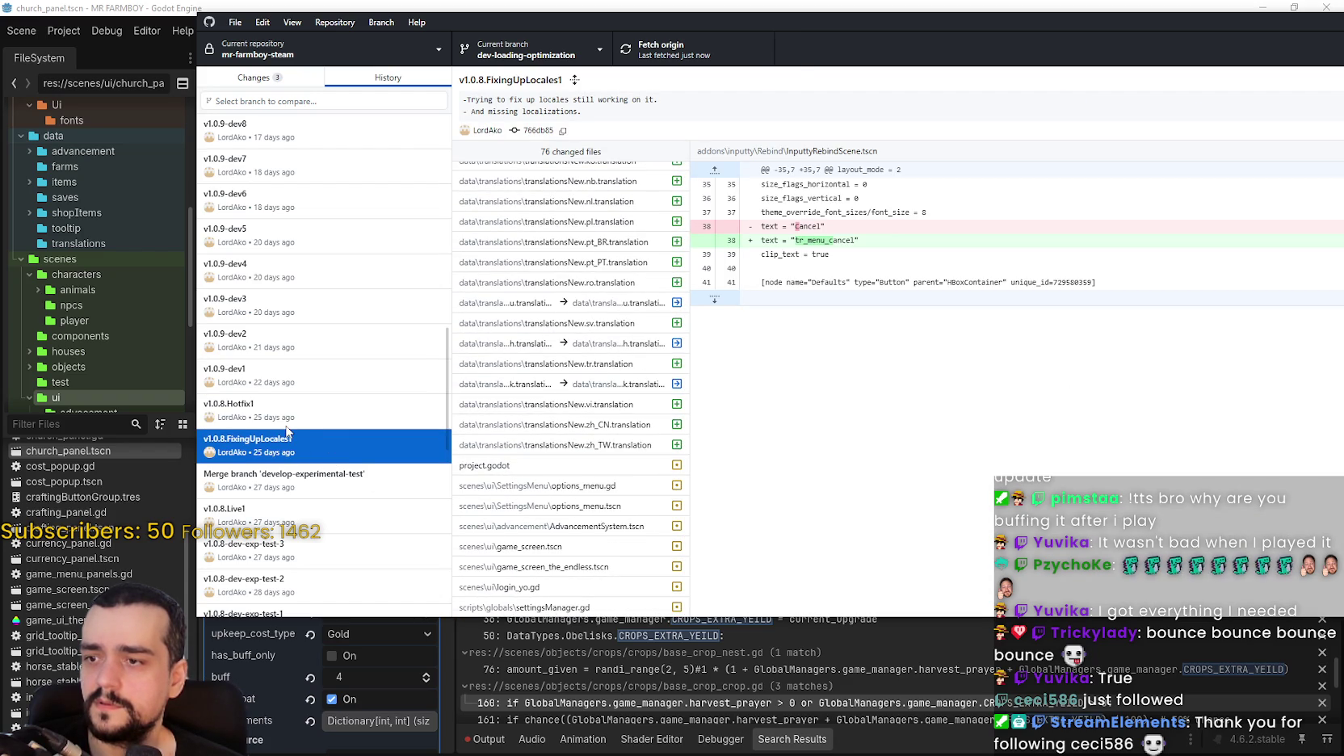
scroll(287, 430, "up", 3)
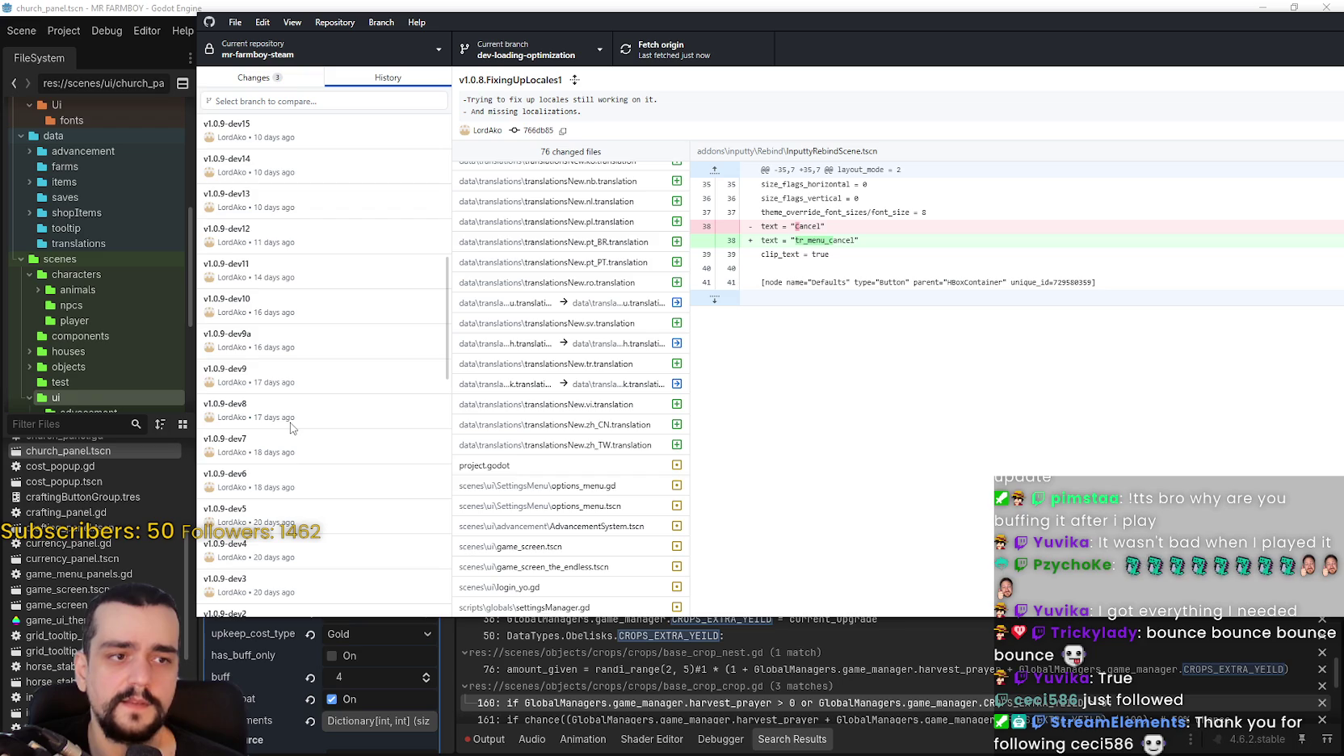
scroll(315, 440, "up", 2)
left_click(323, 408)
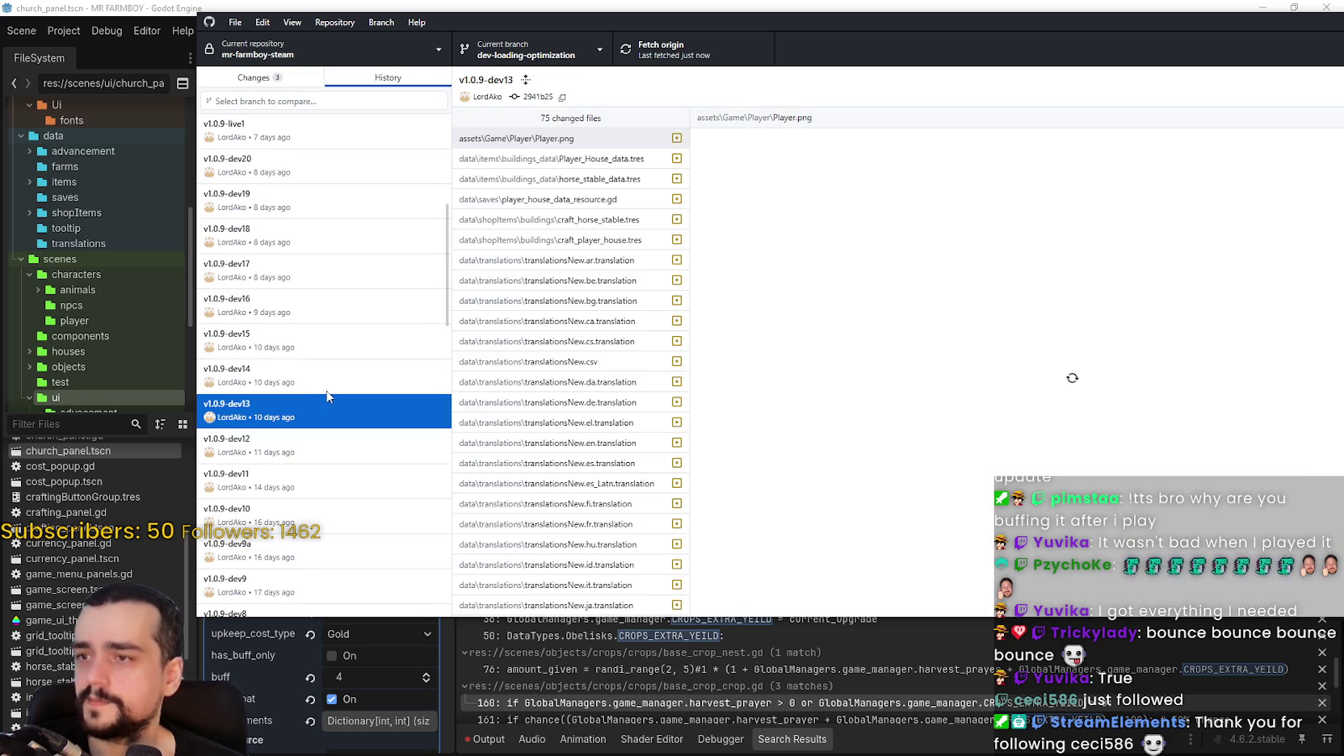
scroll(599, 440, "down", 10)
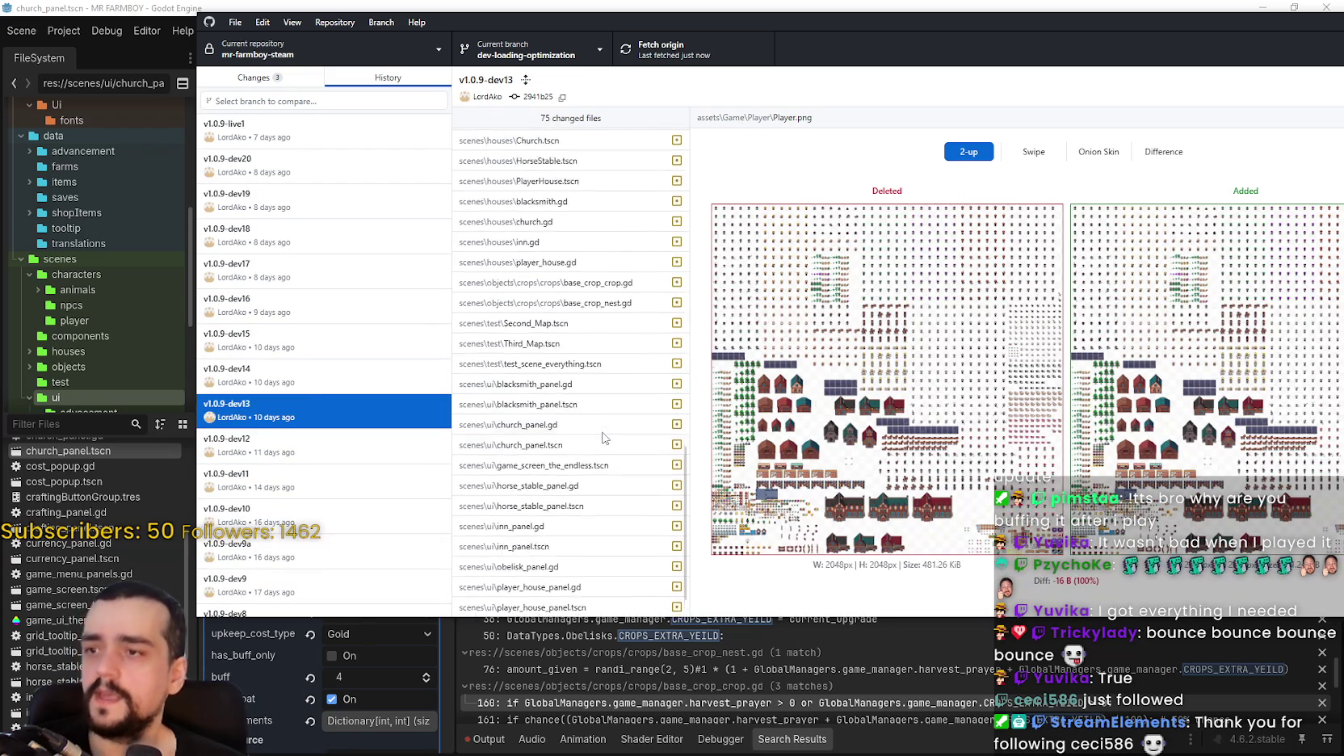
Return to Godot and select the crop drop-chance lines 80–83 in base_crop_crop.gd.
key("alt+Tab")
left_click_drag(1009, 381, 643, 336)
scroll(920, 525, "right", 5)
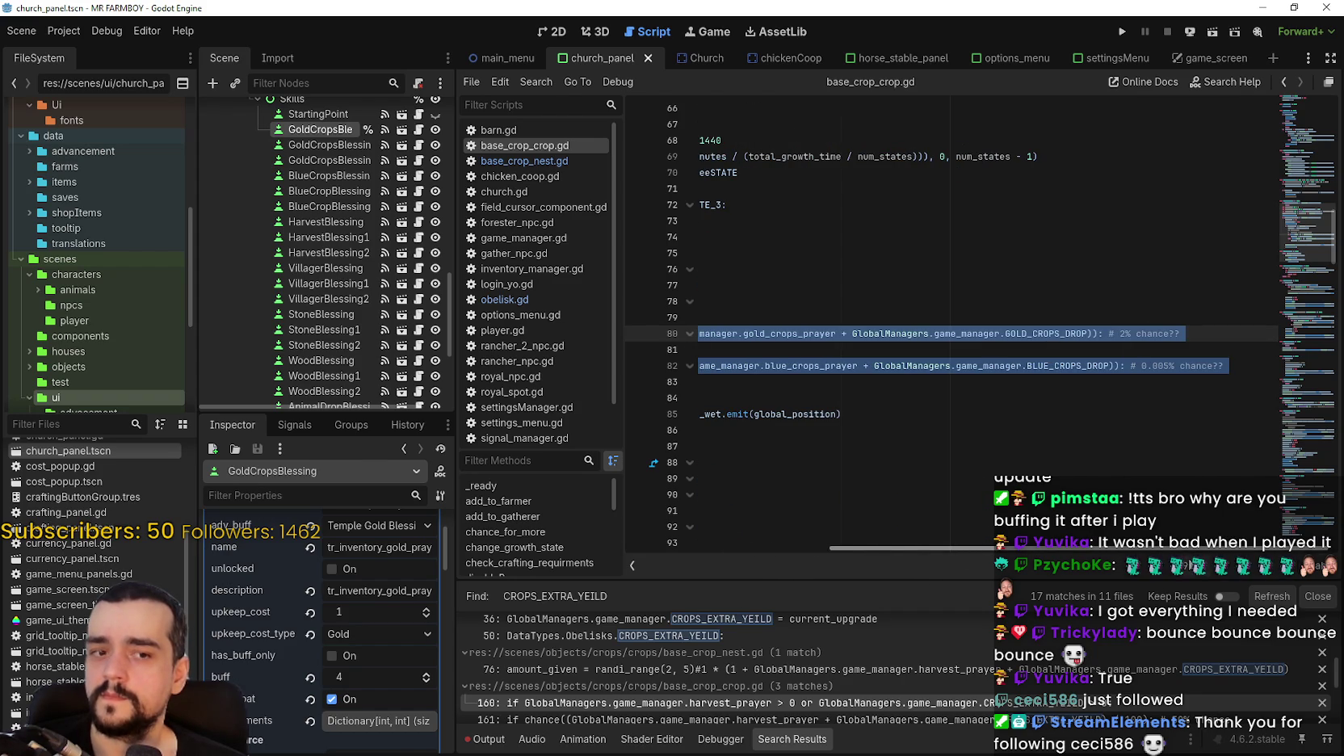
Reselect lines 80–83 of base_crop_crop.gd to review the gold and blue chances.
scroll(933, 416, "left", 5)
left_click(973, 381)
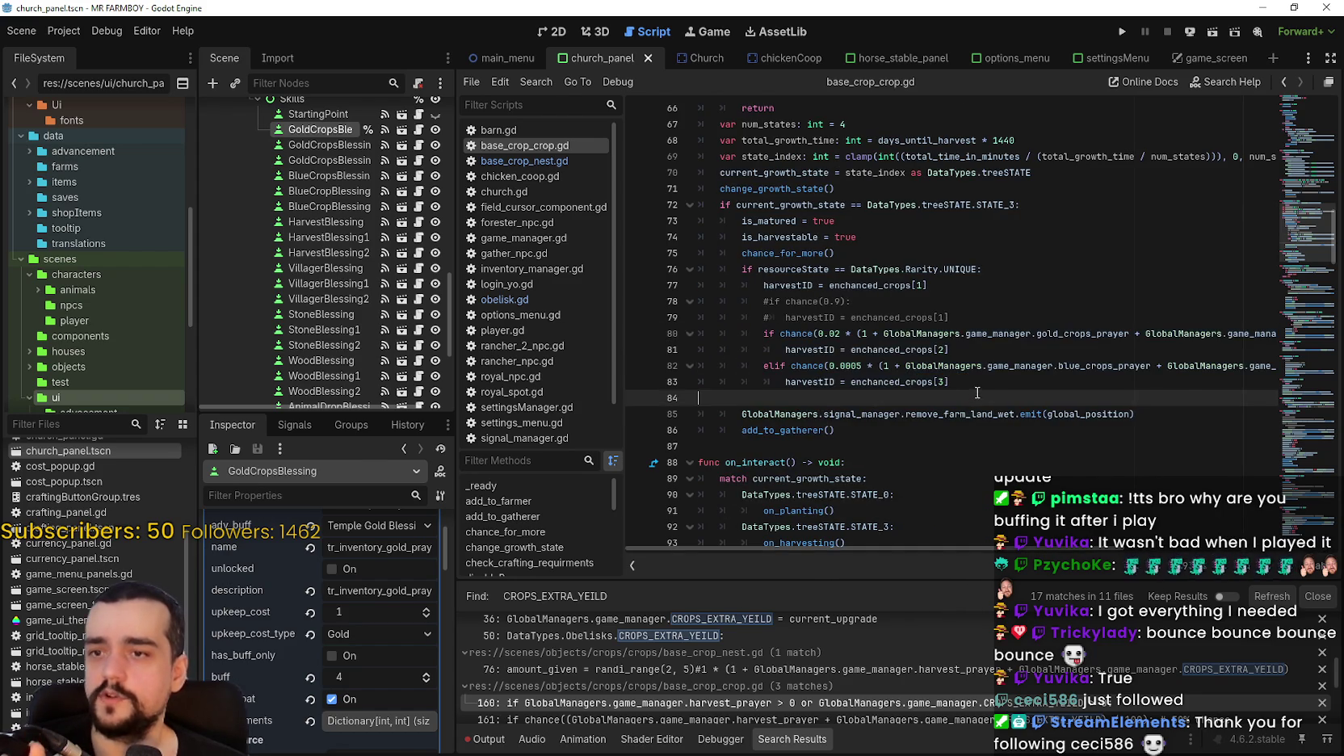
left_click(700, 334, "shift")
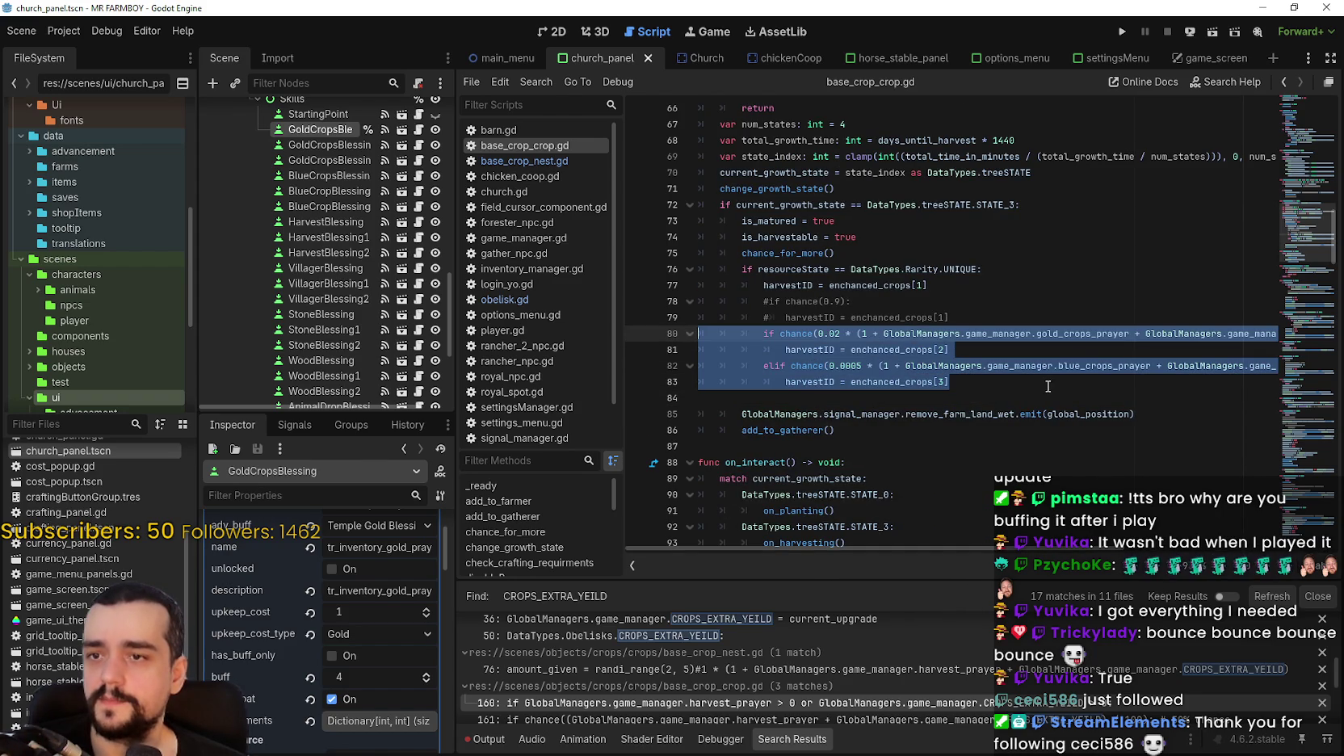
left_click(1027, 396)
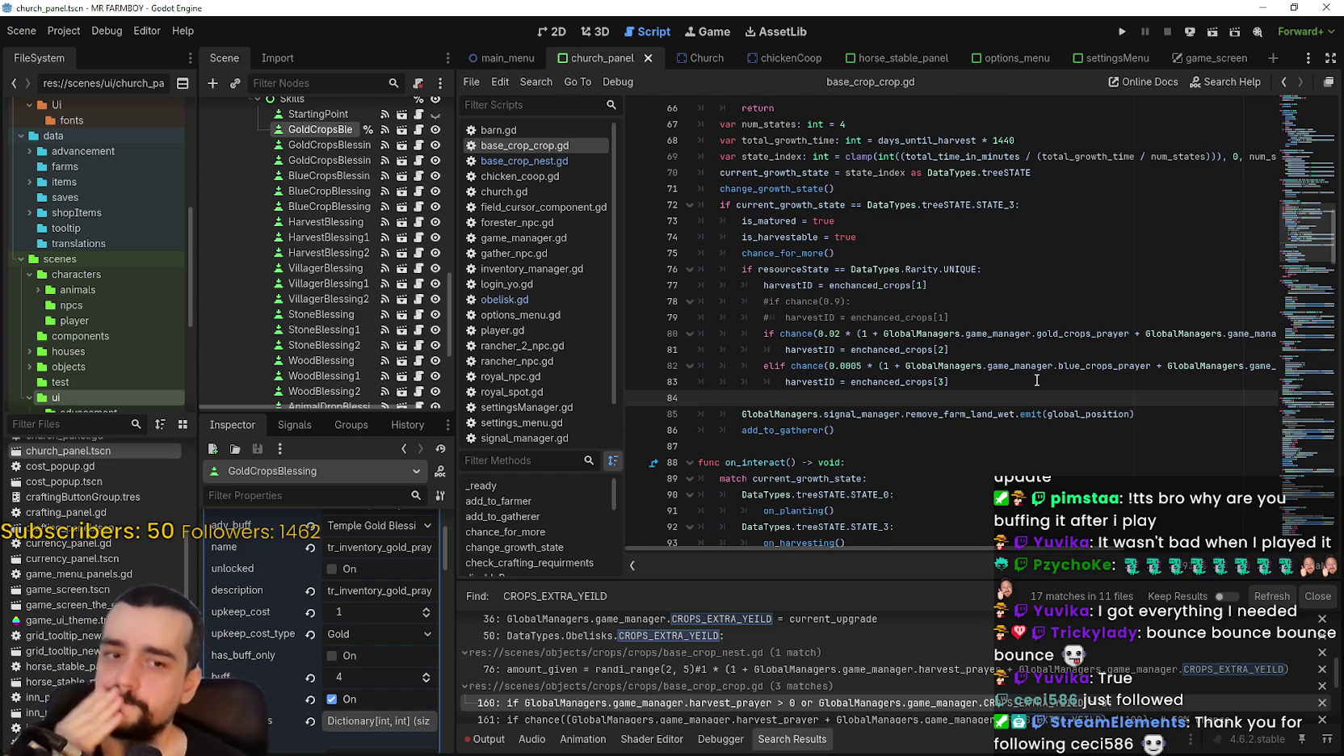
mouse_move(1024, 407)
left_mouse_down()
mouse_move(807, 379)
mouse_move(626, 331)
left_mouse_up()
Save base_crop_crop.gd from empty line 84 and check add_to_gatherer's documentation.
left_click(922, 407)
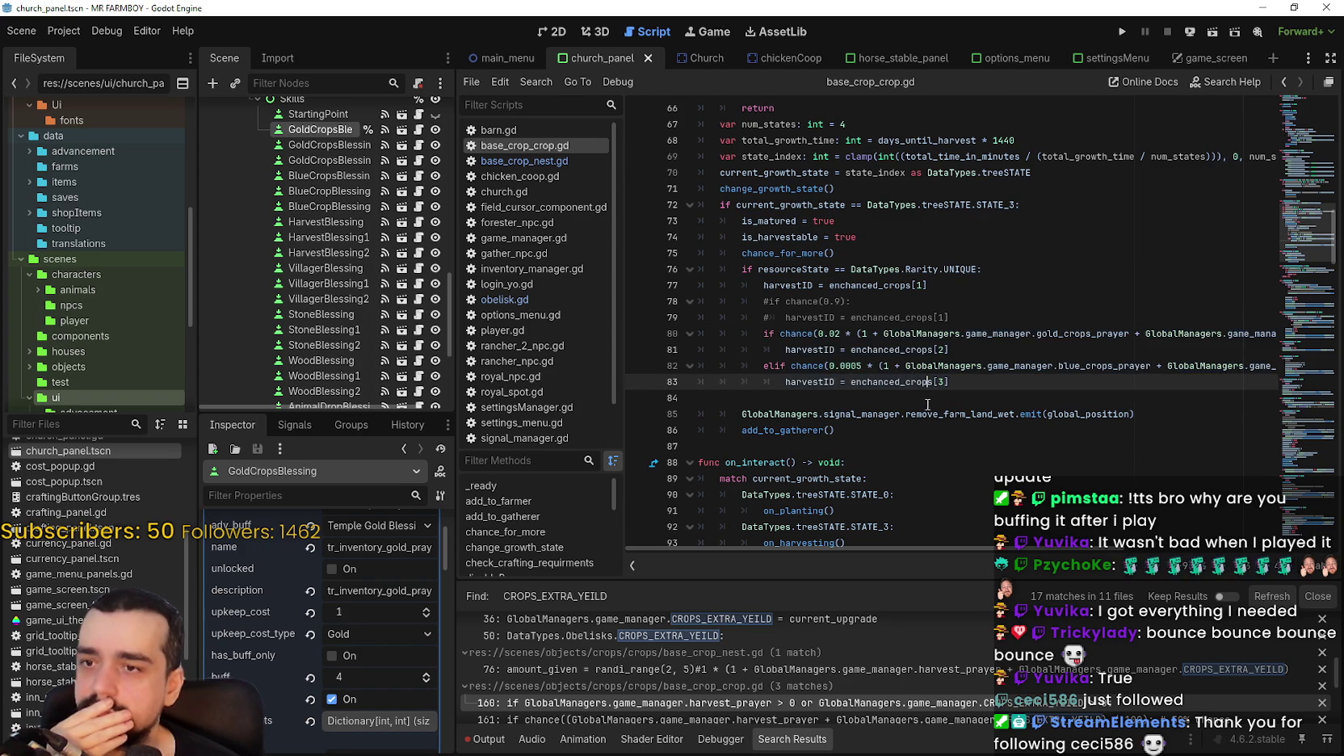
key("Up")
key("ctrl+s")
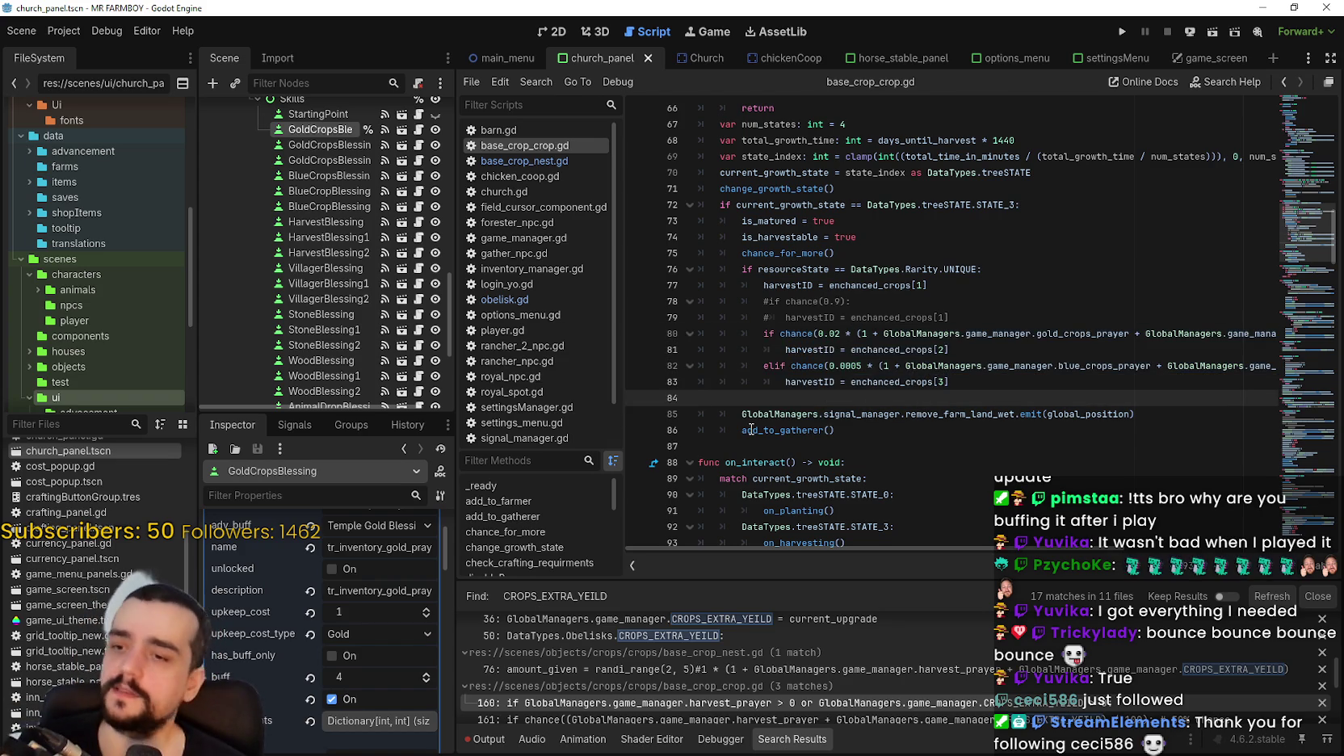
mouse_move(751, 428)
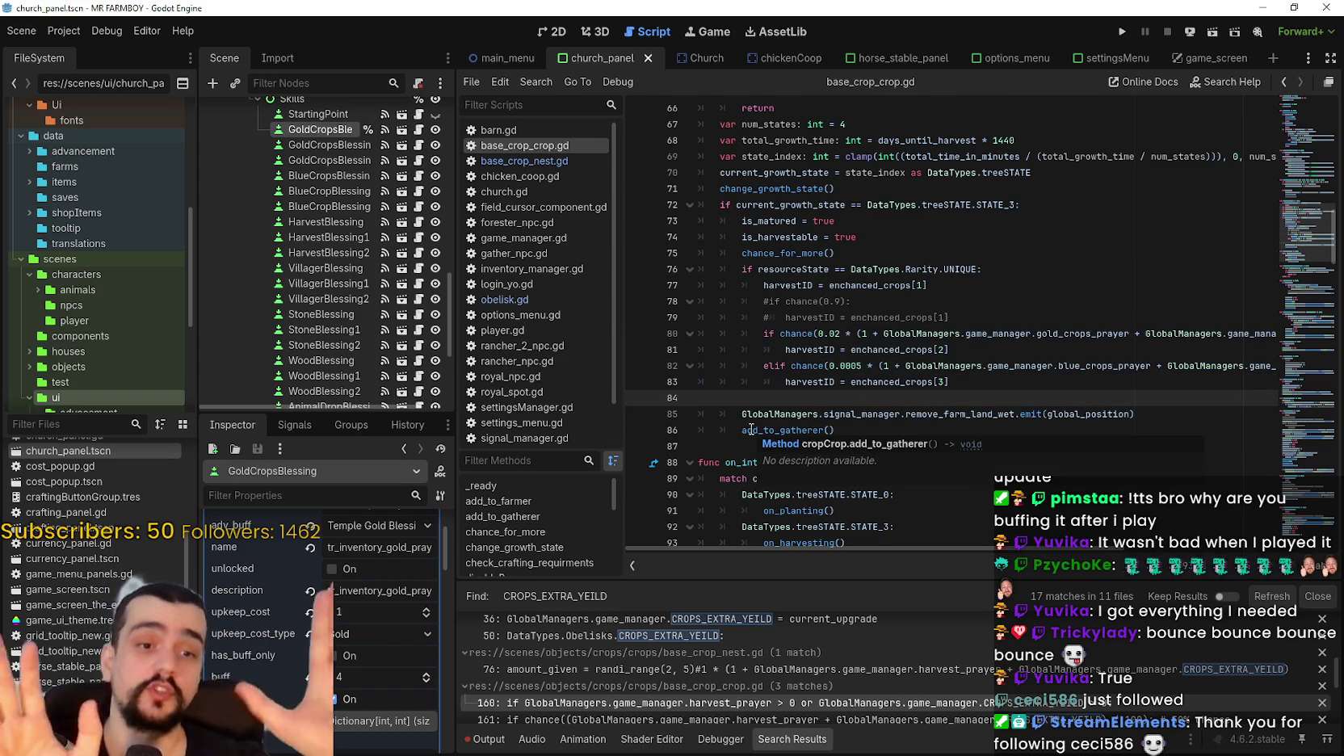
left_click(127, 426)
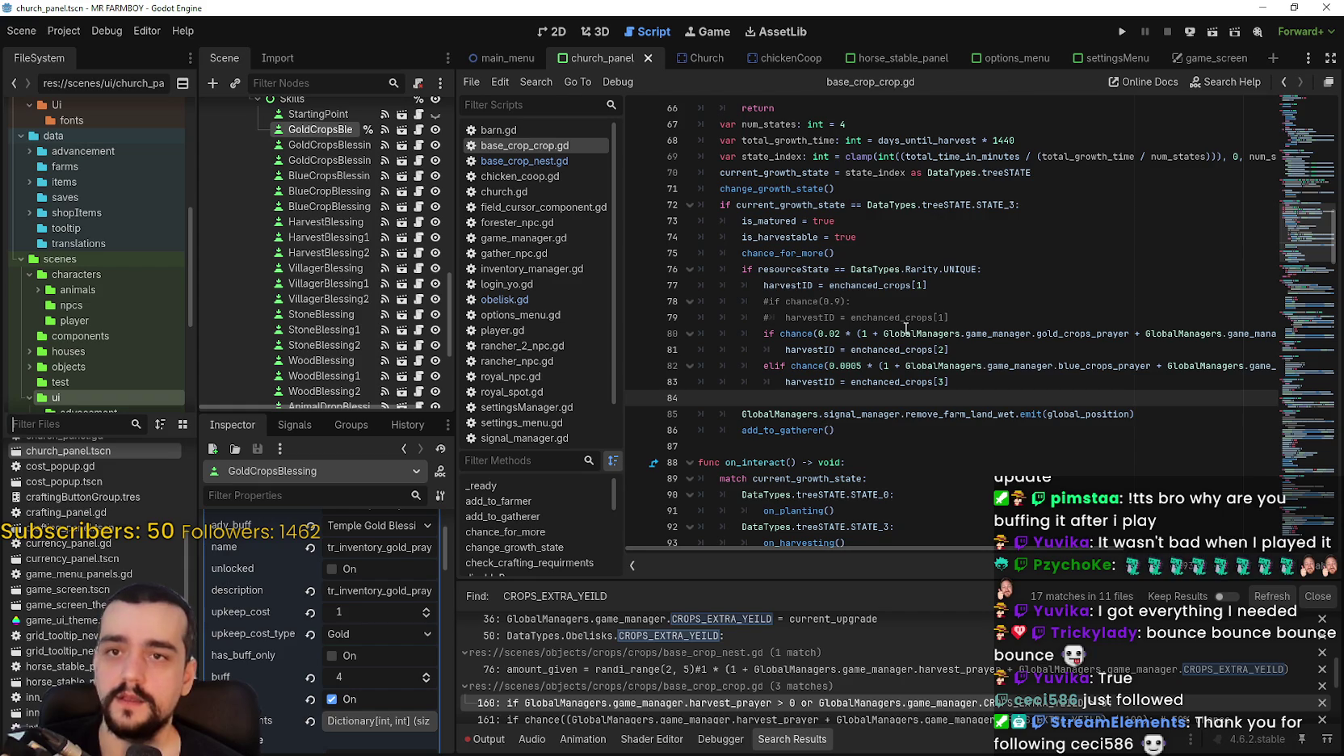
scroll(894, 694, "down", 4)
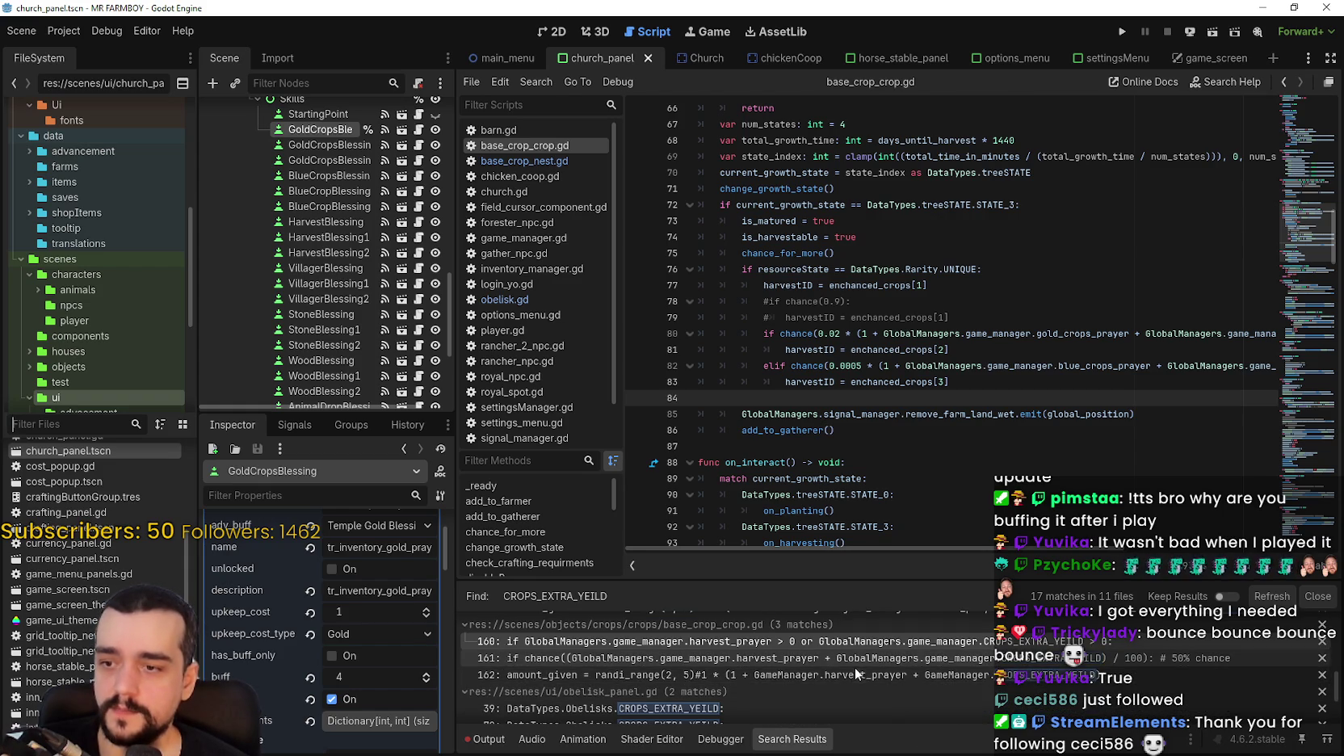
Open obelisk_panel.gd at the CROPS_EXTRA_YEILD match and read the surrounding code.
scroll(760, 682, "down", 3)
left_click(769, 658)
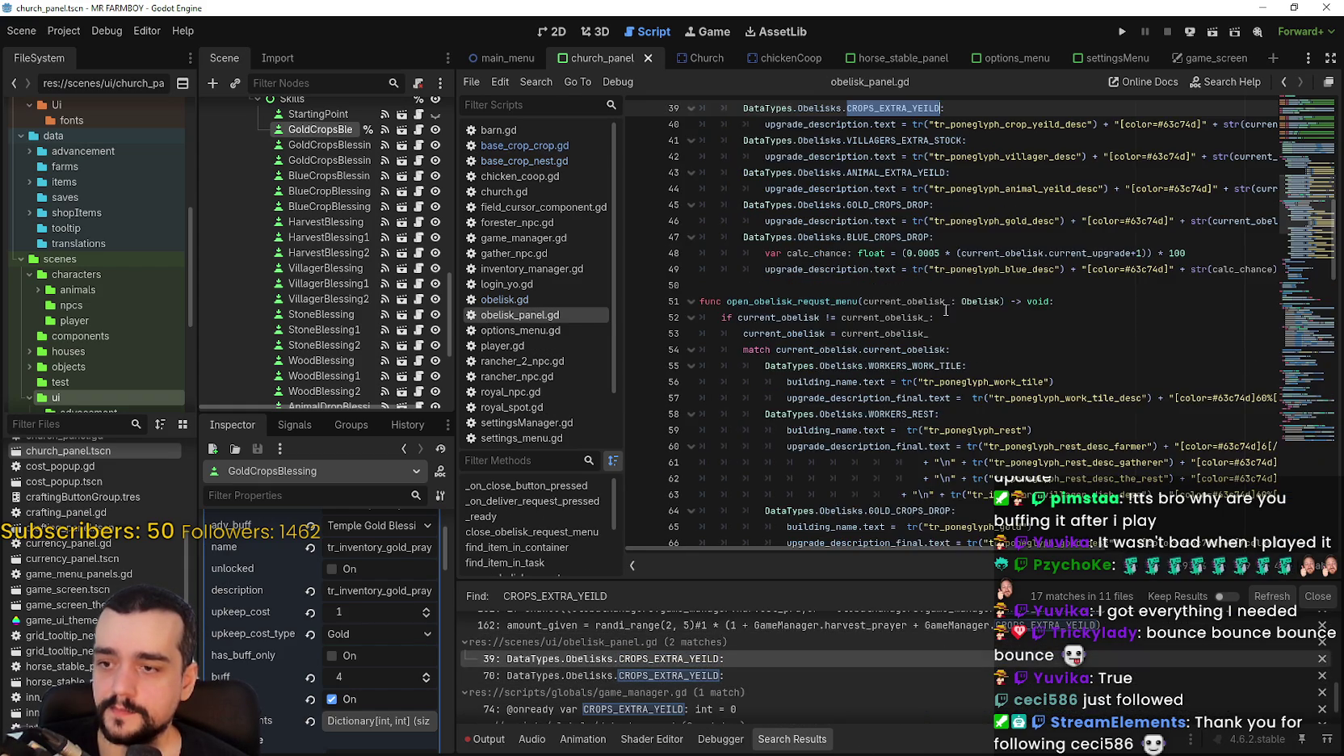
scroll(976, 439, "up", 3)
left_click_drag(896, 548, 1099, 556)
scroll(1098, 555, "right", 5)
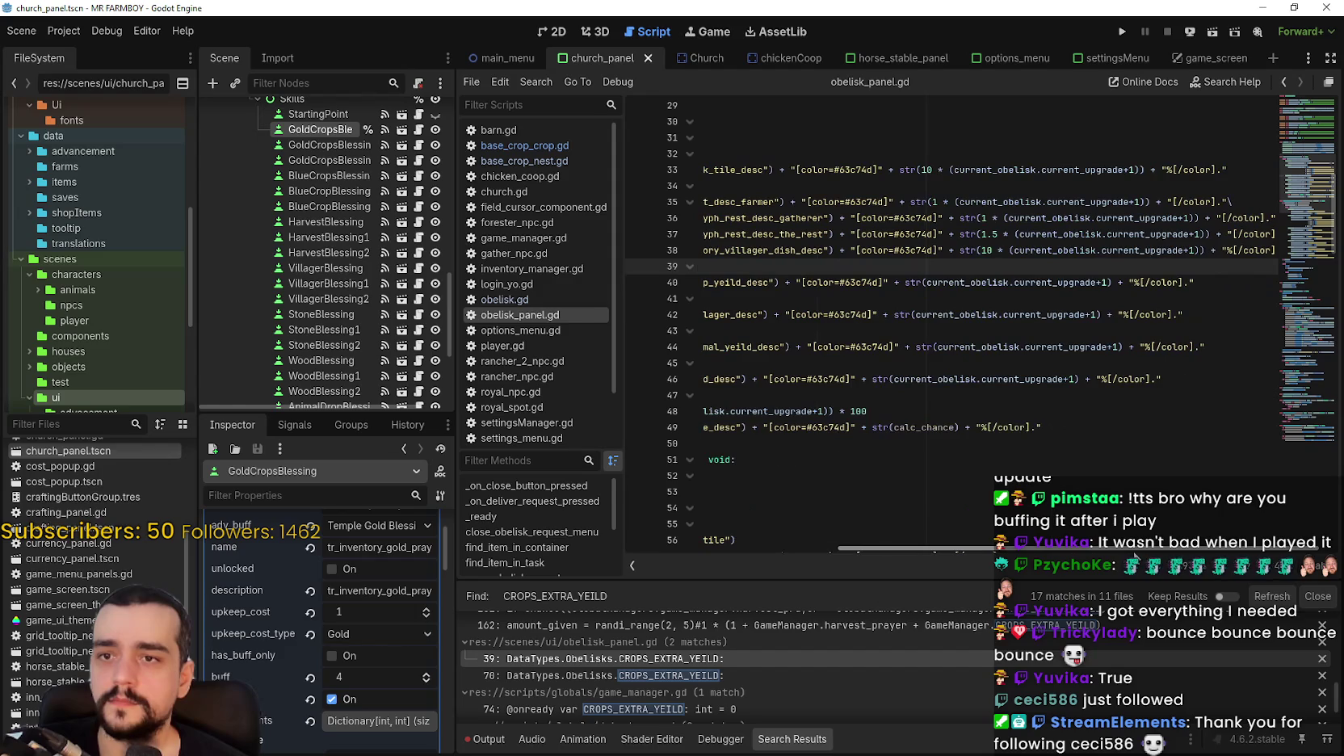
scroll(1058, 549, "left", 10)
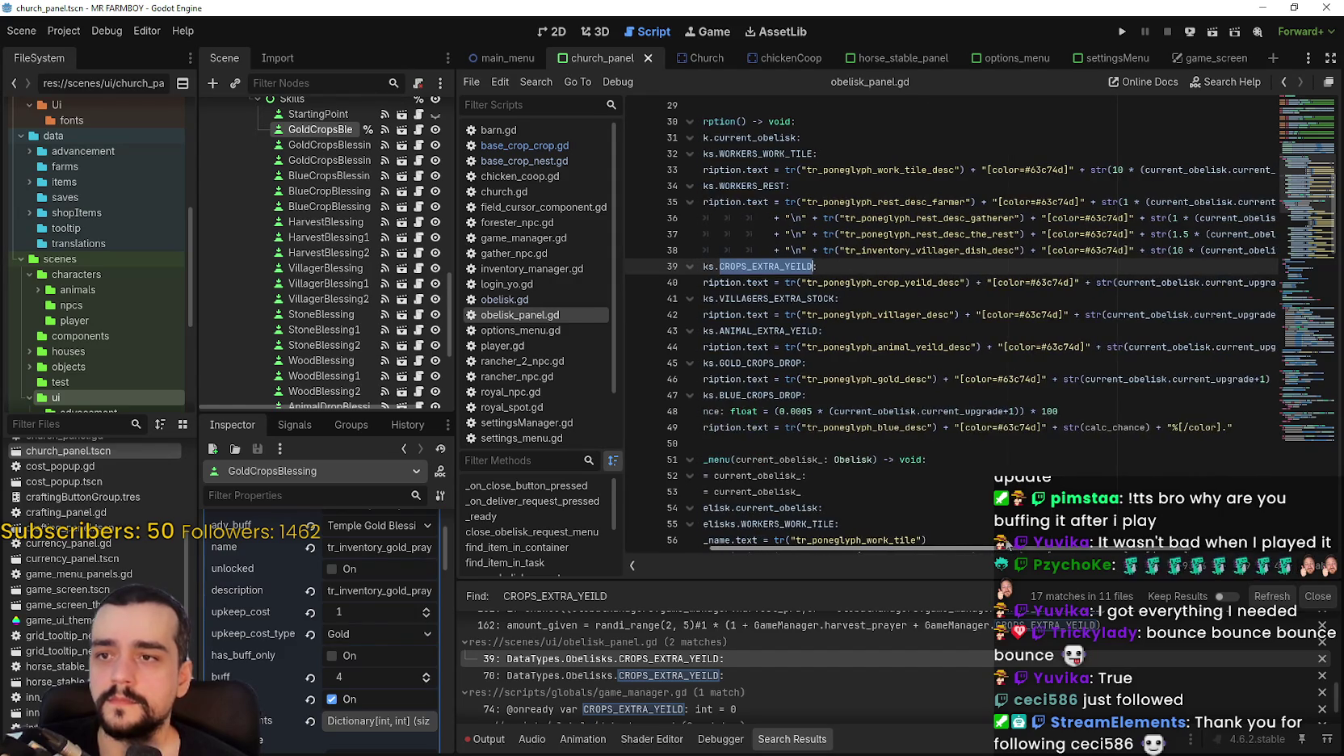
scroll(1130, 550, "right", 10)
mouse_move(1139, 549)
left_mouse_down()
mouse_move(948, 528)
mouse_move(1121, 535)
left_mouse_up()
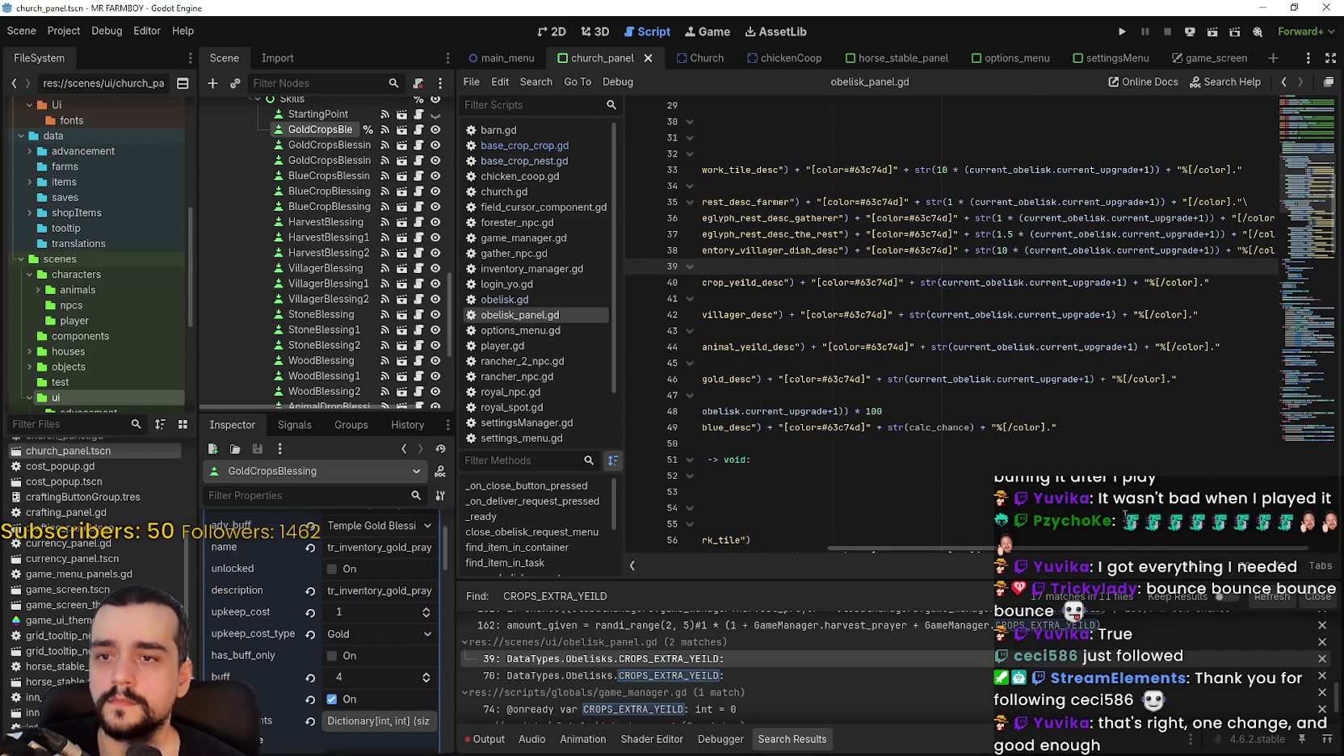
Inspect the current_obelisk.current_upgrade+1 expression on line 44.
double_click(1115, 347)
left_click(1130, 347)
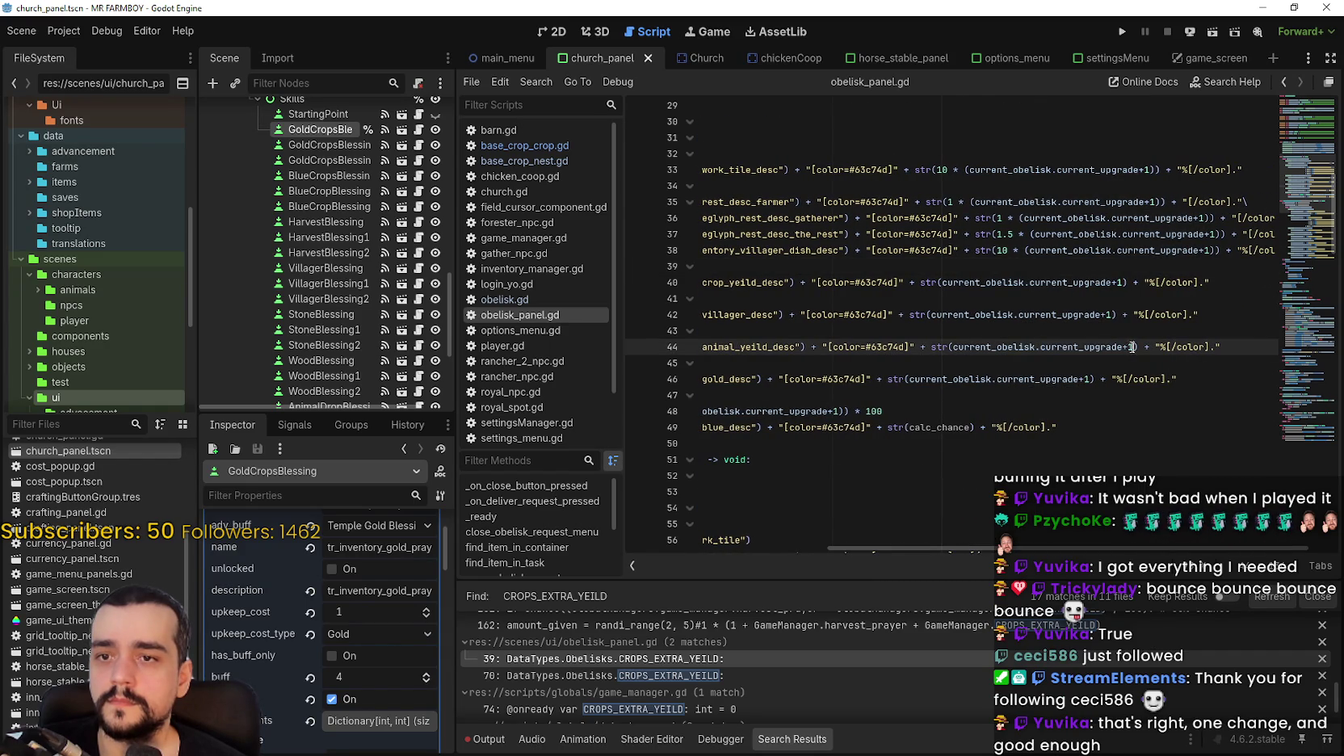
double_click(1090, 347)
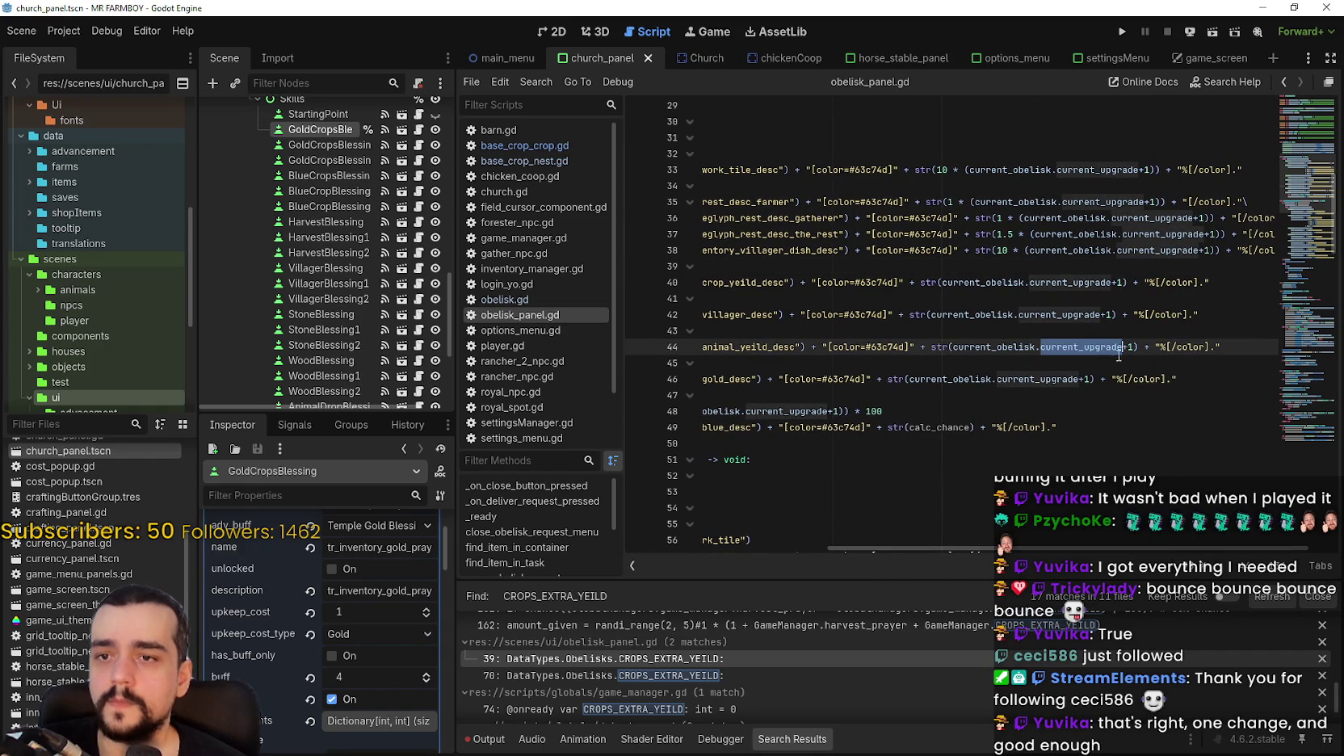
left_click(1135, 346)
left_click_drag(1135, 347, 953, 347)
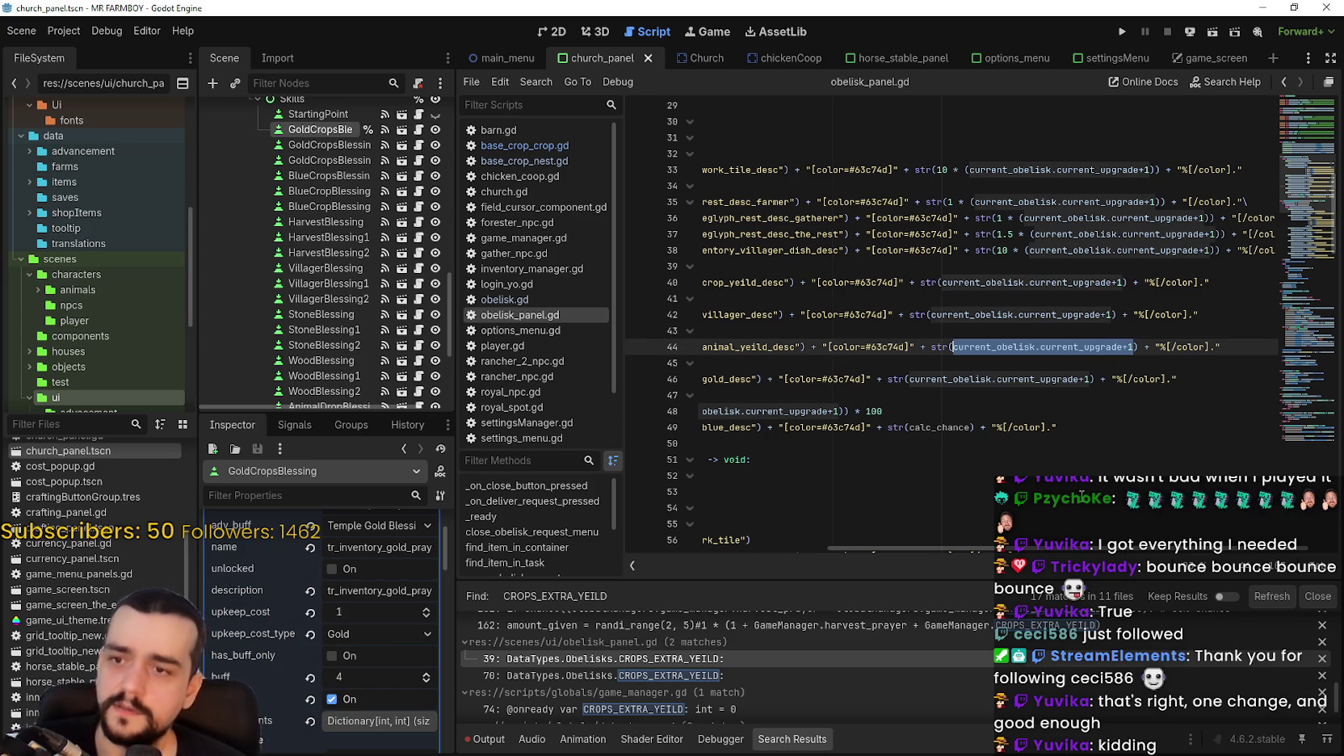
mouse_move(1156, 539)
left_mouse_down()
mouse_move(1022, 568)
mouse_move(1160, 542)
mouse_move(976, 525)
left_mouse_up()
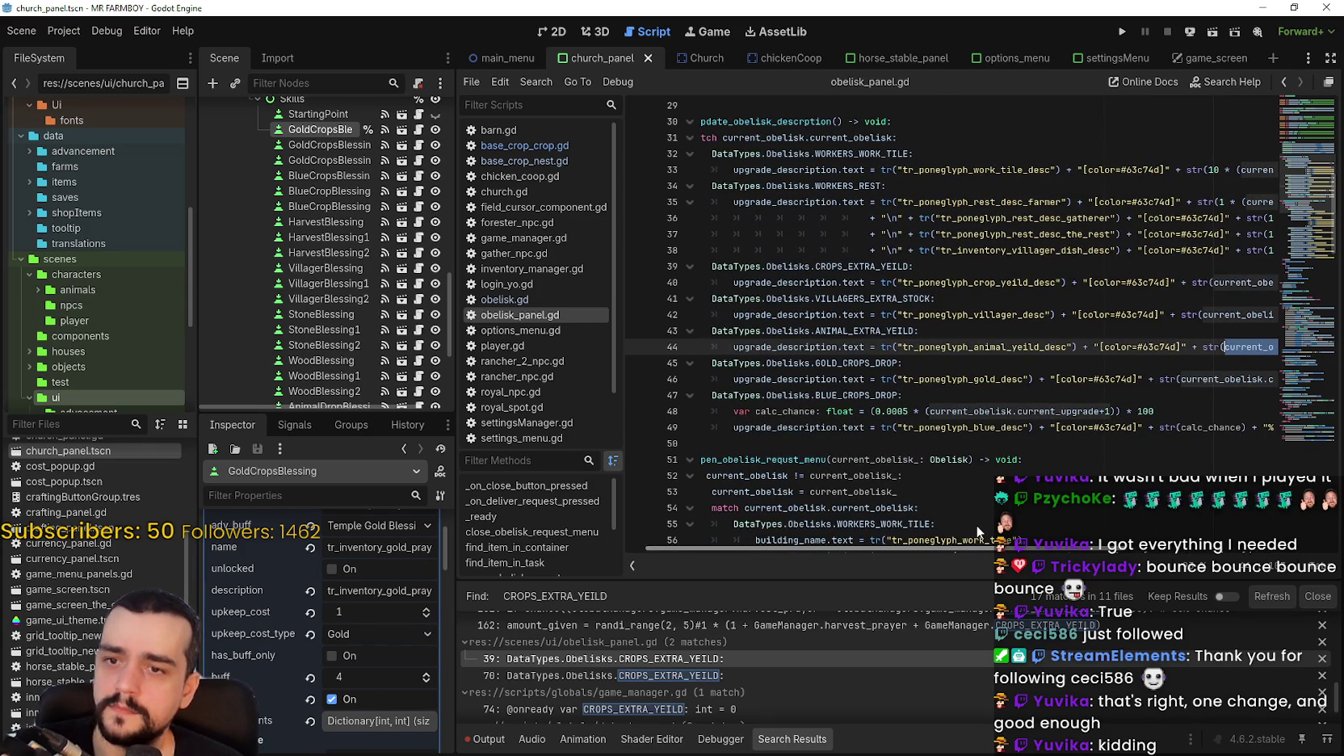
left_click_drag(976, 524, 1165, 526)
scroll(1147, 536, "right", 5)
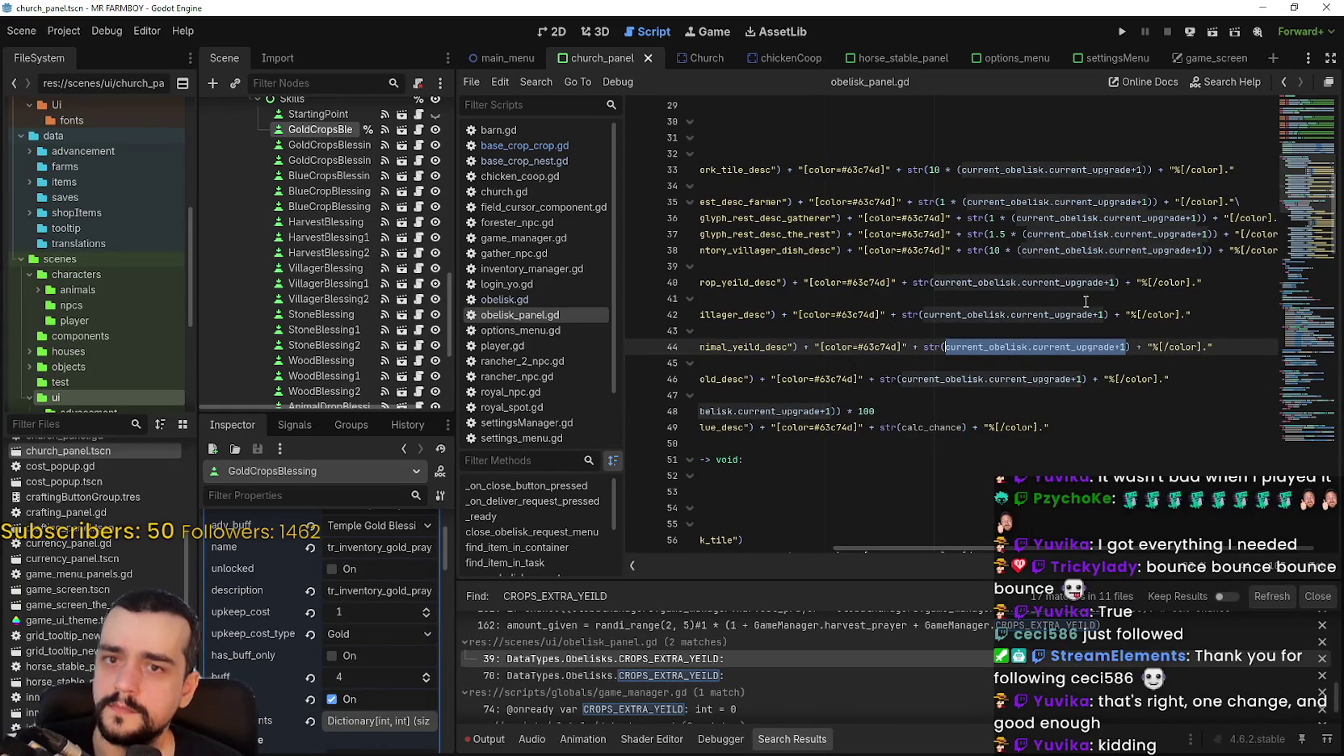
left_click_drag(946, 347, 1126, 348)
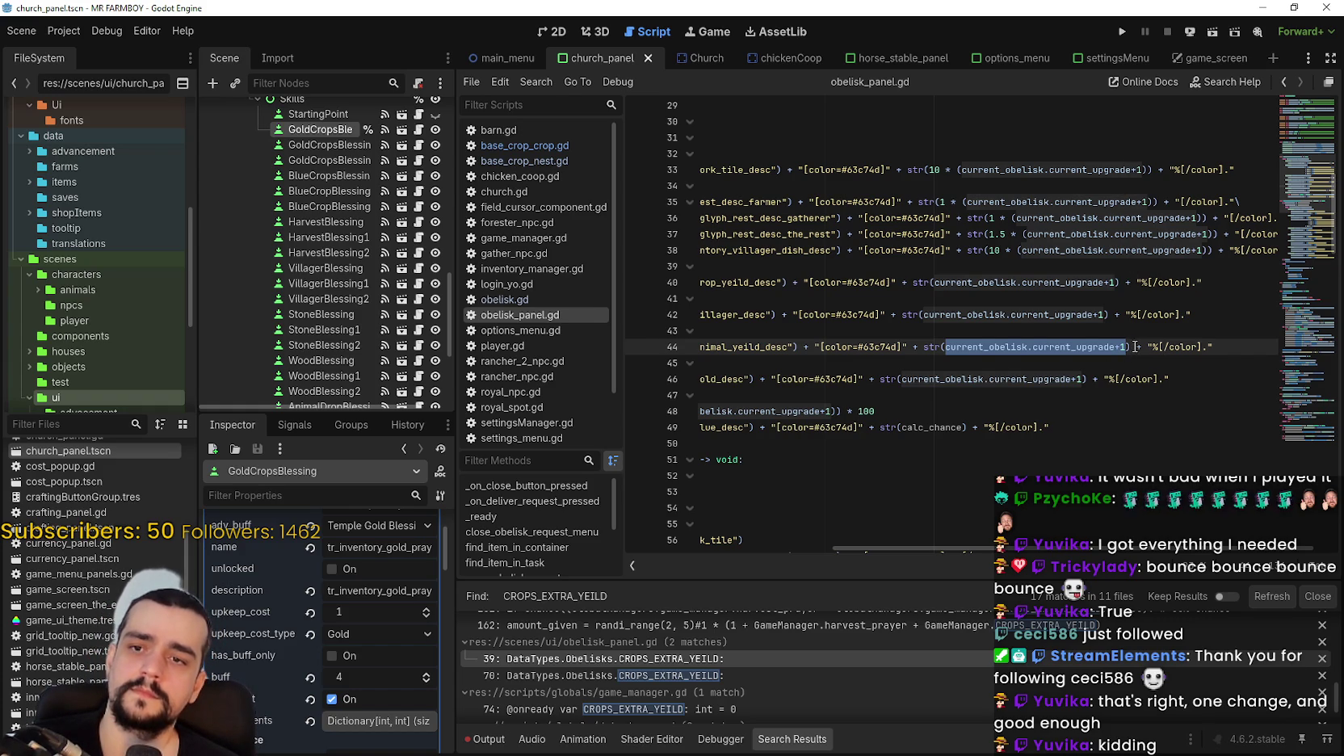
key("Escape")
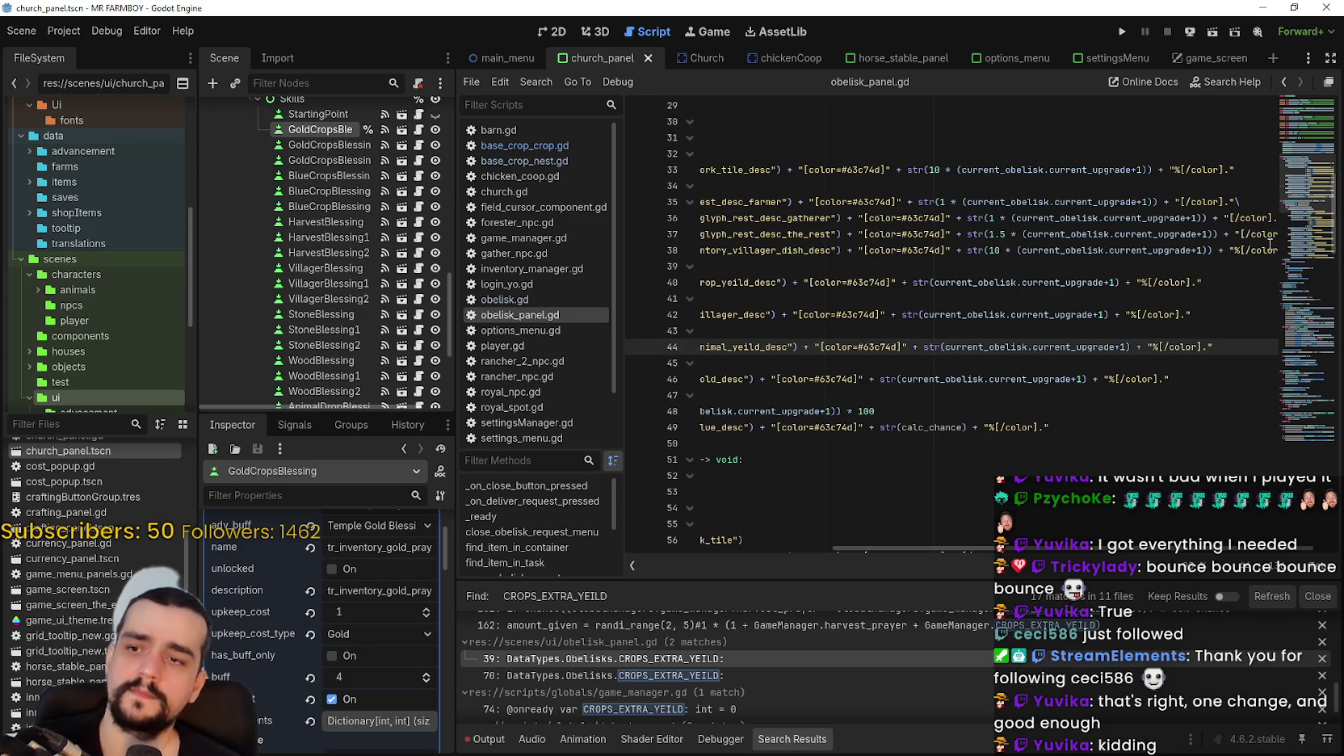
Copy the 'var calc_chance' line and paste it on a new line under ANIMAL_EXTRA_YEILD.
scroll(885, 548, "left", 3)
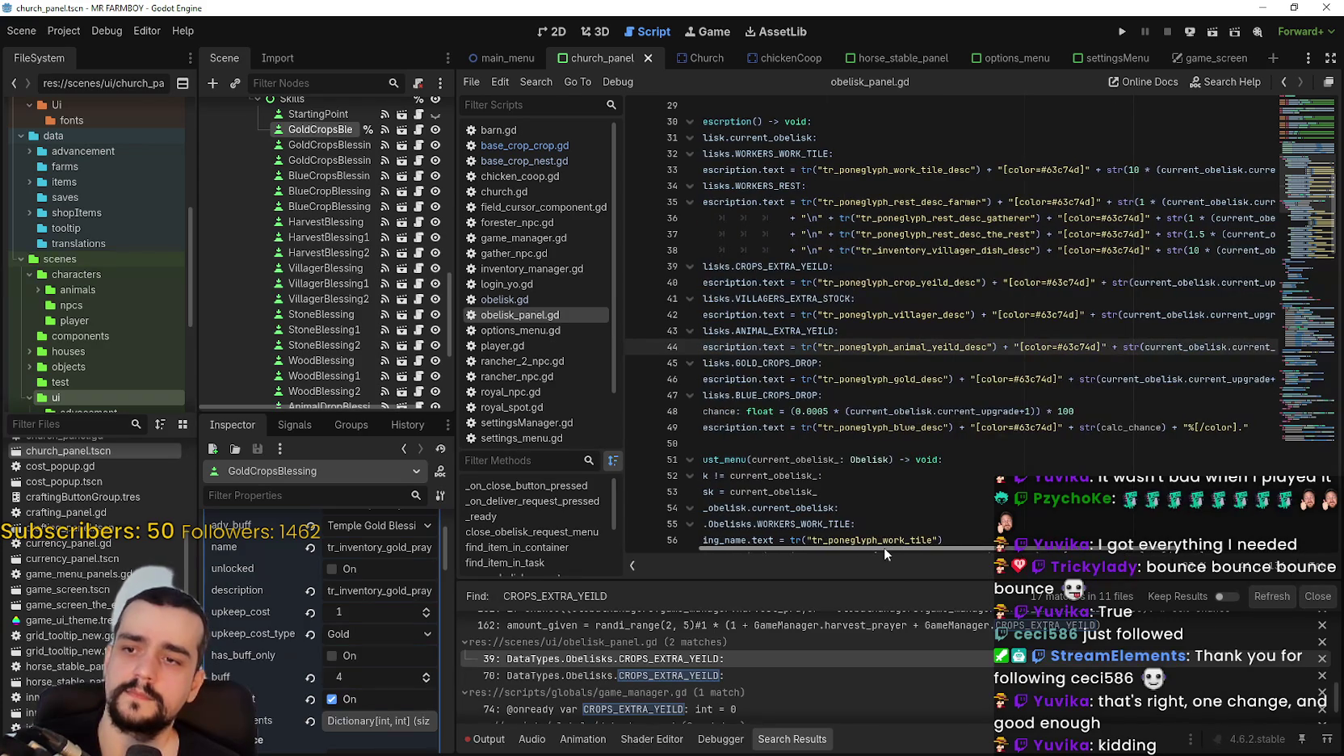
mouse_move(884, 546)
left_mouse_down()
mouse_move(806, 553)
mouse_move(967, 562)
mouse_move(814, 553)
left_mouse_up()
left_click_drag(757, 411, 1203, 408)
key("ctrl+c")
left_click(959, 328)
key("Return")
key("ctrl+v")
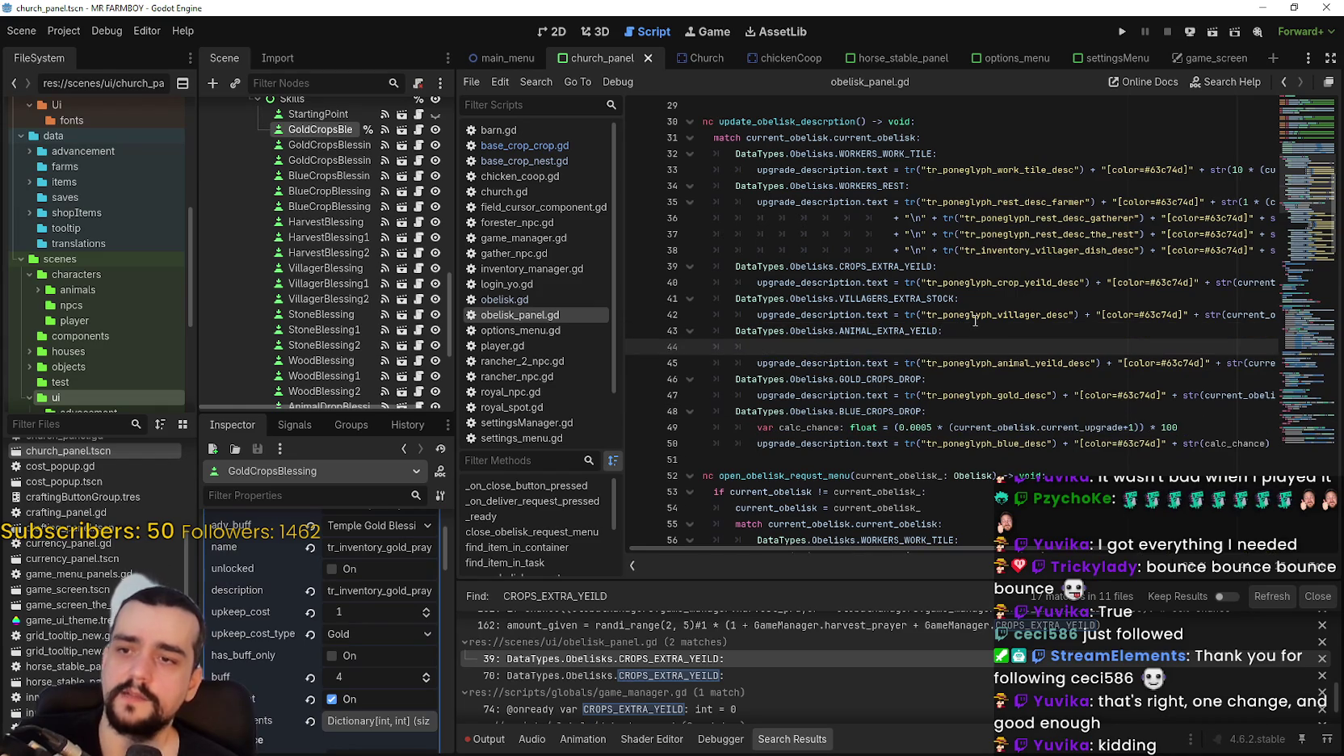
Check the pasted calc_chance formula on line 44, then return to Calculator showing 0.003.
double_click(832, 346)
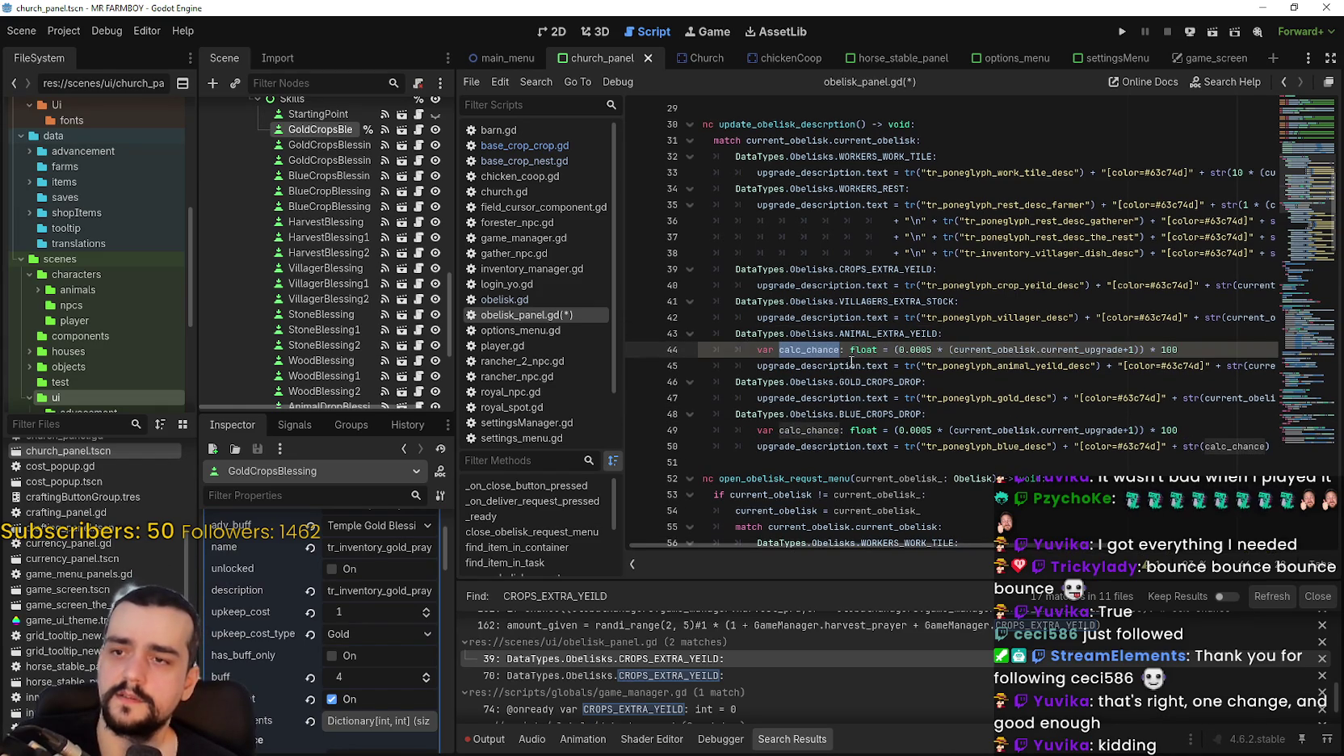
scroll(1034, 501, "right", 5)
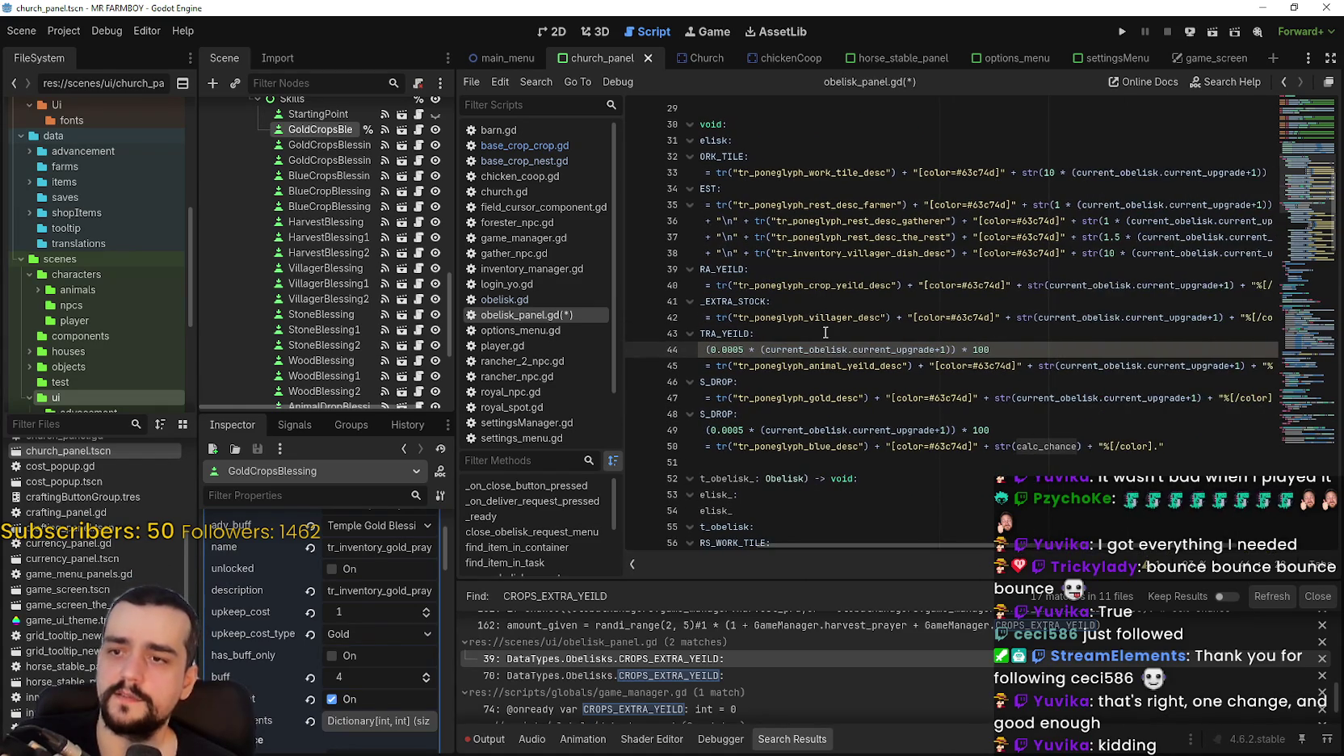
double_click(894, 348)
left_click(765, 349, "shift")
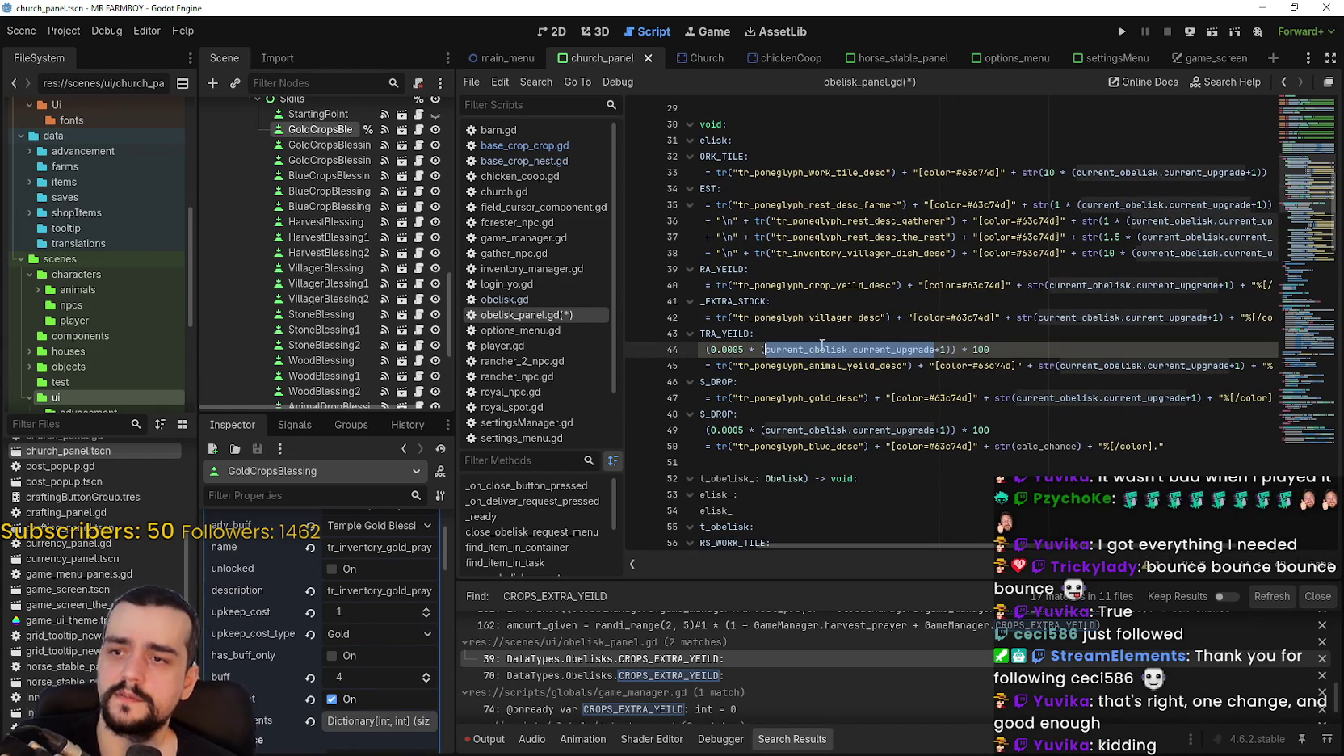
left_click_drag(980, 543, 951, 539)
left_click(793, 349)
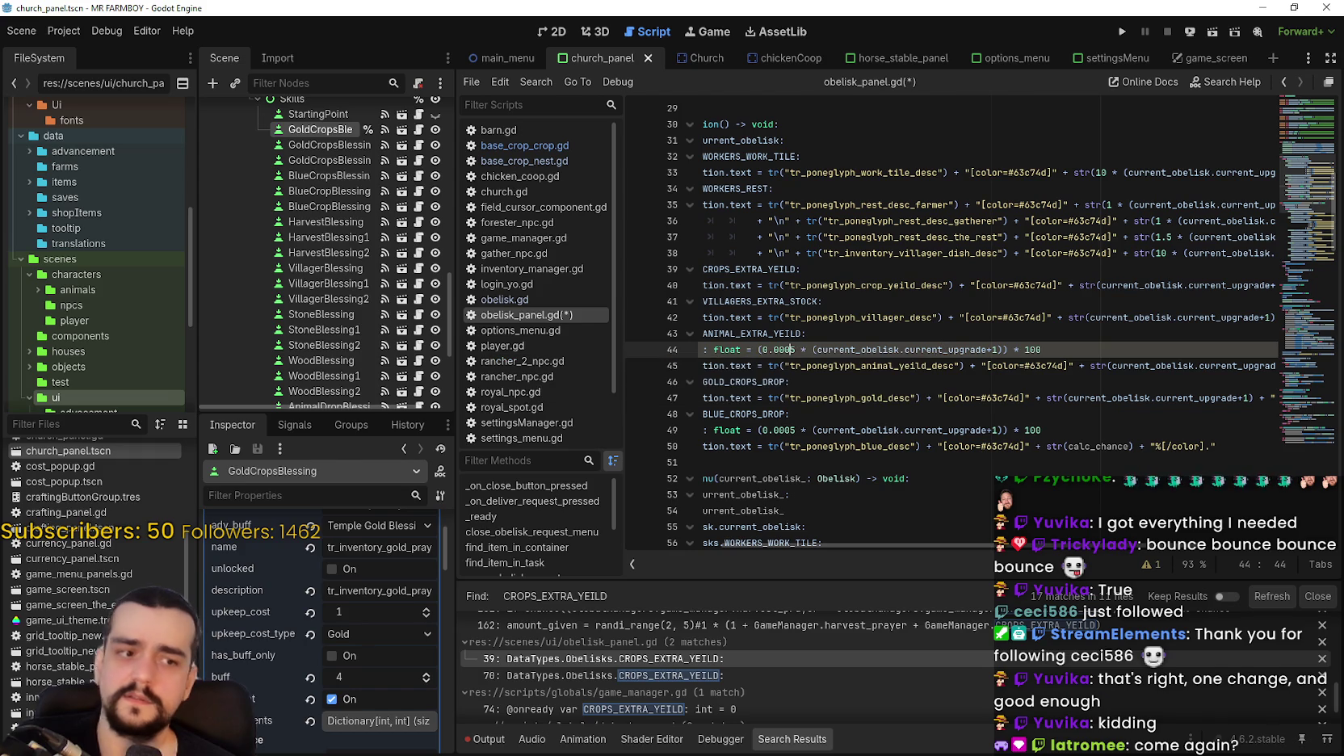
key("alt+Tab")
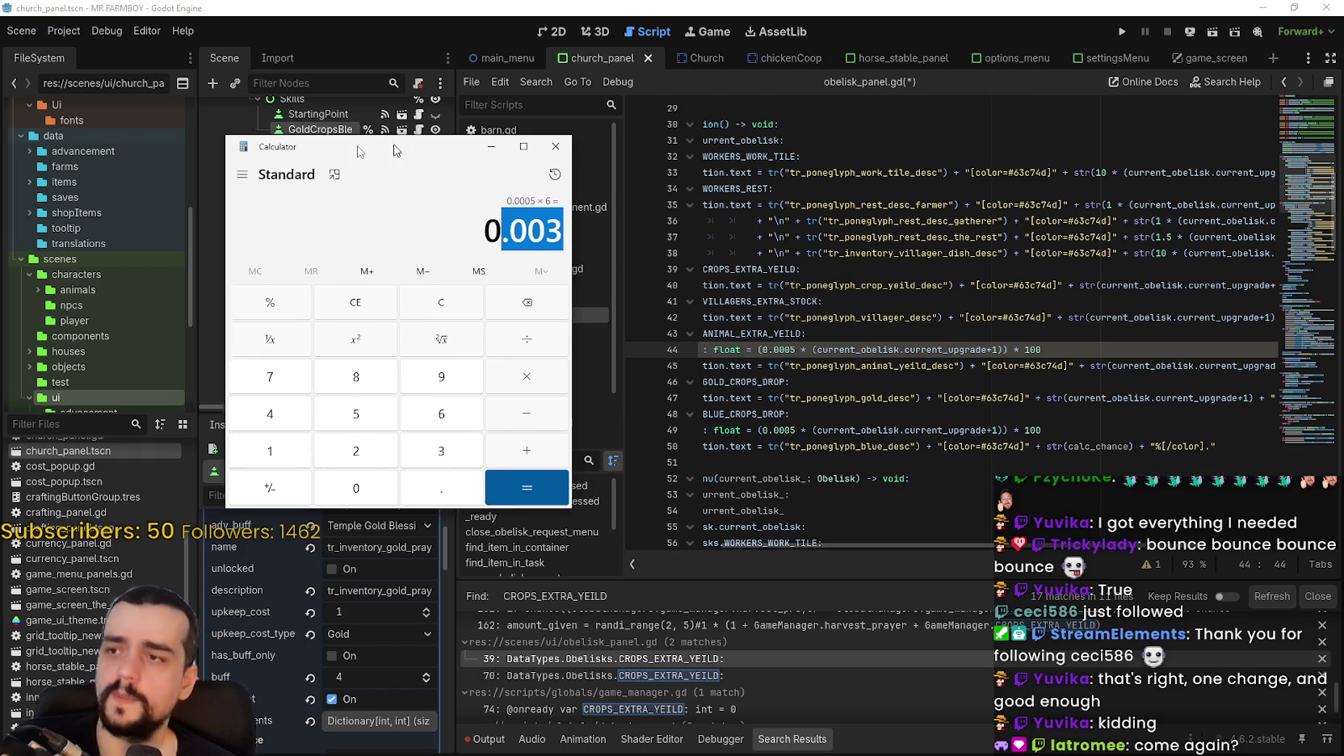
double_click(852, 352)
left_click_drag(851, 352, 995, 348)
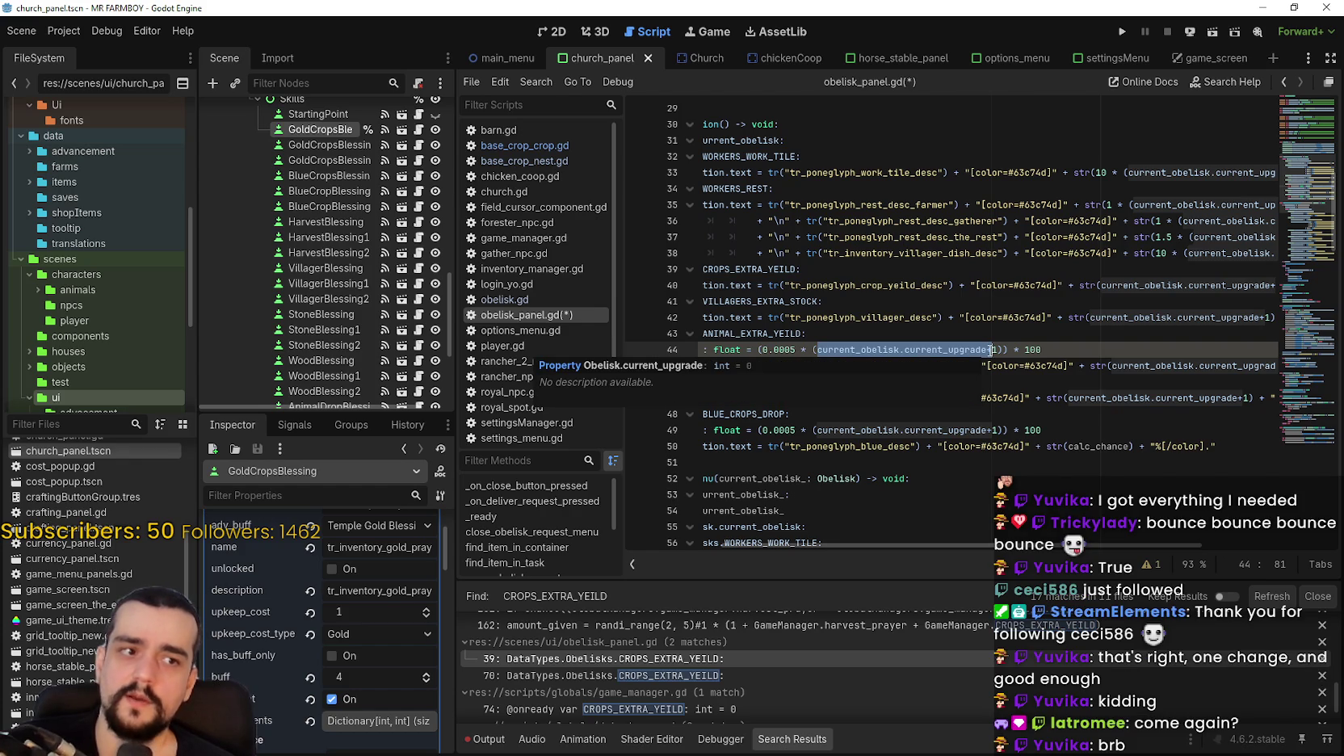
left_click_drag(1131, 549, 1024, 551)
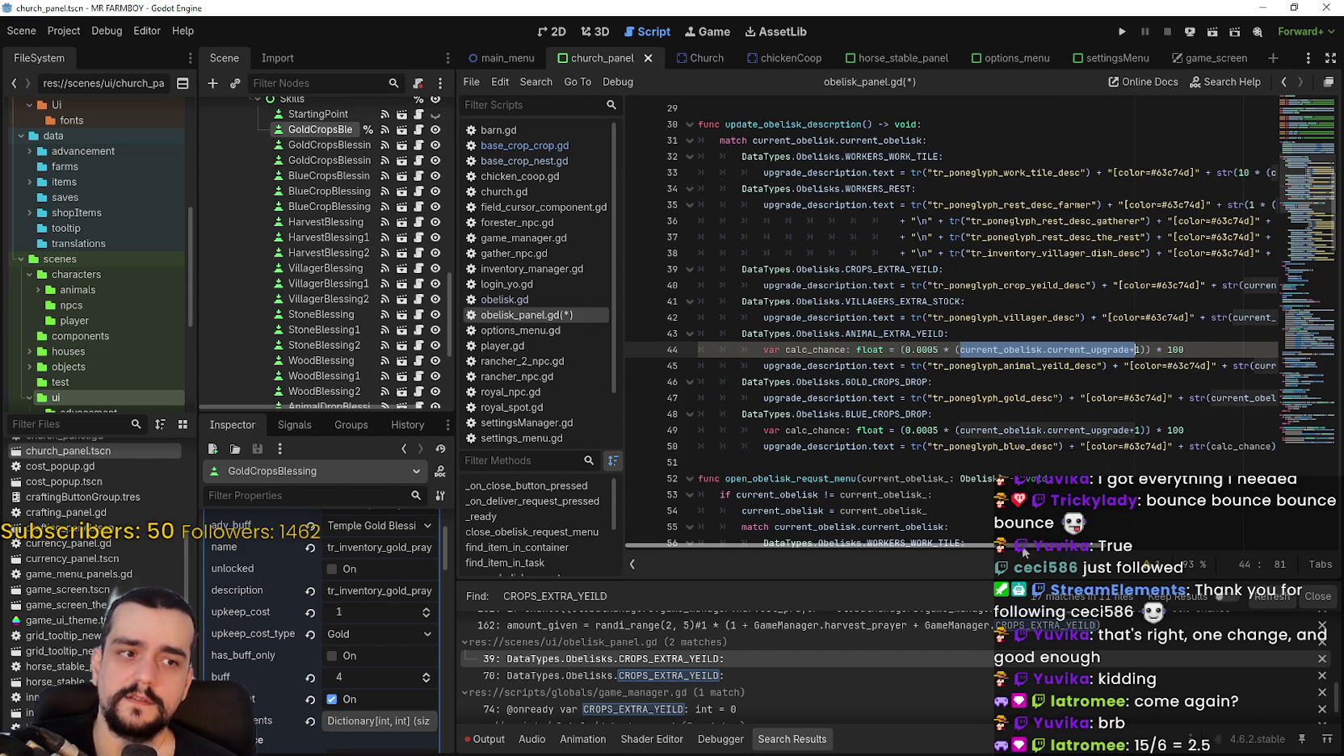
left_click_drag(1023, 552, 1055, 552)
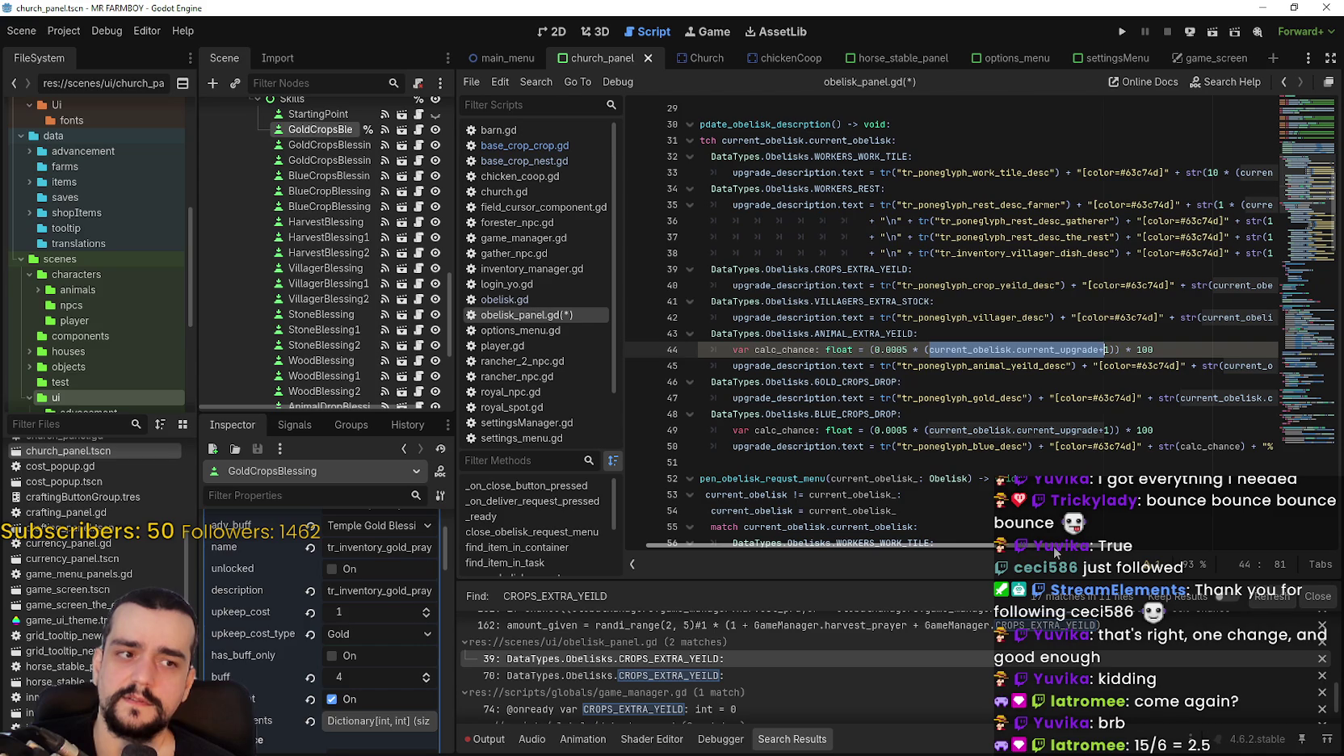
key("alt+Tab")
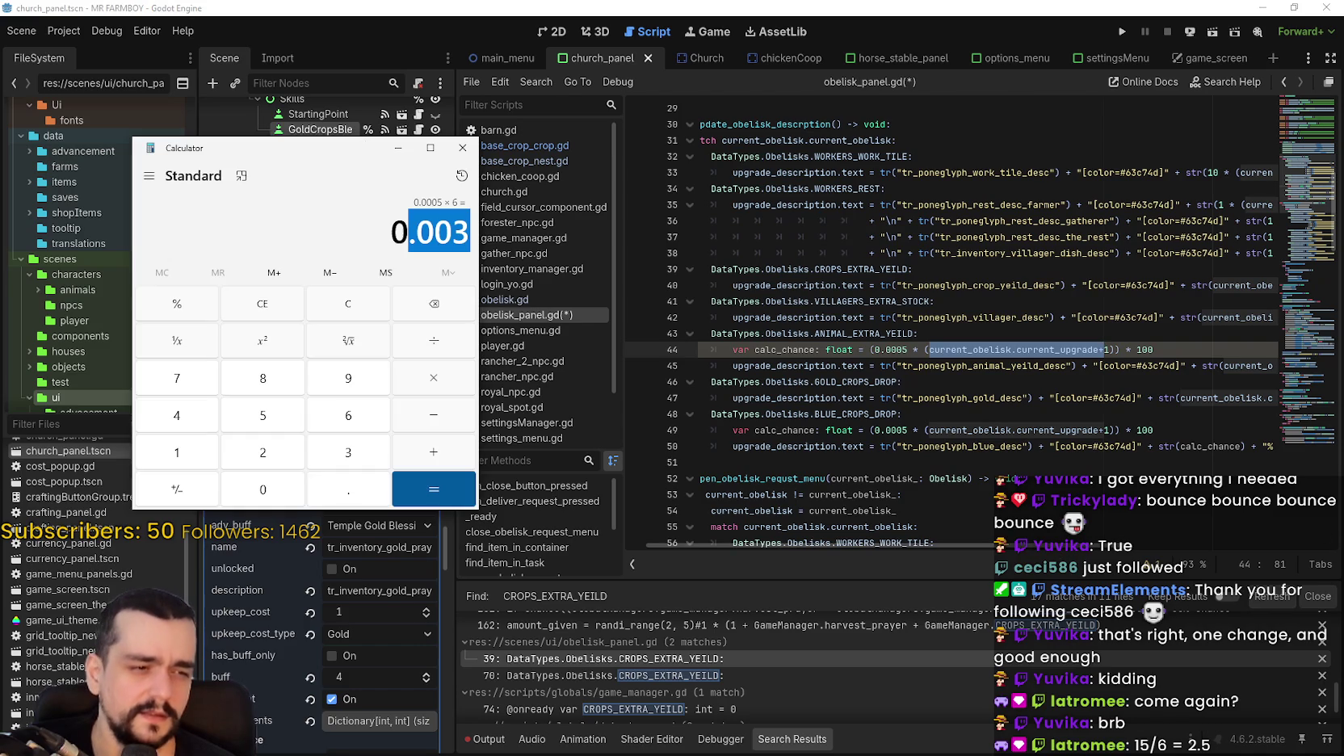
In Calculator, work out 15 ÷ 6 = 2.5, plus trial divisions 15 ÷ 1 and 2 ÷ 5.
type("15")
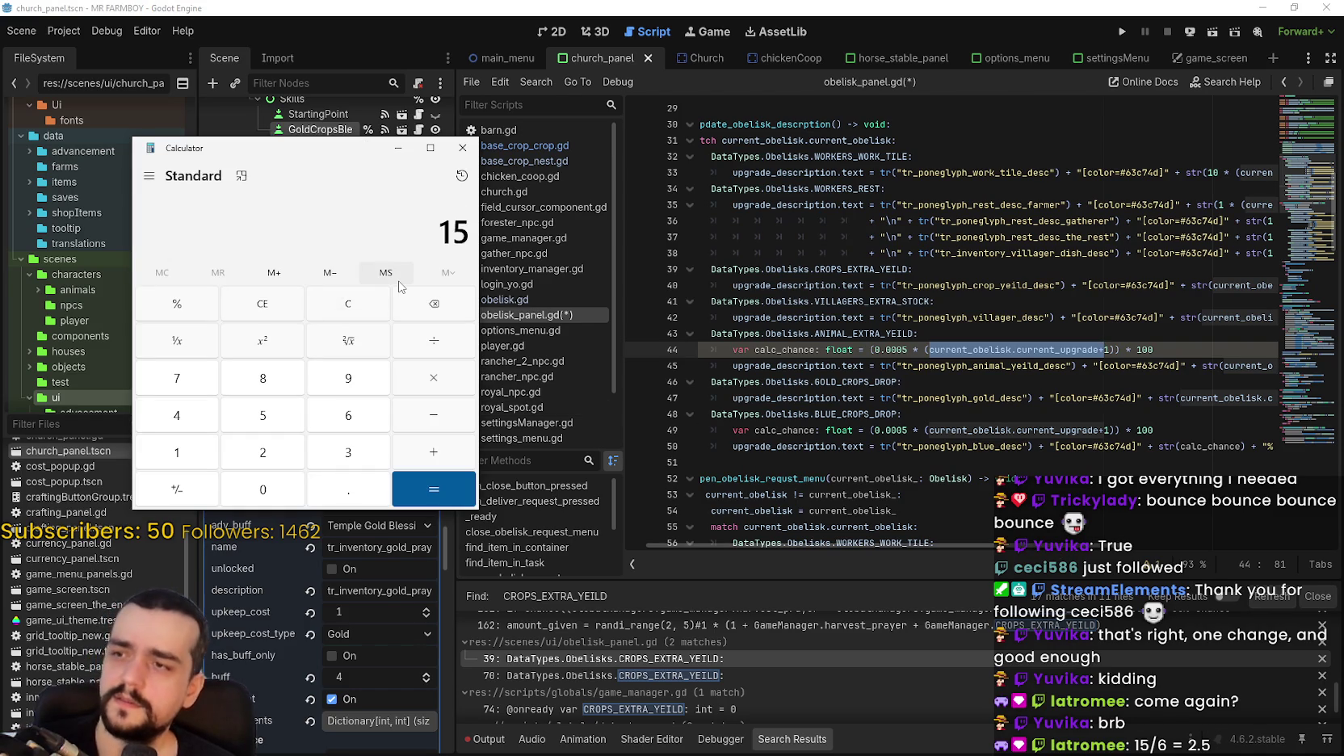
type(" ÷ 6")
key("BackSpace")
type("/6")
key("Return")
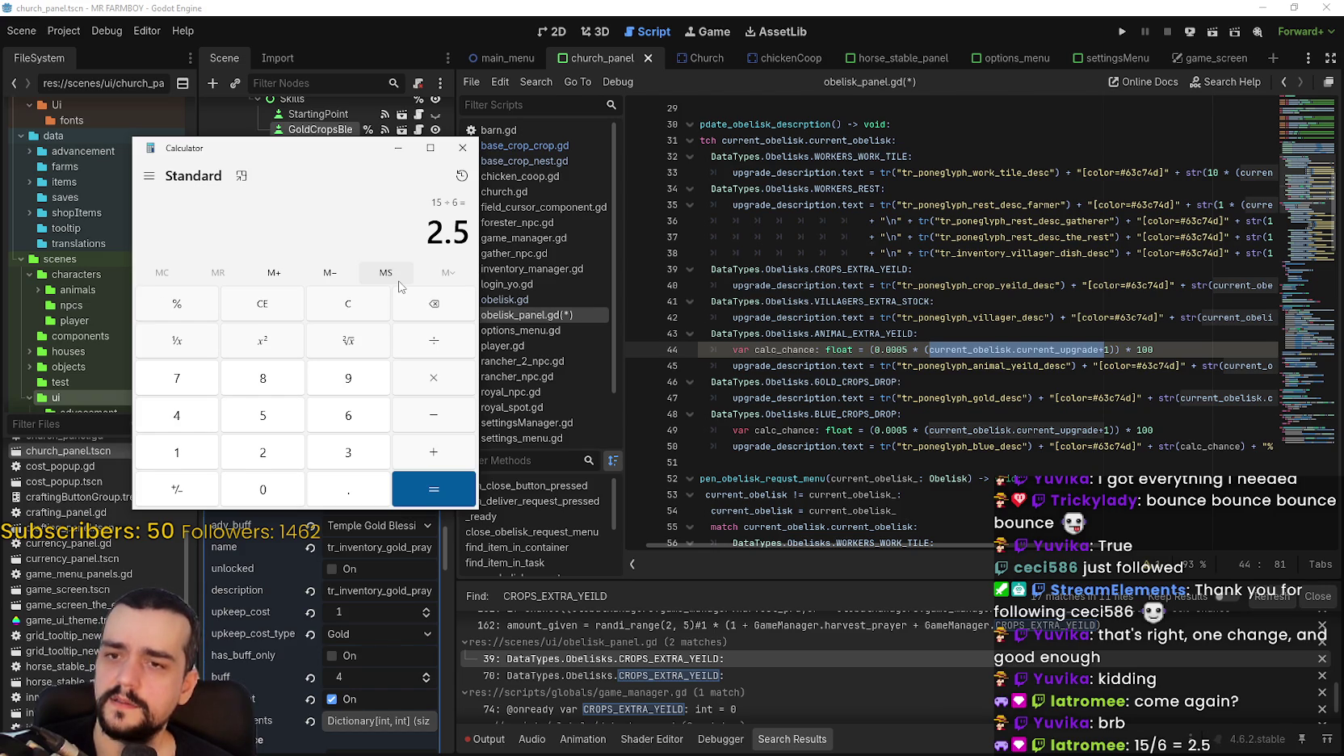
type("15 ÷ 1")
key("Return")
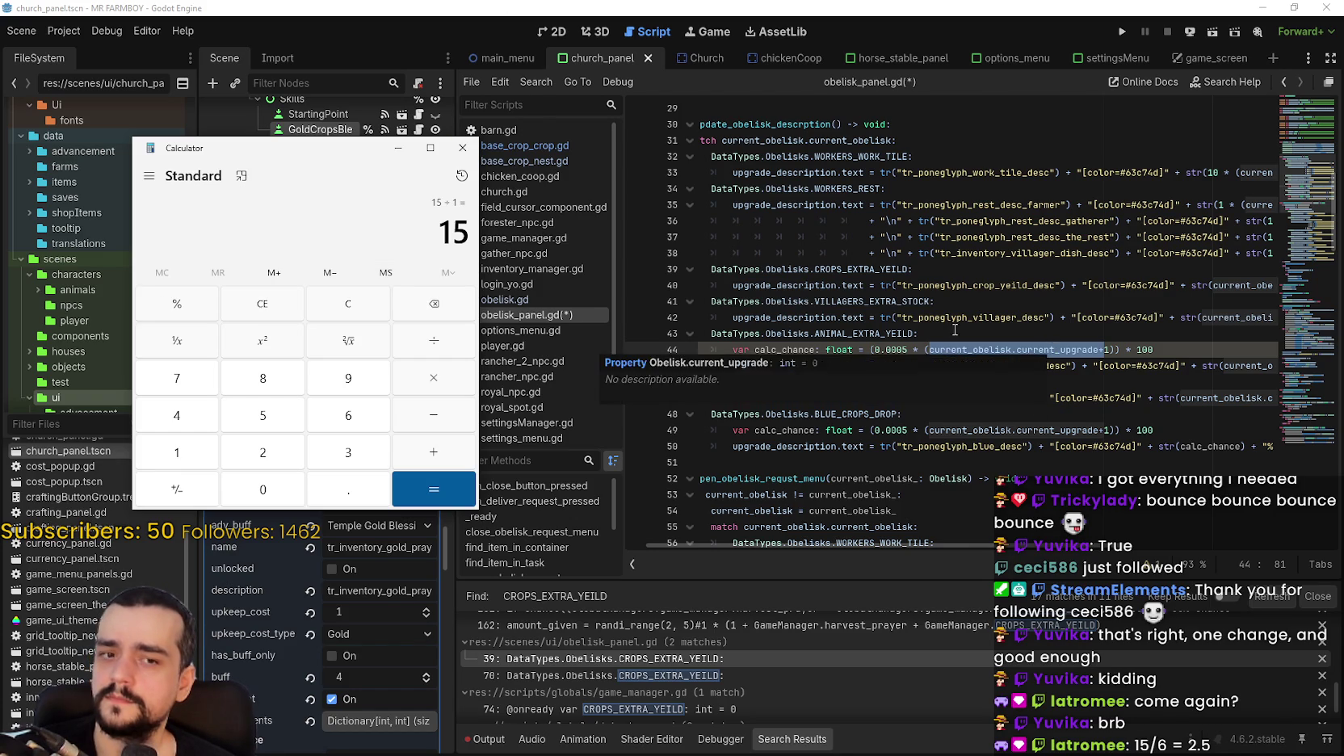
left_click(348, 306)
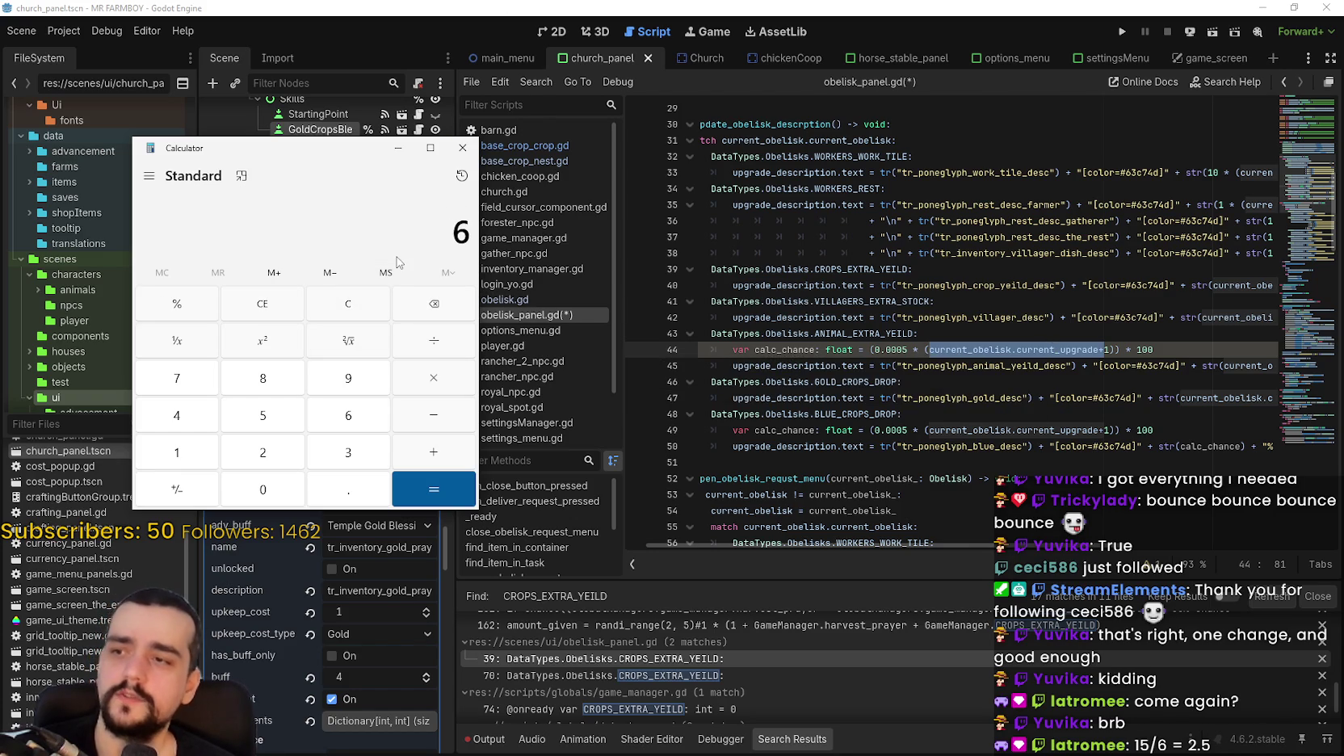
type("2/5")
key("Return")
Multiply 6 × 2.5 and compare it with the script's 100 factor.
left_click(371, 307)
key("BackSpace")
type("6 × ")
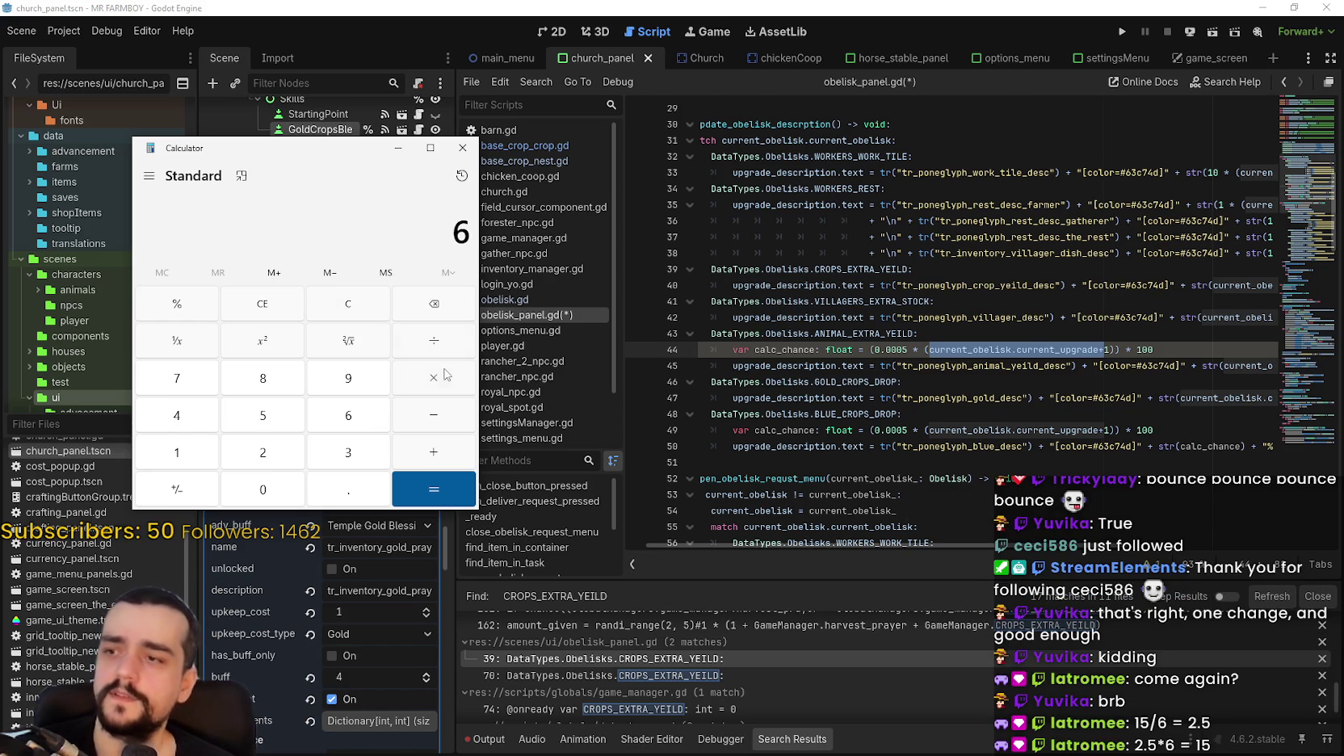
type("2.5")
key("Return")
left_click(1145, 349)
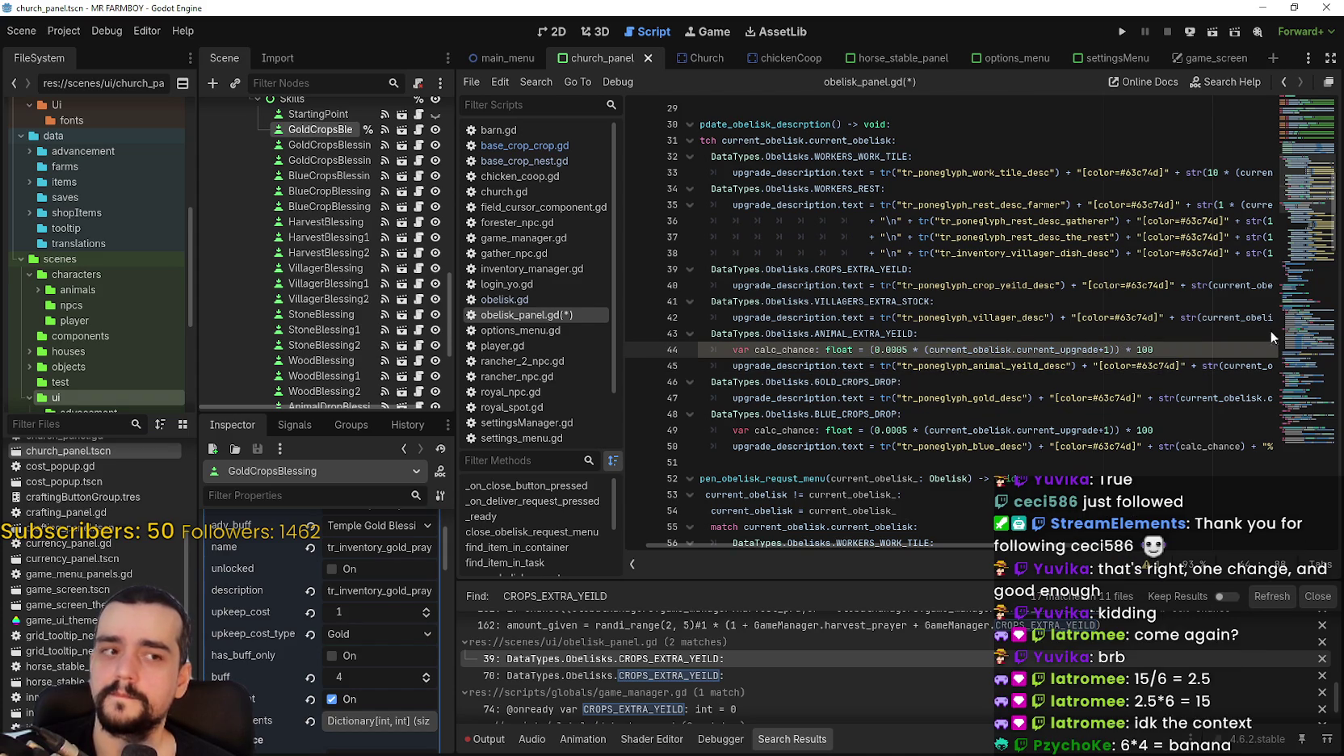
Bring Calculator back, nudge it right, and compute 2.5 × 2.
key("alt+Tab")
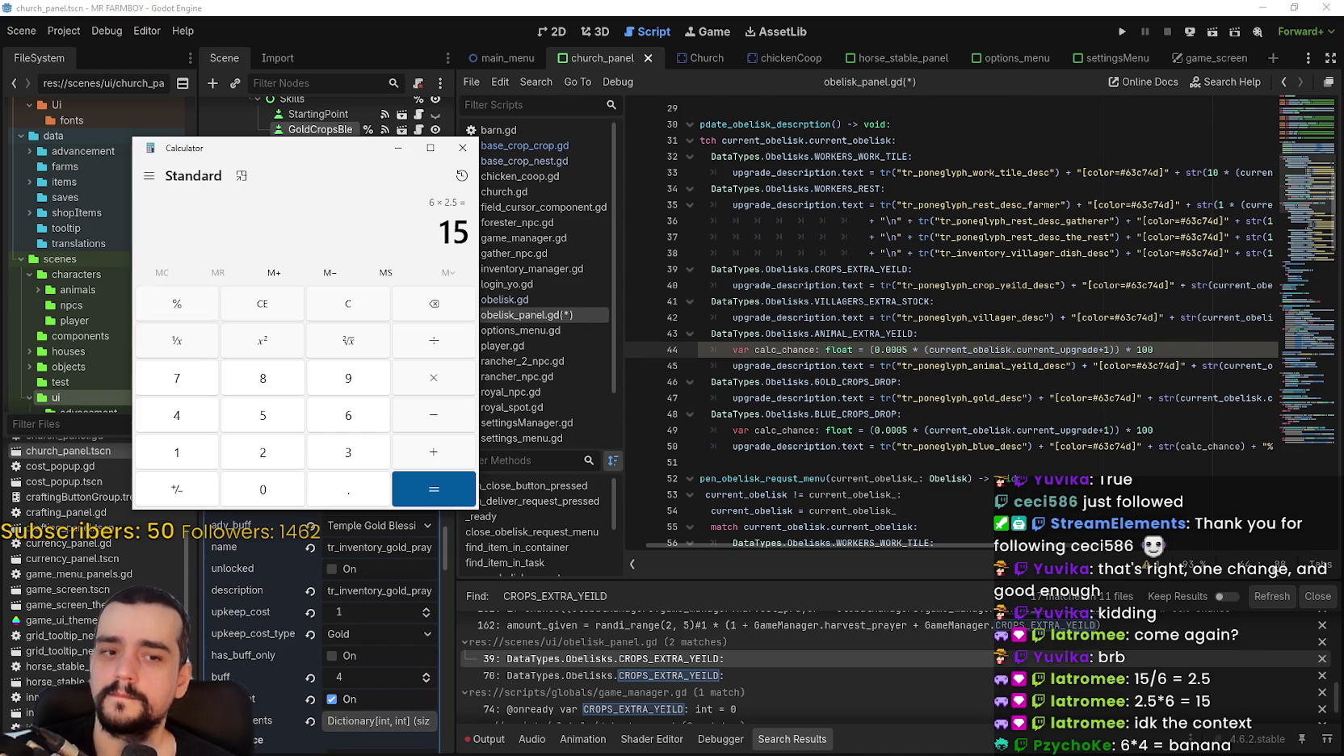
left_click_drag(339, 150, 396, 153)
left_click(412, 315)
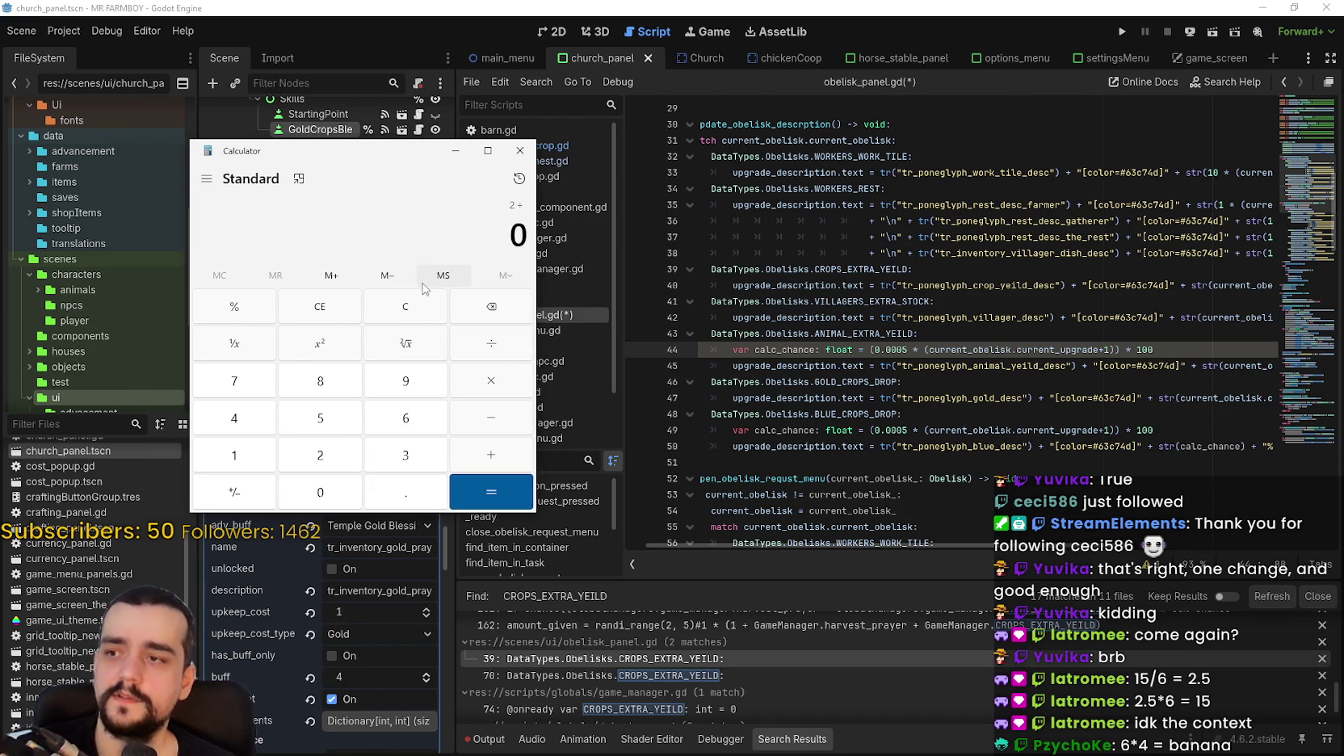
type("2.5")
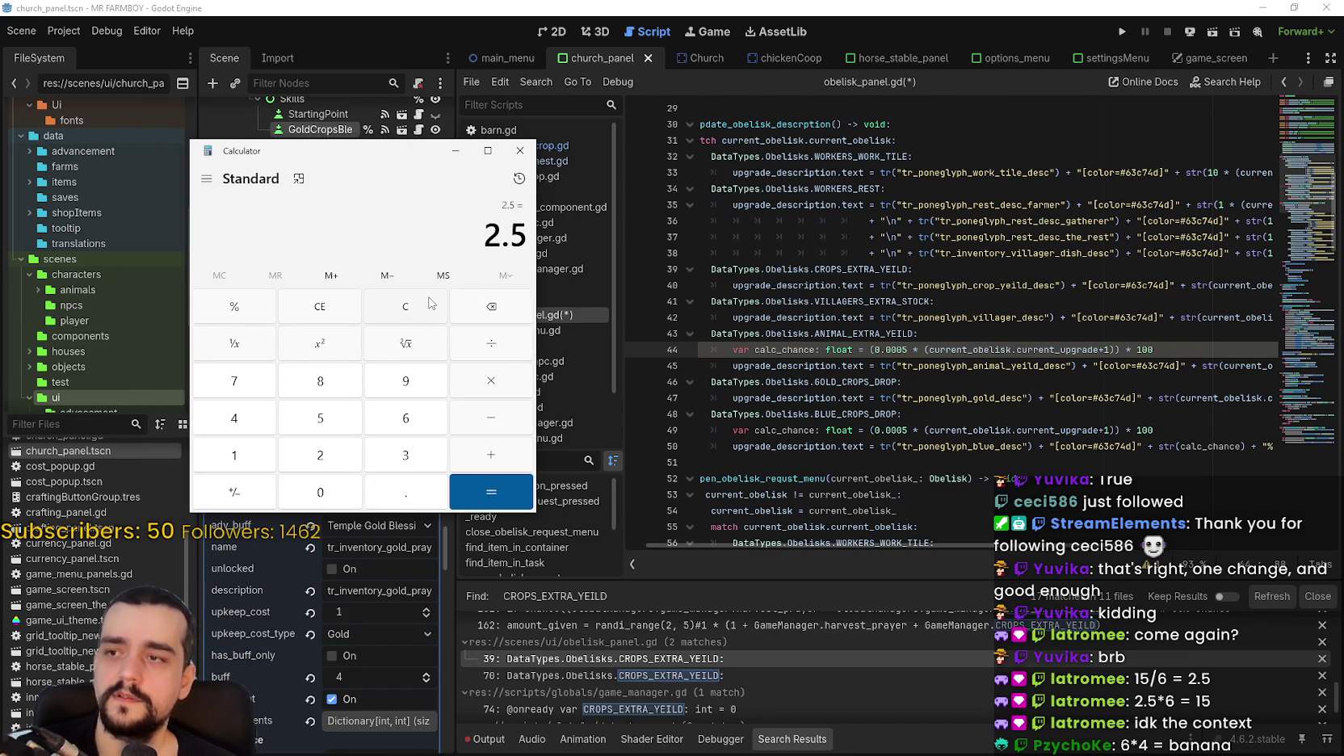
type("2.52")
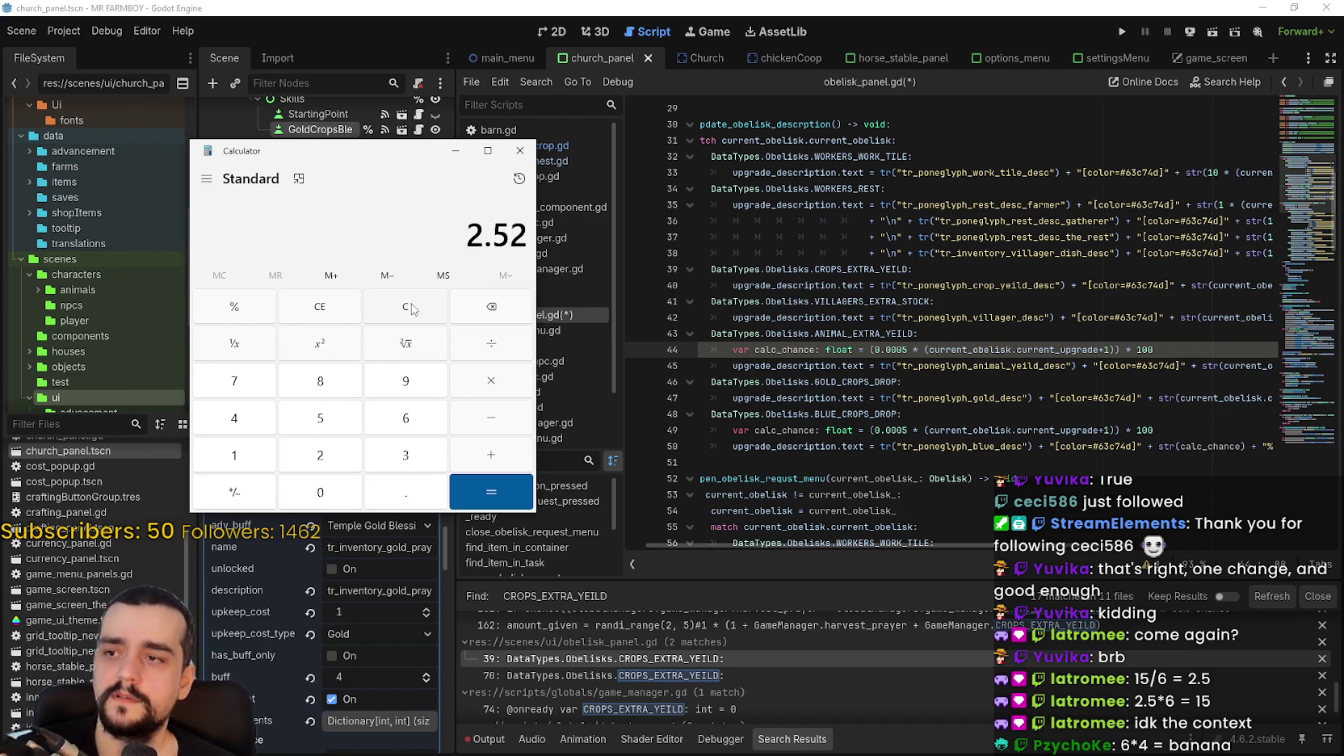
left_click(412, 310)
type("2.5 × ")
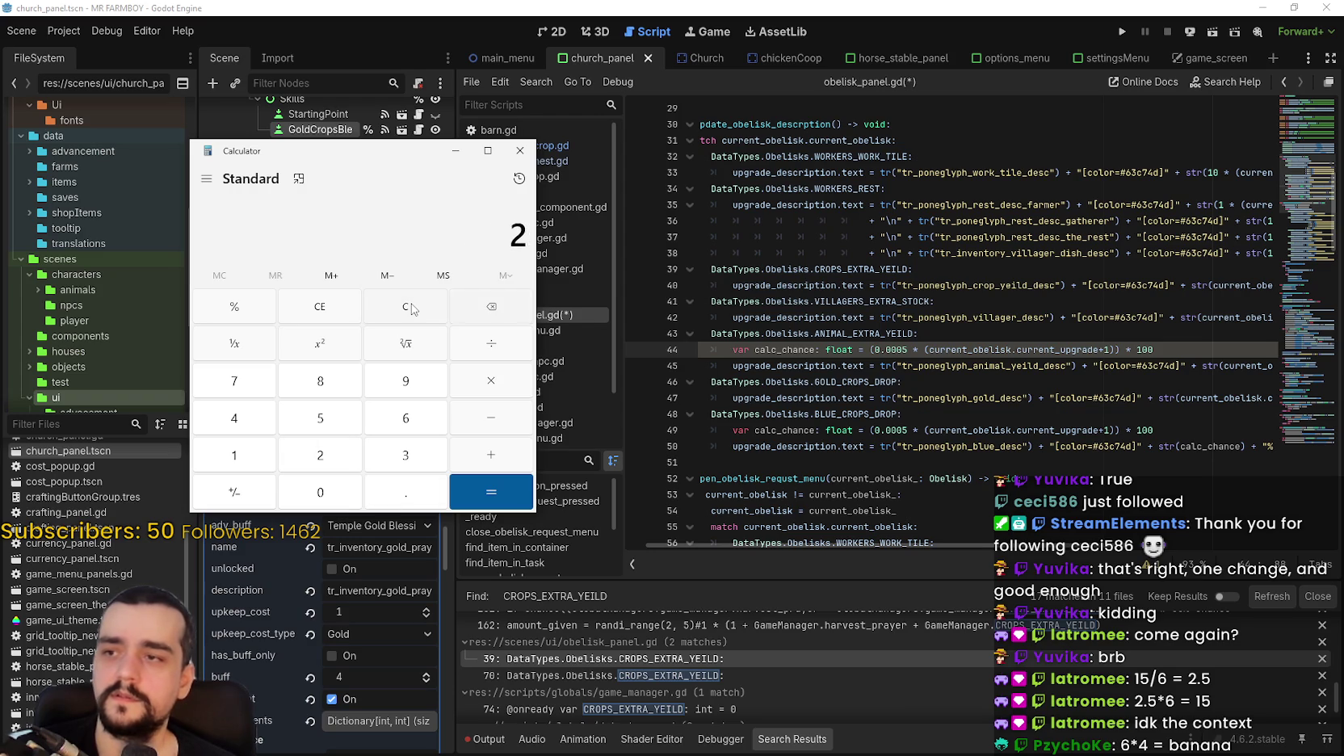
type("2")
key("Return")
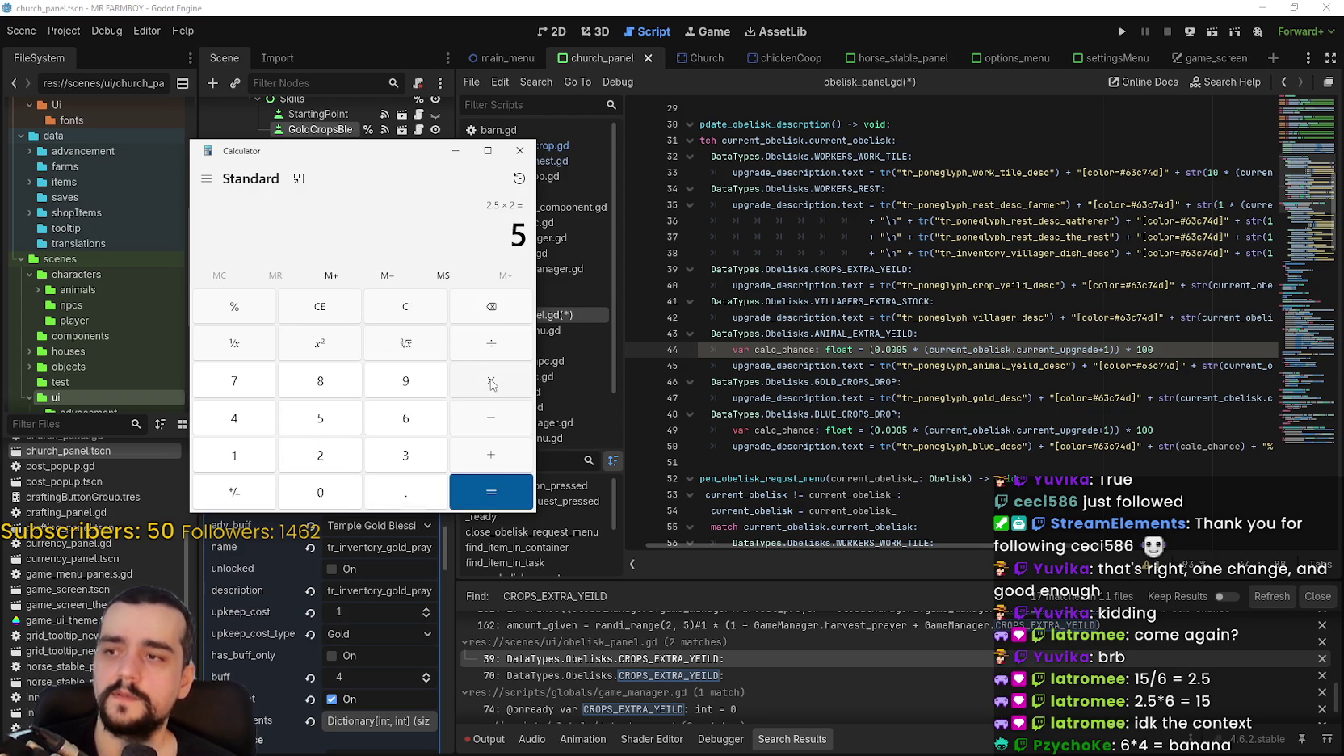
Compute 2.5 × 3 and close Calculator.
left_click(400, 310)
type("2.5 × ")
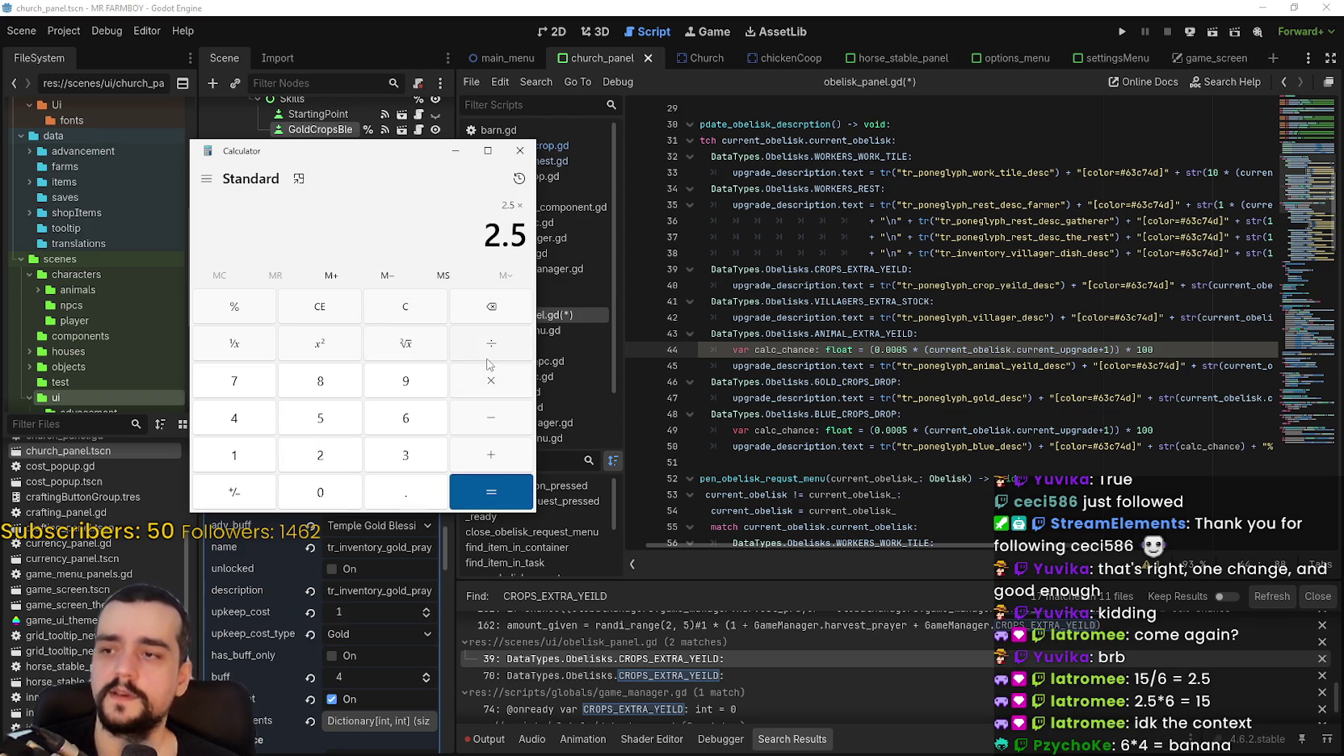
type("3")
key("Return")
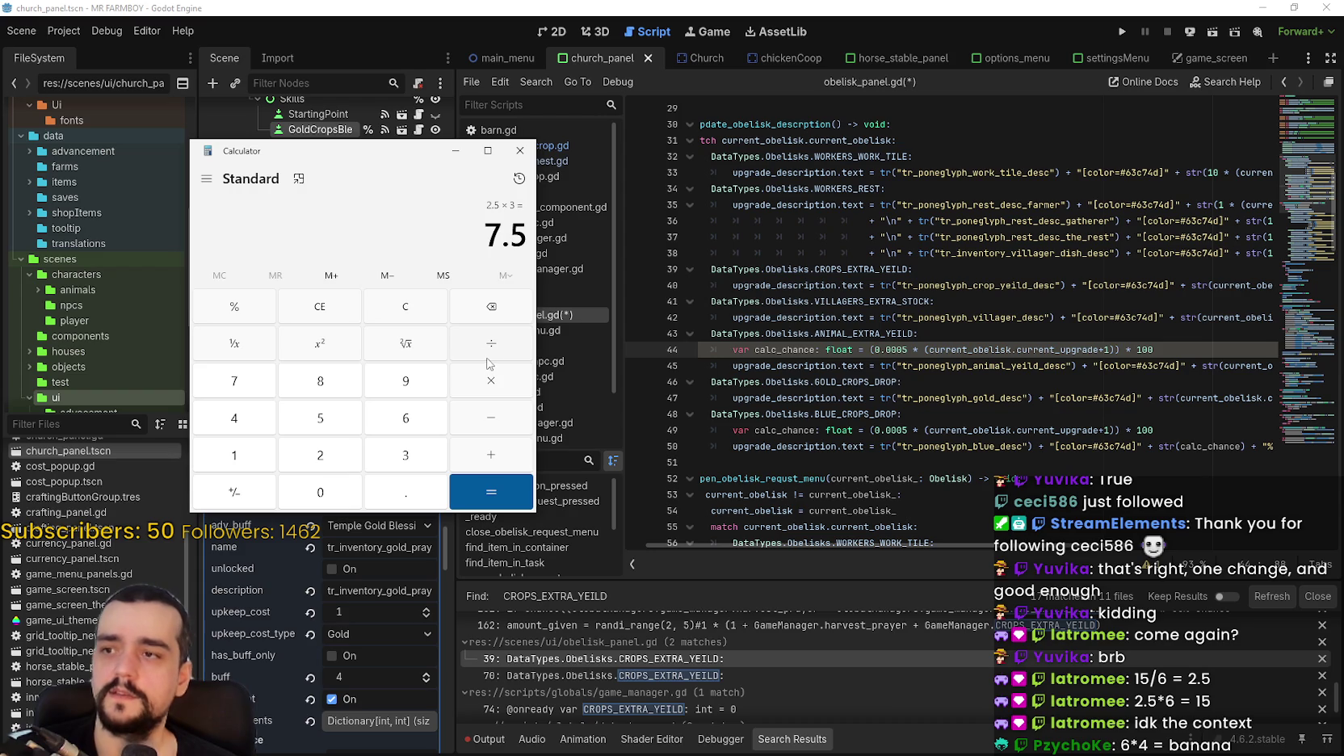
left_click(530, 155)
mouse_move(967, 546)
left_mouse_down()
mouse_move(1163, 546)
mouse_move(1124, 546)
left_mouse_up()
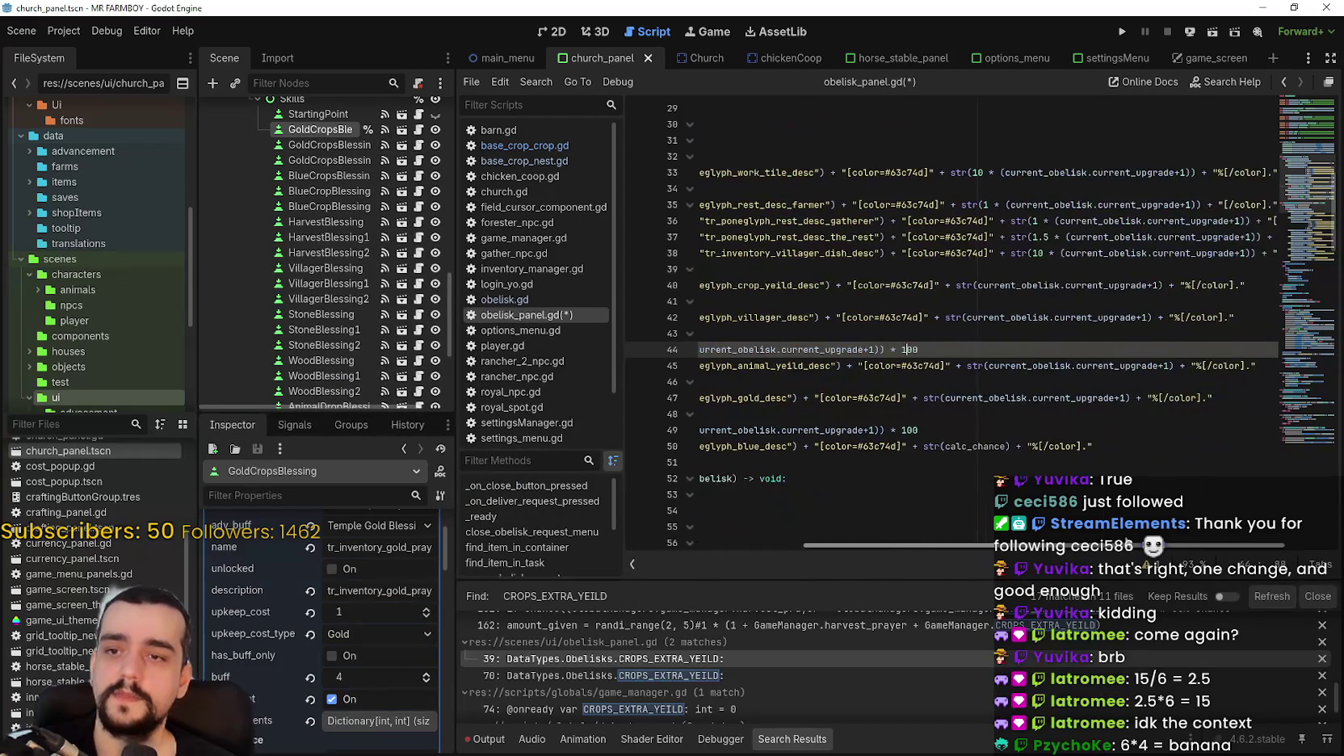
Type 2.5 * at the start of line 44's calc_chance formula.
left_click(1169, 366)
key("ctrl+shift+Left")
key("ctrl+shift+Left")
key("ctrl+shift+Left")
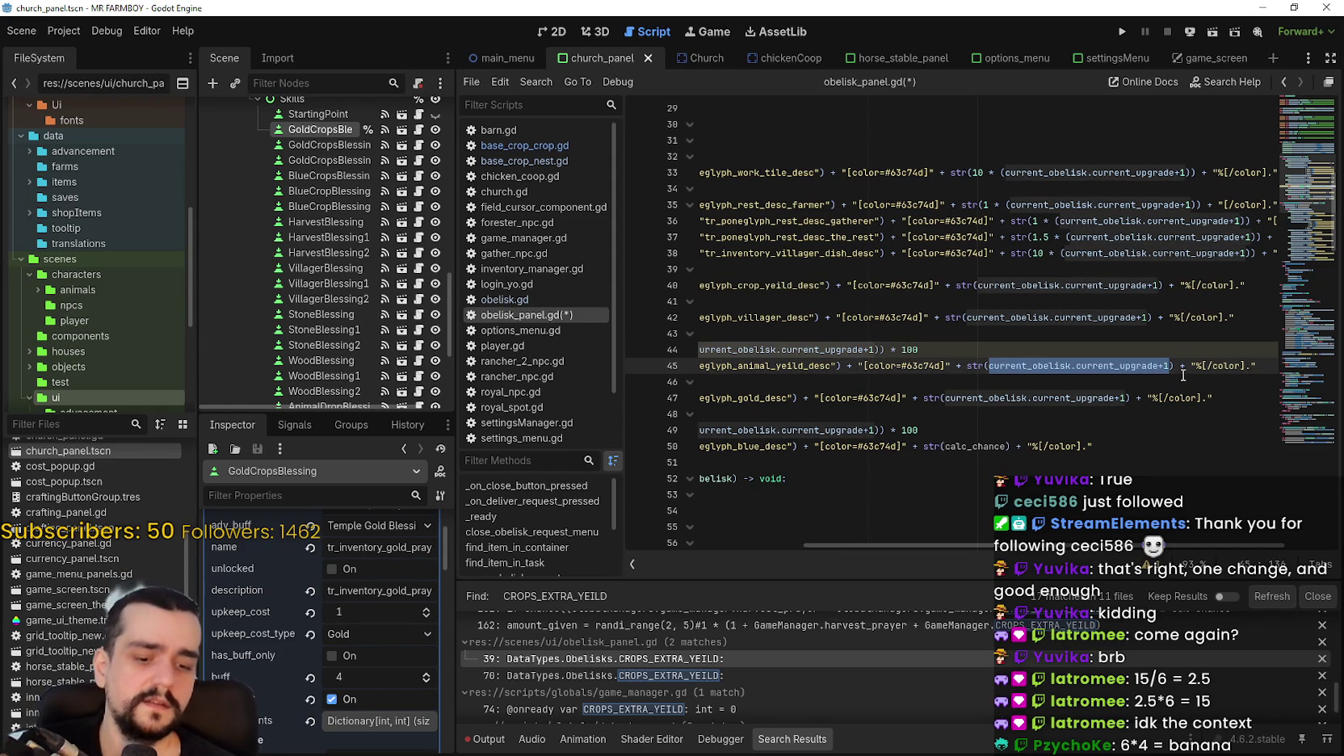
key("Up")
key("Home")
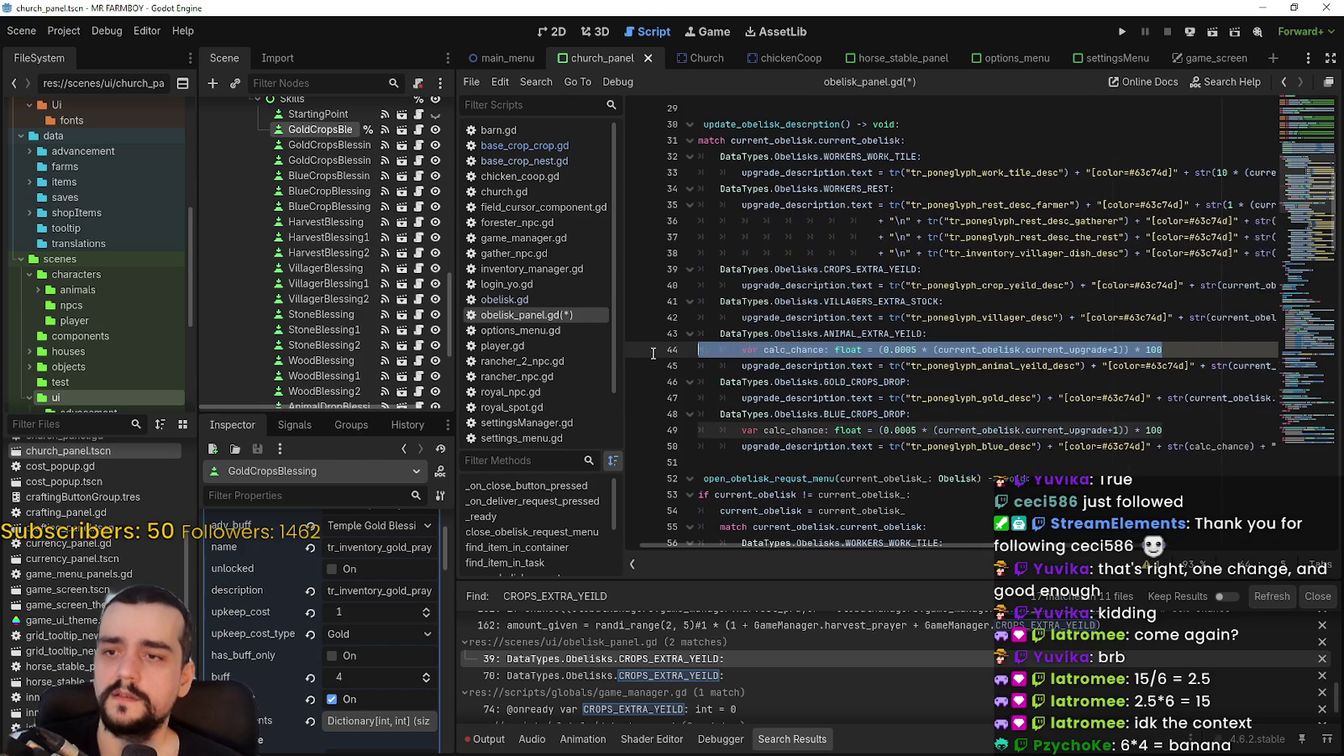
left_click(905, 350)
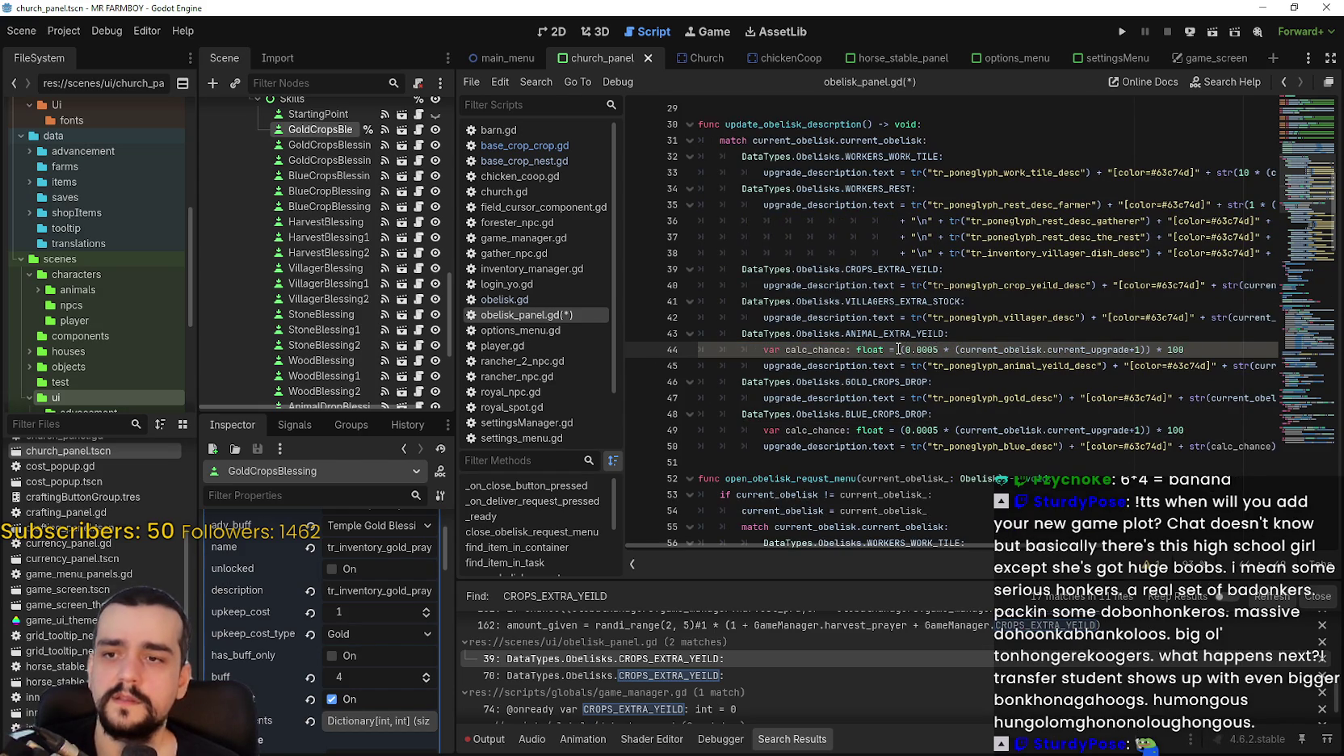
type("(")
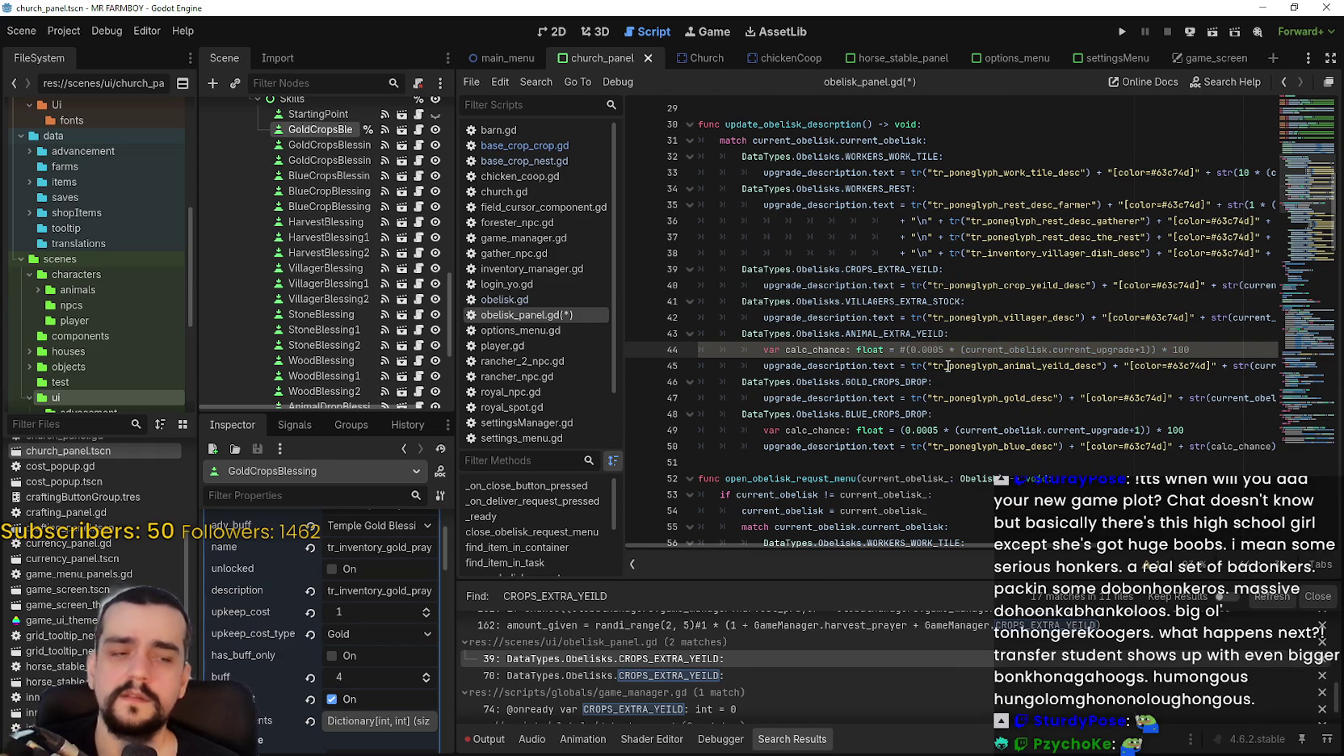
type("2")
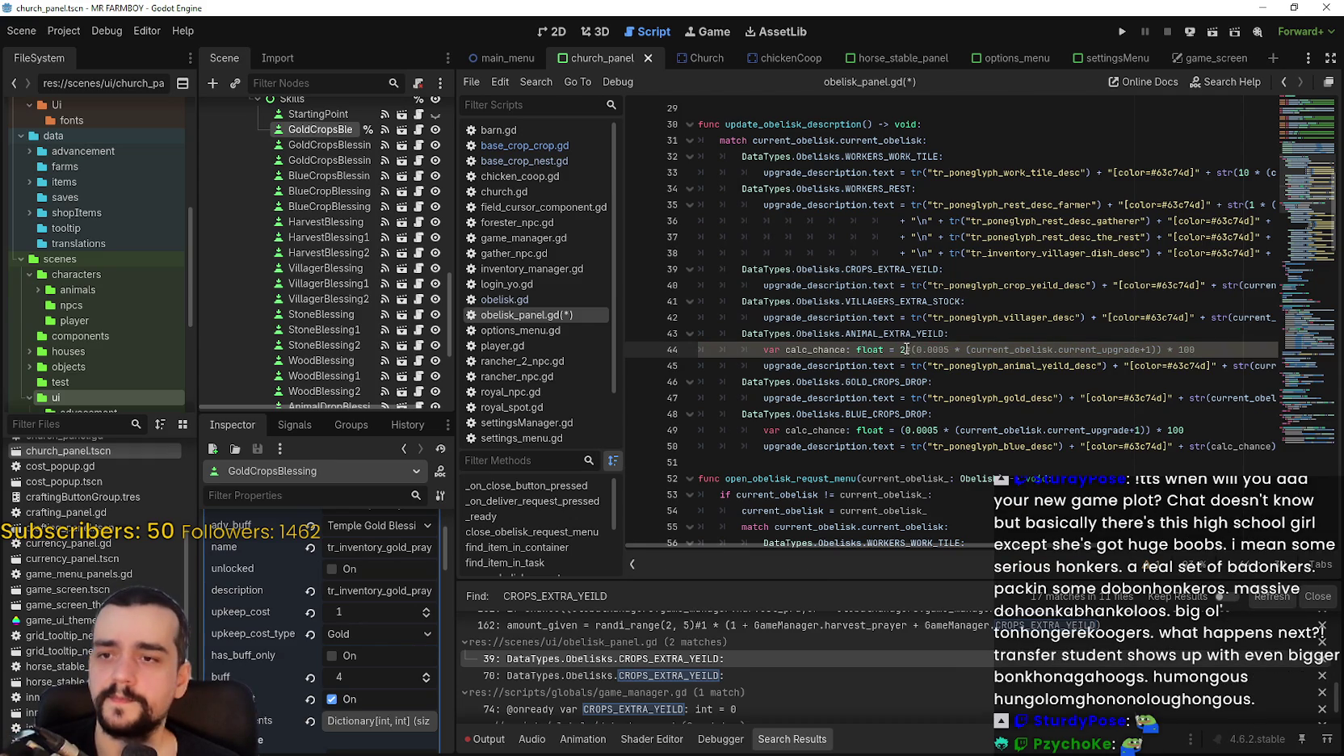
type(".5 #")
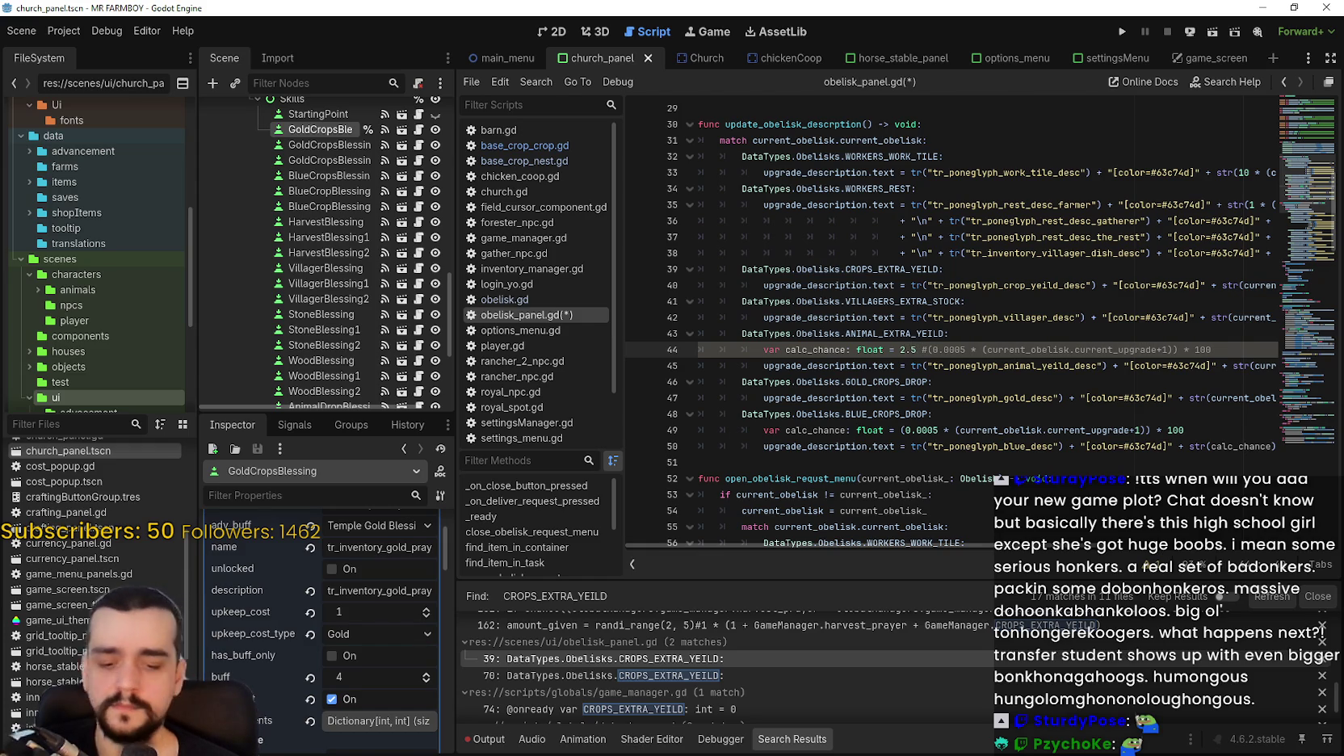
key("BackSpace")
type("*")
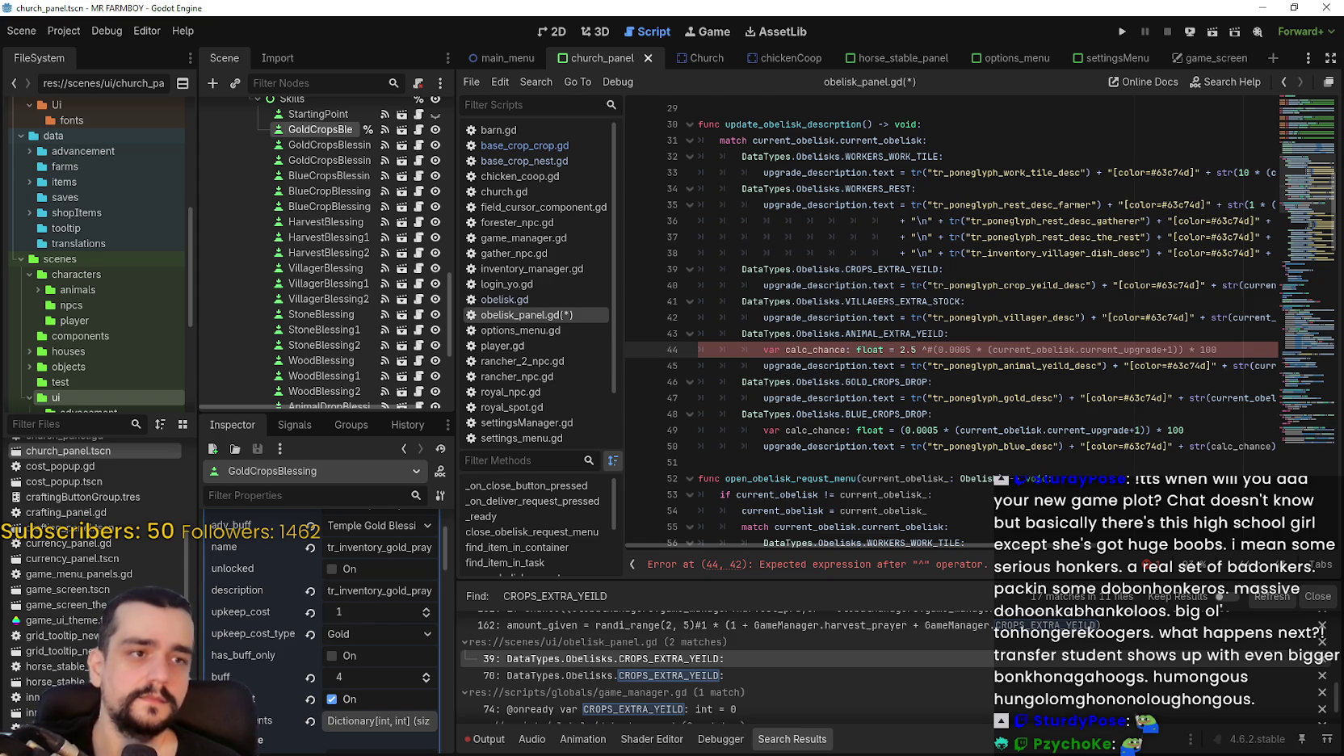
Move (current_obelisk.current_upgrade+1) to directly after 2.5 * on line 44.
left_click(918, 350)
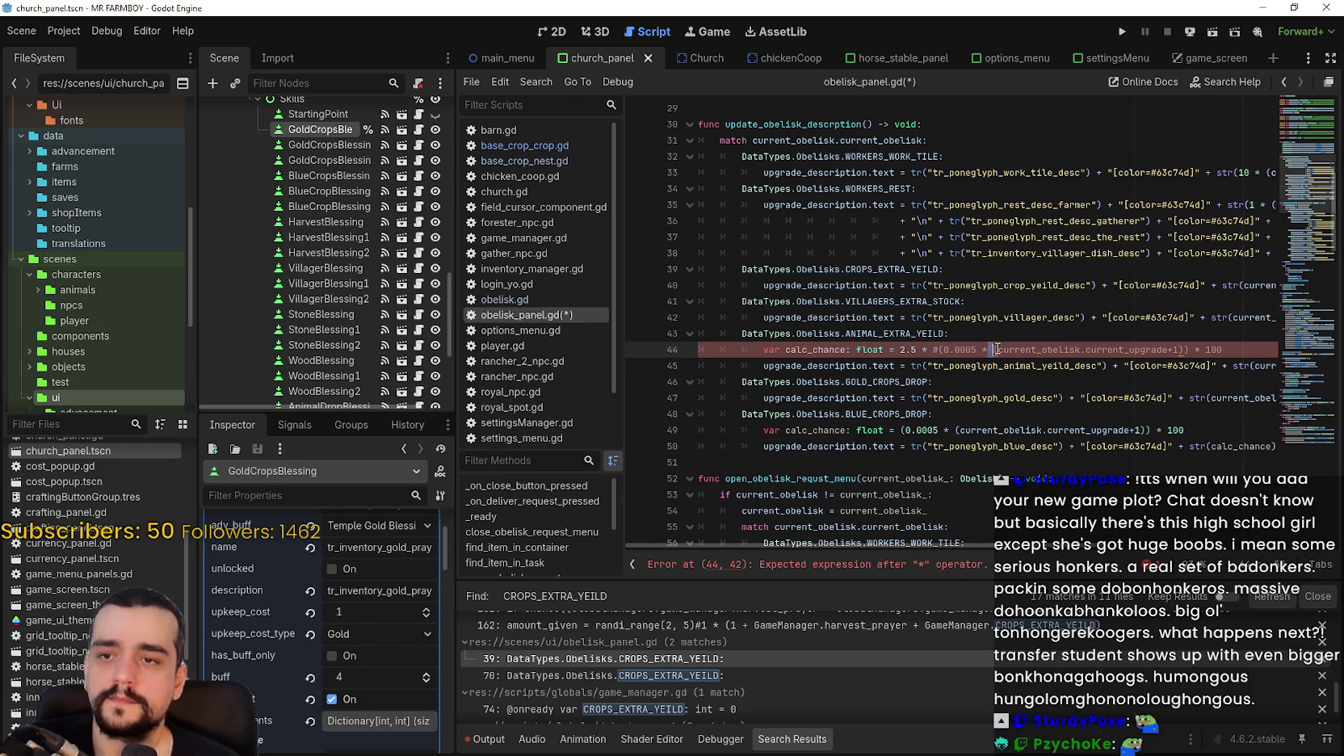
left_click_drag(993, 349, 1190, 349)
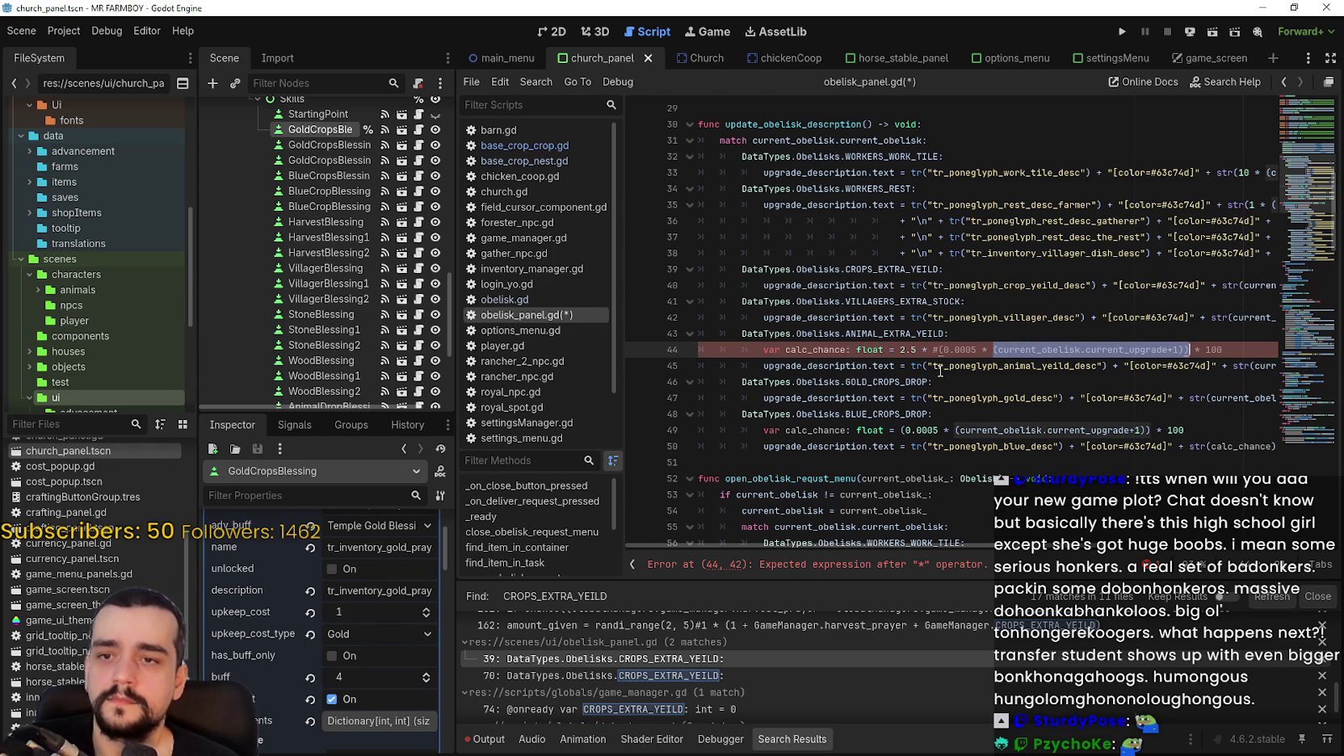
left_click(1037, 349)
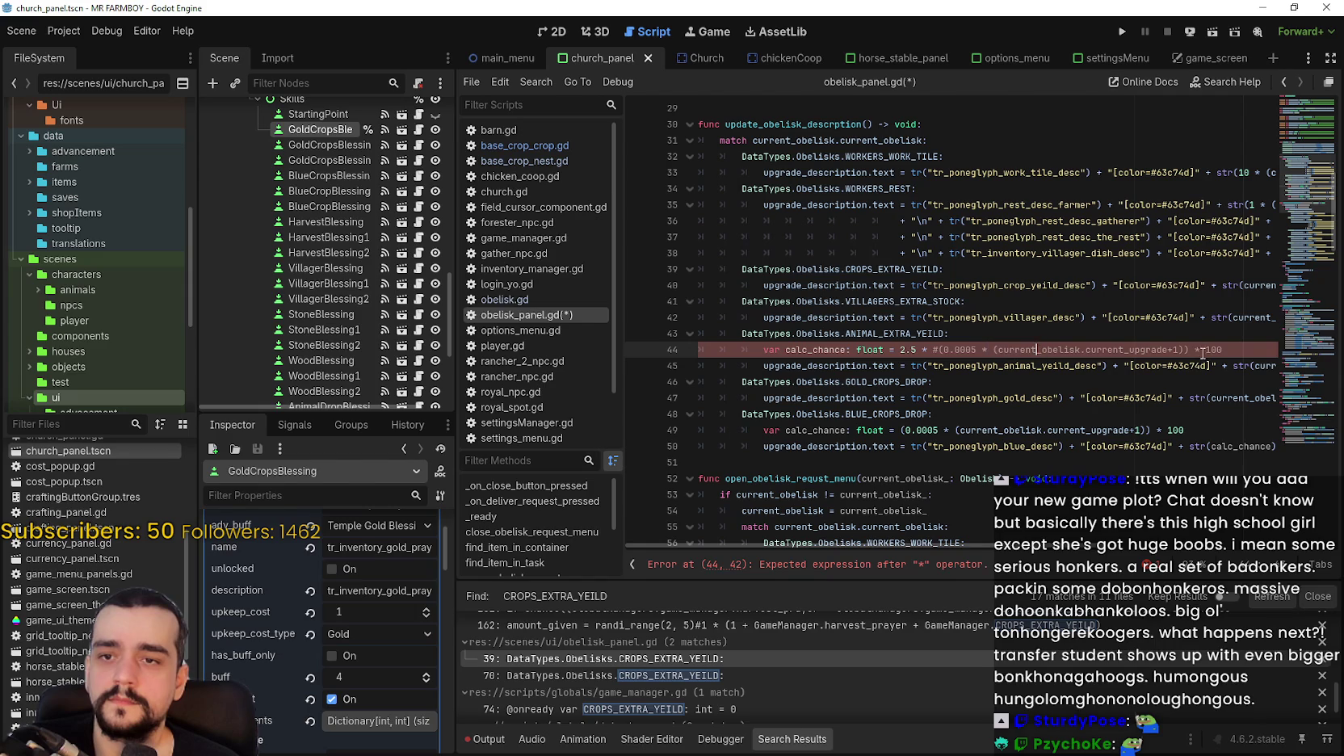
left_click_drag(1183, 349, 993, 351)
left_click_drag(884, 352, 933, 350)
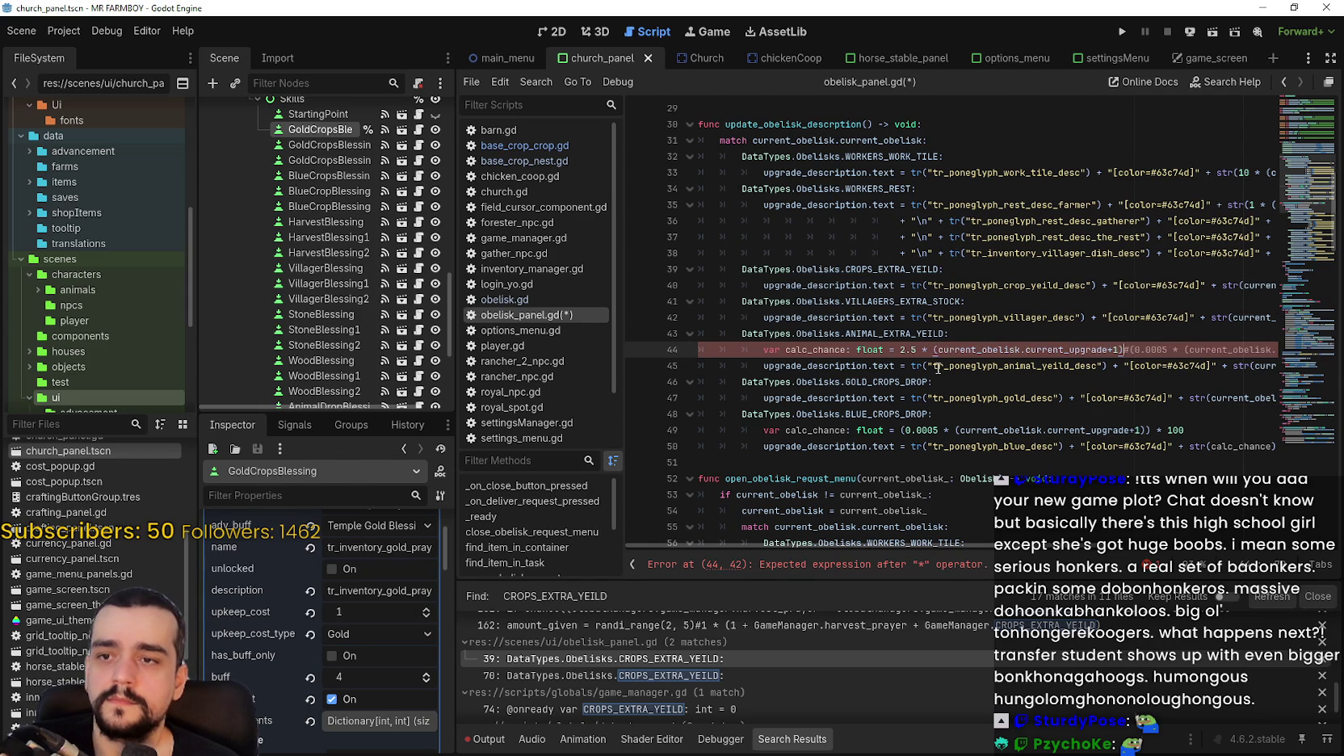
Replace the upgrade value in line 45's description str() with calc_chance.
double_click(846, 350)
key("ctrl+c")
scroll(979, 535, "right", 10)
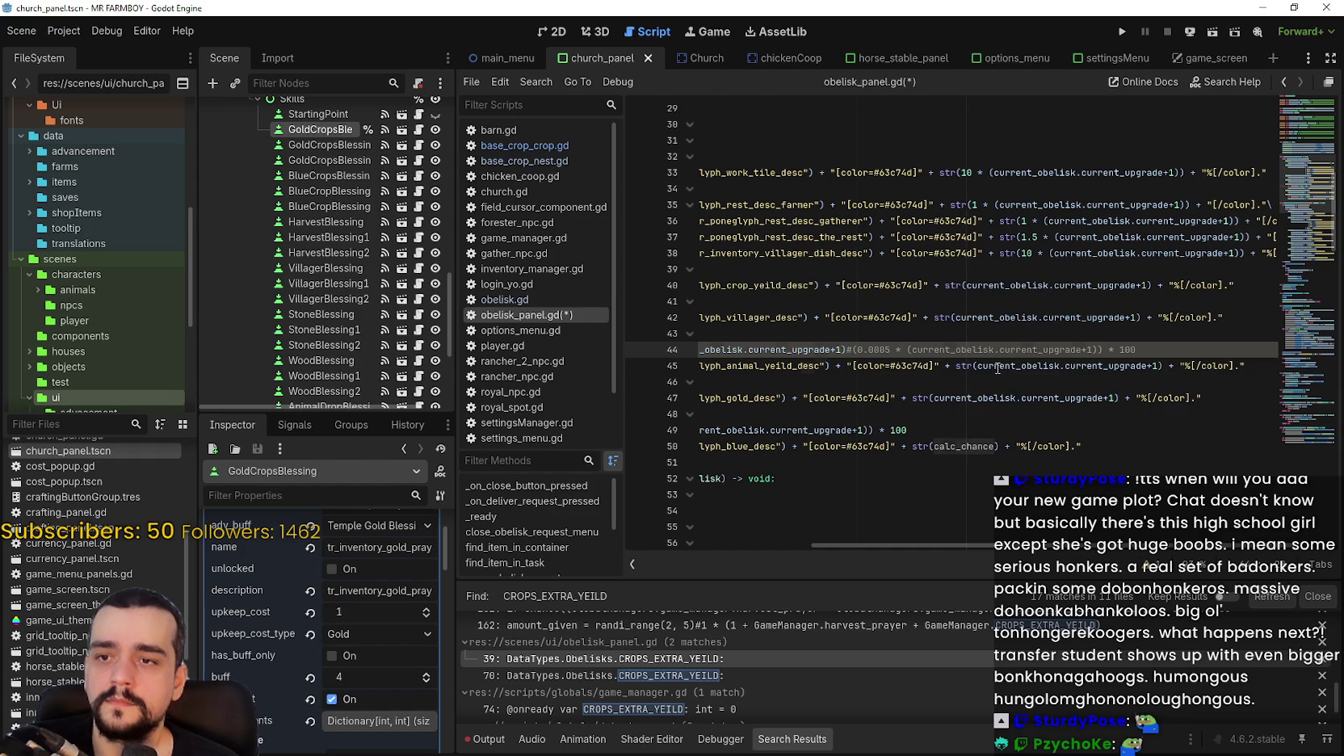
left_click_drag(977, 366, 1150, 366)
key("ctrl+v")
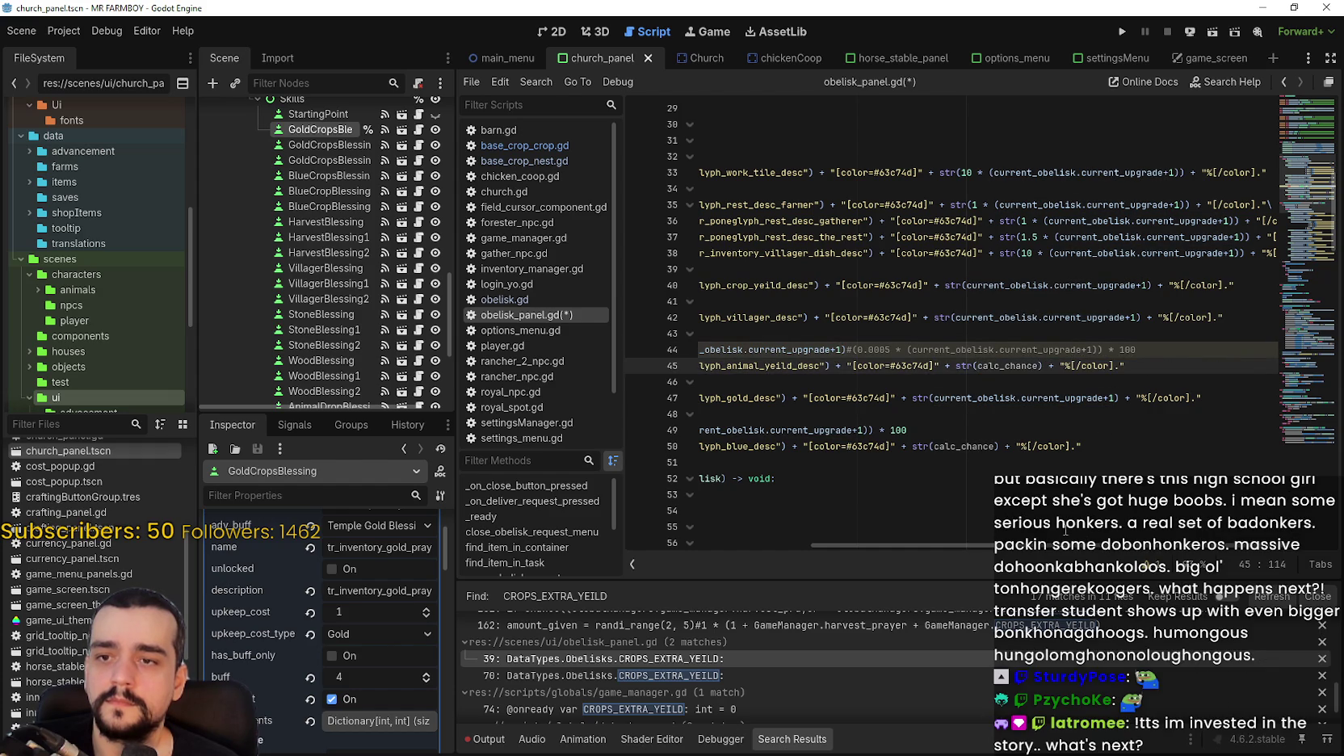
scroll(992, 521, "left", 5)
scroll(992, 521, "left", 5)
left_click(766, 348)
Copy line 44's calc_chance definition and paste it under the CROPS_EXTRA_YEILD case line.
mouse_move(765, 349)
left_mouse_down()
mouse_move(1121, 349)
mouse_move(765, 350)
left_mouse_up()
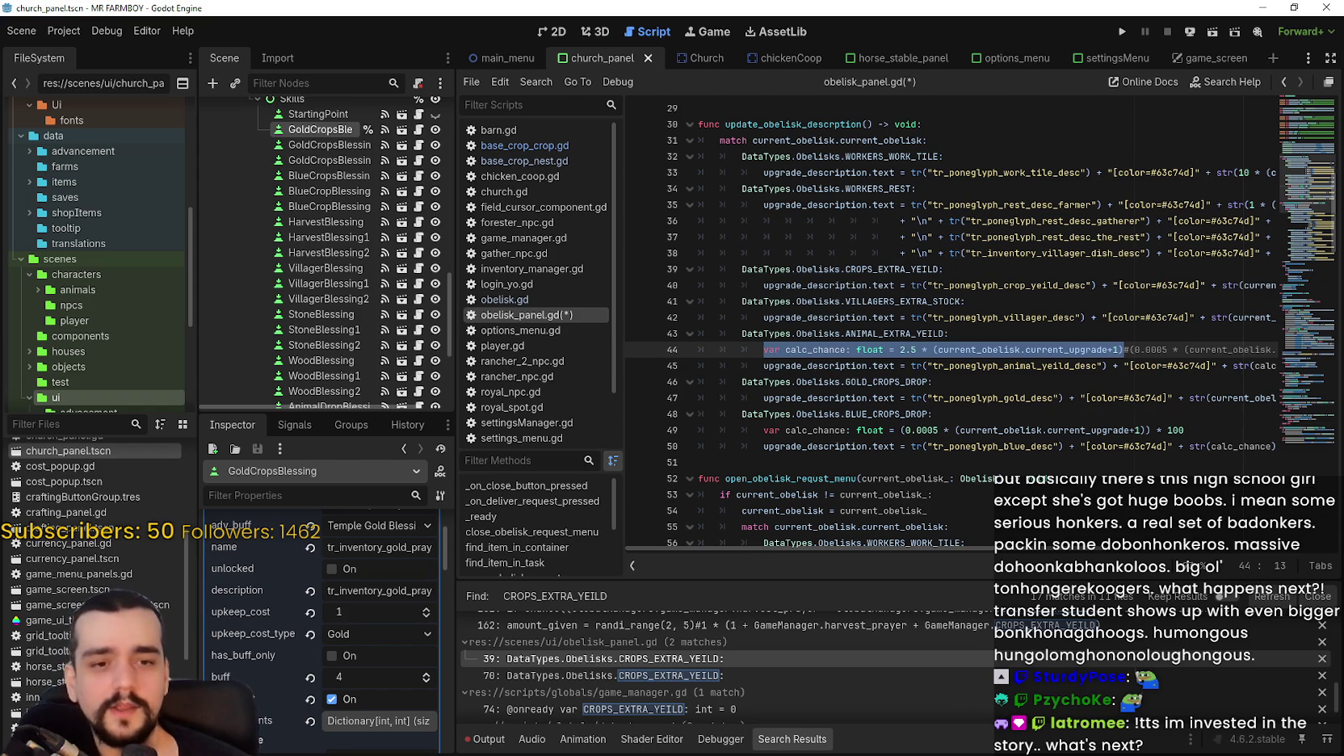
right_click(917, 345)
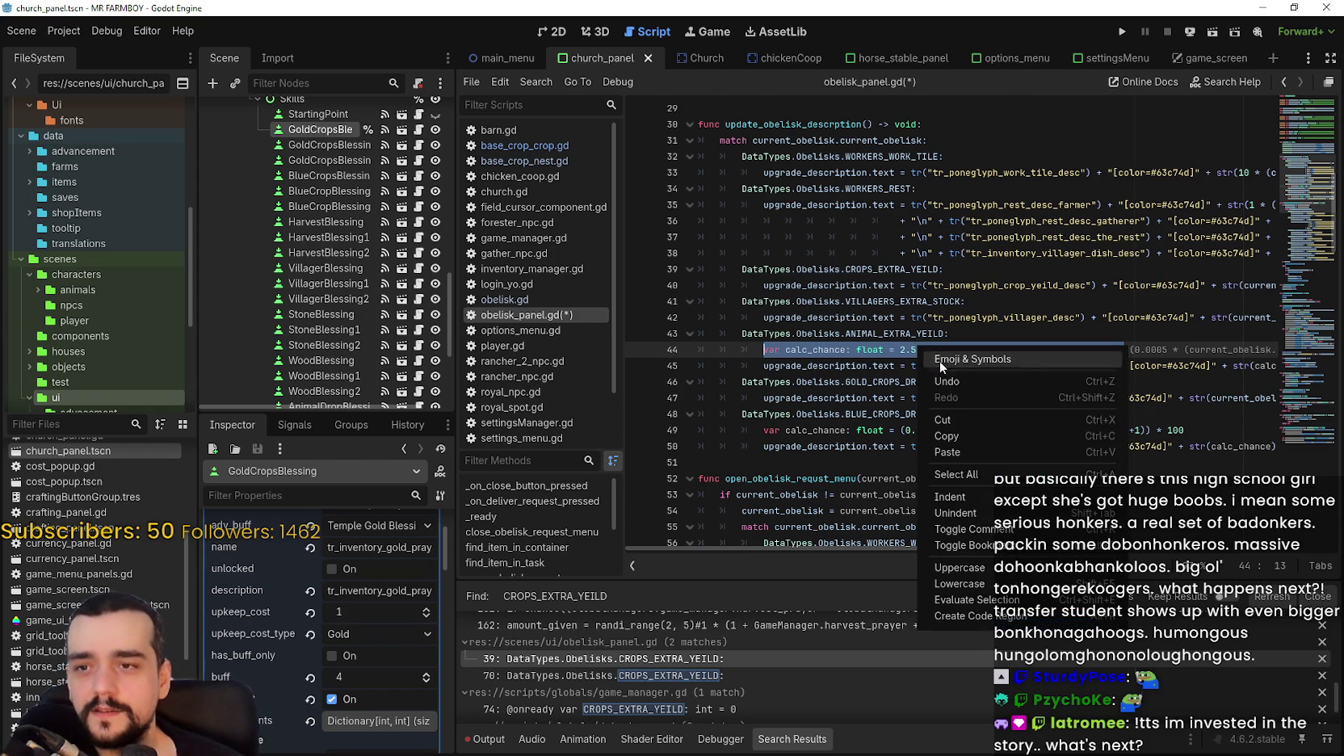
left_click(977, 434)
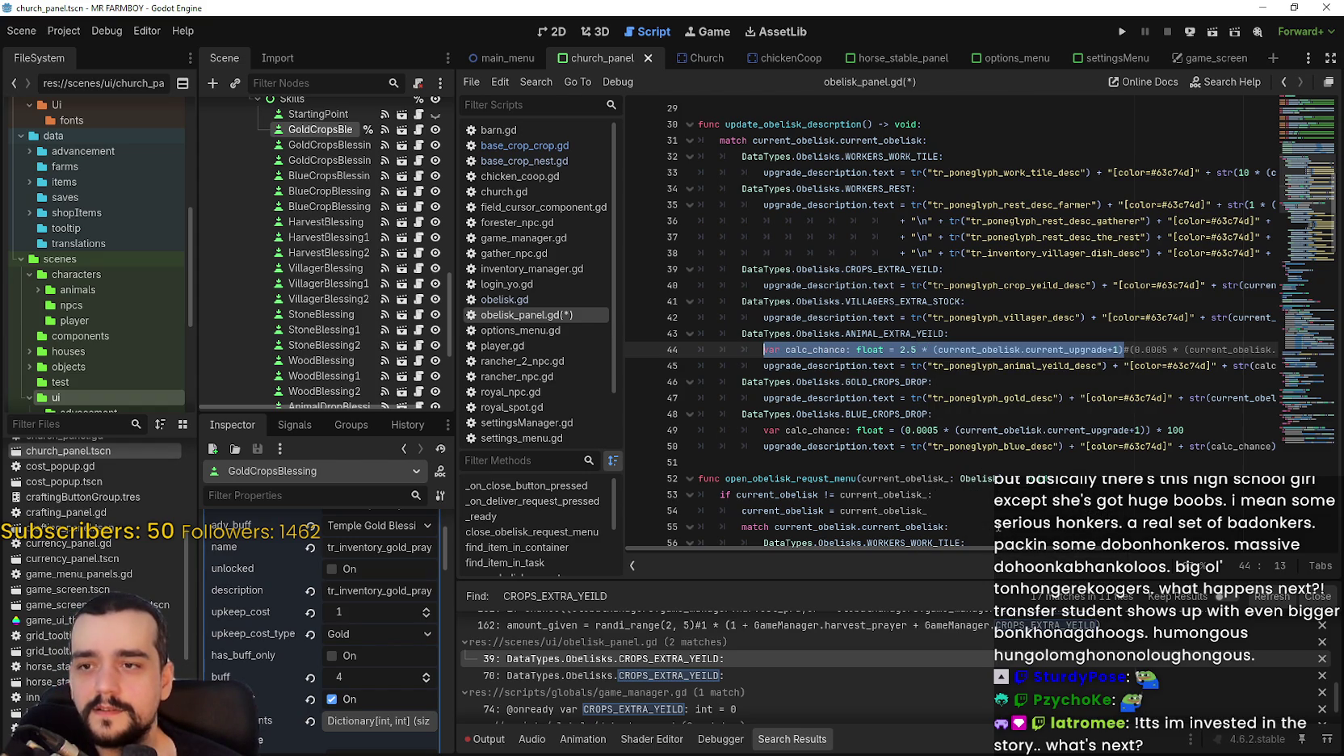
scroll(1019, 565, "right", 3)
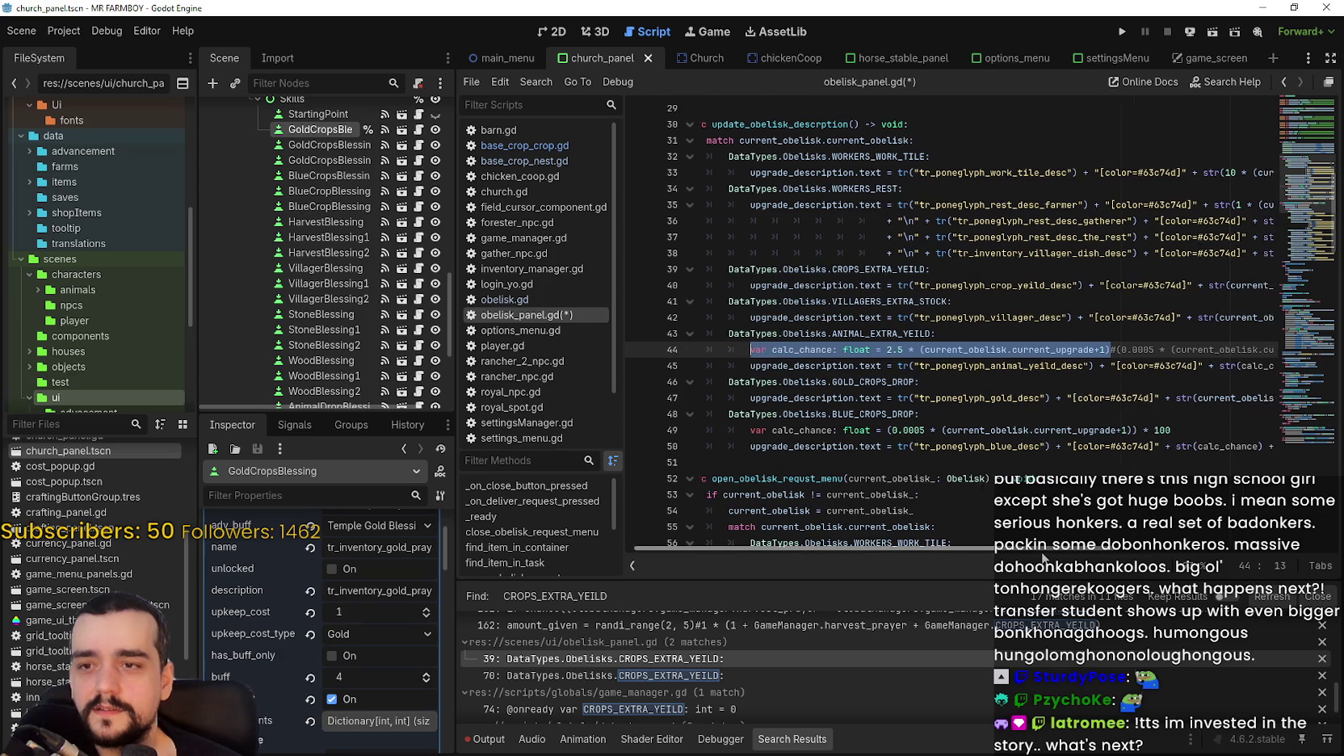
mouse_move(1044, 555)
left_mouse_down()
mouse_move(1155, 557)
mouse_move(1018, 558)
left_mouse_up()
left_click(974, 269)
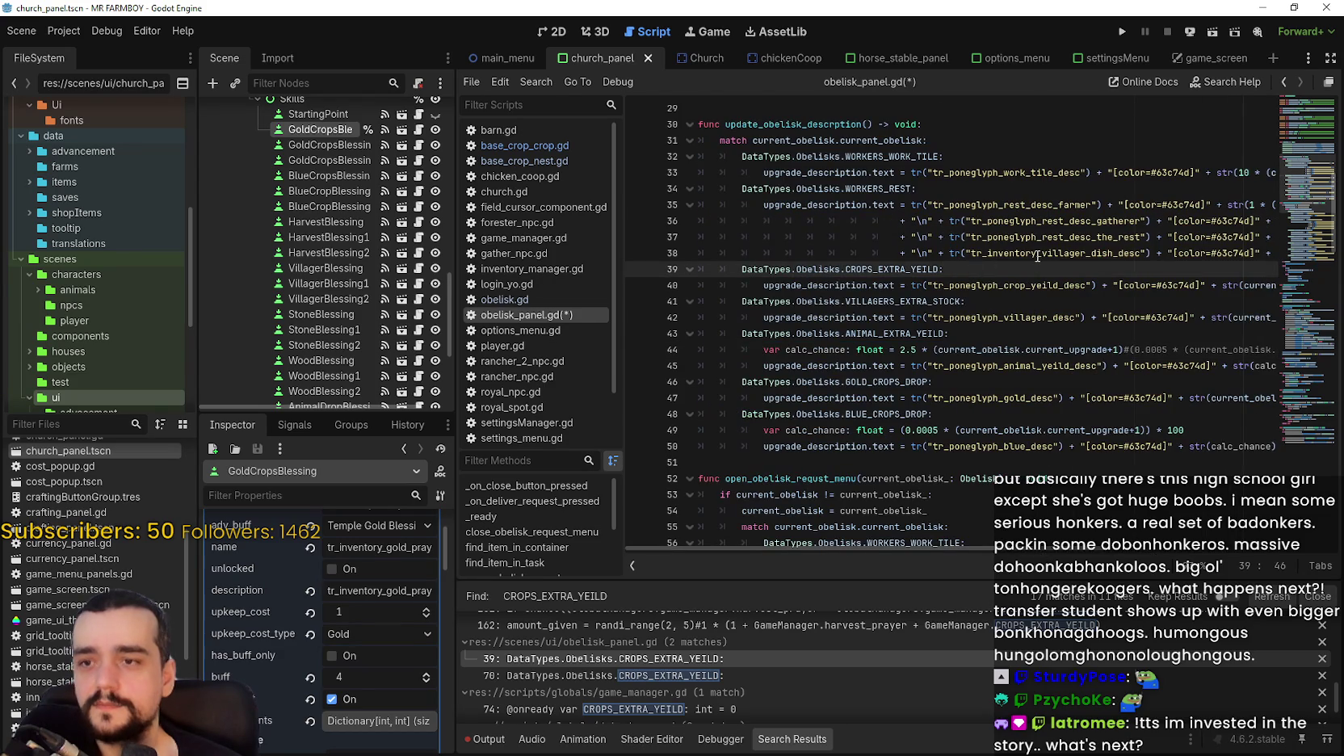
key("Return")
type("var calc_chance: float = 2.5 * (current_obelisk.current_upgrade+1)")
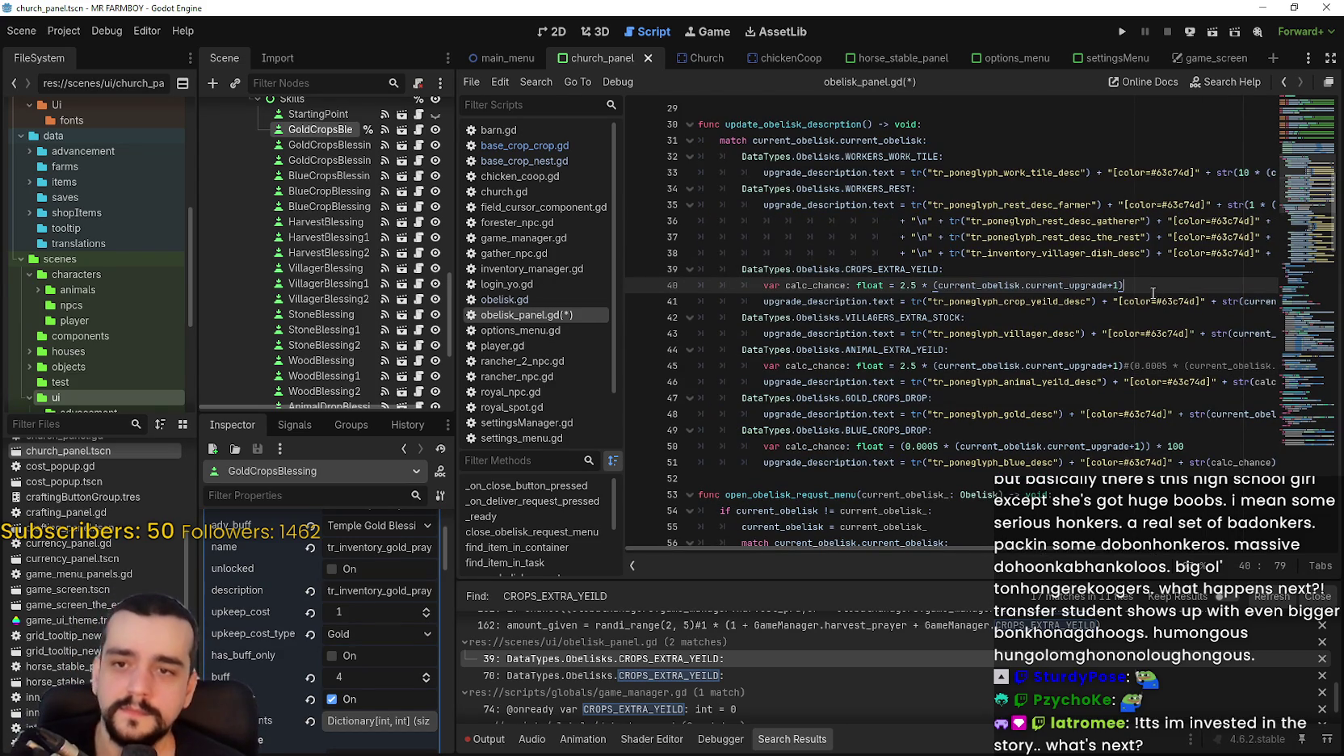
mouse_move(991, 556)
left_mouse_down()
mouse_move(1165, 555)
mouse_move(992, 555)
left_mouse_up()
Replace line 41's description value with calc_chance and save obelisk_panel.gd.
left_click_drag(875, 285, 1058, 286)
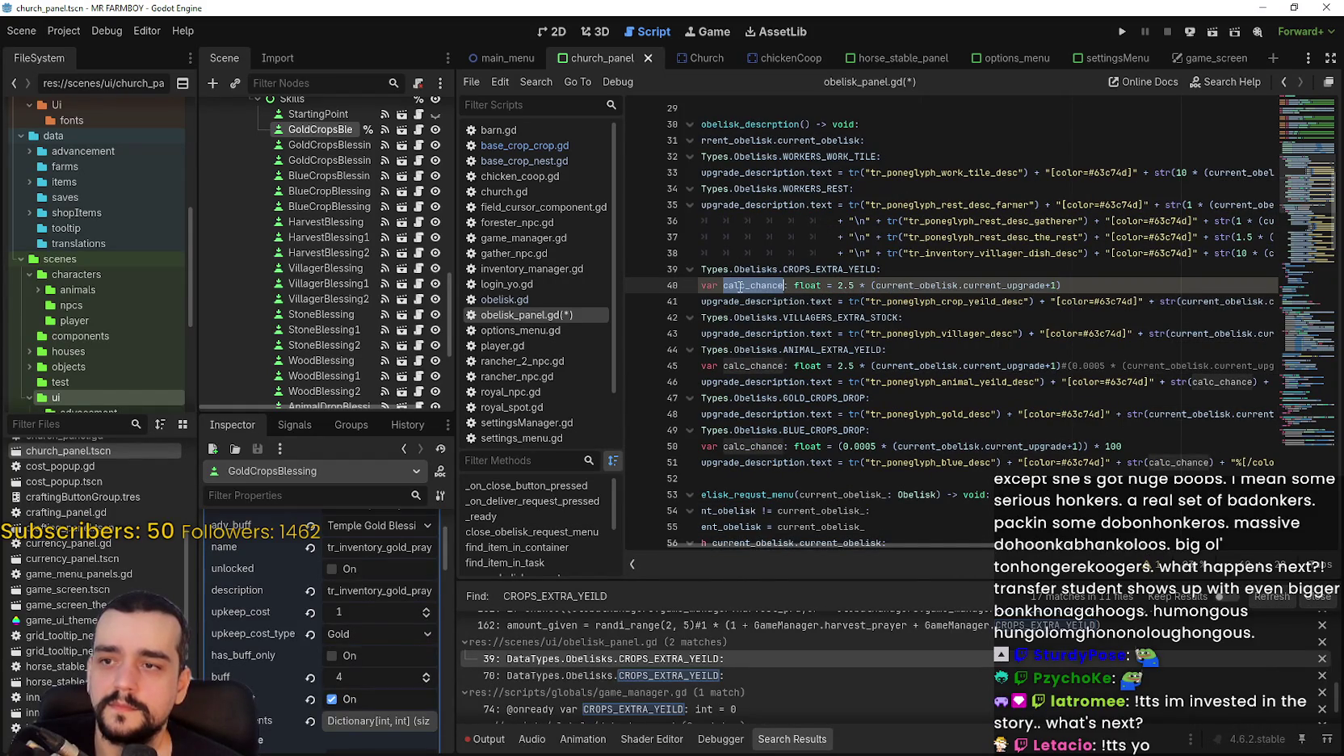
left_click_drag(983, 544, 1121, 511)
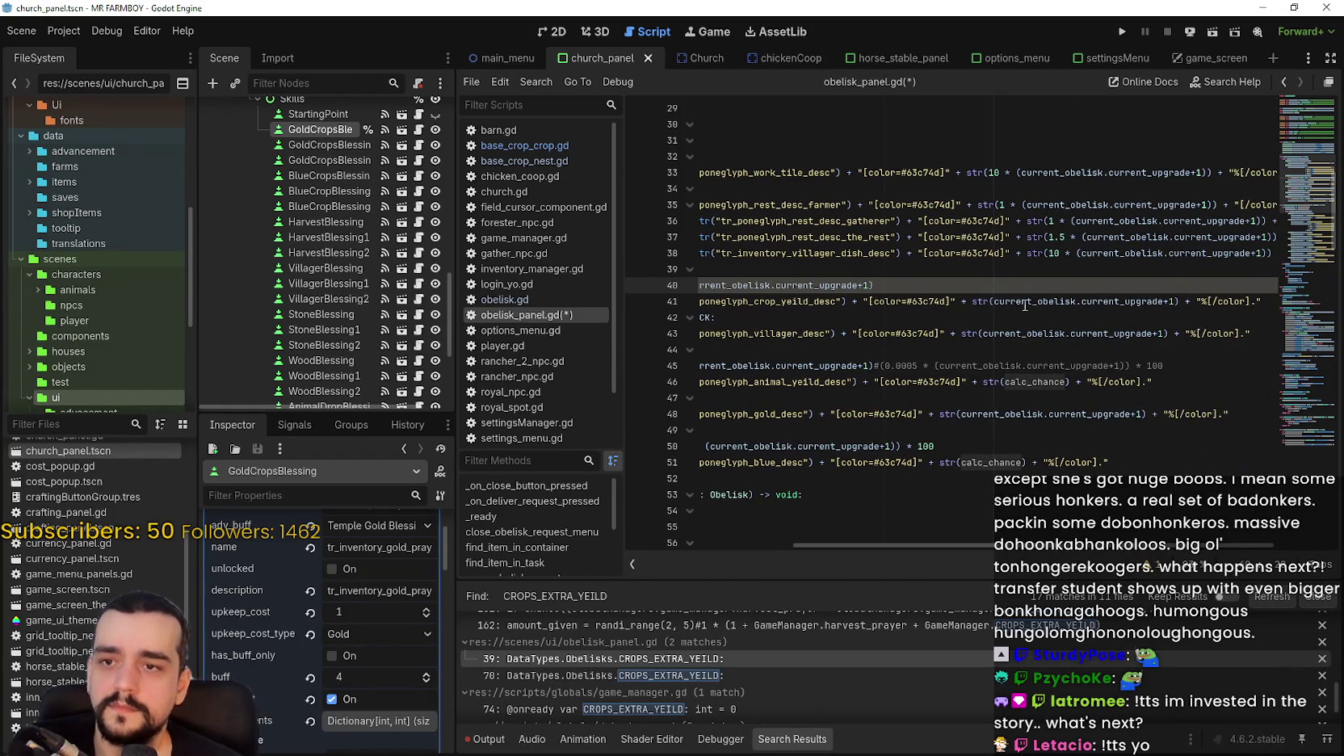
left_click_drag(995, 301, 1179, 301)
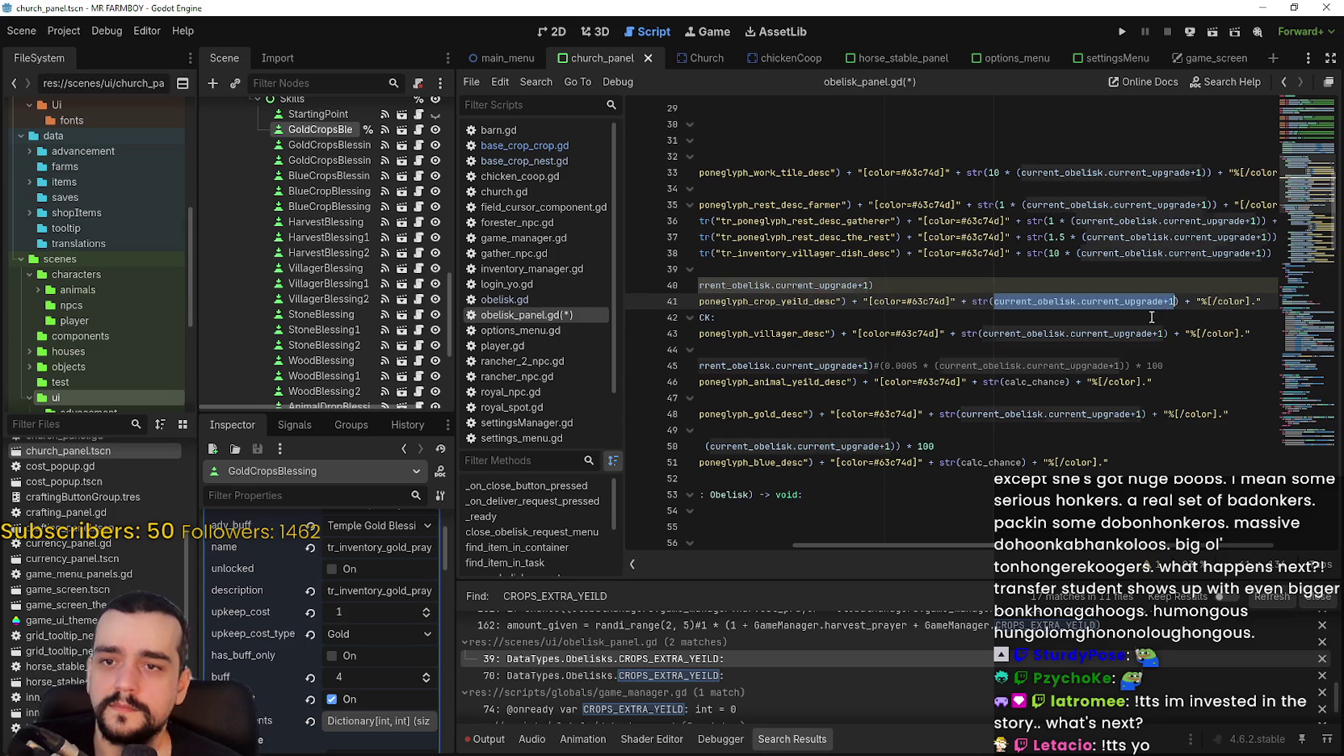
type("calc_chance")
left_click(1076, 319)
key("ctrl+s")
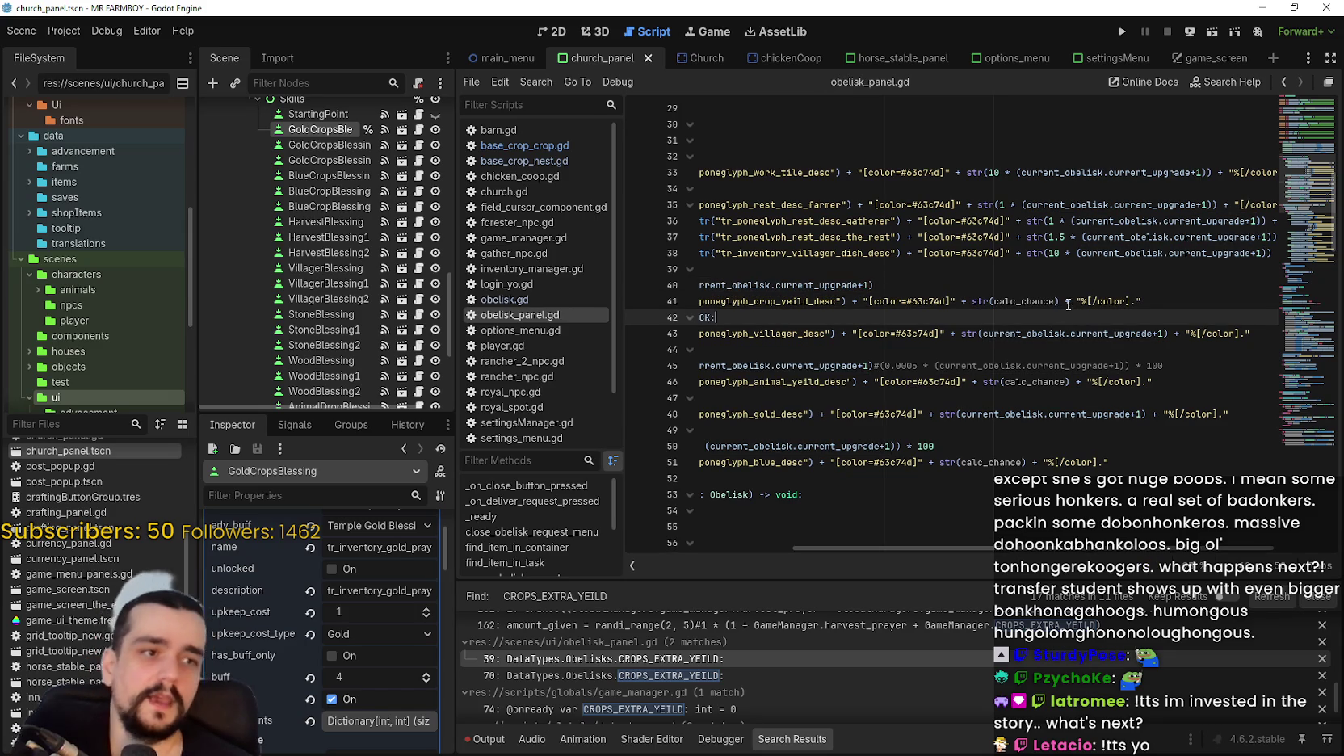
scroll(872, 259, "left", 5)
Run the project, move the debug game window up-right, and pick Continue on the MR FARMBOY title screen.
left_click(872, 253)
left_click(1001, 275)
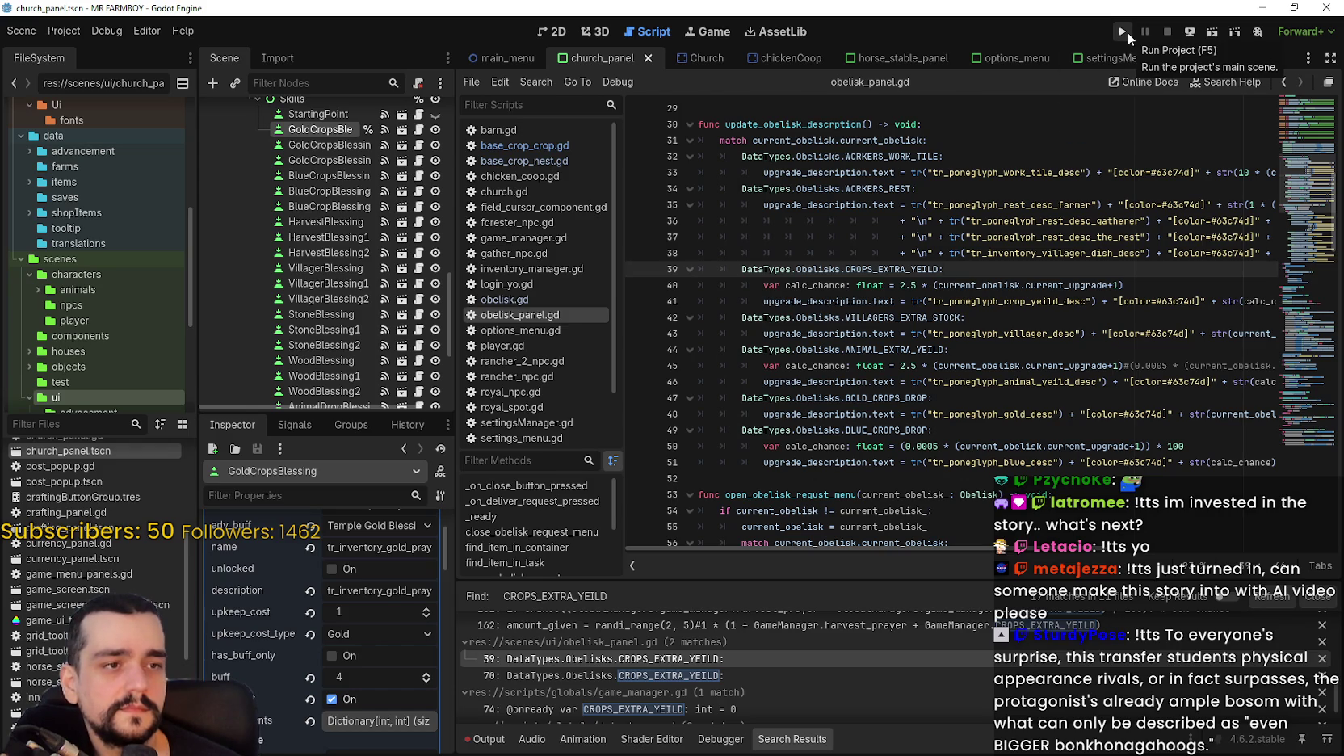
left_click(1128, 32)
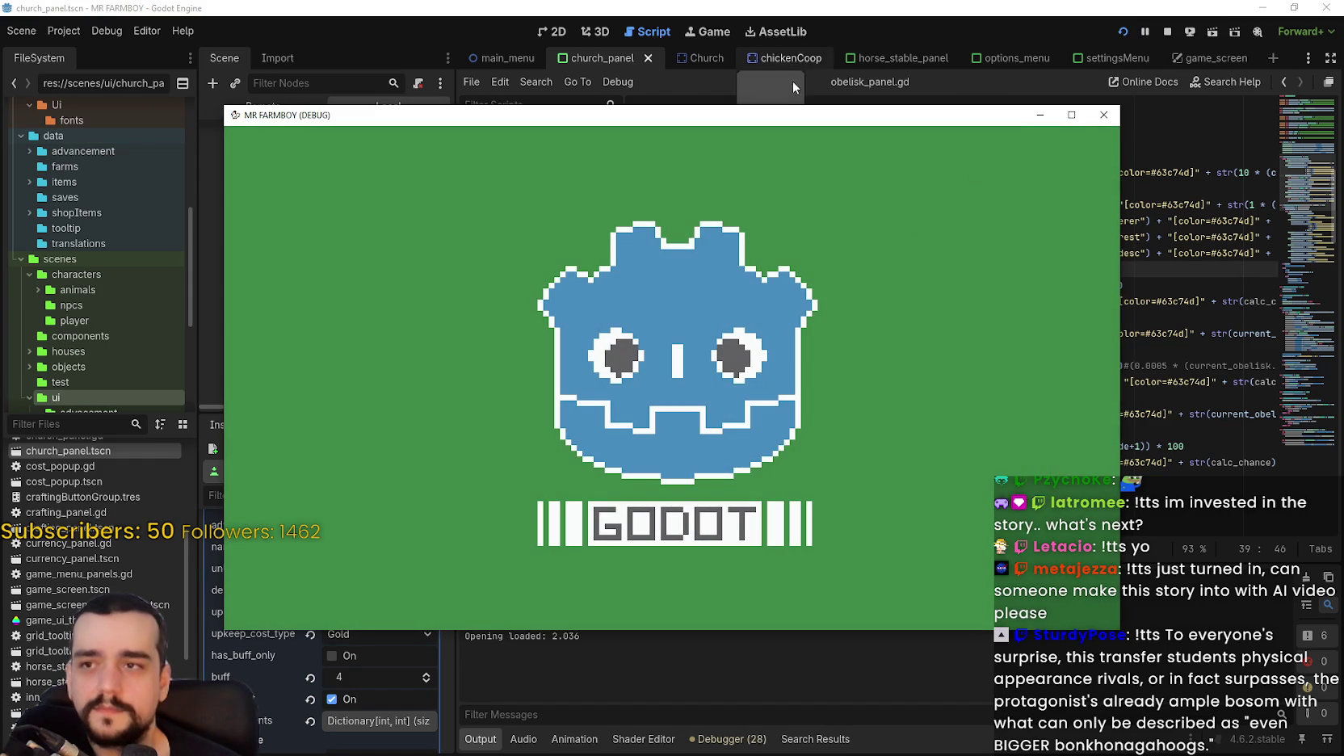
left_click_drag(789, 122, 971, 45)
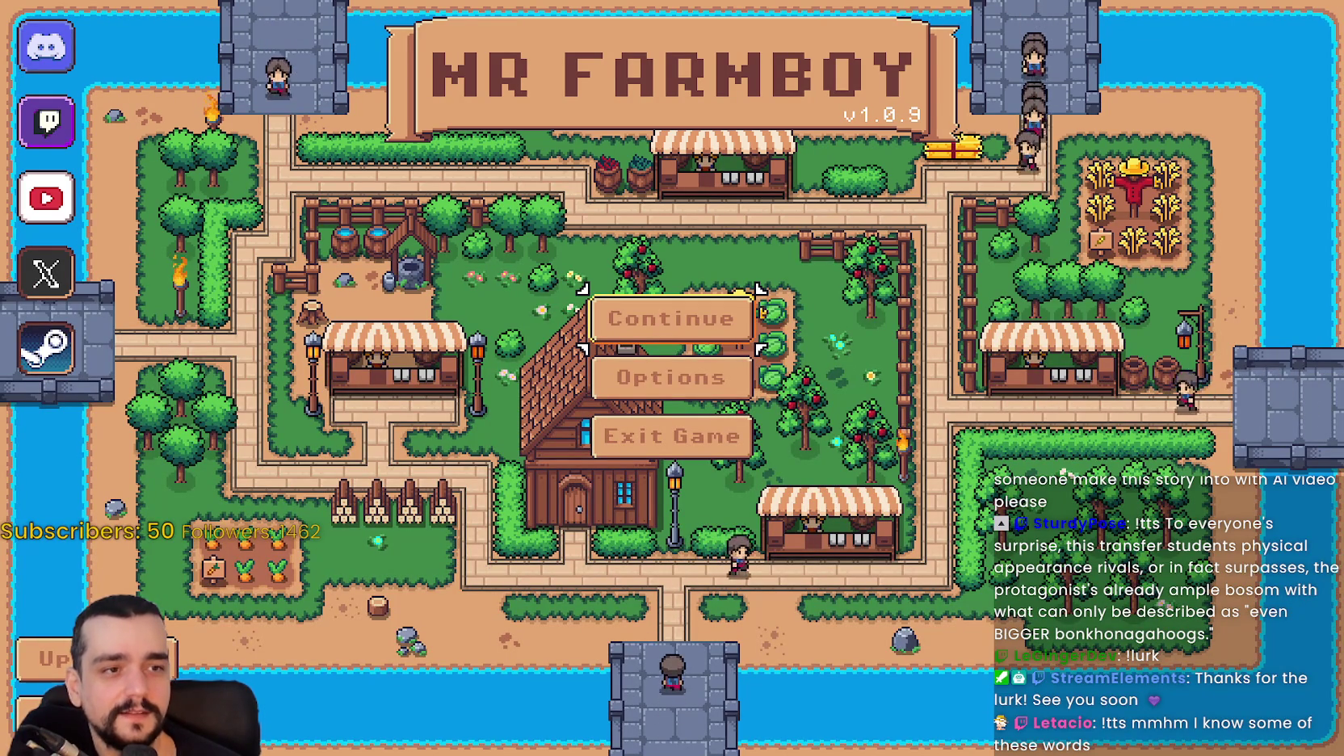
left_click(687, 323)
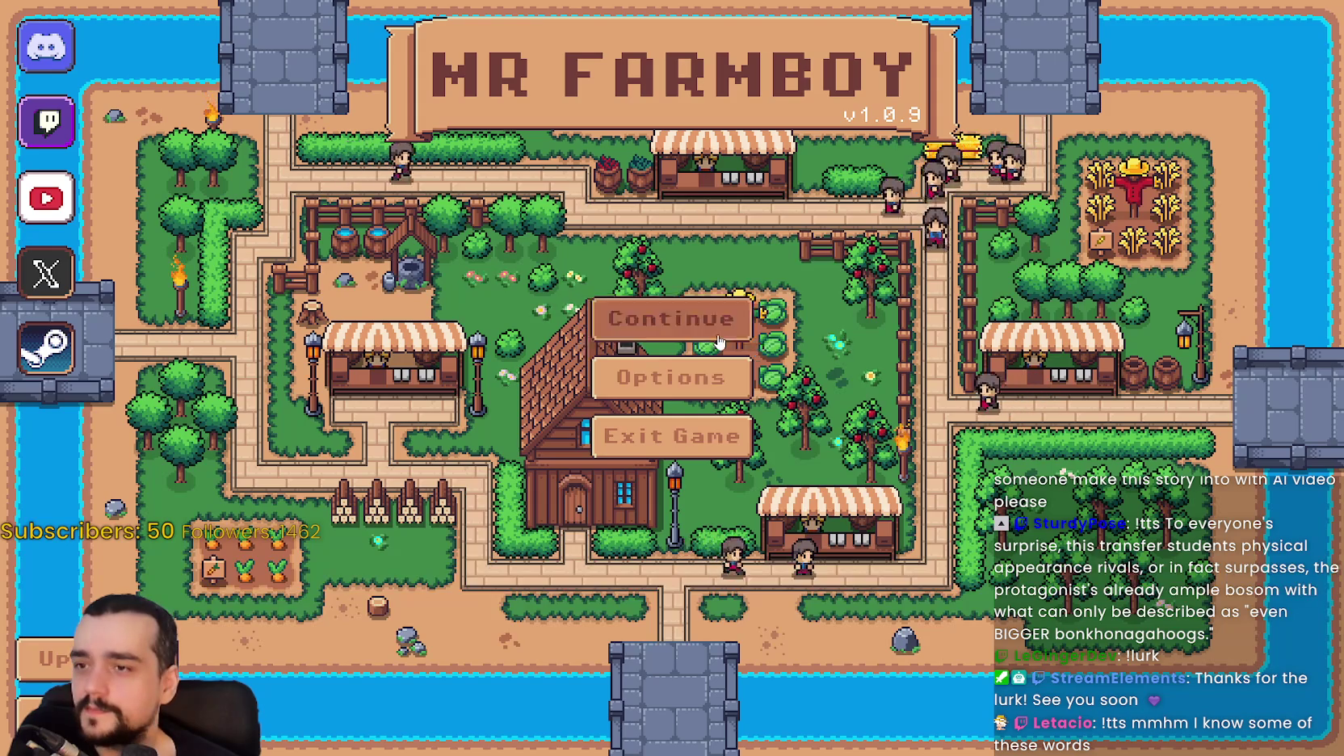
Load the first save slot.
scroll(712, 374, "up", 1)
scroll(685, 310, "down", 1)
scroll(678, 298, "up", 1)
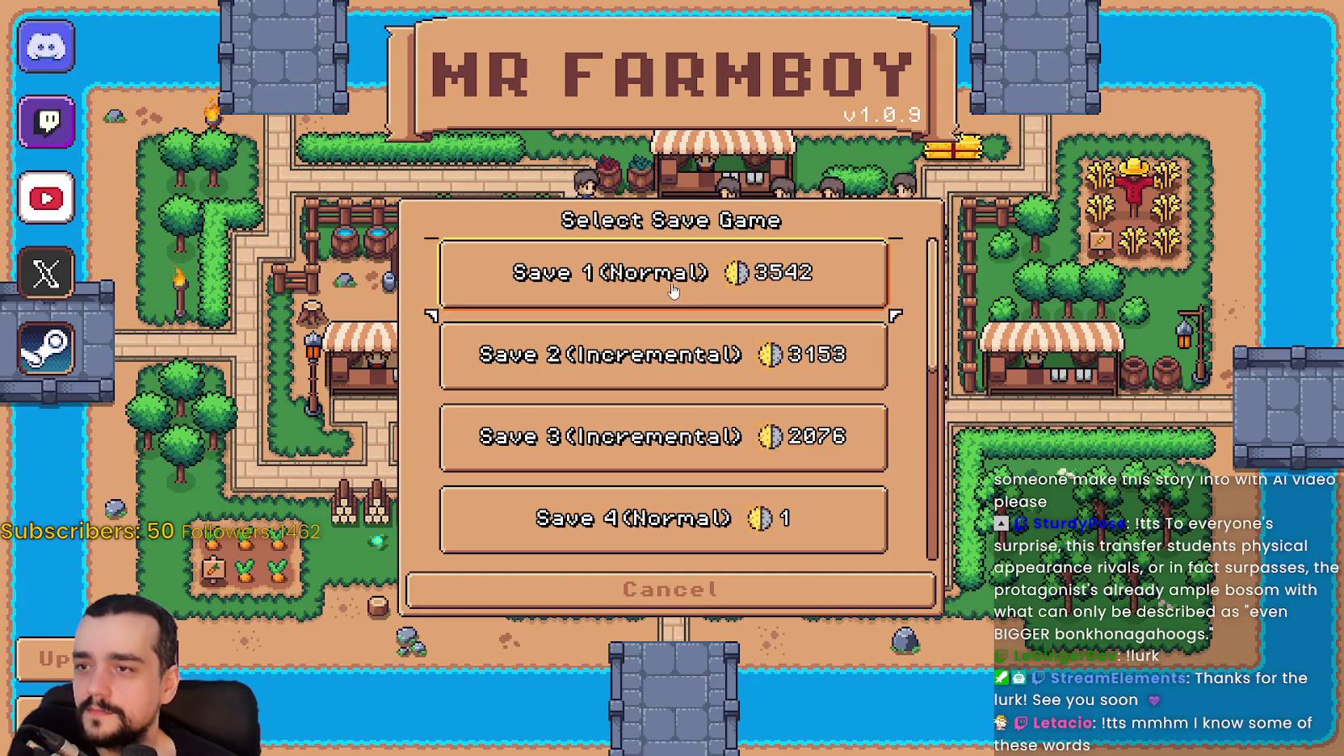
left_click(565, 279)
left_click(555, 307)
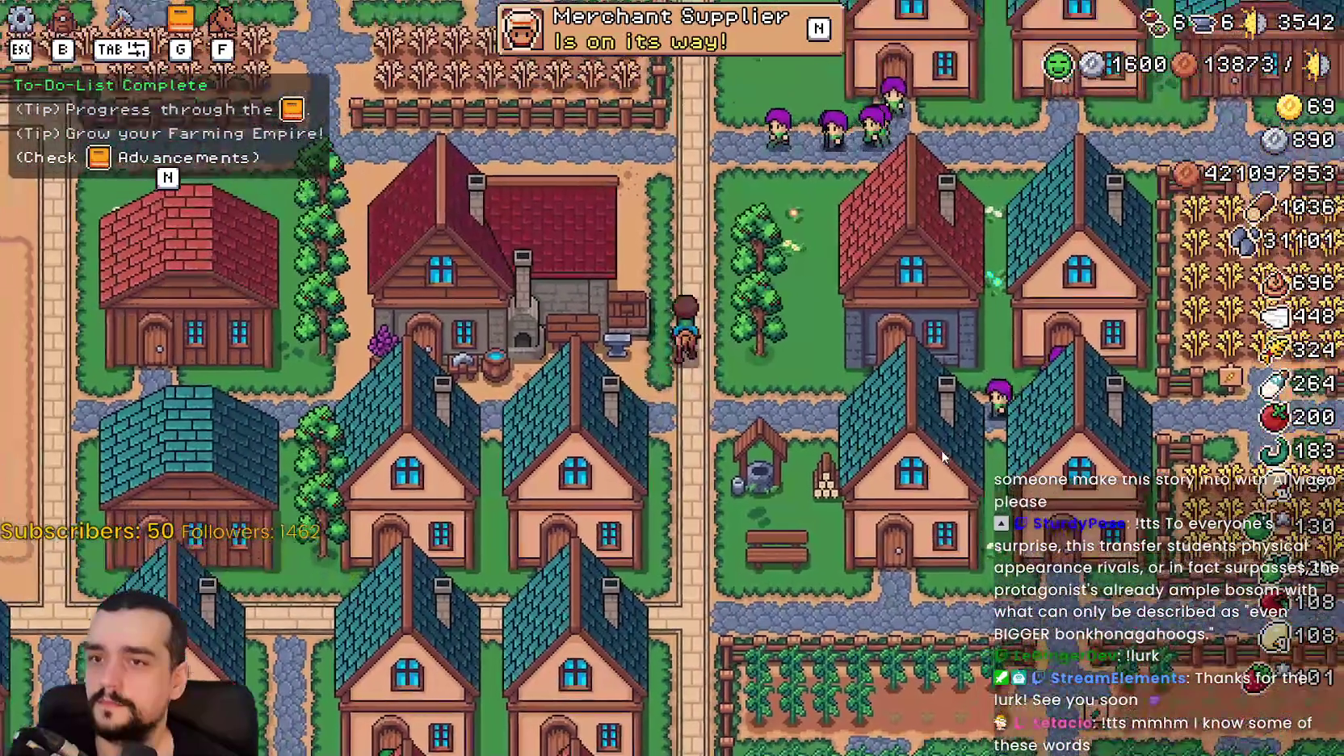
Ride the horse up past the chicken coops, then back down and left along the road.
key("w")
key("d")
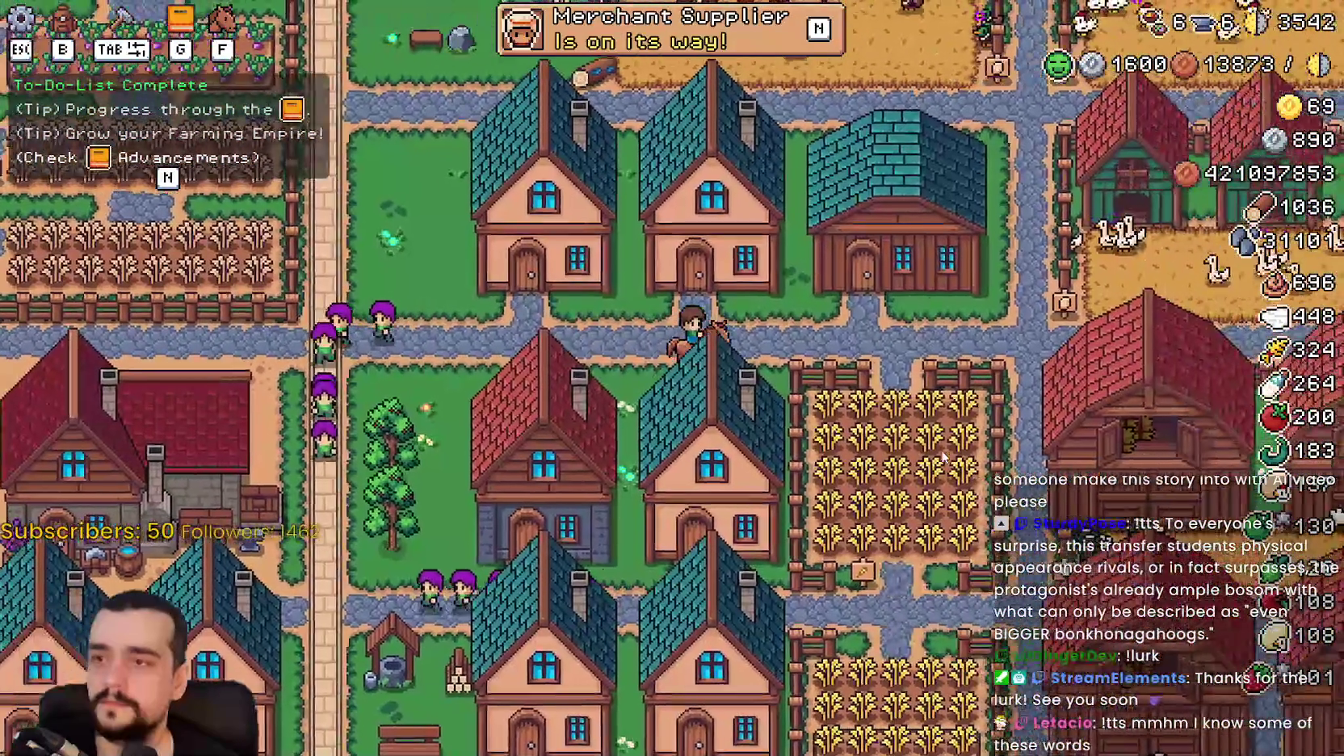
key("w")
key("d")
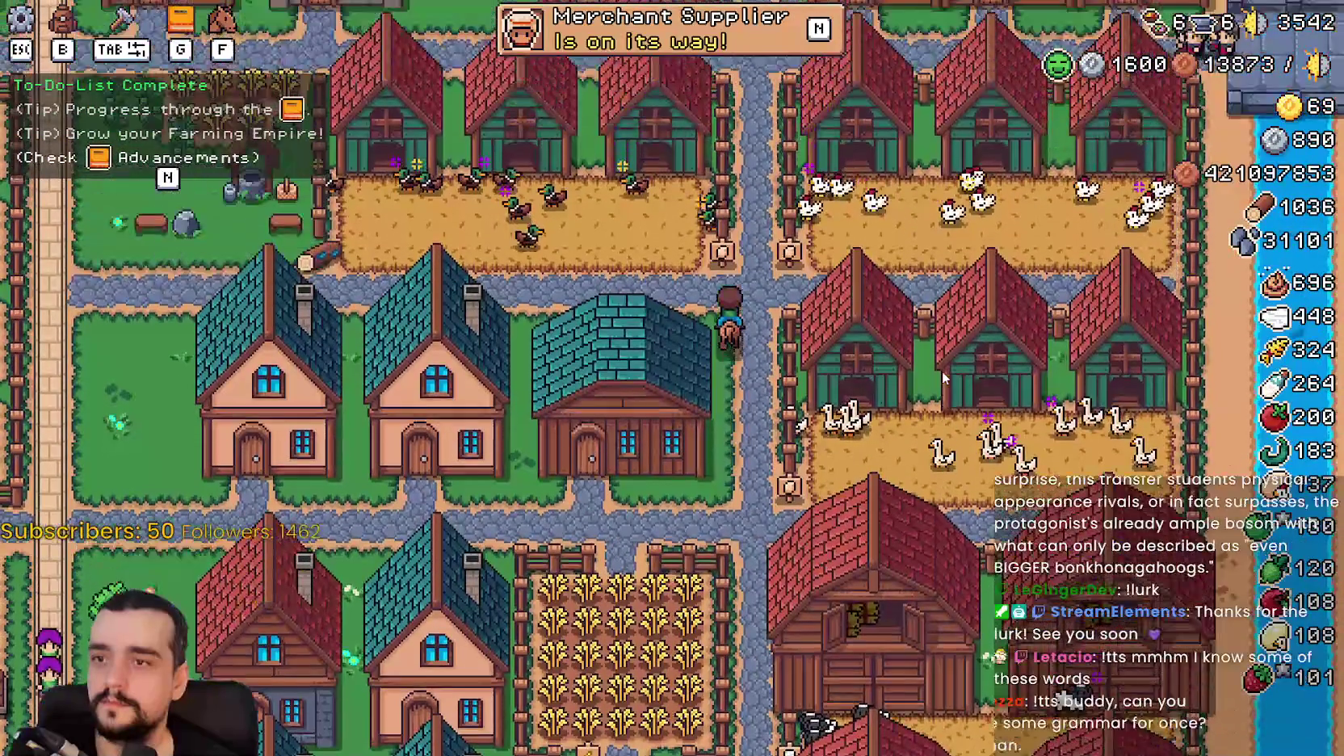
key("s")
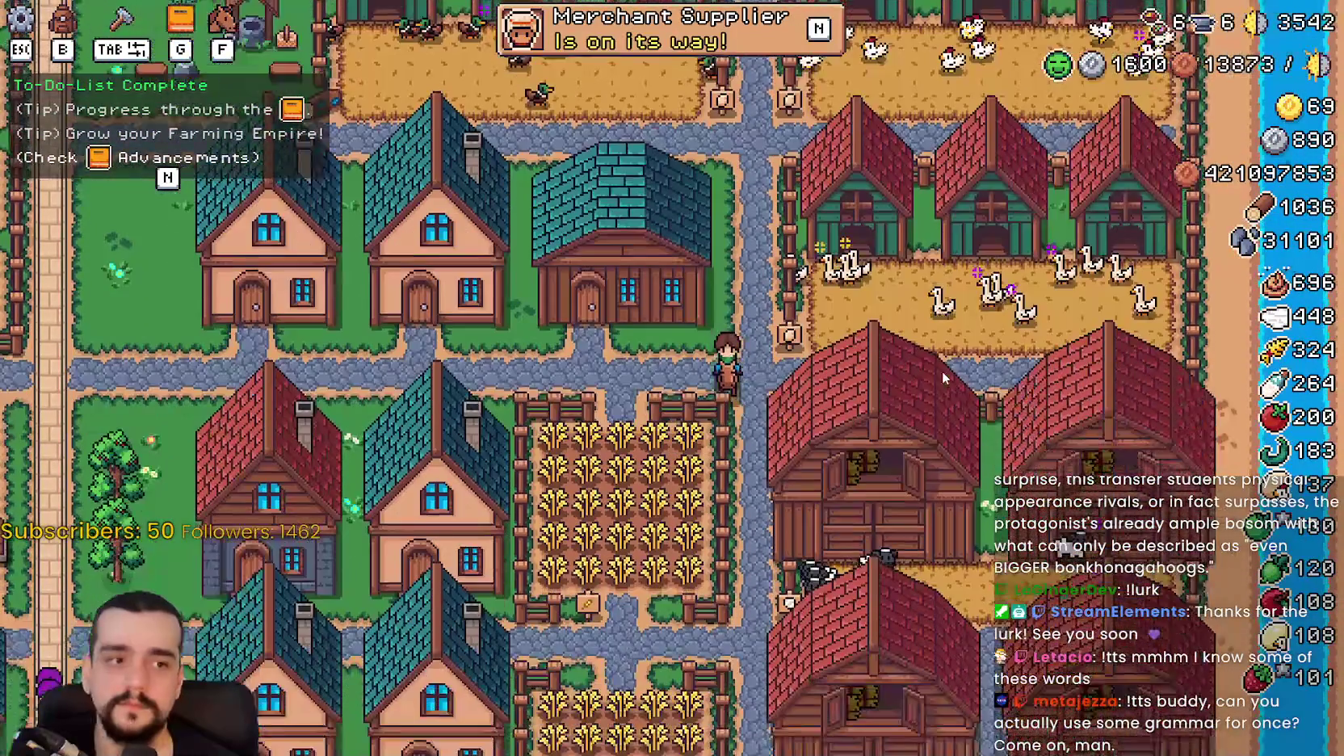
key("s")
key("a")
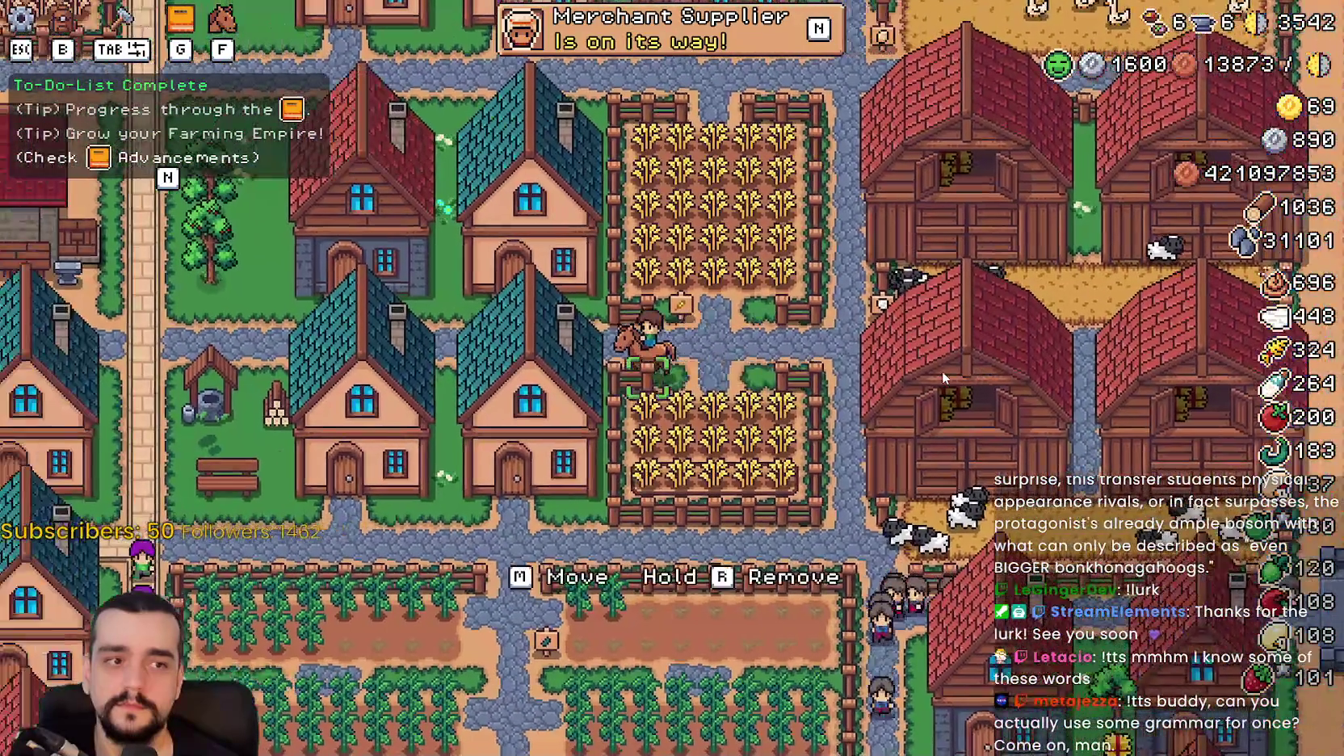
scroll(941, 371, "down", 5)
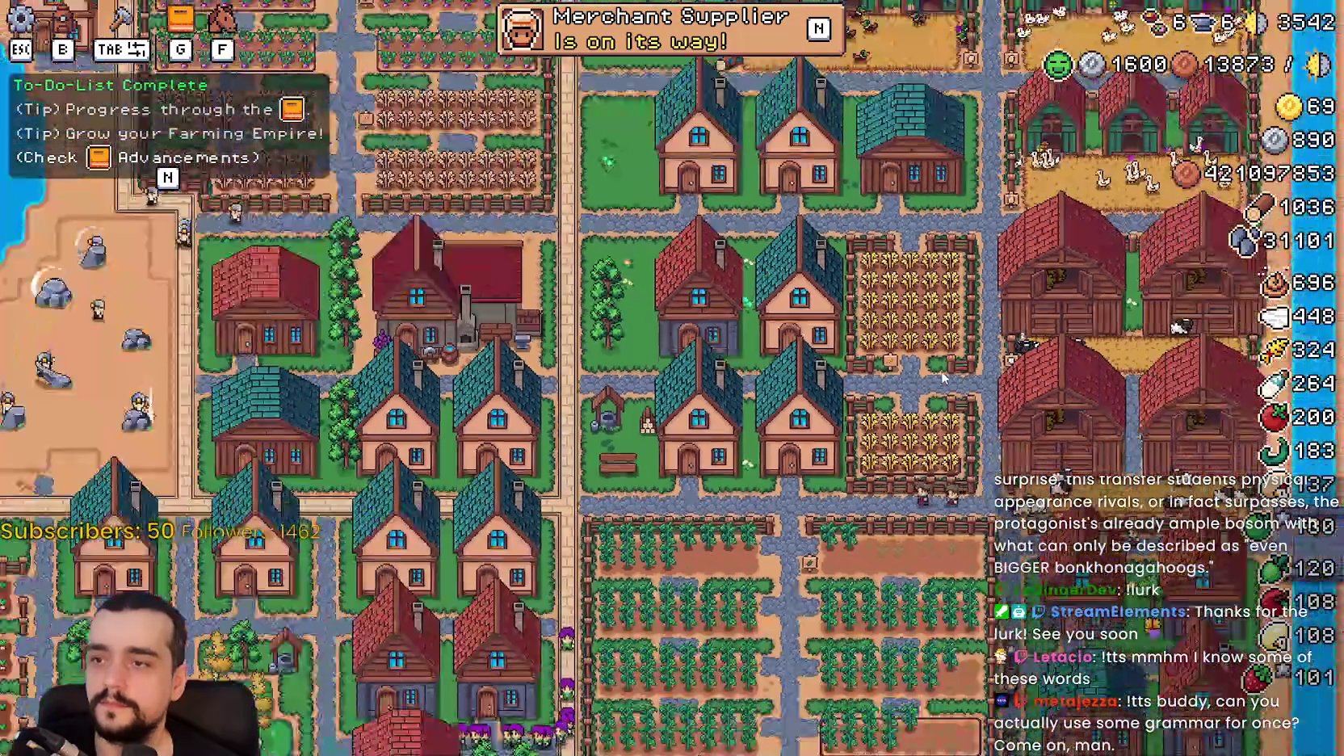
scroll(942, 377, "up", 5)
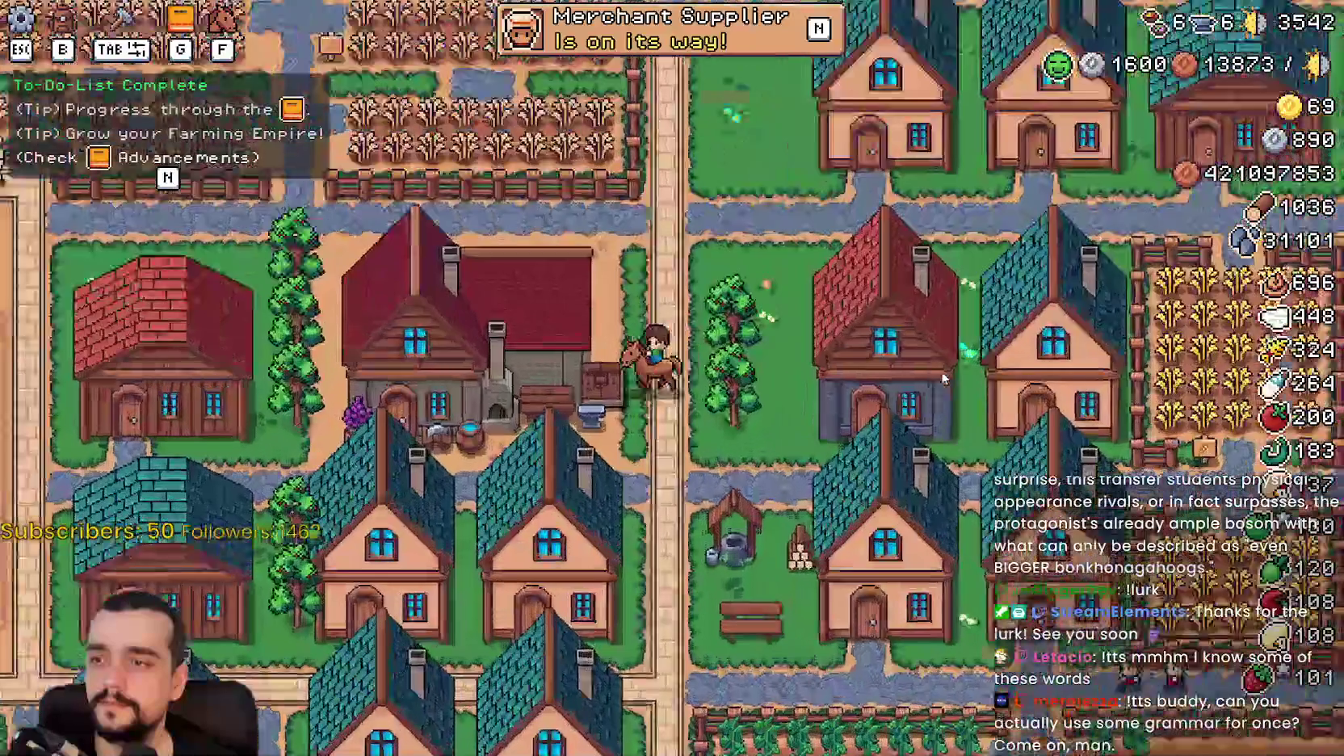
scroll(942, 376, "down", 5)
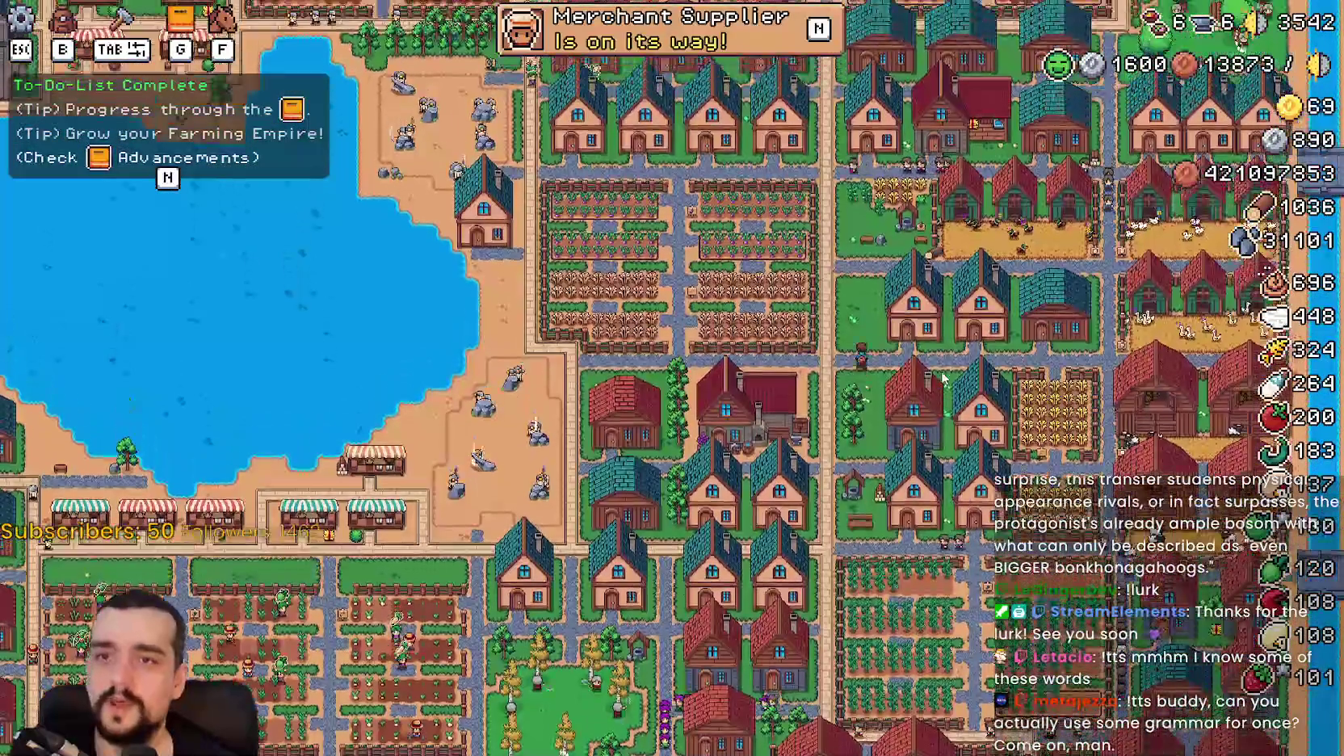
scroll(942, 377, "up", 5)
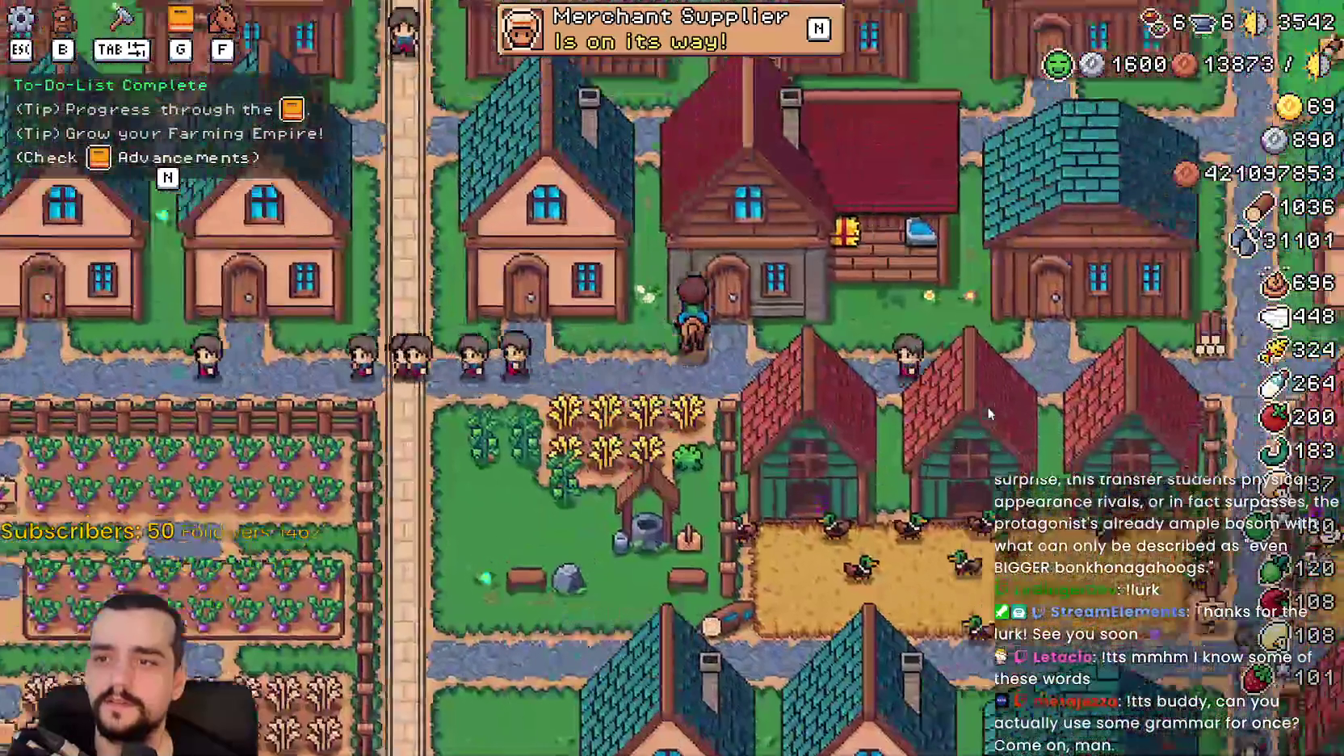
Ride left through the village toward the beach path by the farm.
key("e")
key("a")
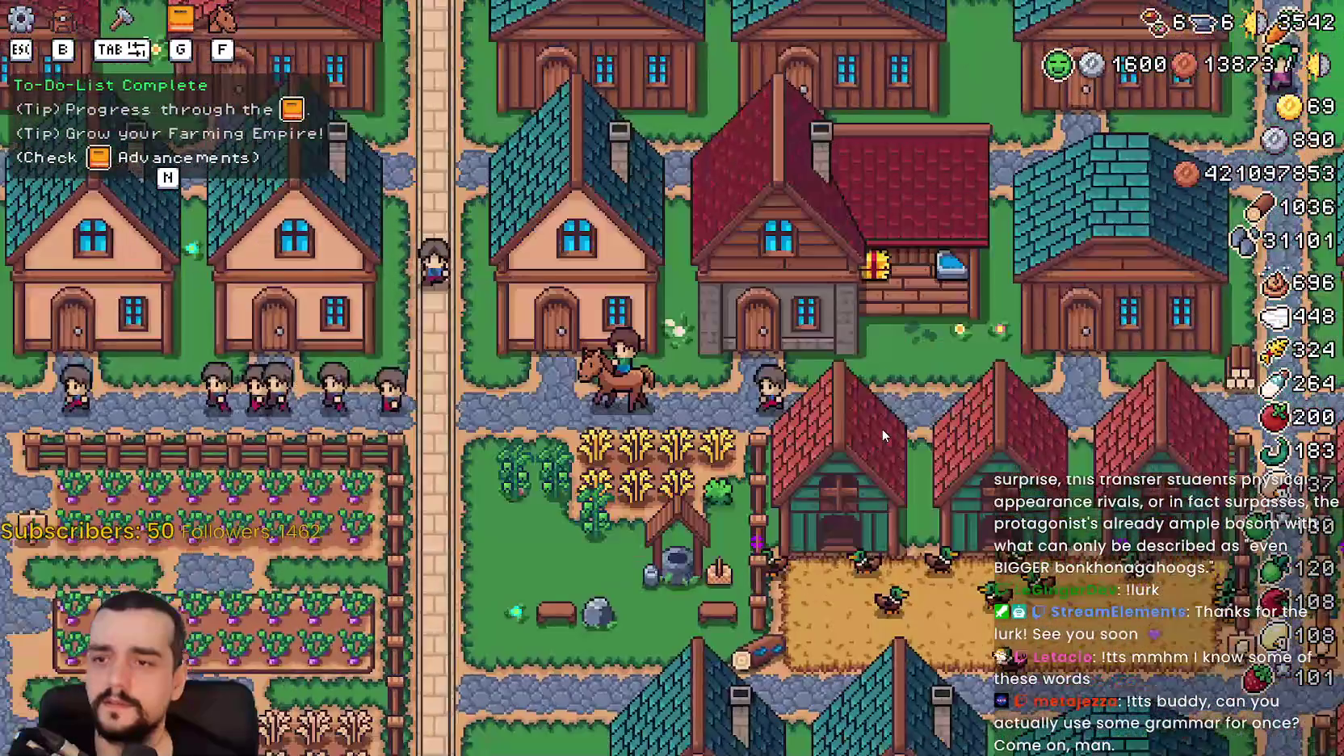
scroll(883, 428, "down", 5)
key("a")
key("s")
scroll(883, 428, "up", 5)
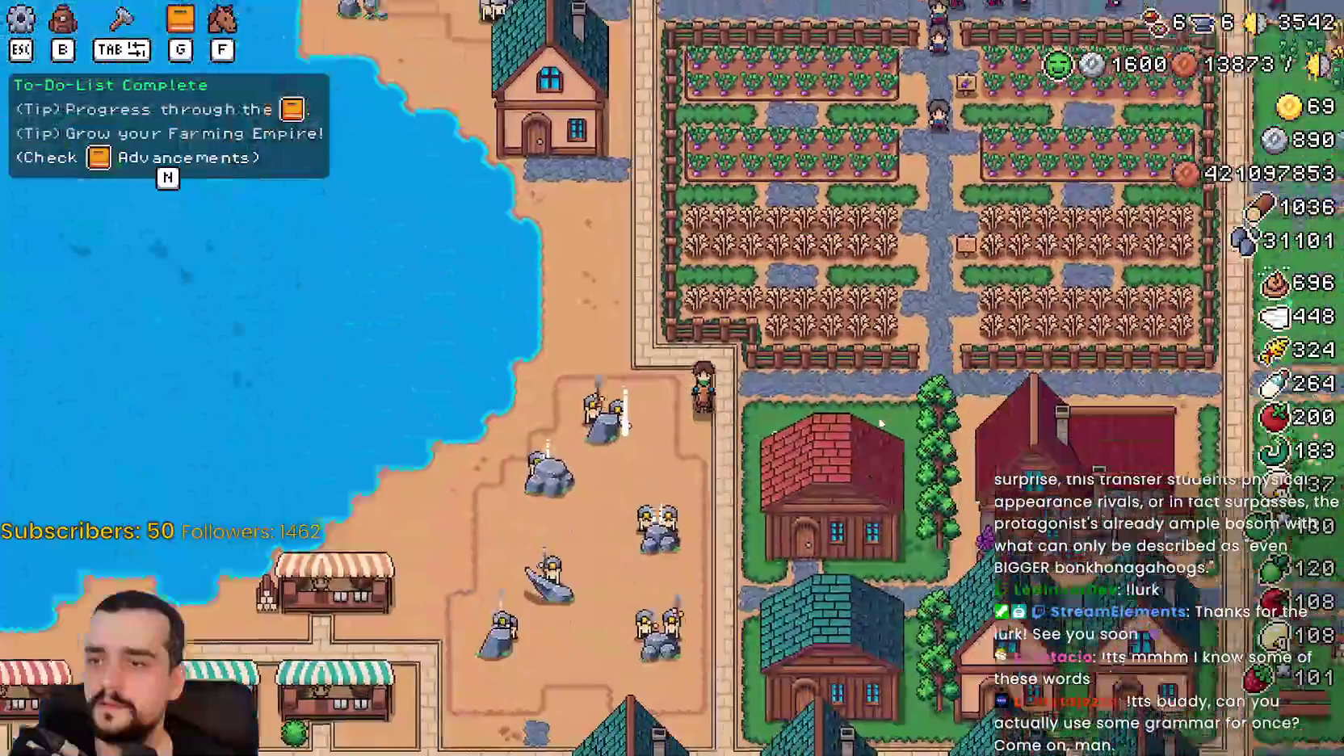
Continue down past the market stalls to the manor door and open the Inn's advancements.
key("s")
key("a")
key("w")
key("s")
scroll(878, 419, "up", 3)
scroll(878, 419, "down", 3)
key("s")
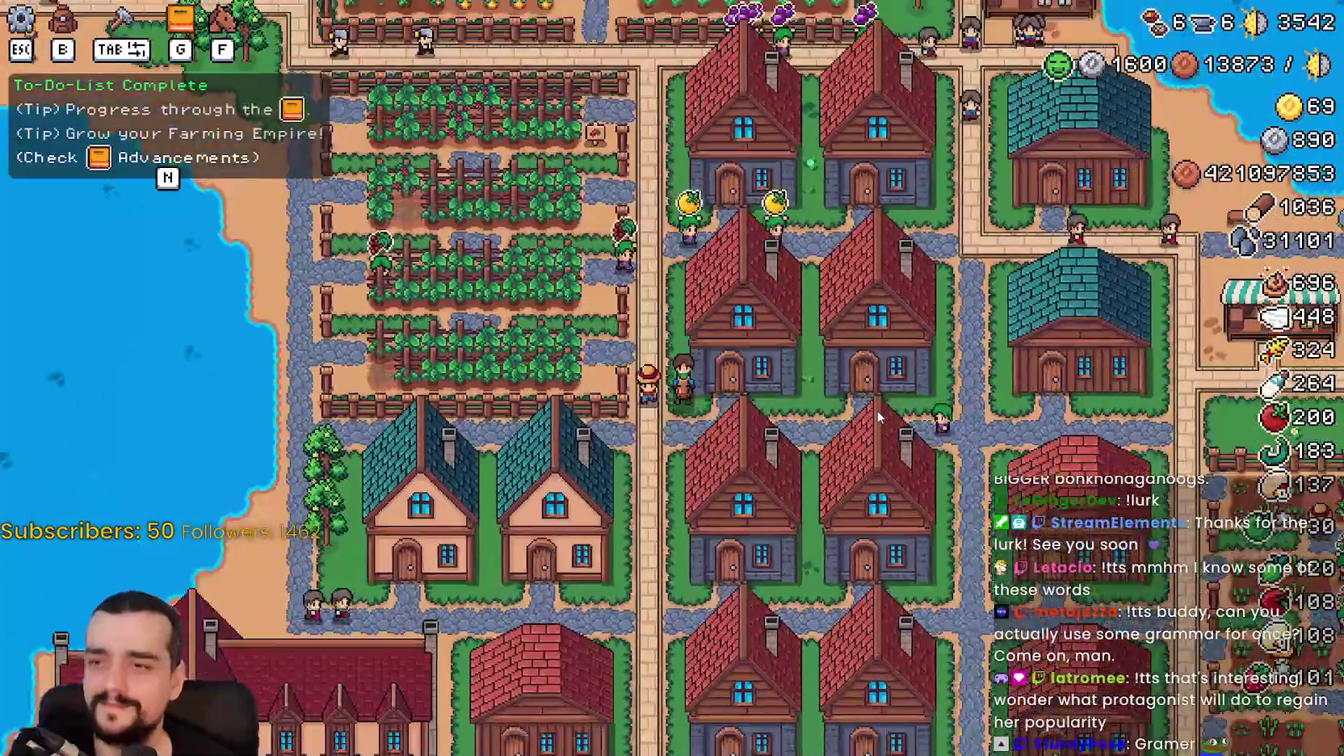
key("s")
key("a")
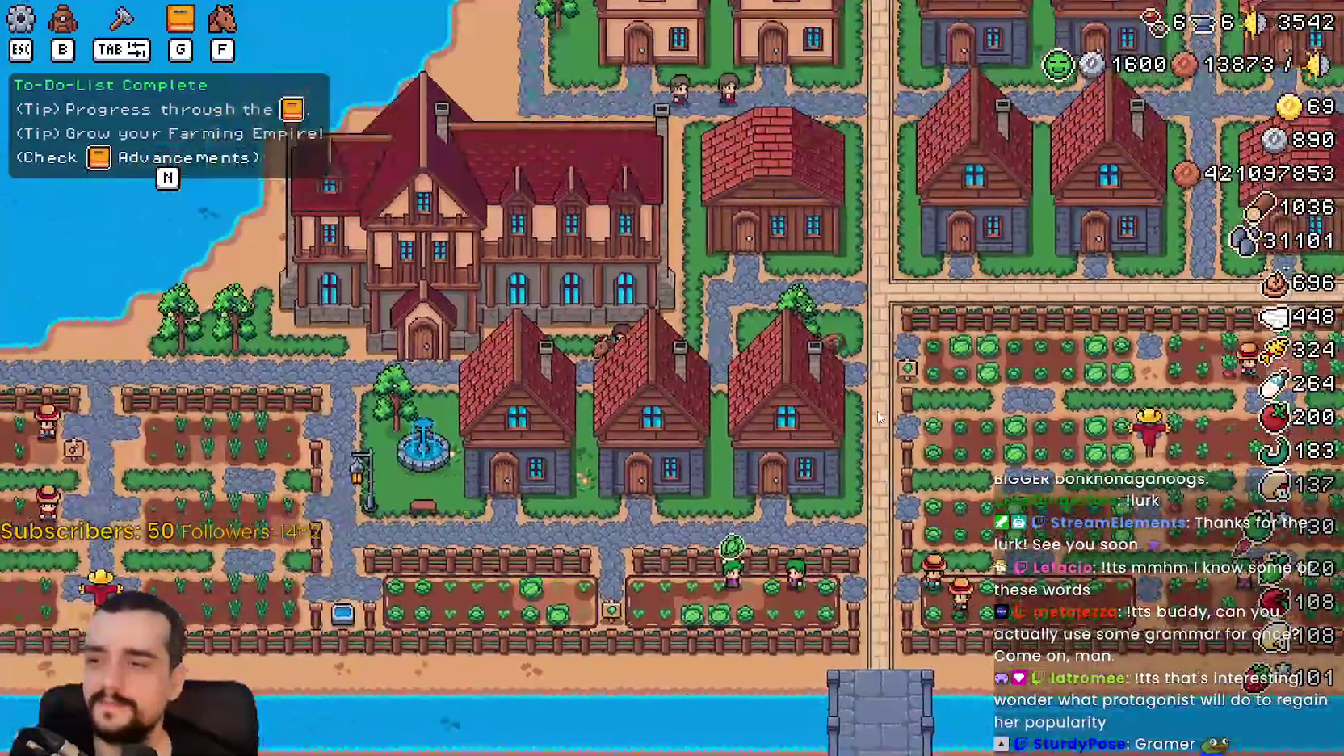
left_click(884, 403)
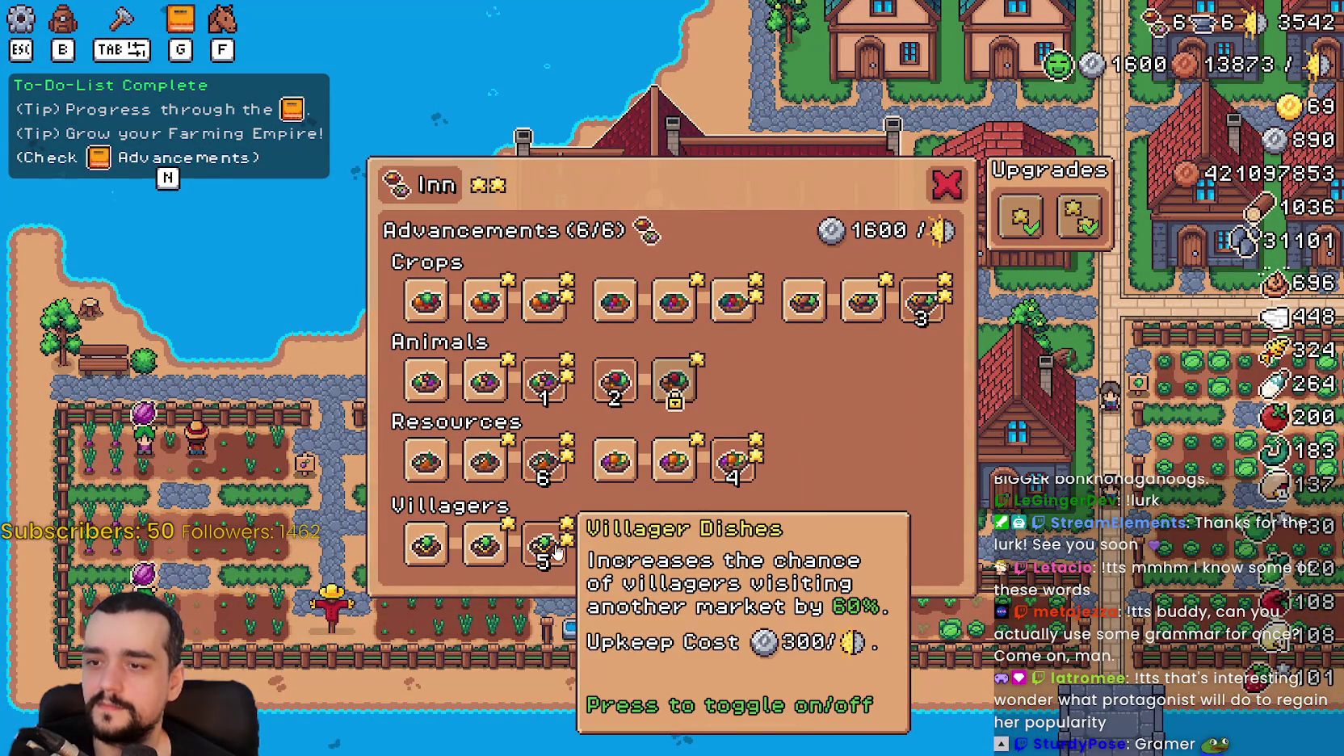
Close the Inn advancements and pan across the farm fields, church, lake and market stalls.
key("Escape")
scroll(766, 347, "up", 3)
key("w")
key("d")
key("w")
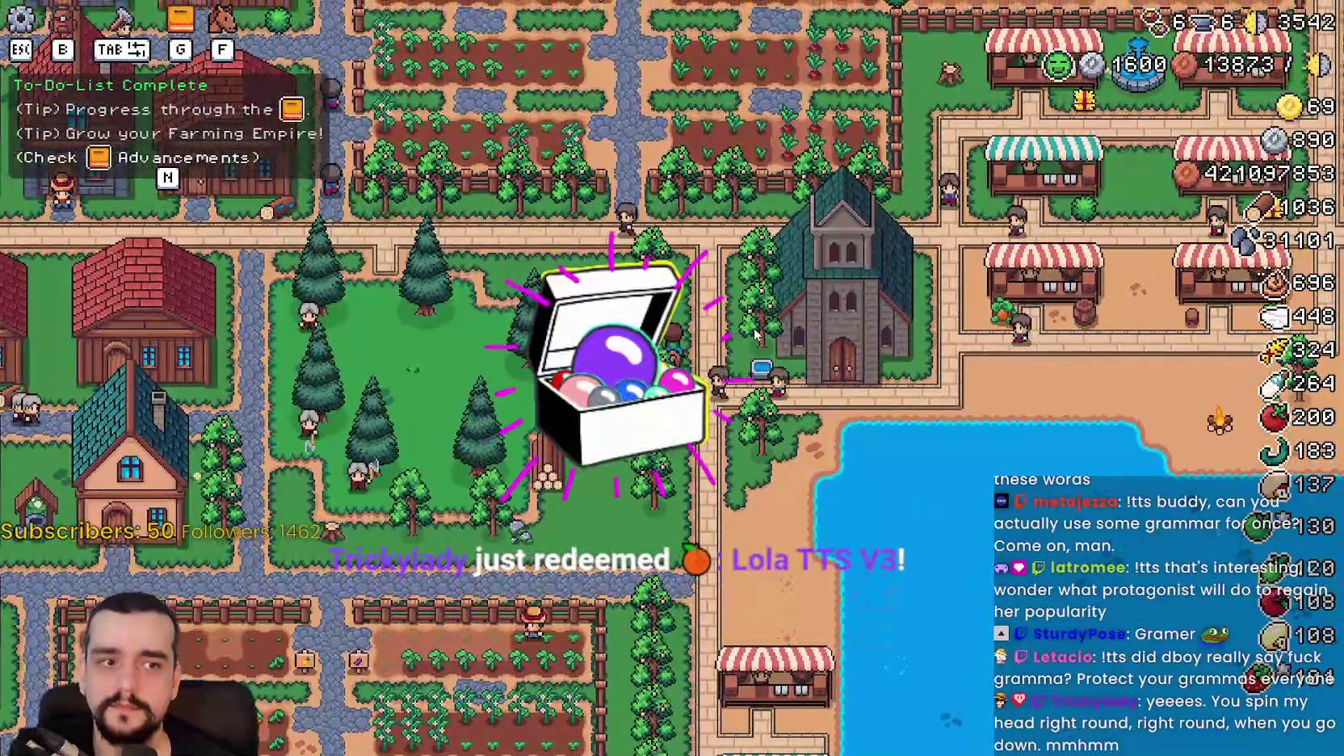
key("w")
key("d")
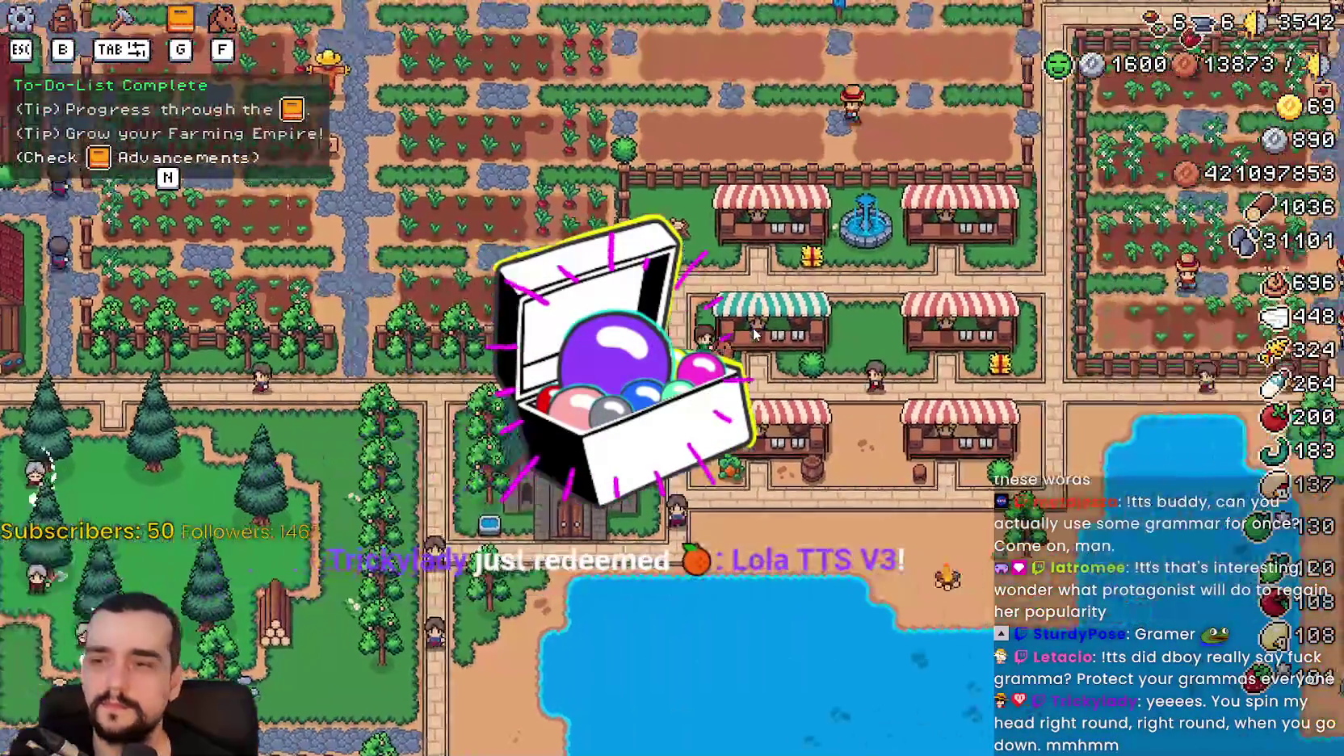
key("s")
key("a")
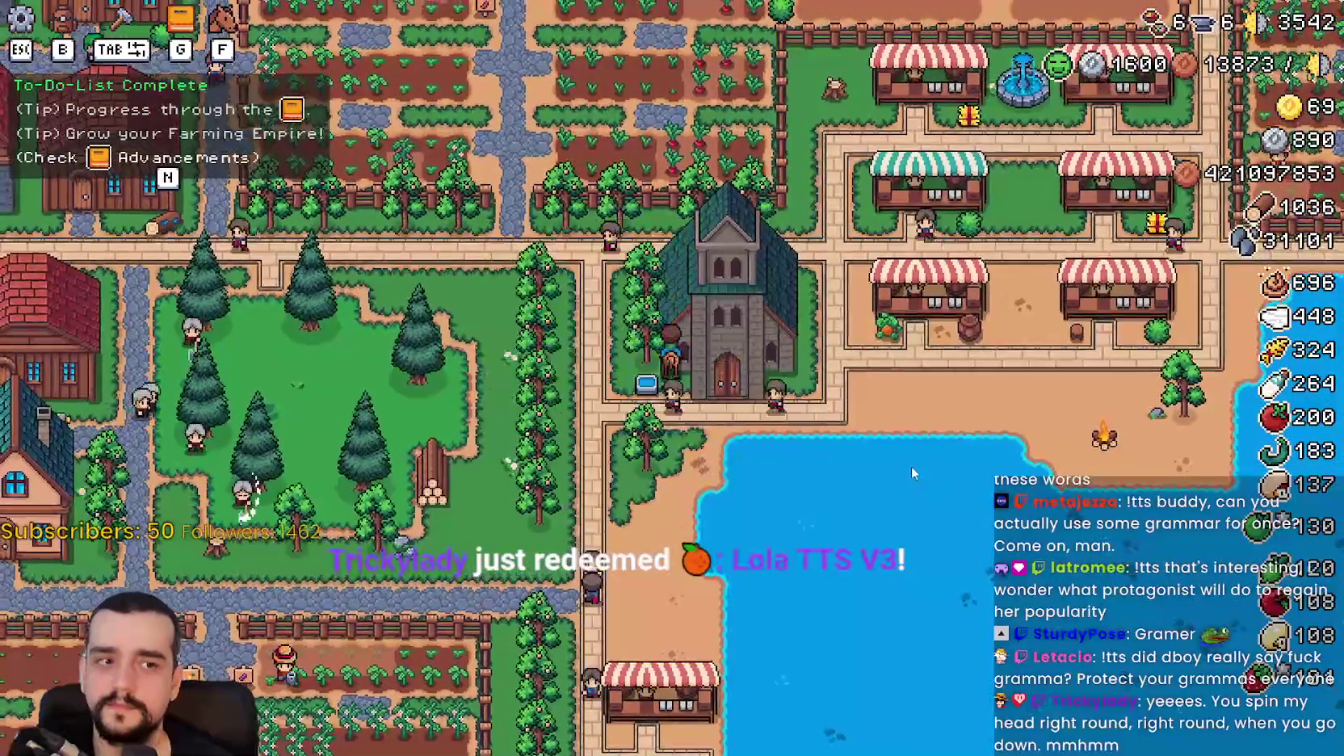
key("d")
key("s")
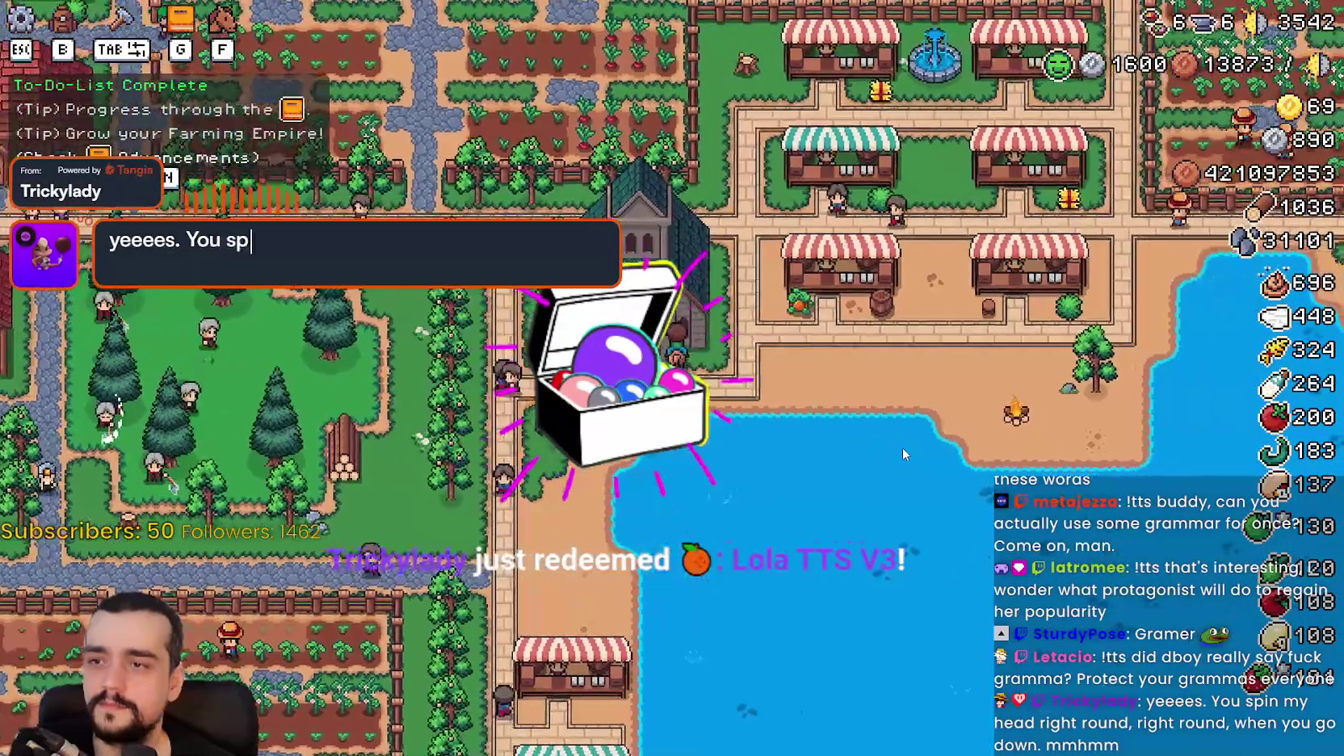
Check the Temple and Blacksmith advancements and the merchant stall, then pause the game.
key("f")
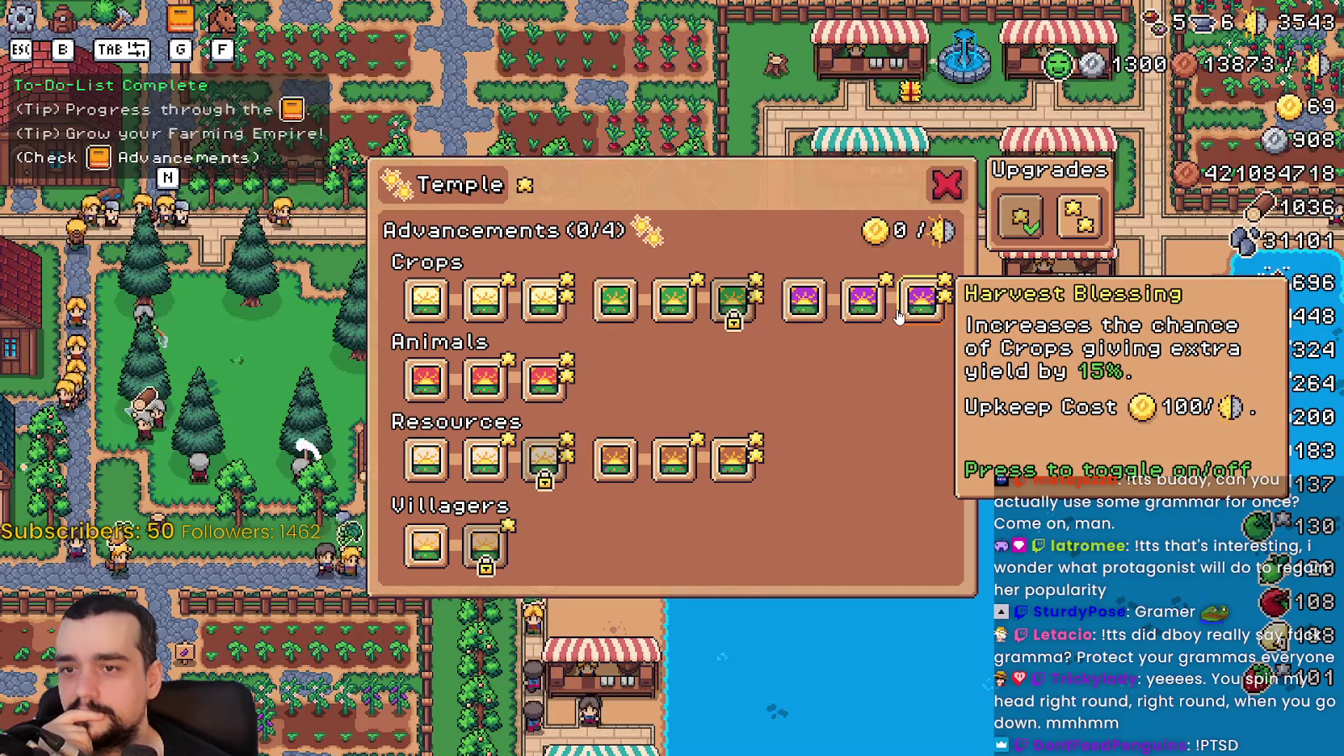
left_click(944, 184)
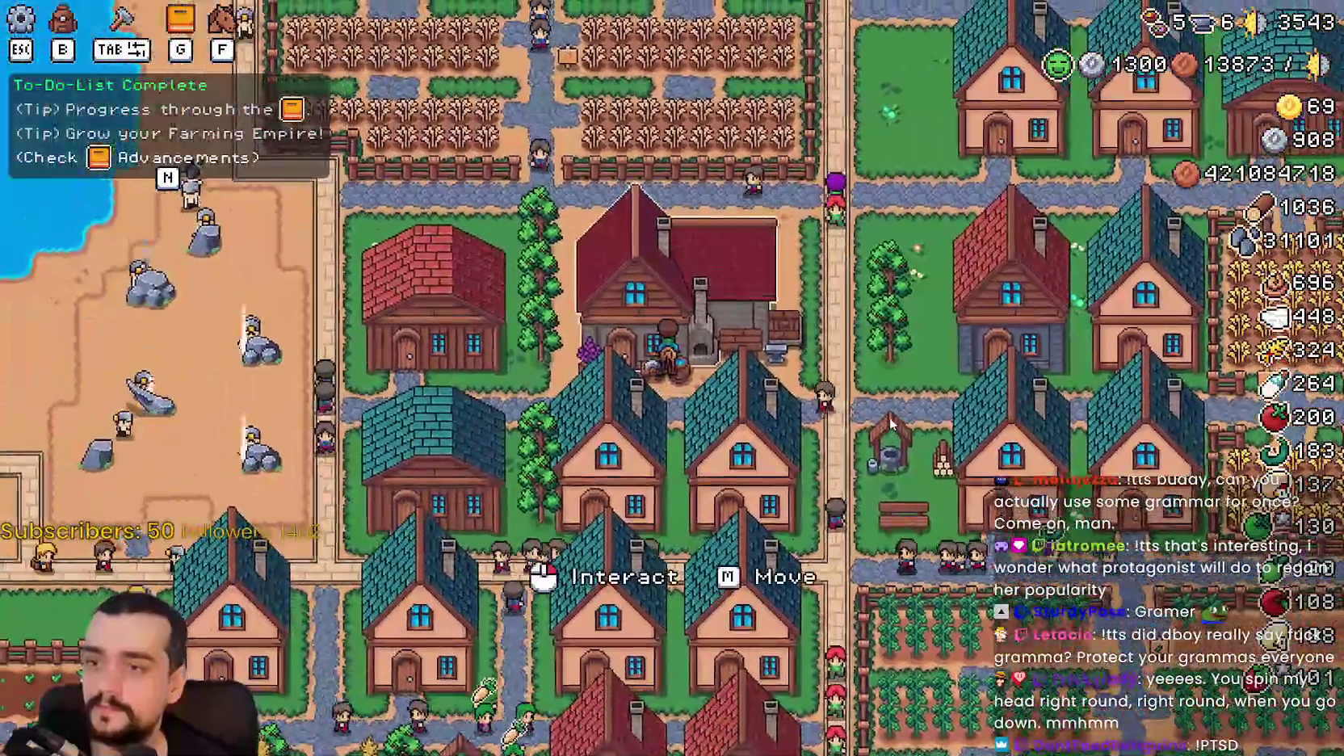
left_click(891, 392)
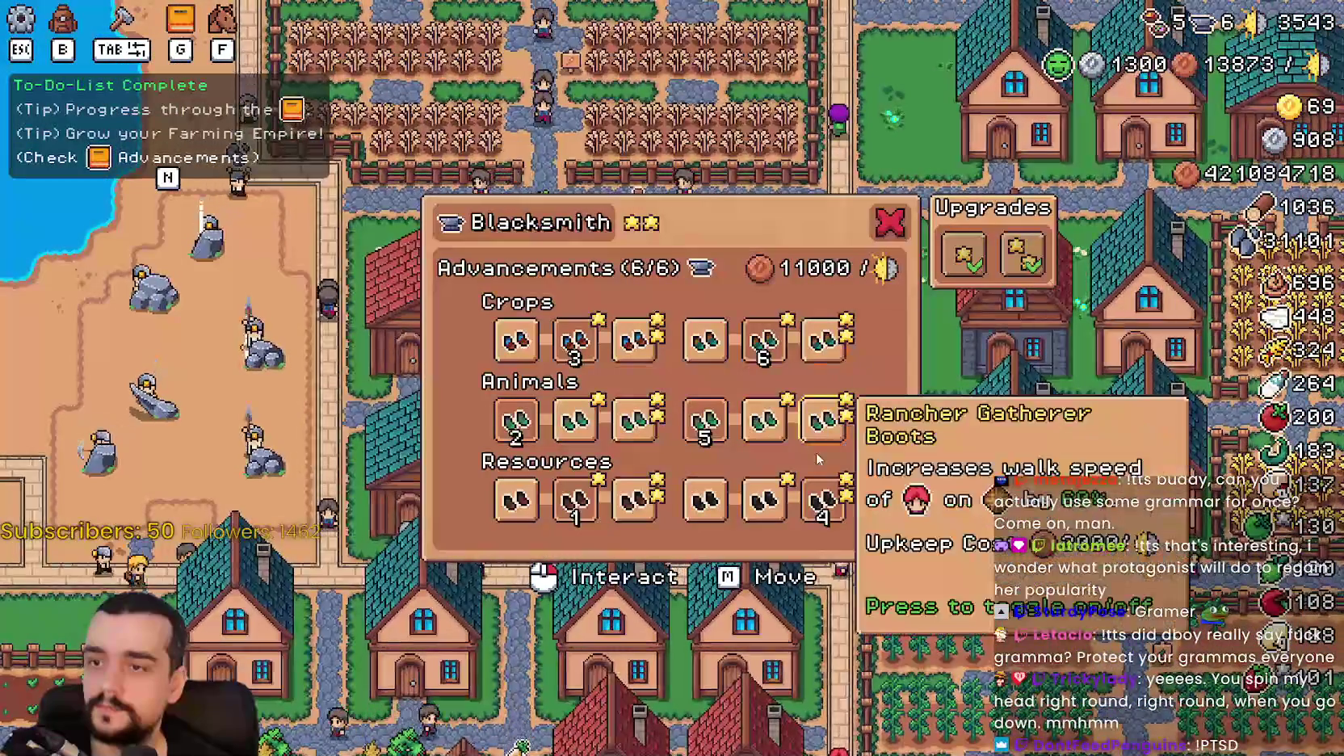
key("Escape")
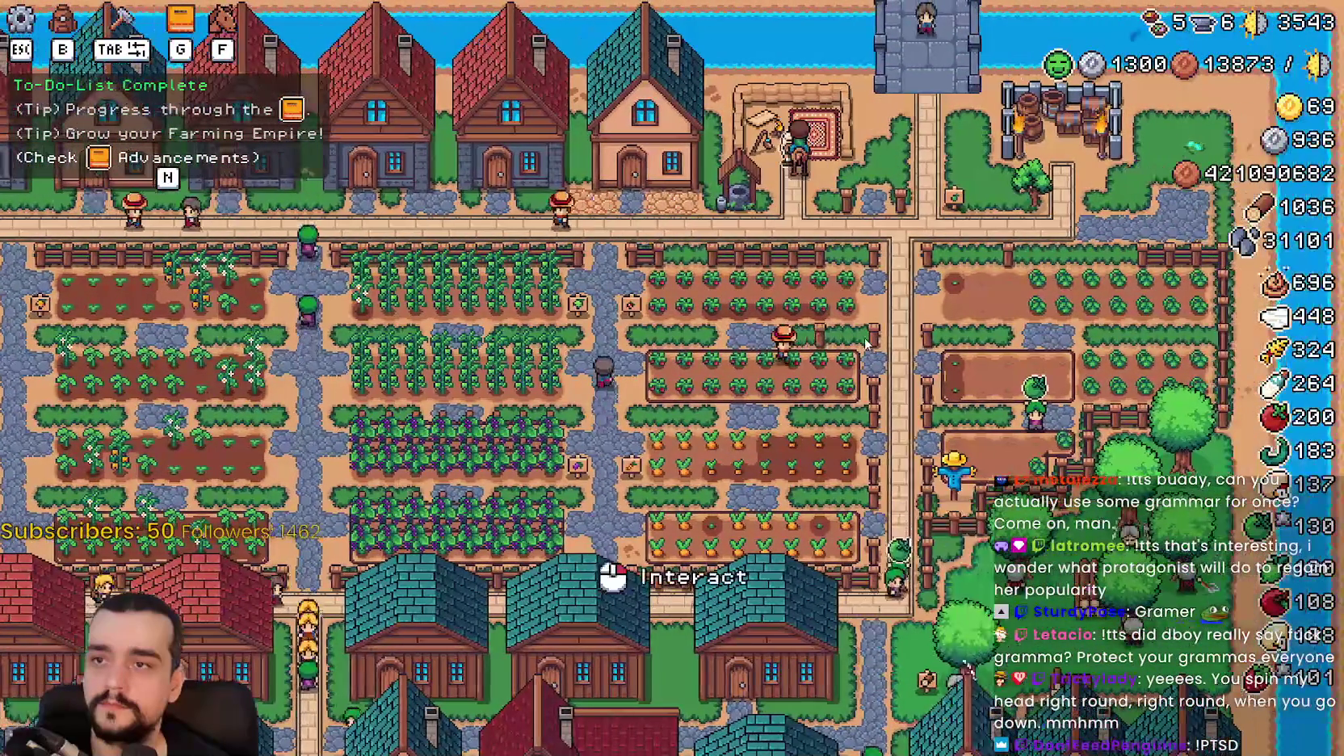
left_click(866, 345)
key("Escape")
key("Escape")
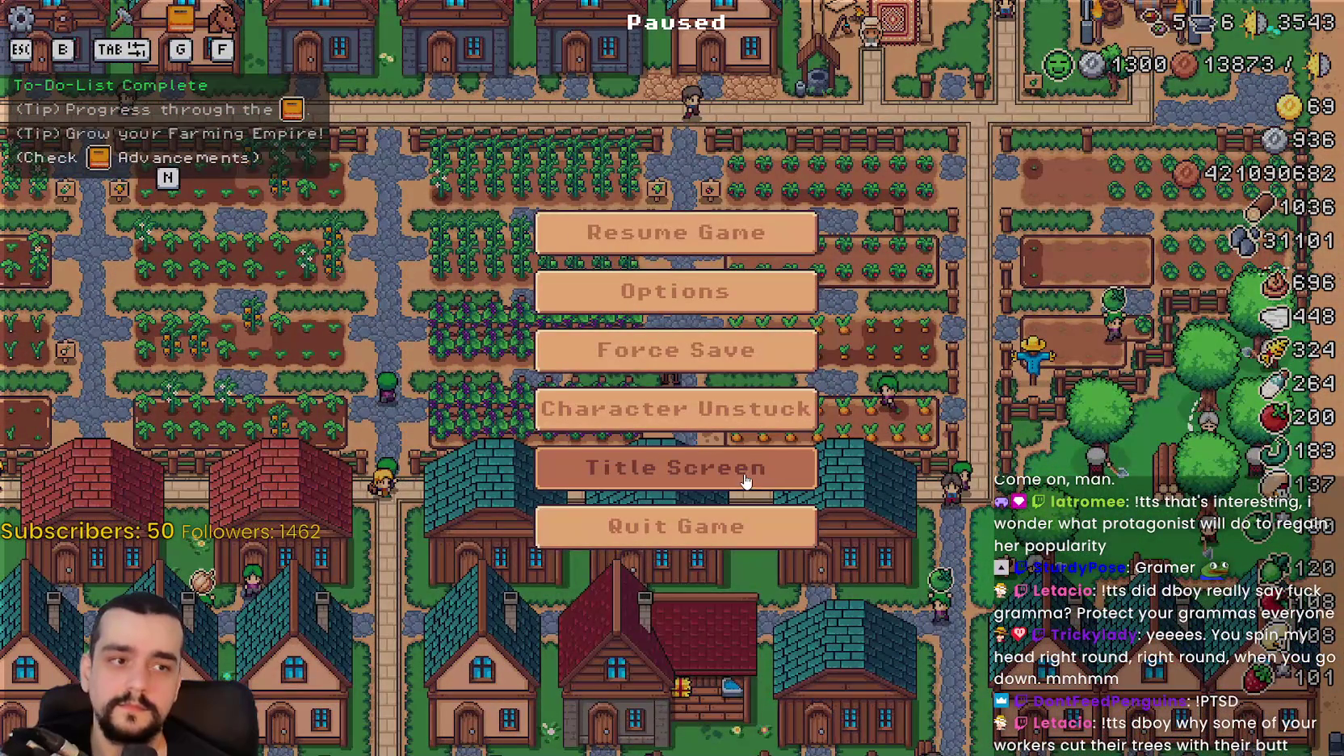
Quit to the title screen and load Save 2 (Incremental) from the save list.
left_click(745, 481)
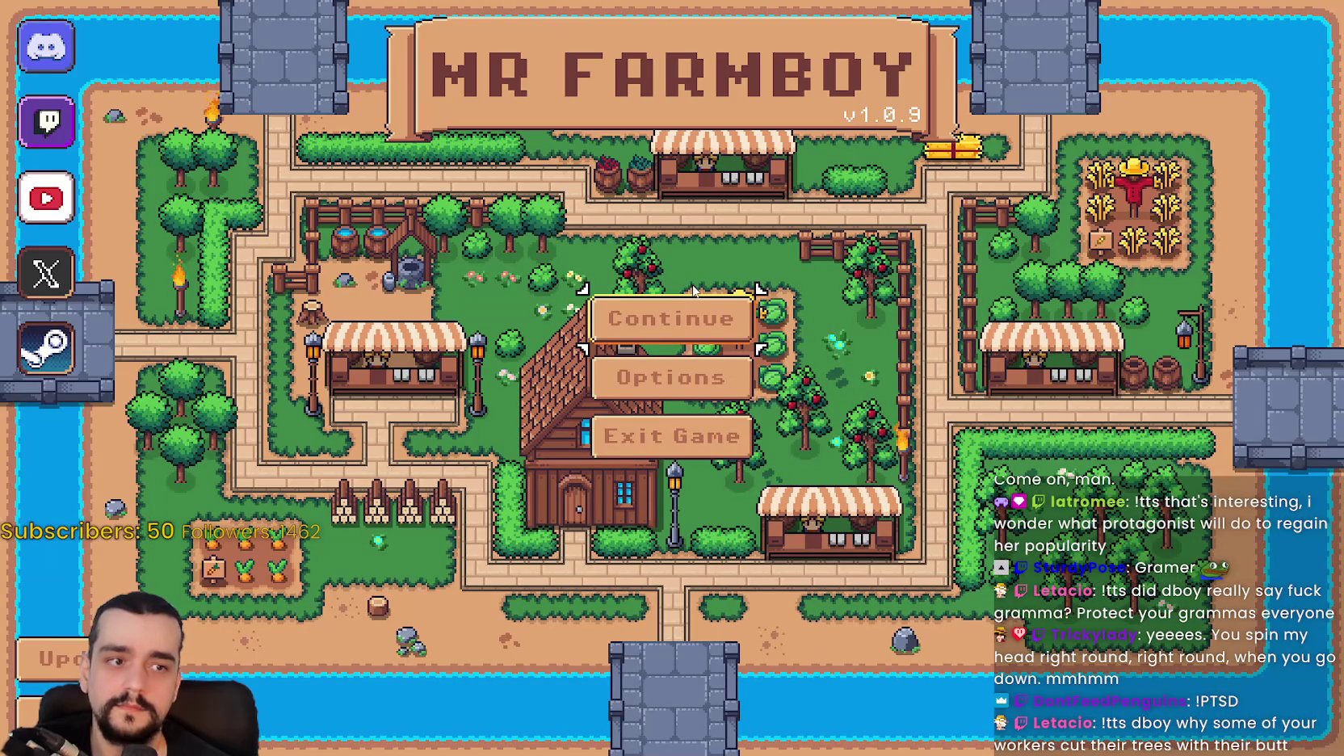
left_click(656, 311)
scroll(656, 380, "up", 2)
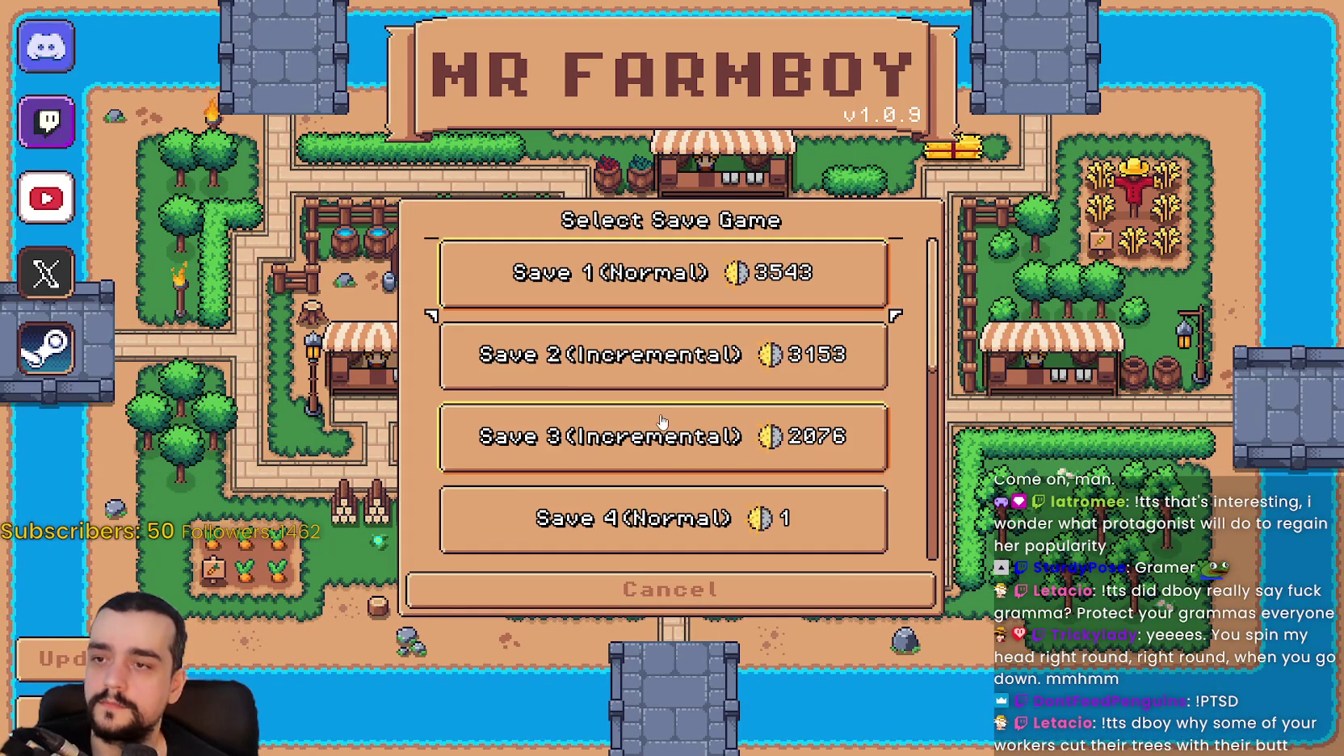
left_click(659, 357)
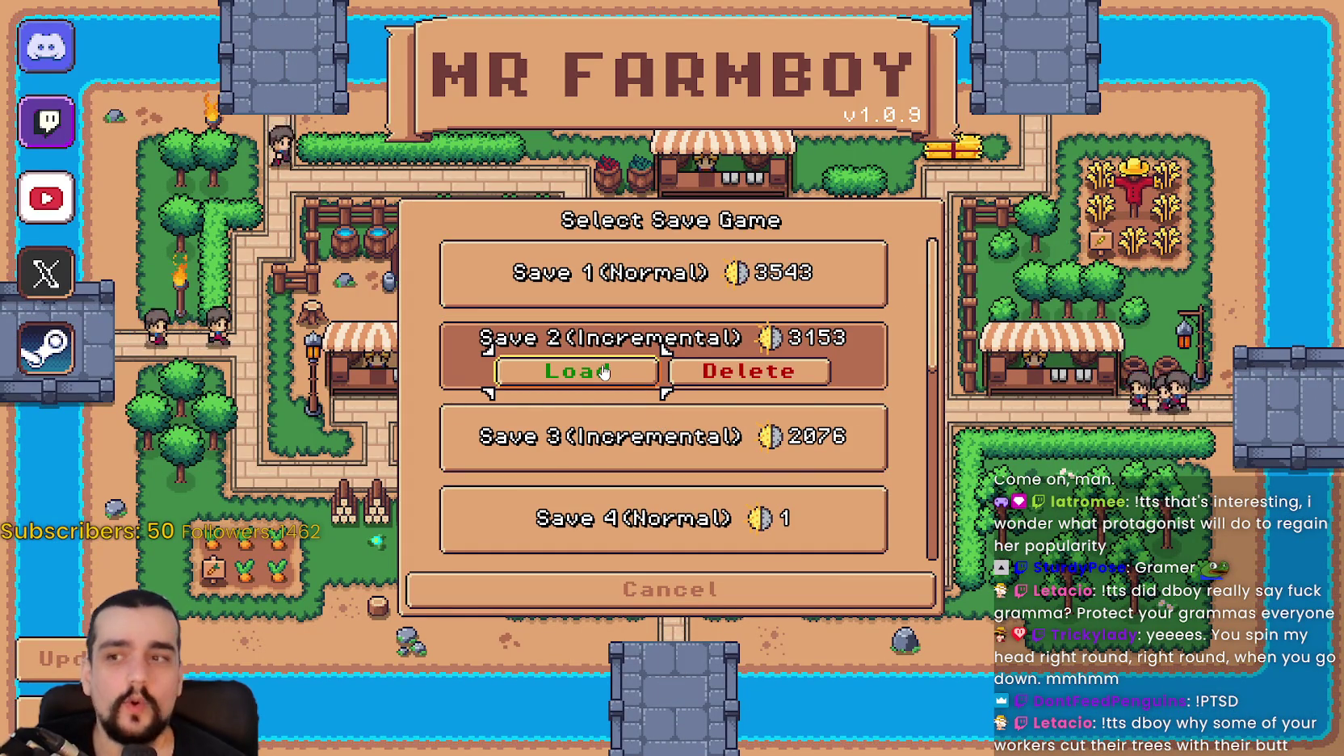
left_click(603, 371)
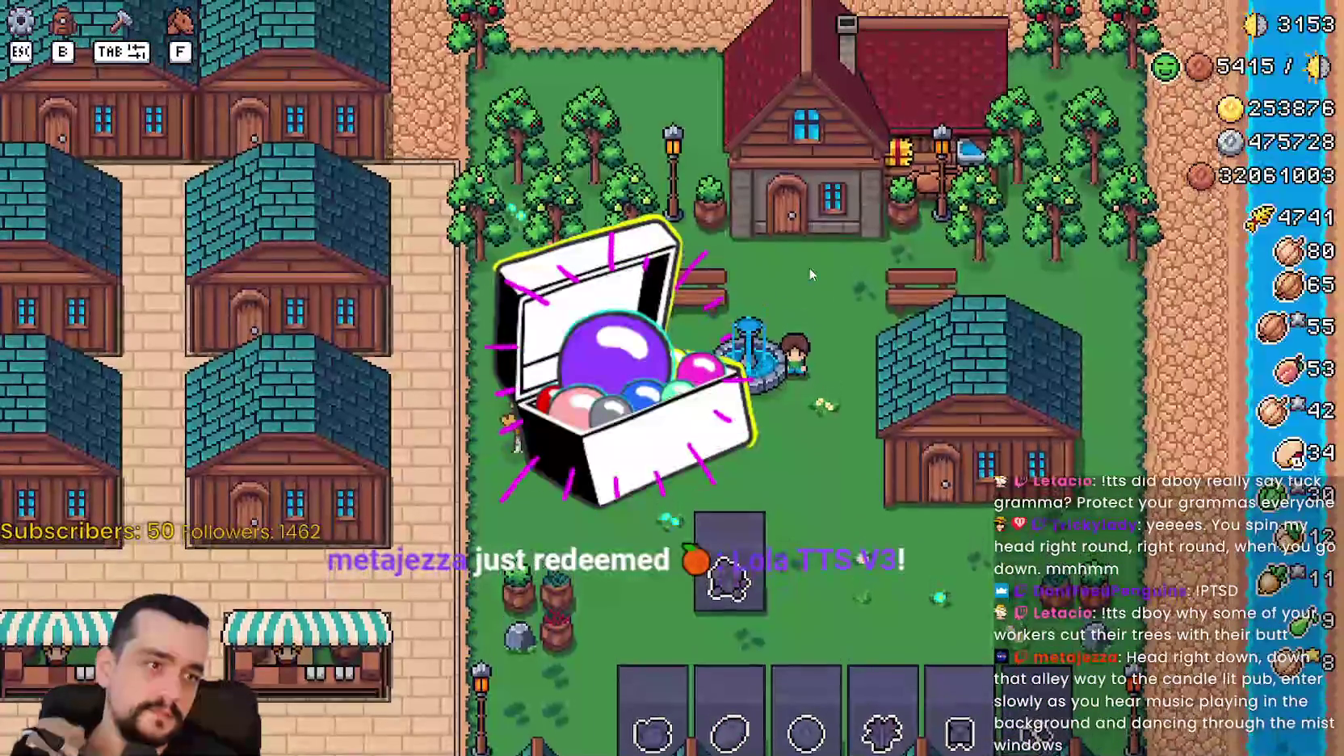
Open the Player House advancements, view the horse and tool tab, and close it.
left_click(806, 267)
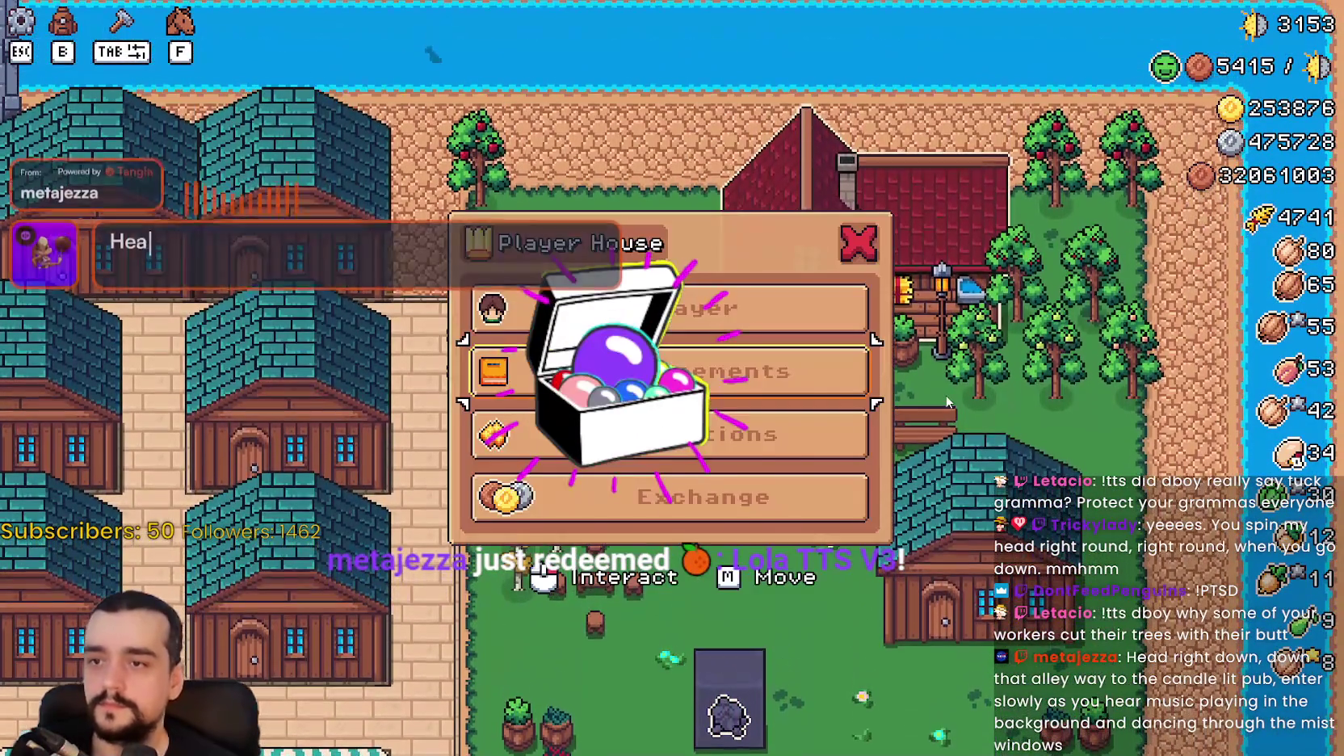
left_click(800, 365)
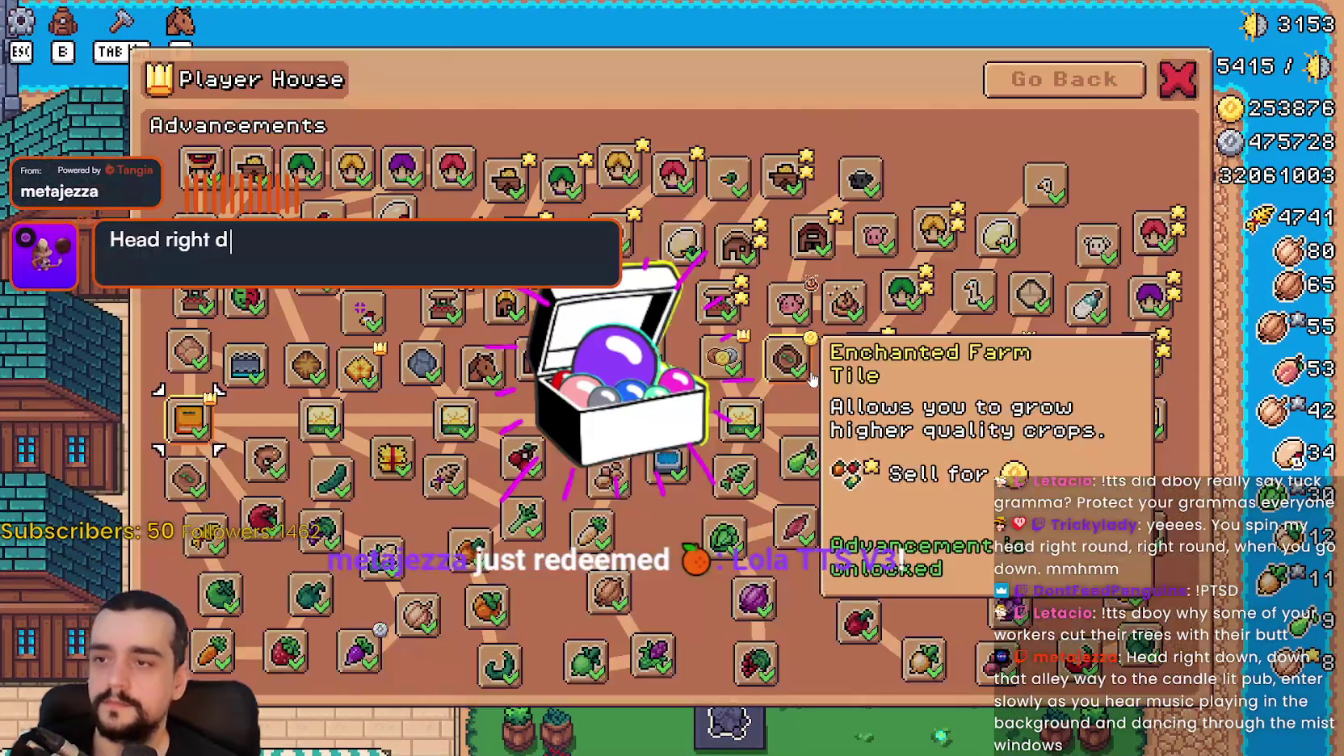
left_click(1050, 79)
left_click(793, 430)
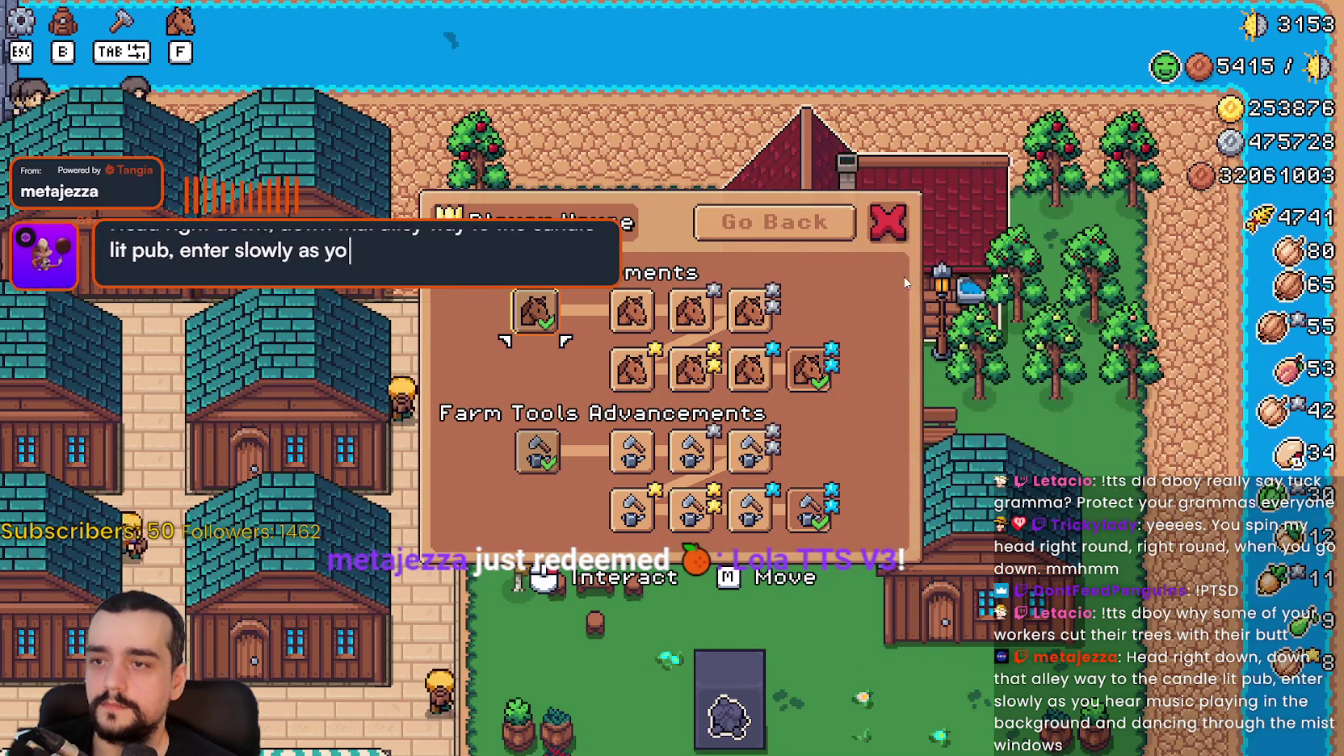
left_click(887, 222)
Walk past the Gold Chance and Animal Yield obelisks to read their panels, then return to Godot.
key("s")
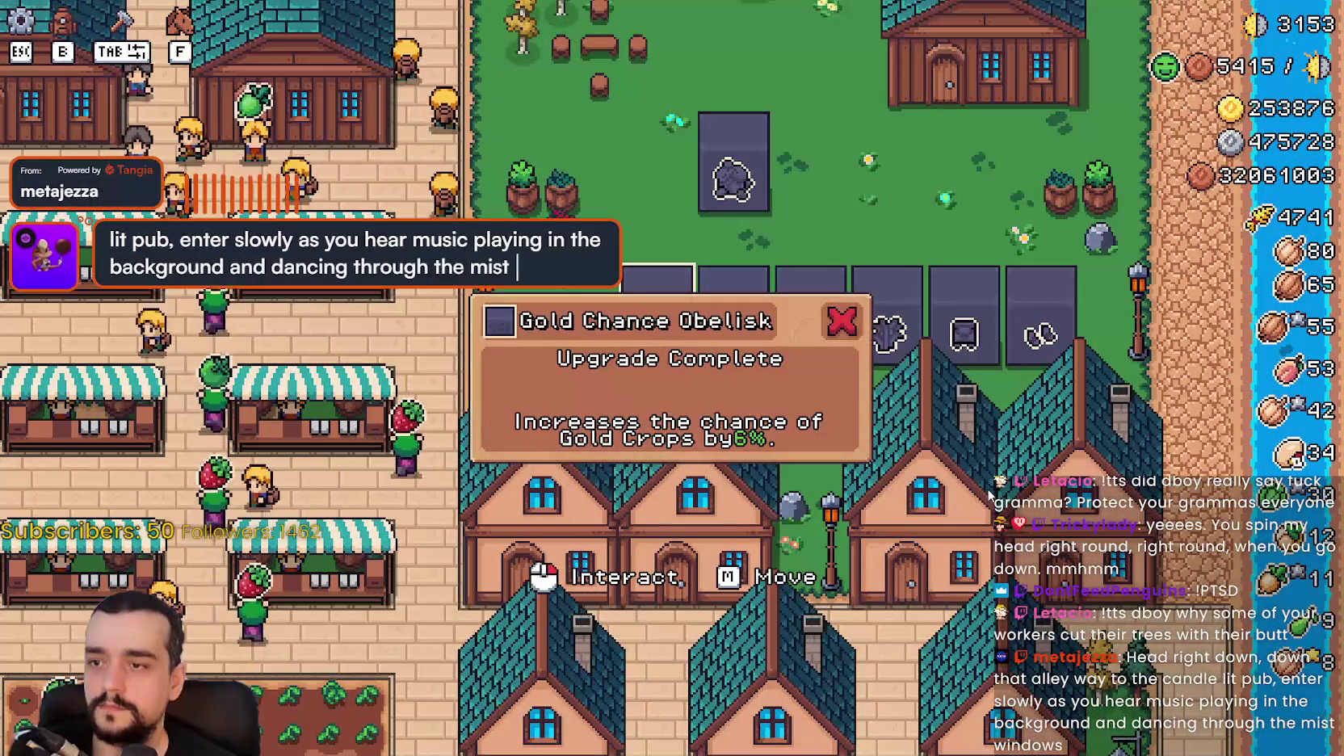
key("d")
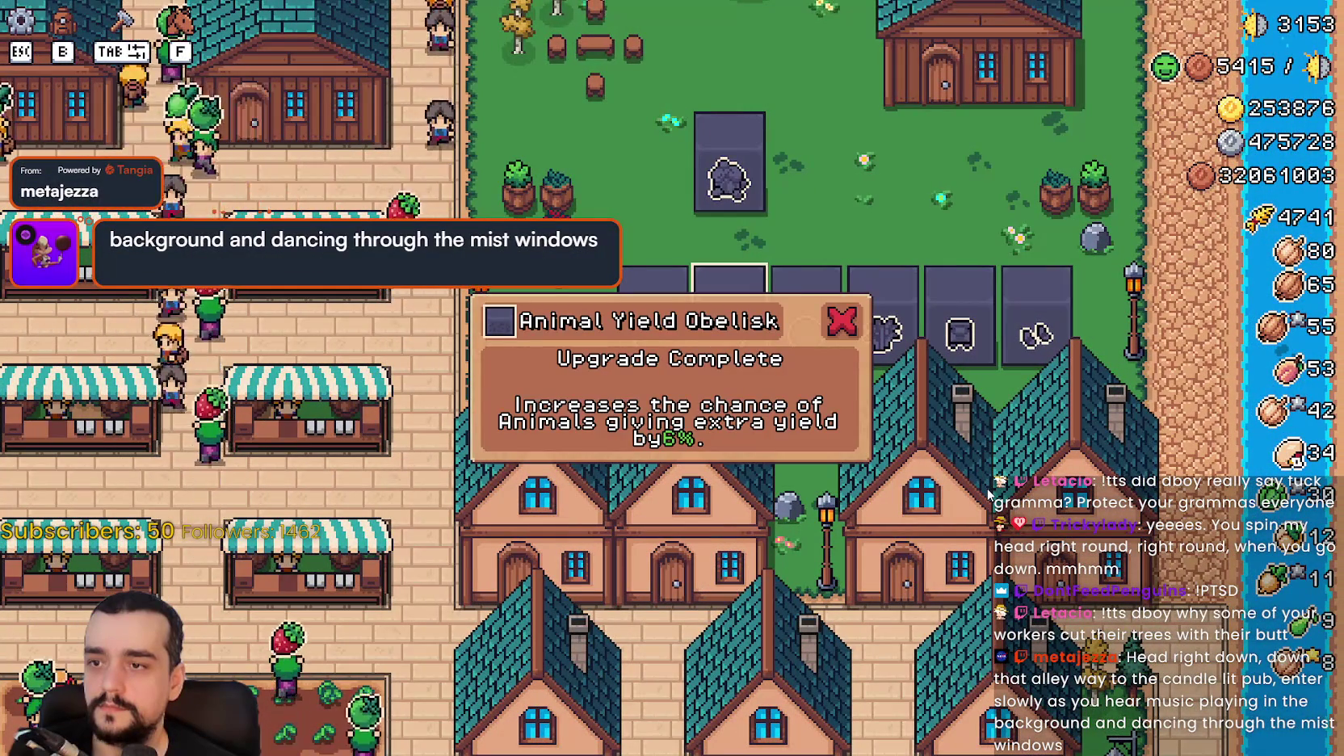
key("d")
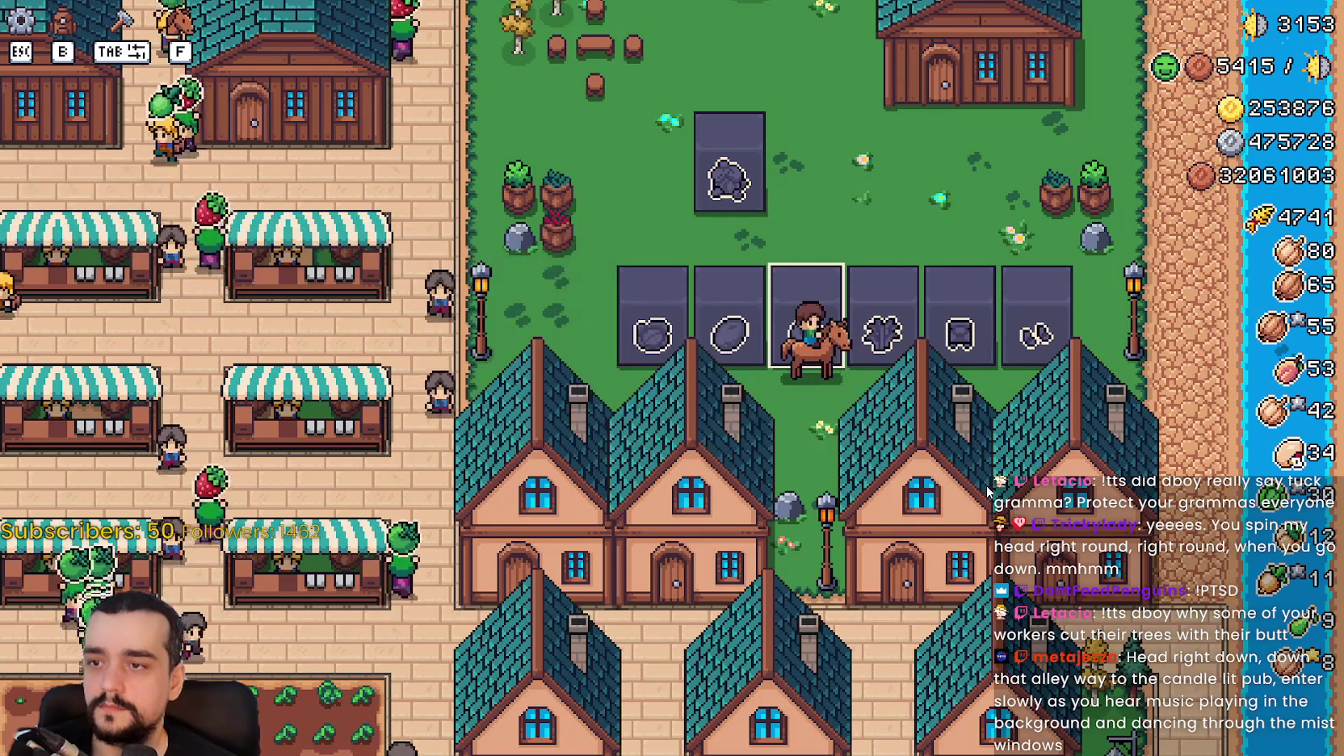
key("a")
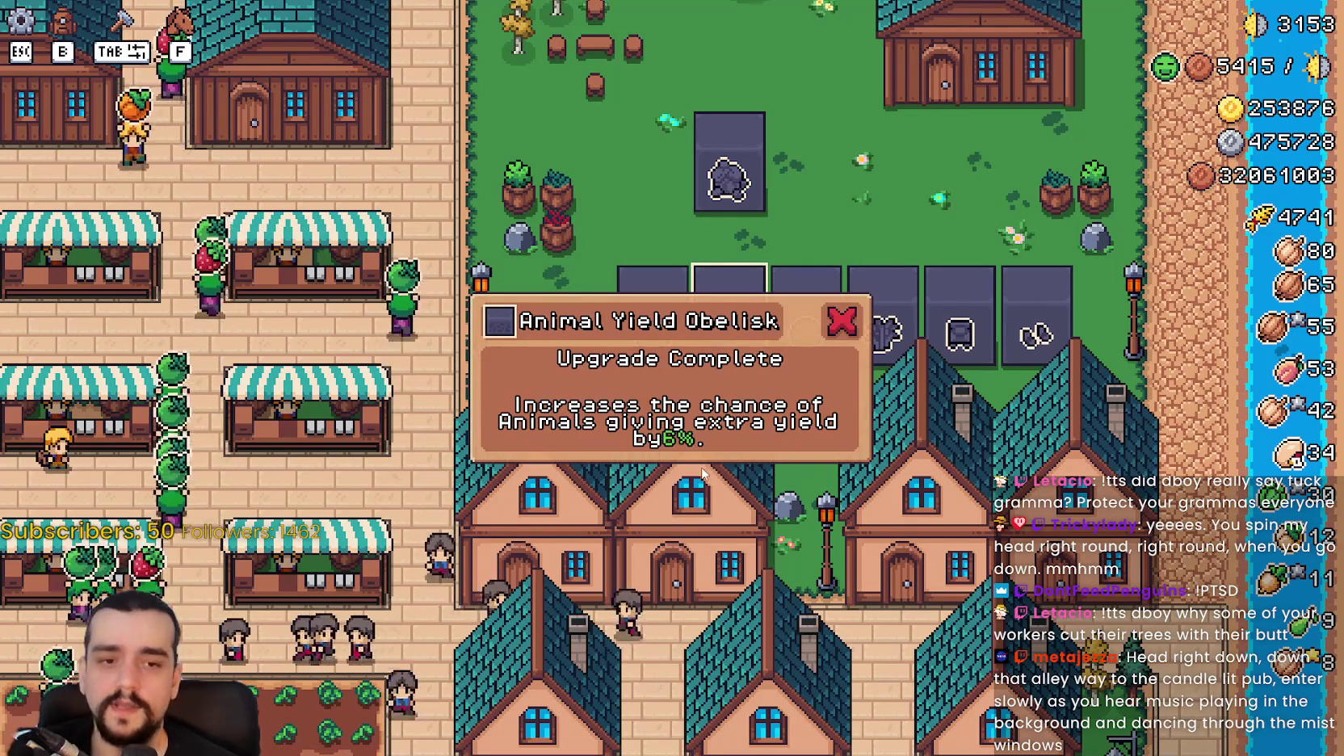
key("a")
key("alt+Tab")
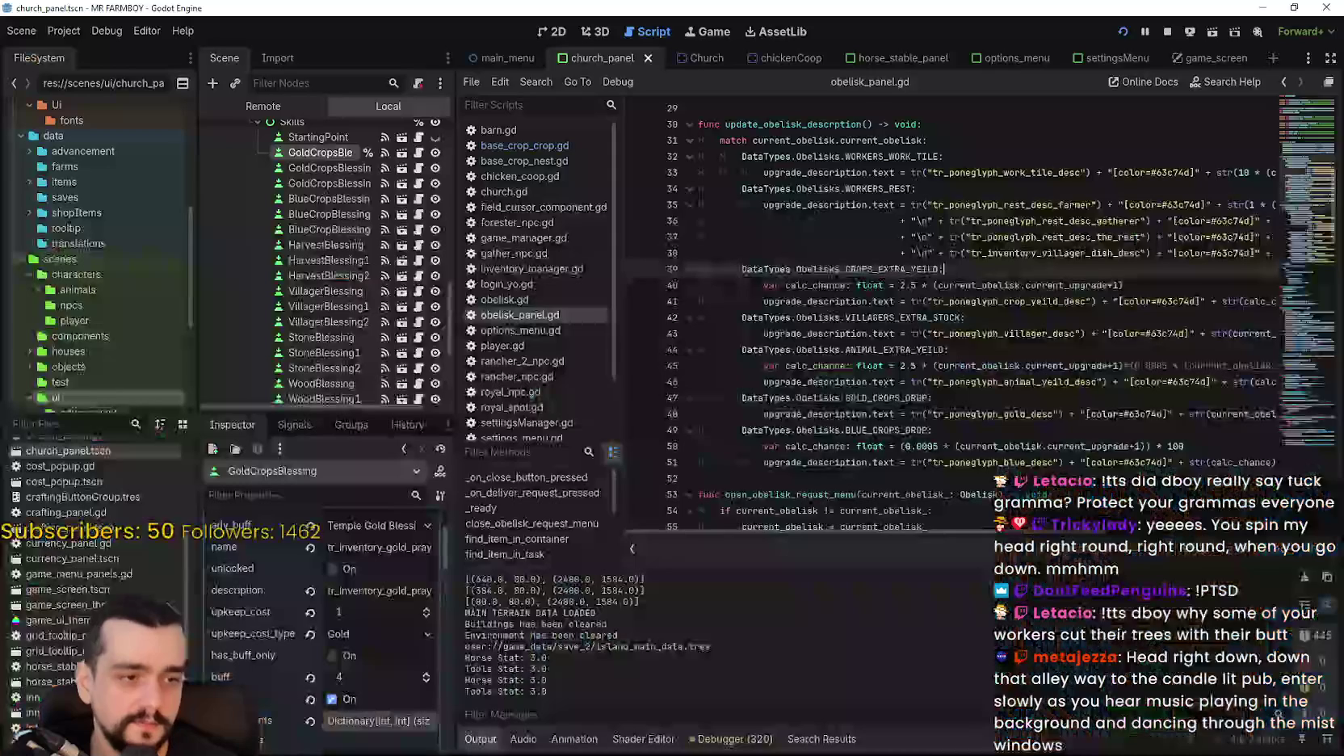
Change the crop-yield description value on line 74 from 6% to 15%.
scroll(1010, 355, "down", 4)
scroll(1009, 355, "down", 5)
mouse_move(1071, 526)
left_mouse_down()
mouse_move(1180, 539)
mouse_move(1047, 521)
mouse_move(1141, 517)
left_mouse_up()
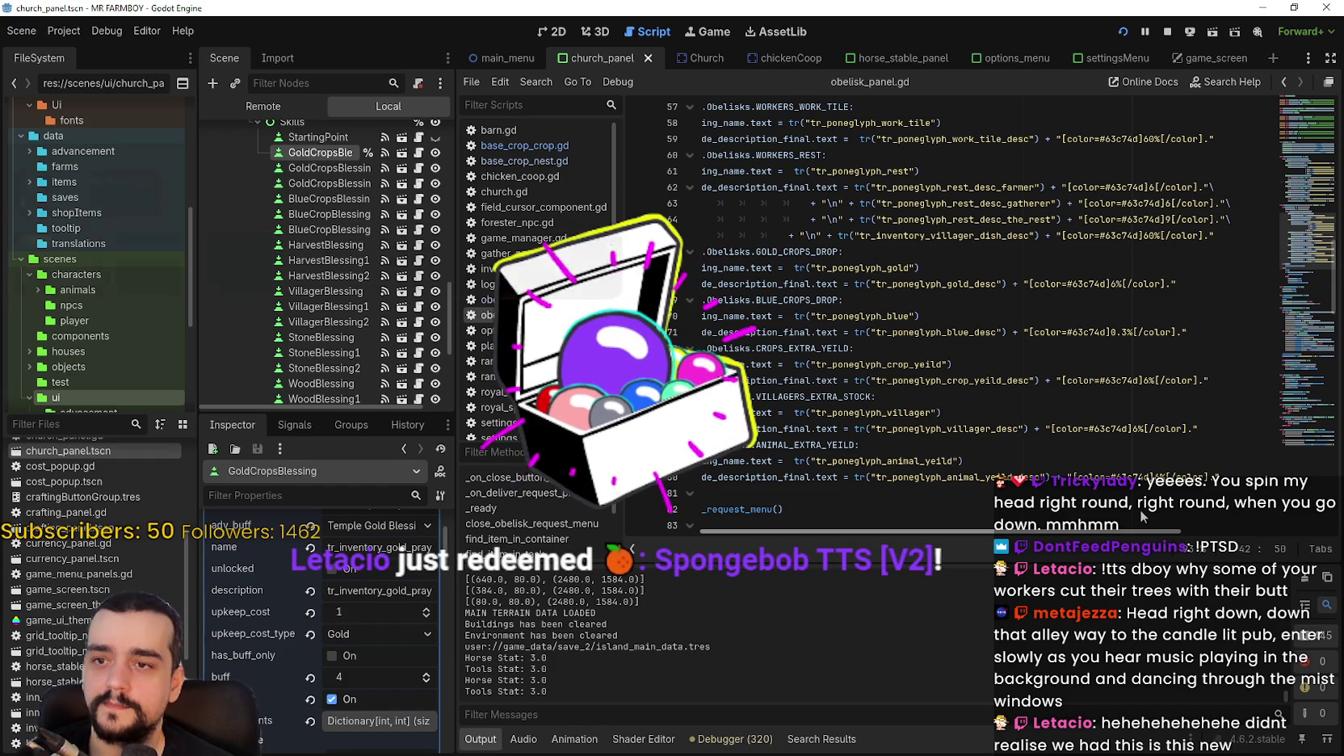
left_click(1114, 284)
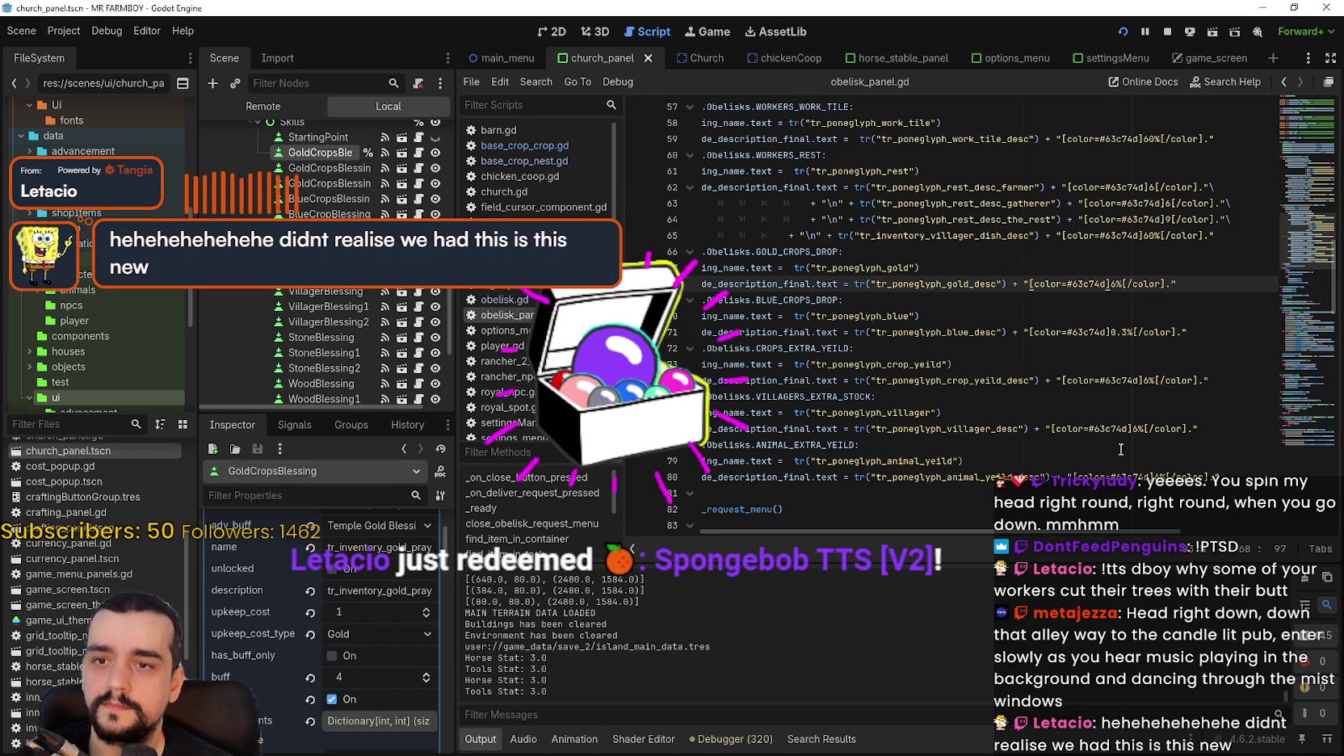
left_click(1146, 381)
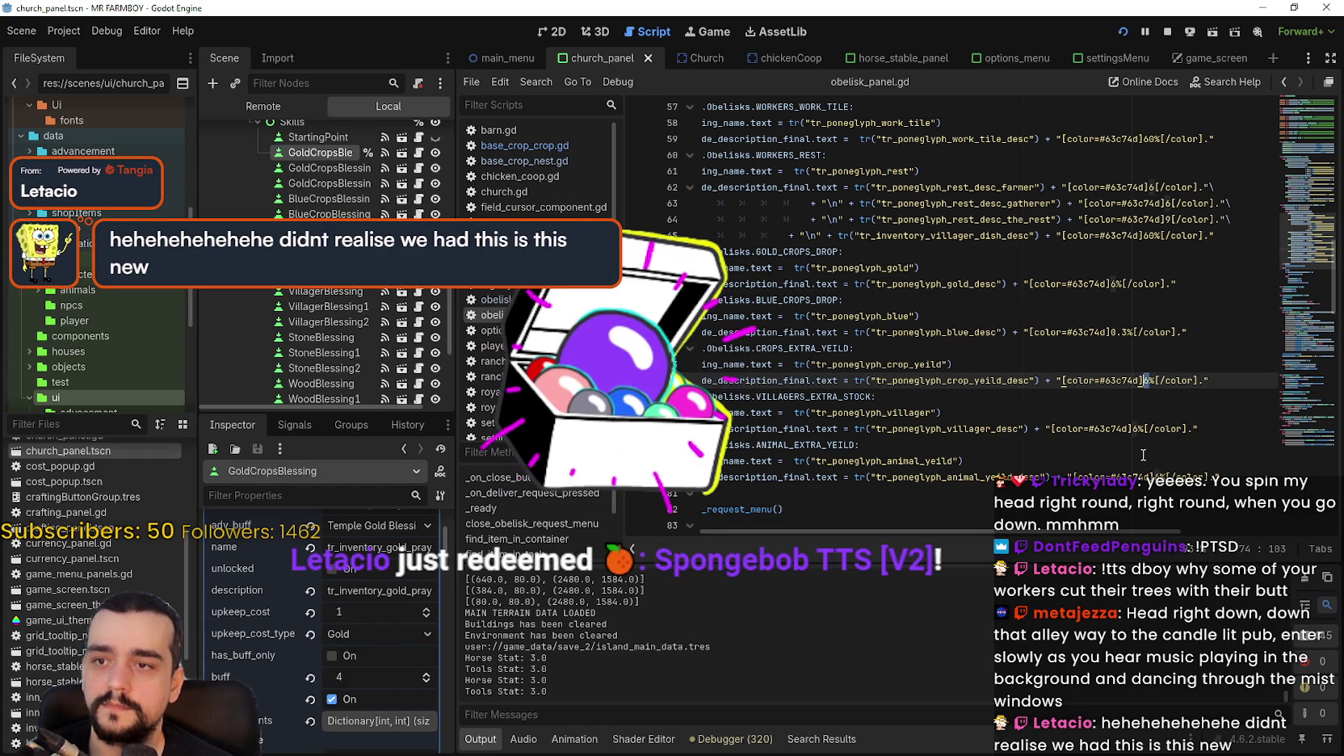
key("Delete")
type("15")
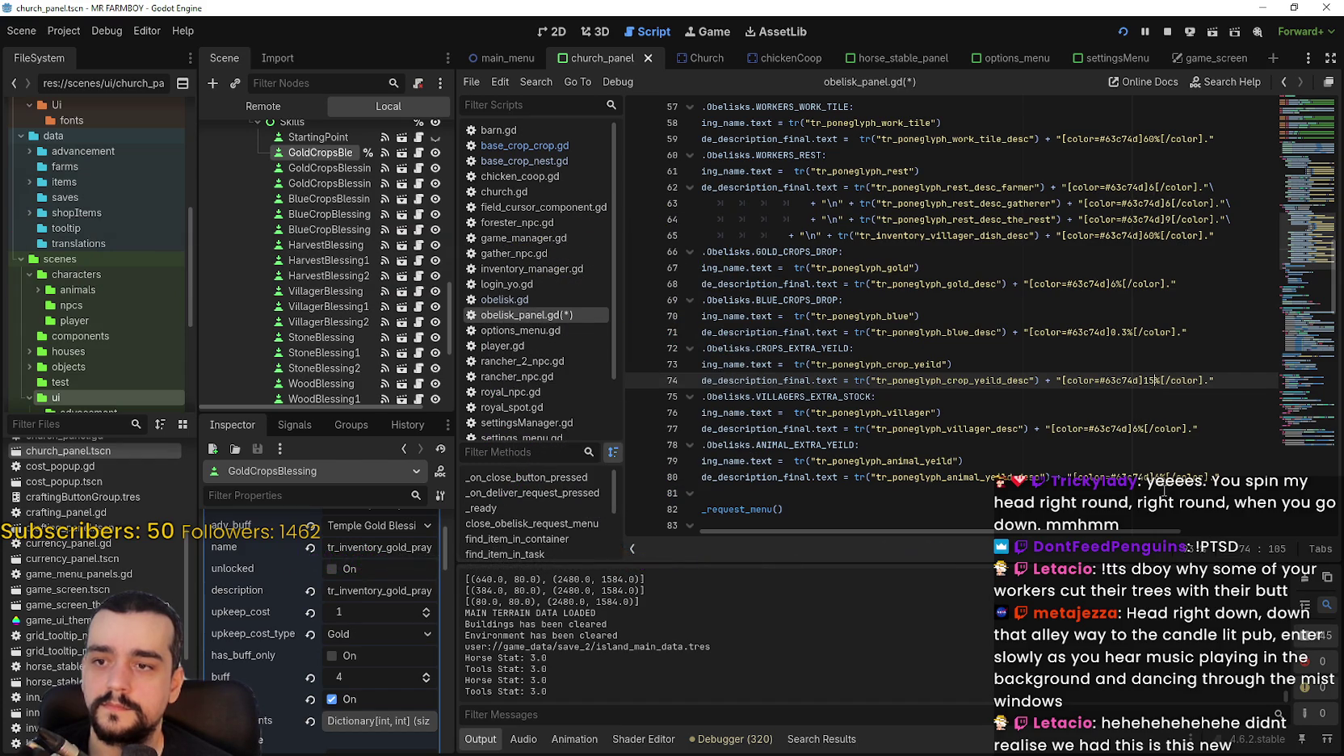
Save obelisk_panel.gd and bring up the game to test the change.
key("ctrl+s")
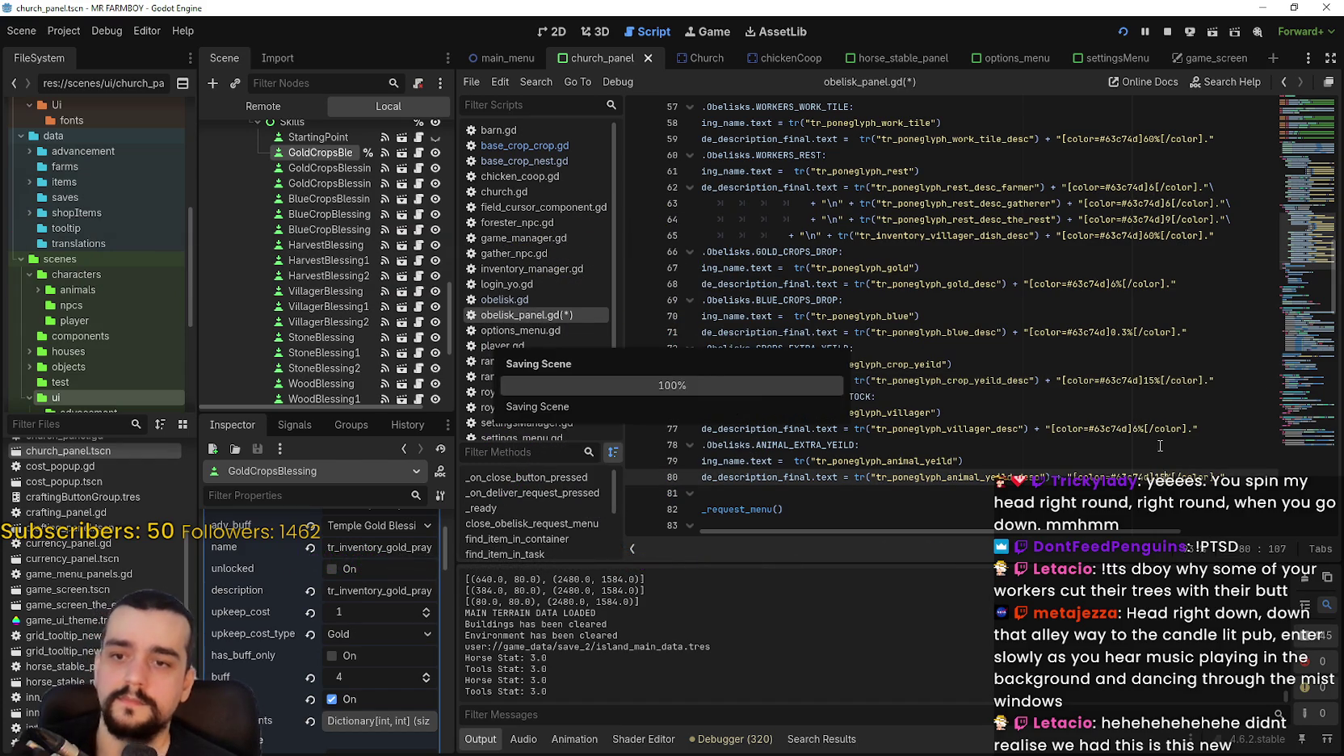
left_click(1103, 360)
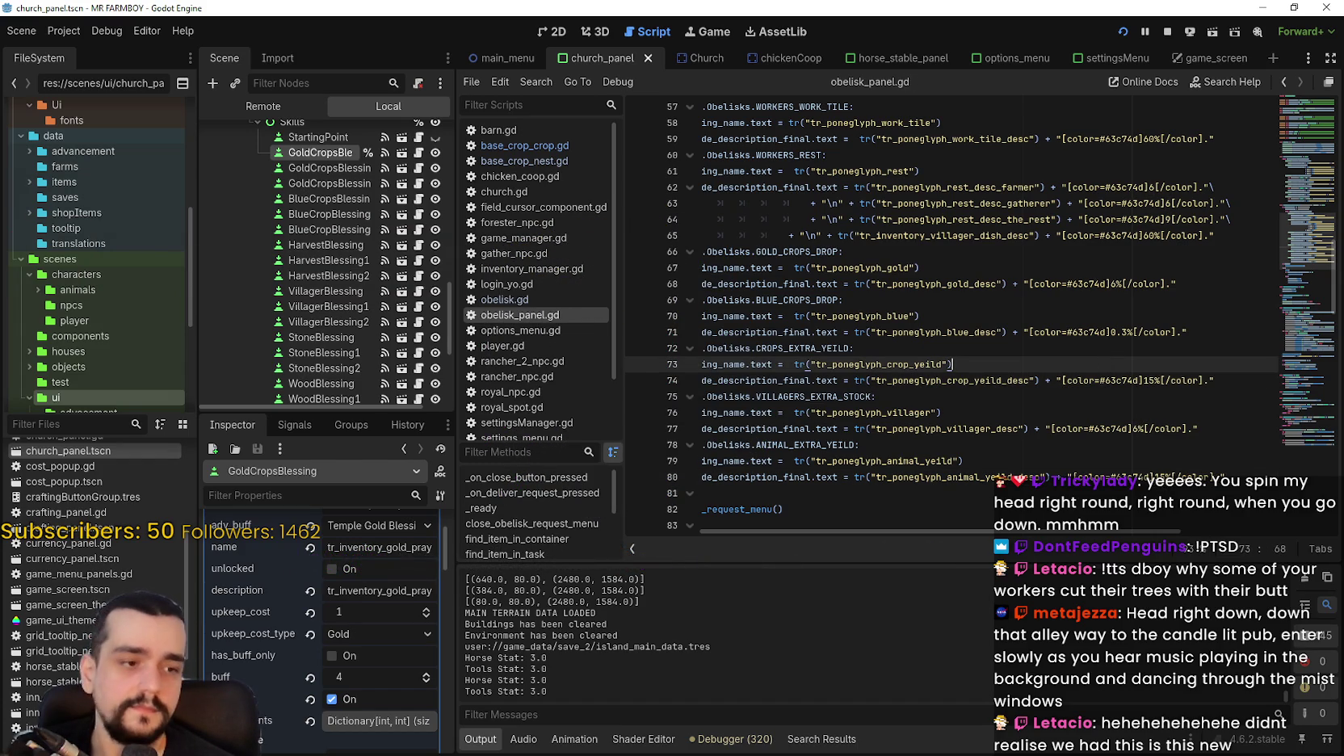
key("alt+Tab")
Ride over the Villager Buy and Crops Yield obelisks in-game to read their descriptions.
key("d")
key("a")
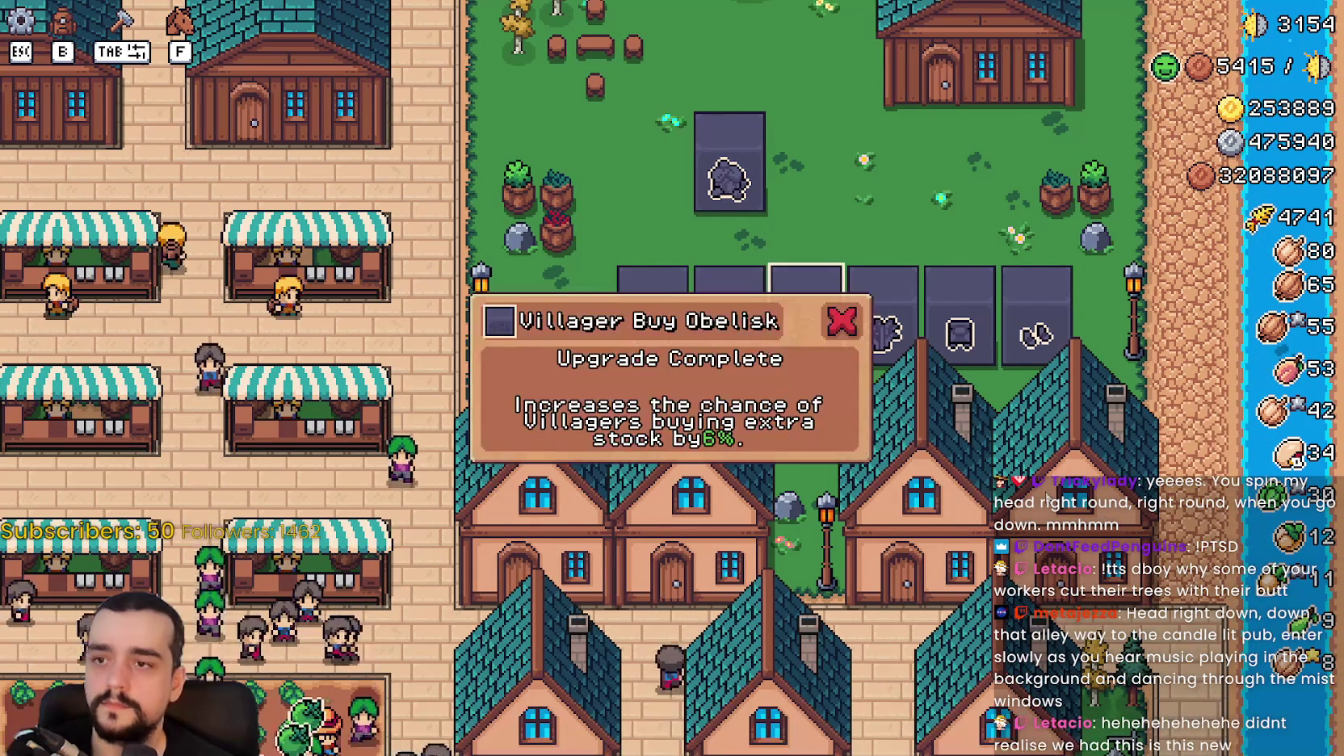
key("d")
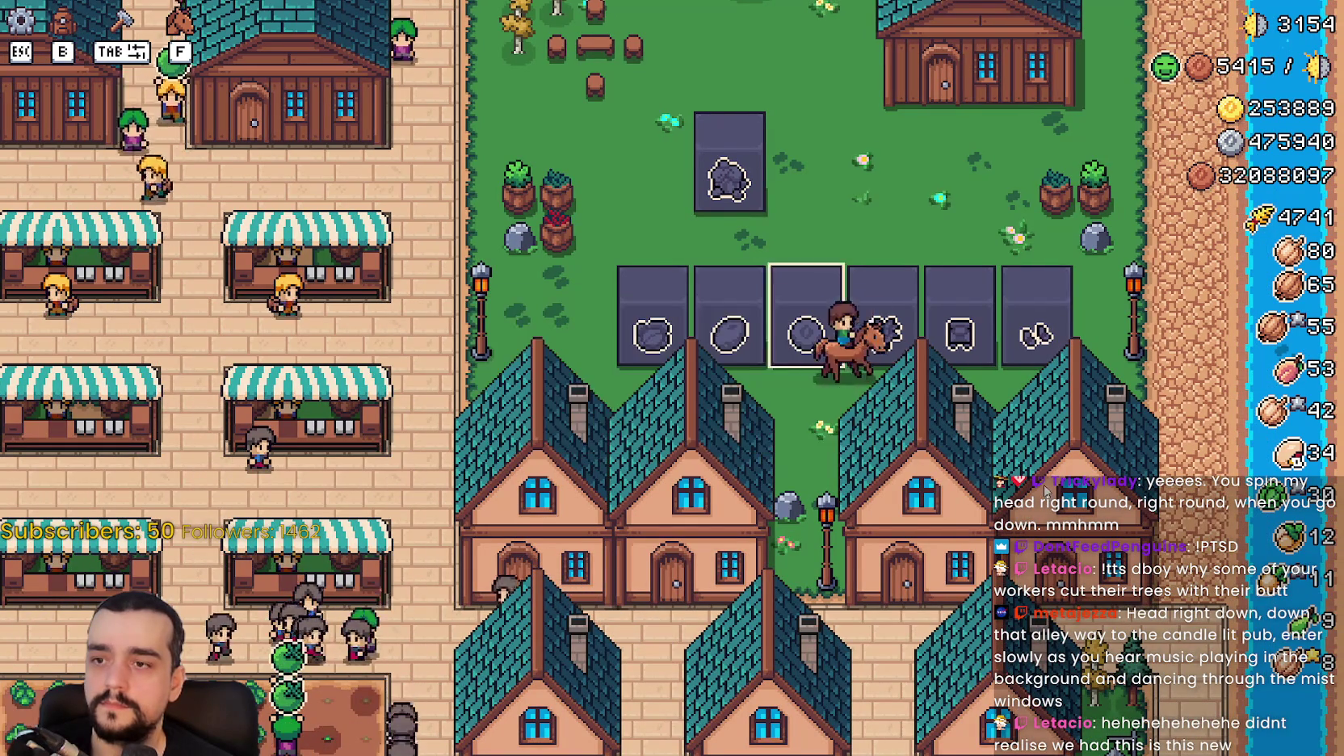
key("d")
key("alt+Tab")
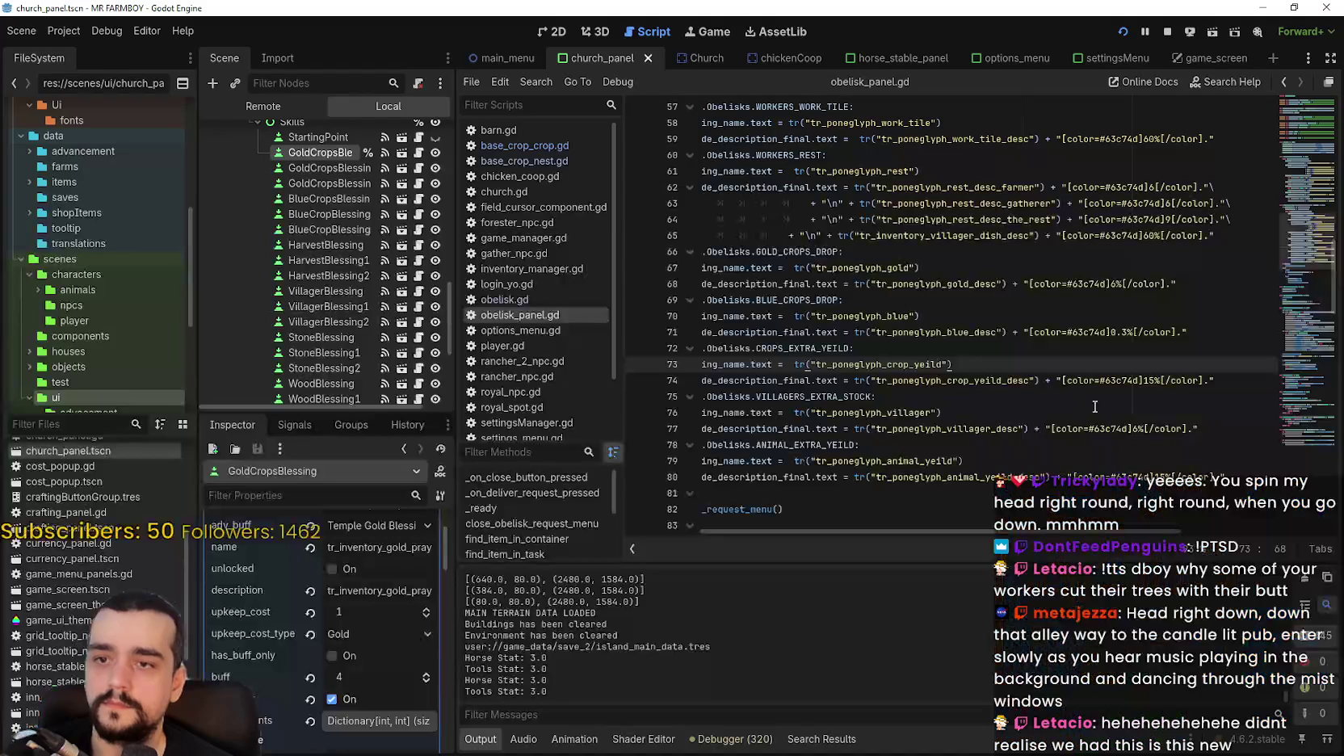
Fix the spacing before the 15% crop-yield and animal-yield values, then save.
left_click(1143, 382)
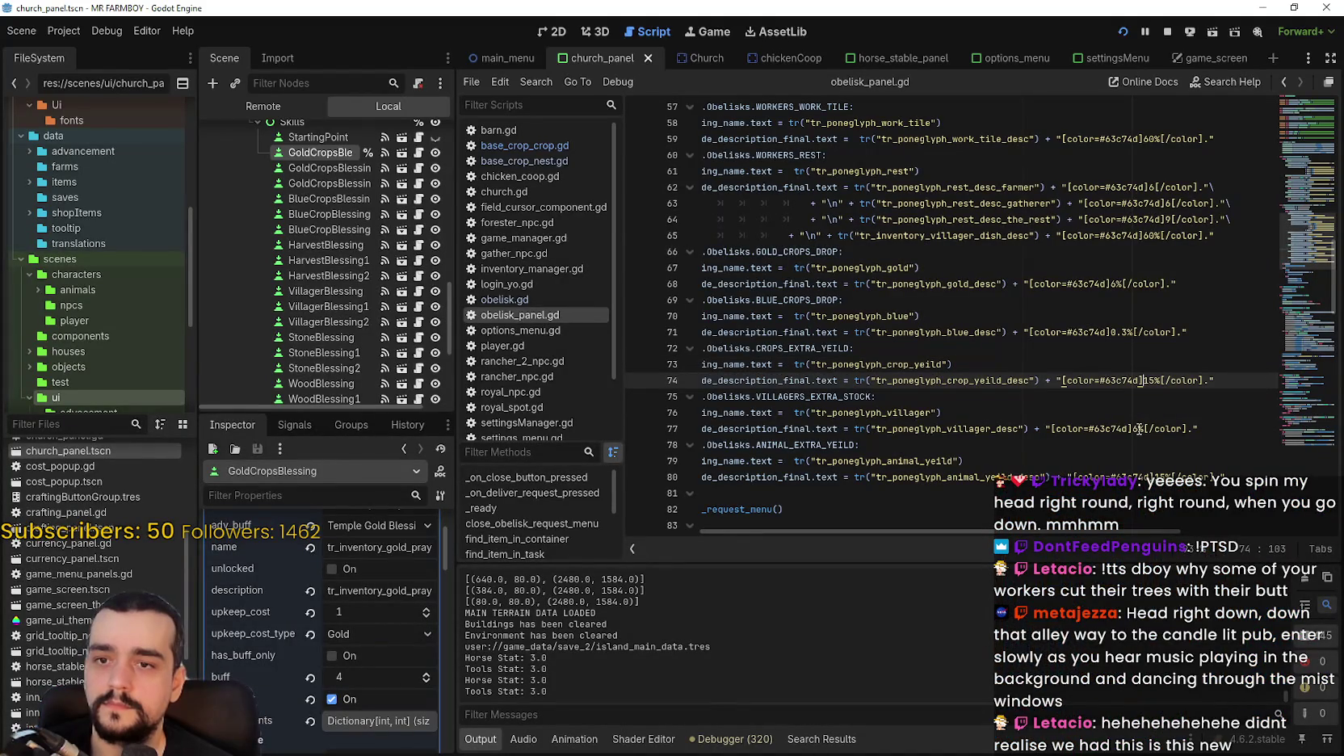
left_click(1118, 361)
key("ctrl+s")
left_click(1149, 477)
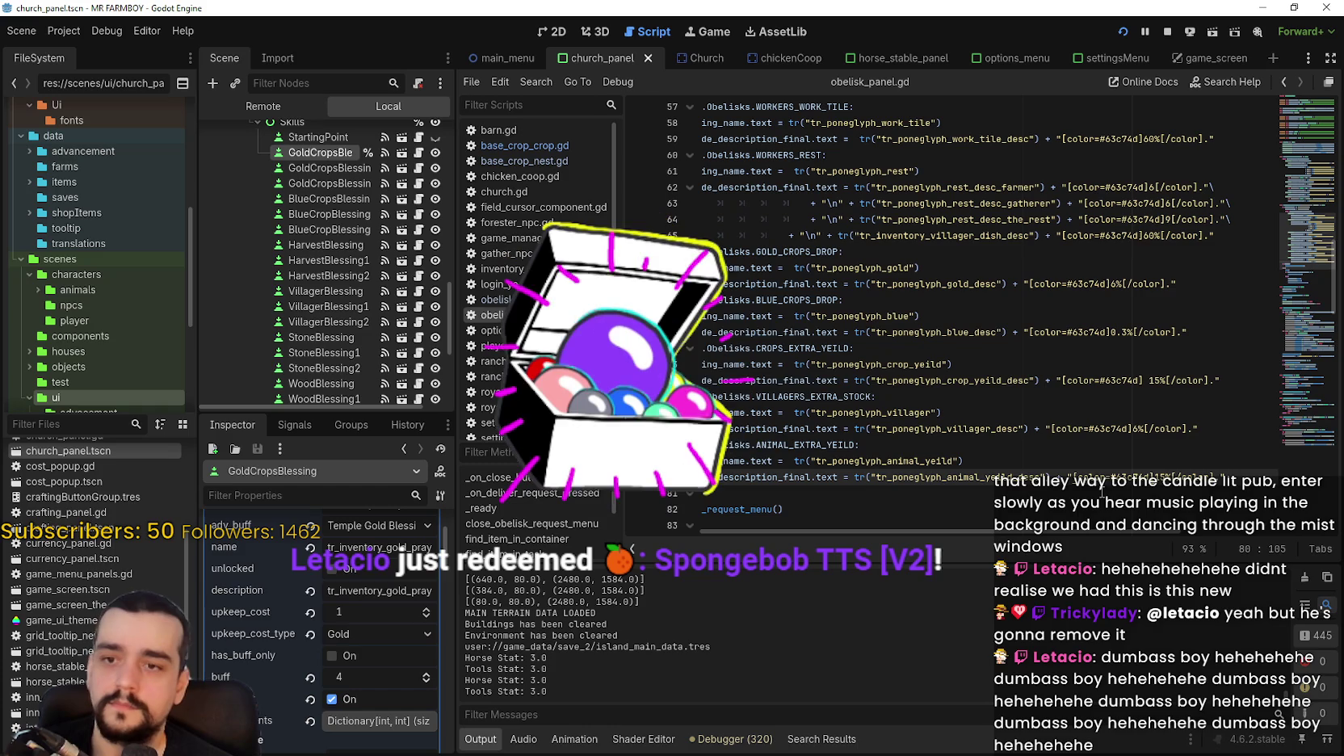
left_click(1144, 380)
key("BackSpace")
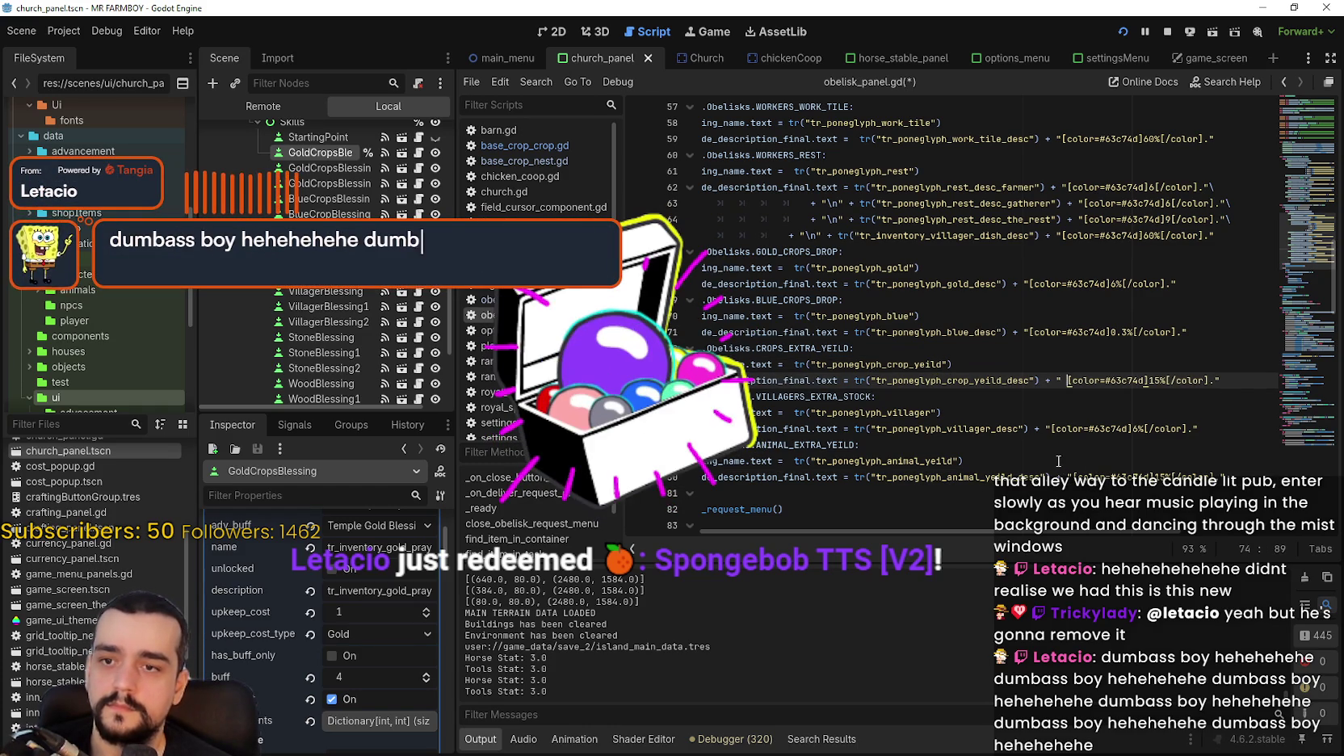
left_click(1051, 431)
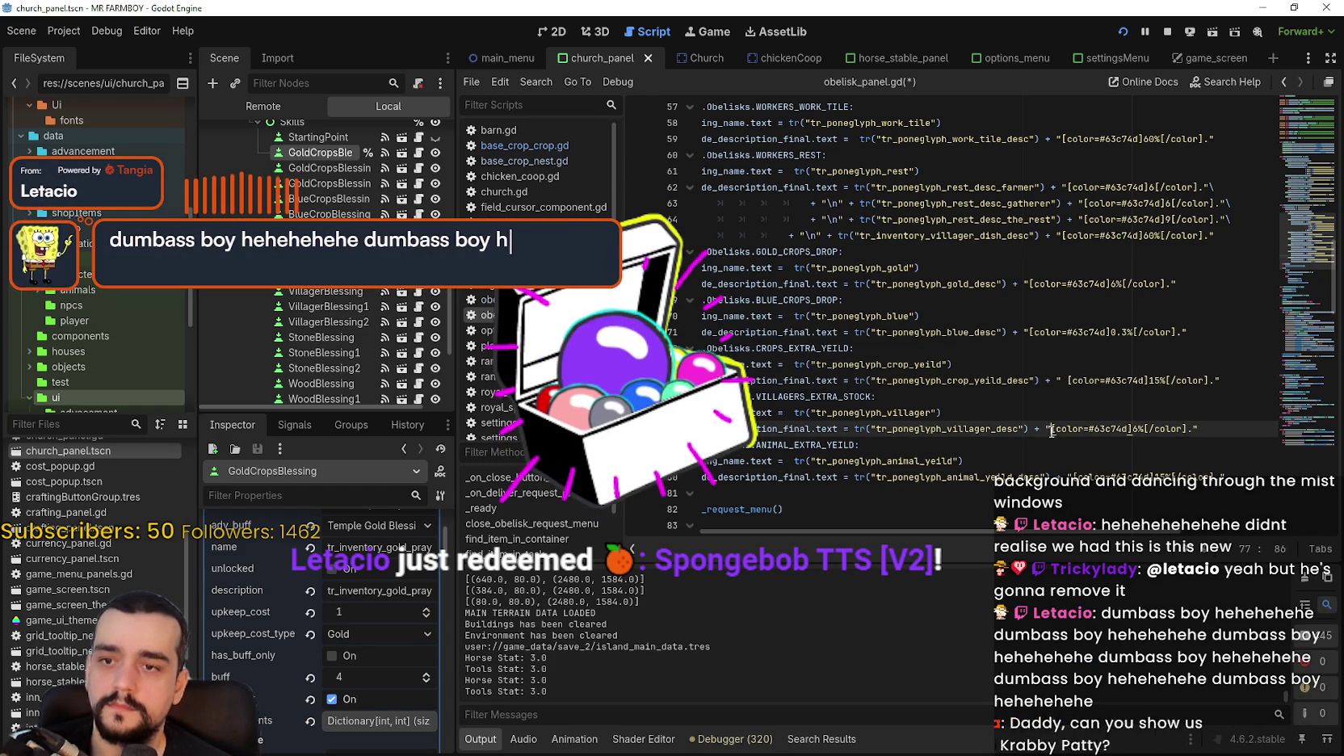
left_click(1078, 477)
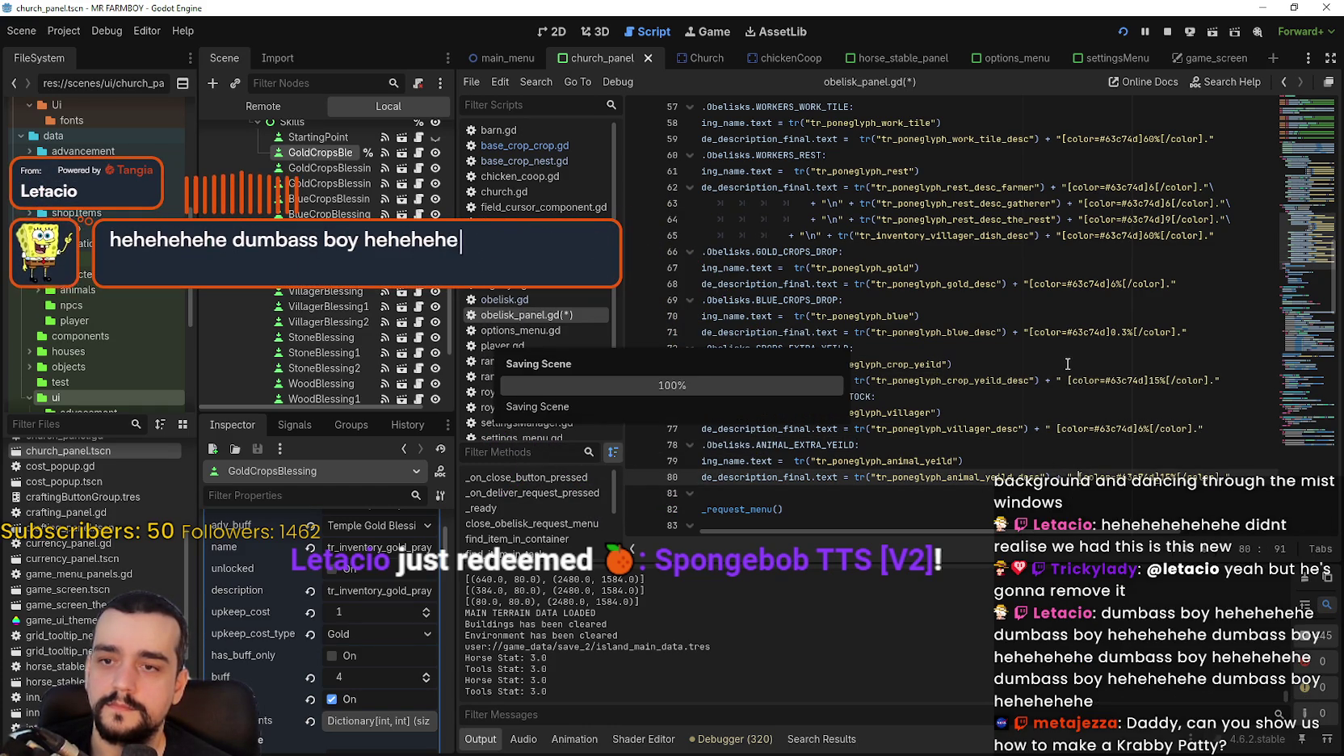
key("ctrl+s")
Add spaces before the gold drop, farmer, gatherer and work tile values, save, and run the game.
left_click(1031, 281)
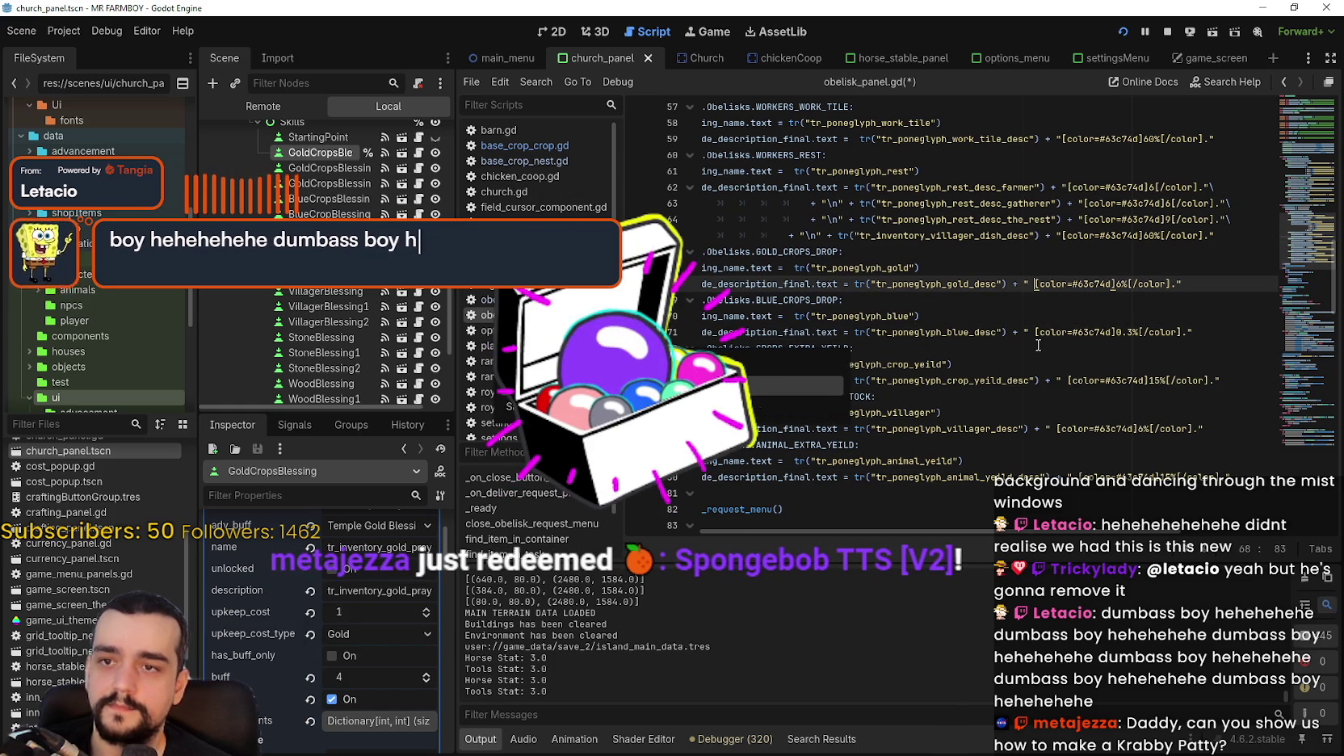
scroll(1109, 264, "up", 3)
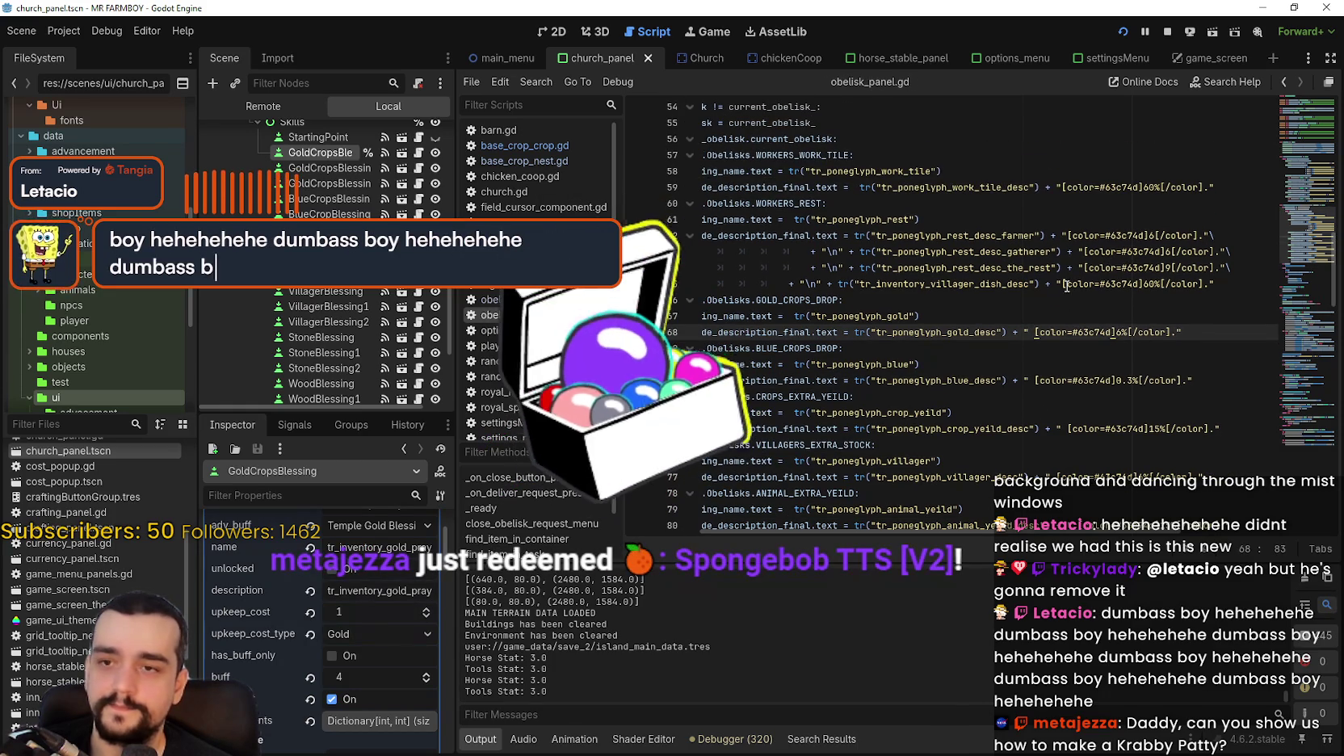
left_click(1061, 285)
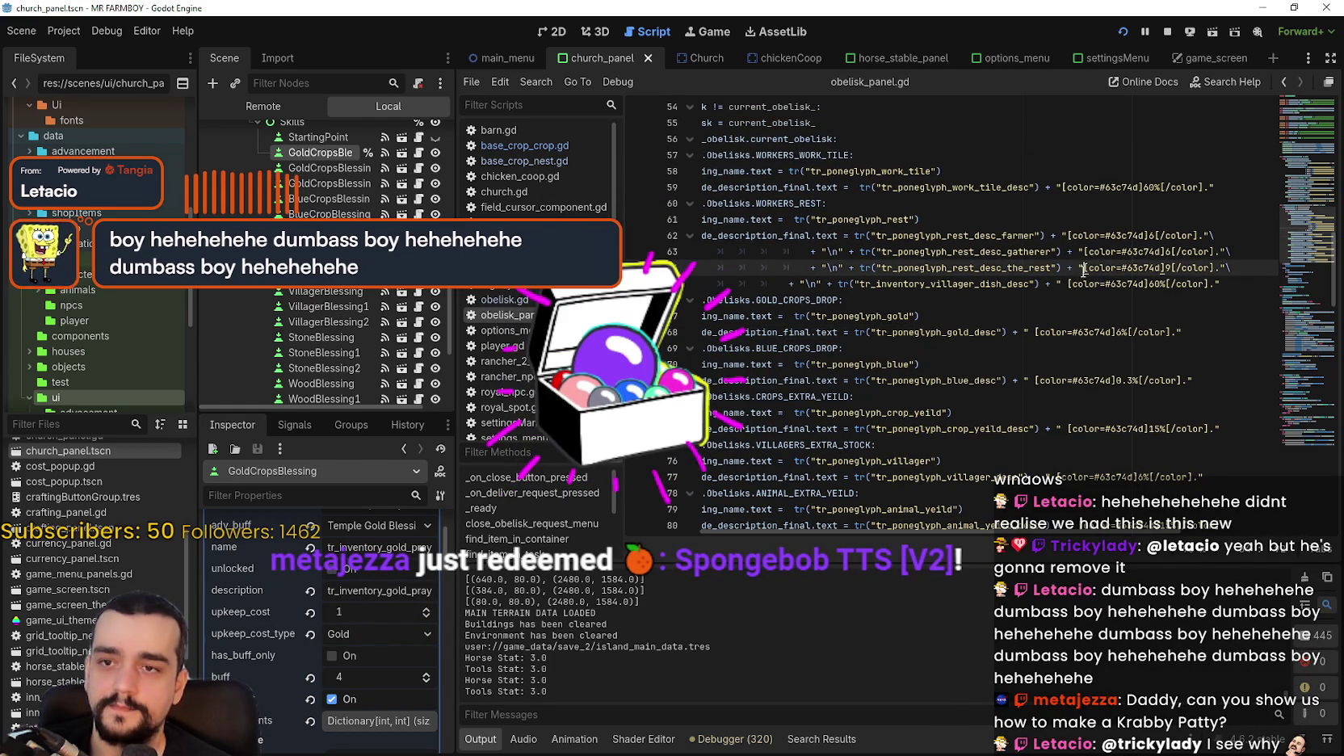
key("BackSpace")
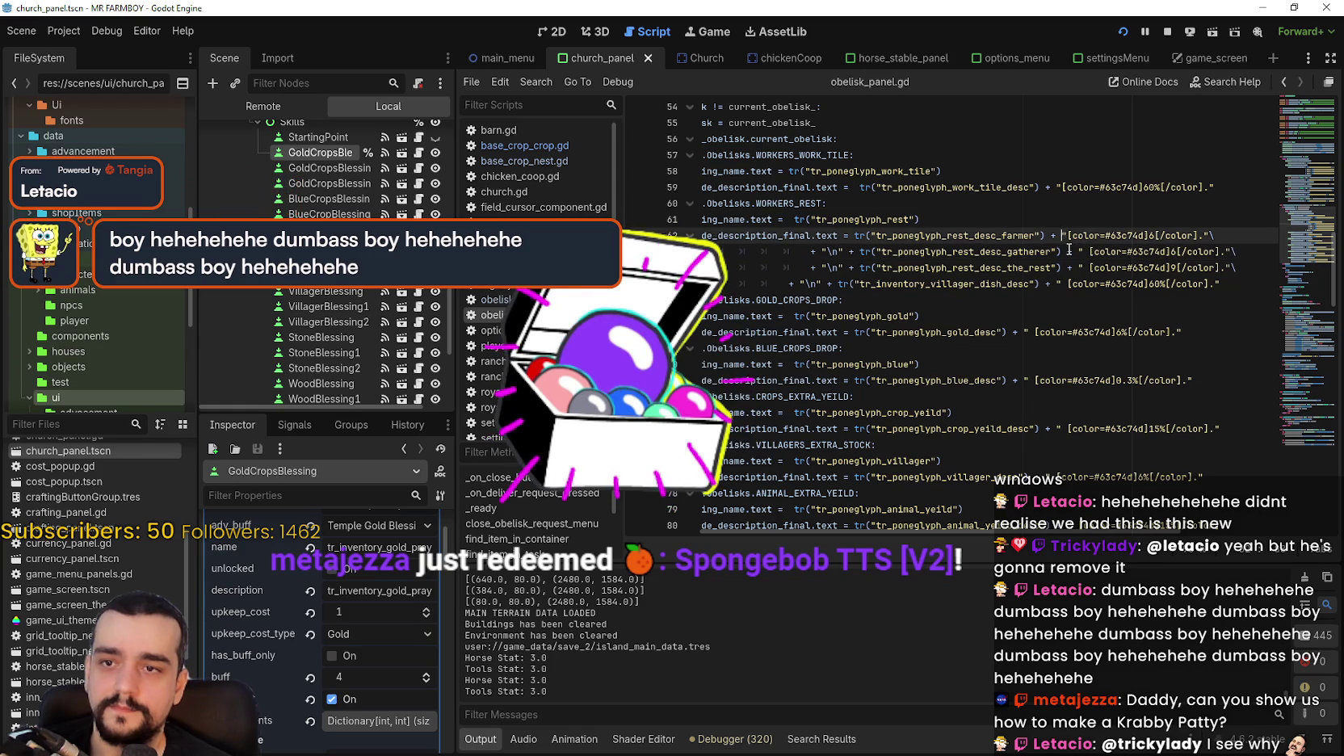
left_click(1067, 236)
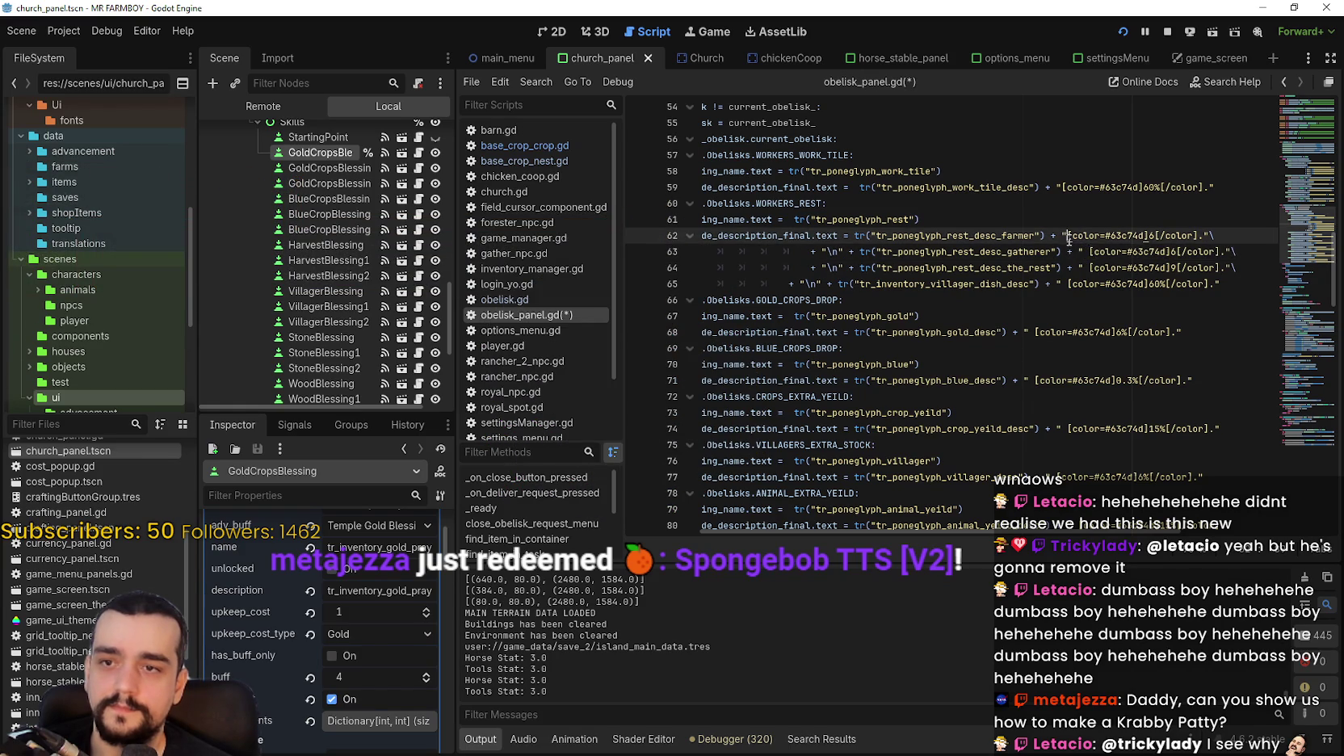
key("ctrl+s")
scroll(1080, 334, "up", 1)
left_click(1077, 345)
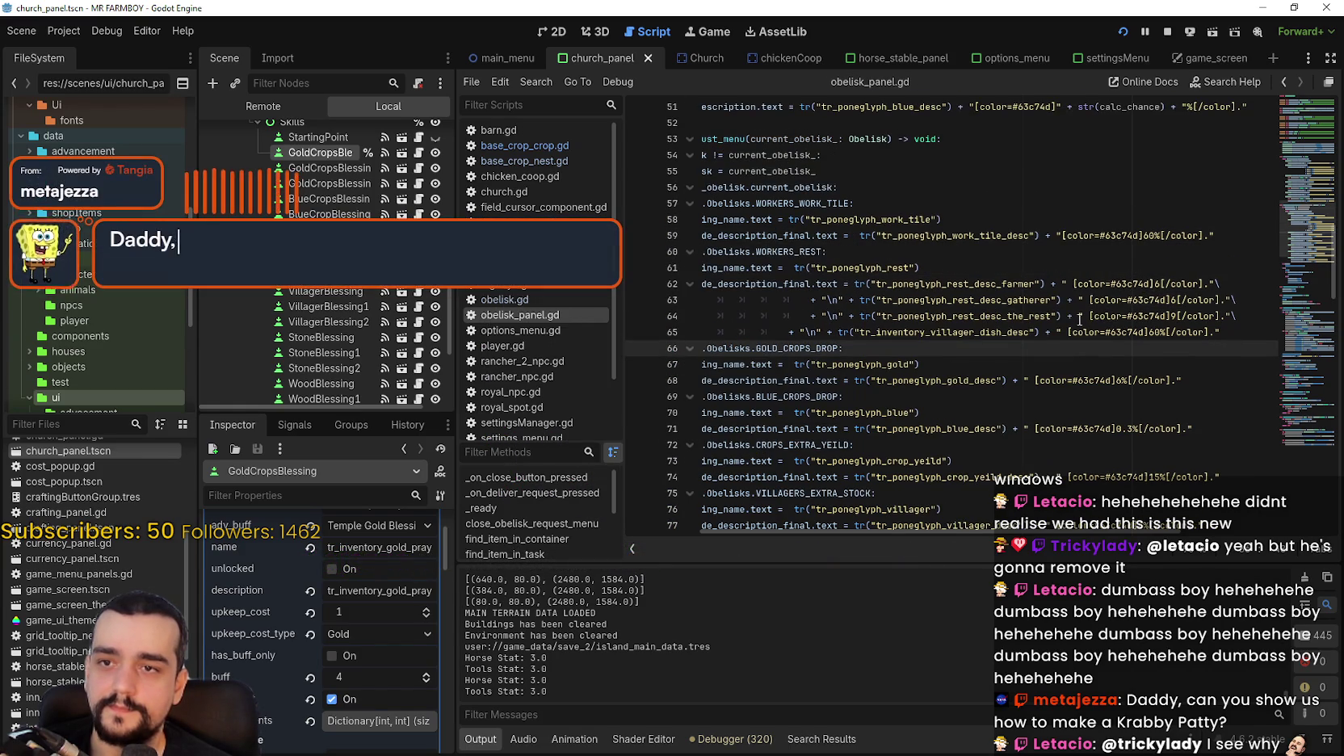
left_click(1058, 236)
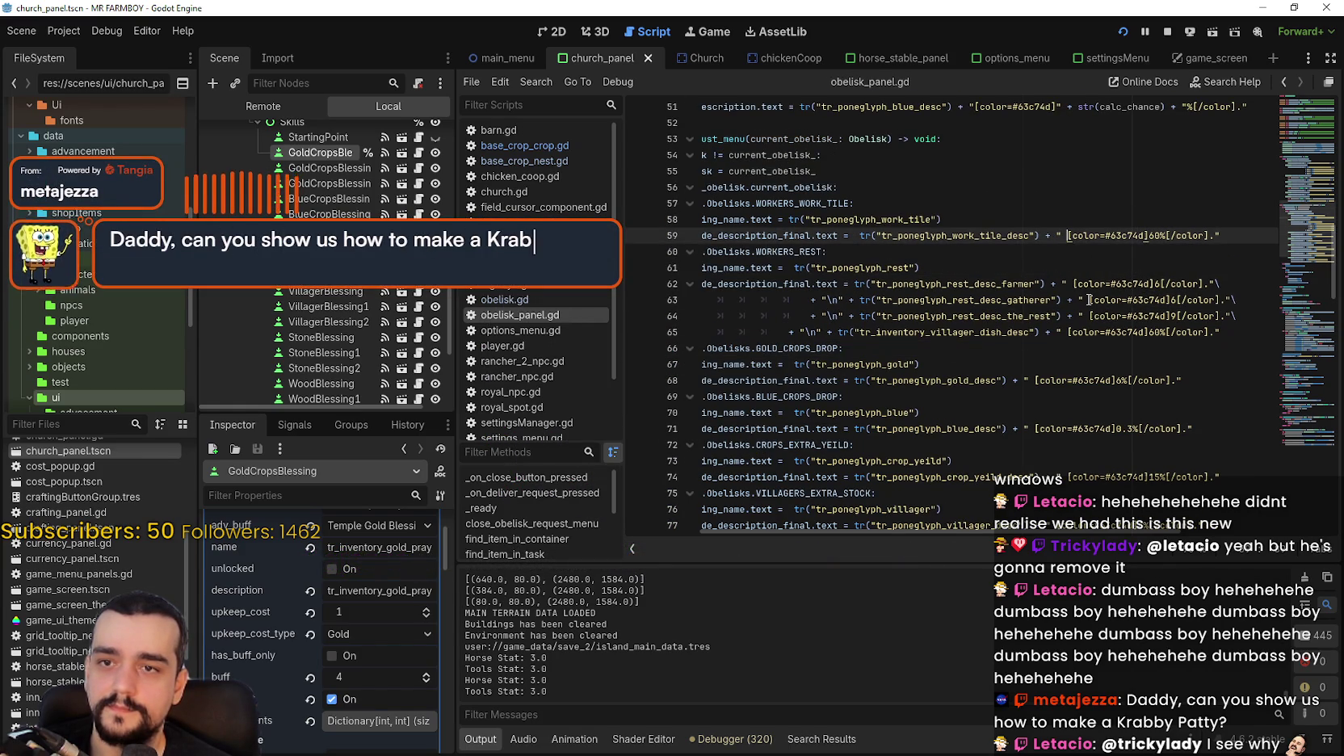
key("F5")
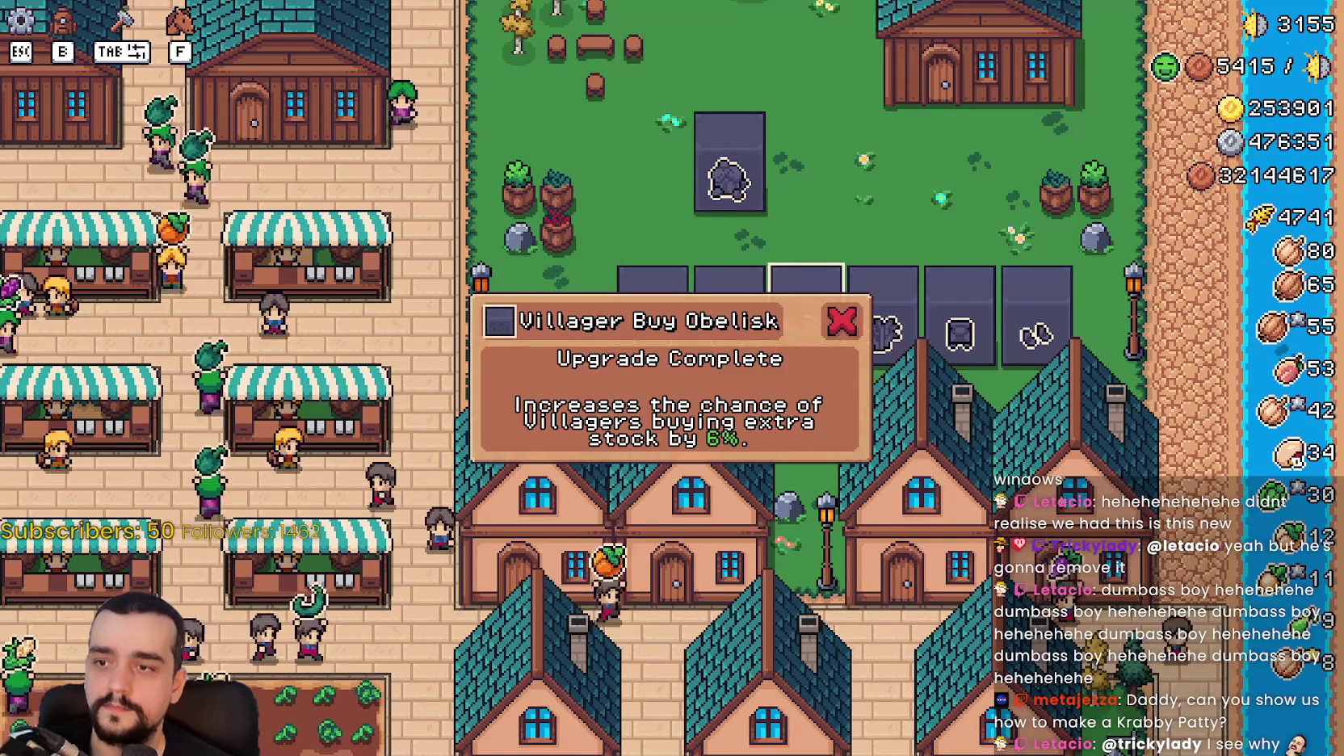
Check the Villager Buy, Crops Yield, Worker Speed and Blue Chance obelisk popups in-game, then return to the script.
key("d")
key("d")
key("a")
key("d")
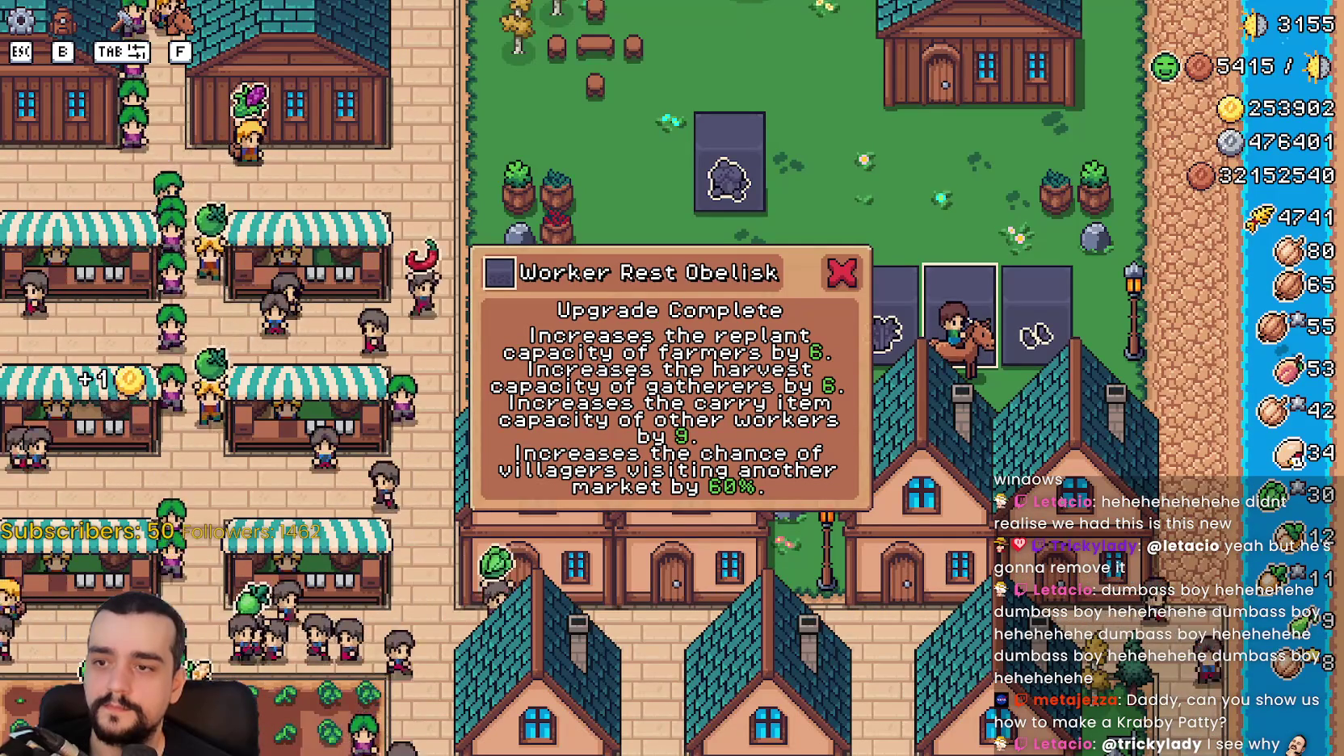
key("d")
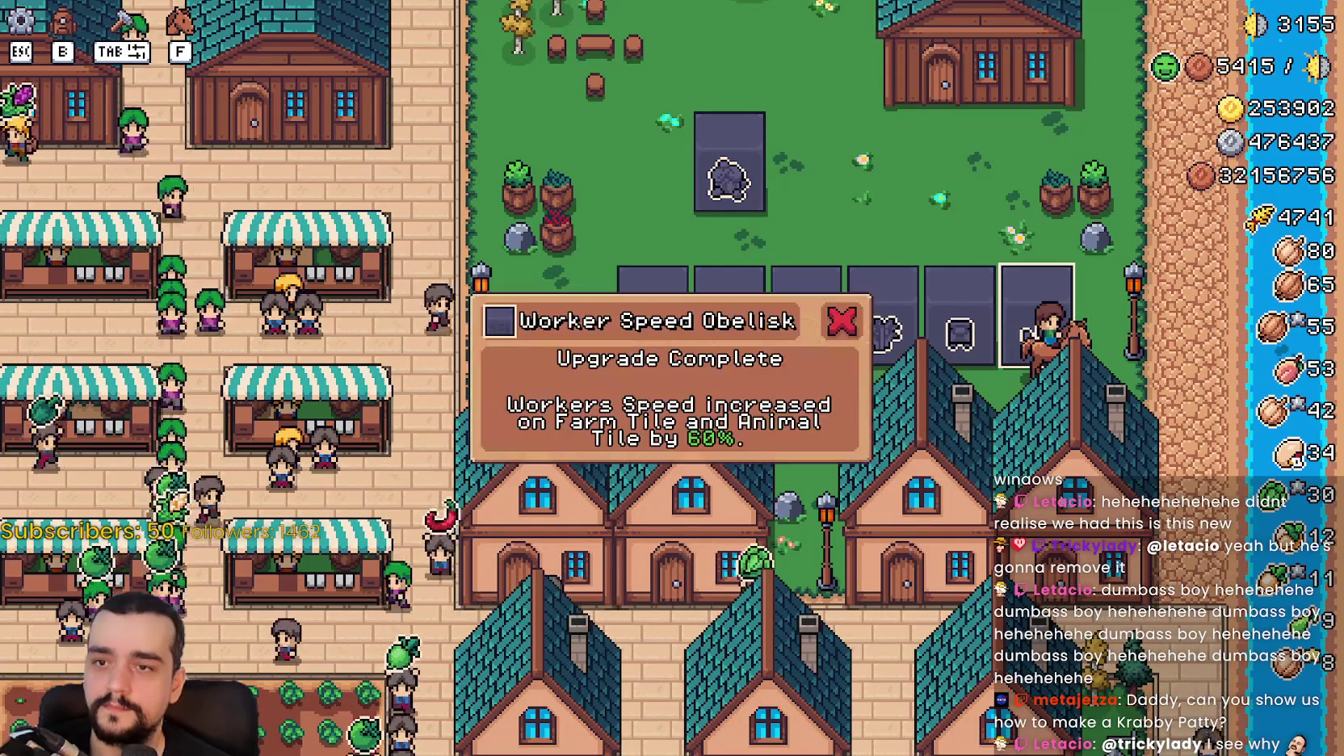
key("a")
key("w")
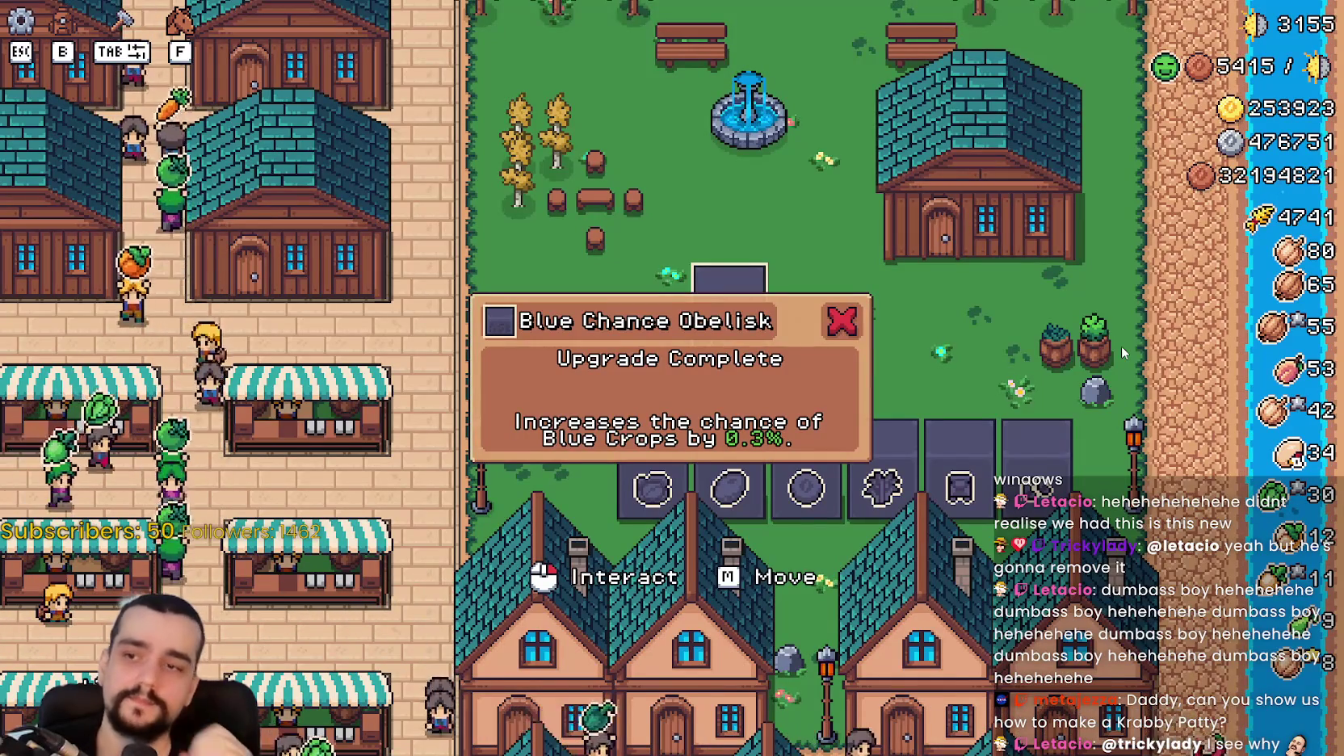
key("s")
key("a")
key("s")
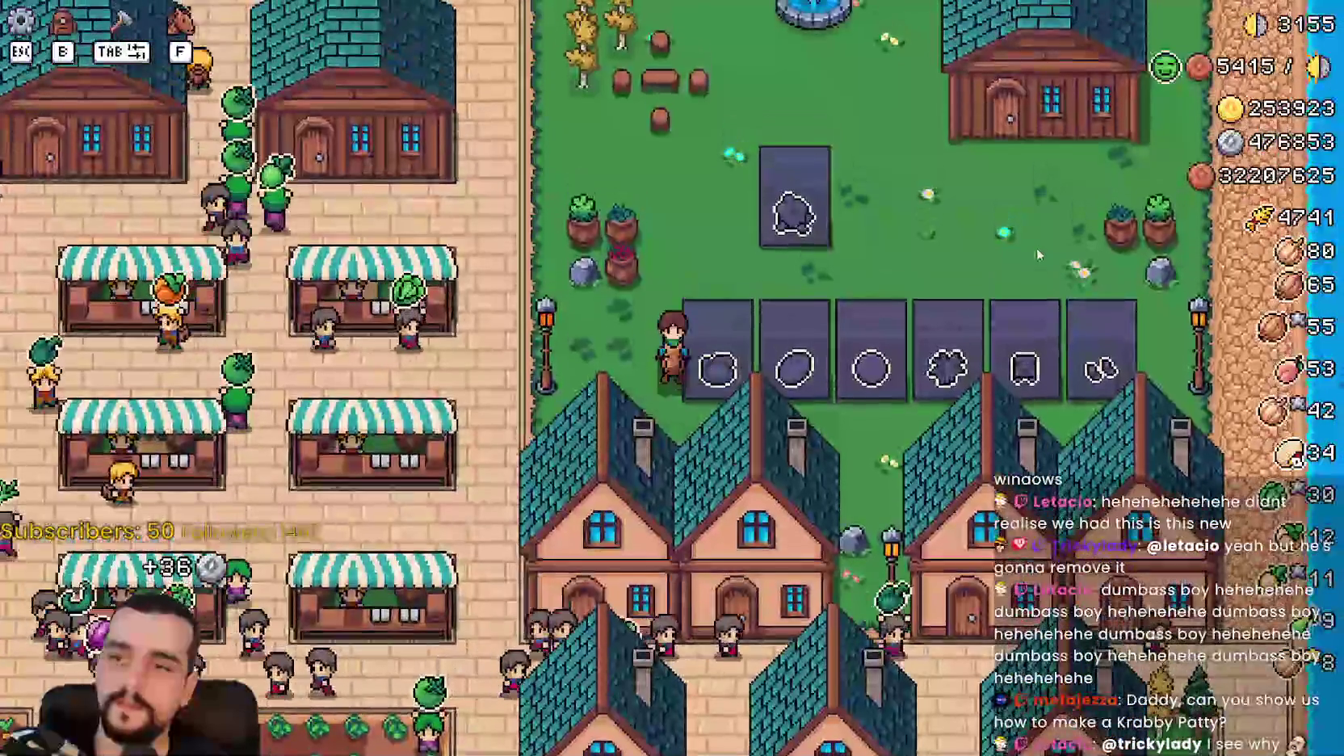
key("alt+Tab")
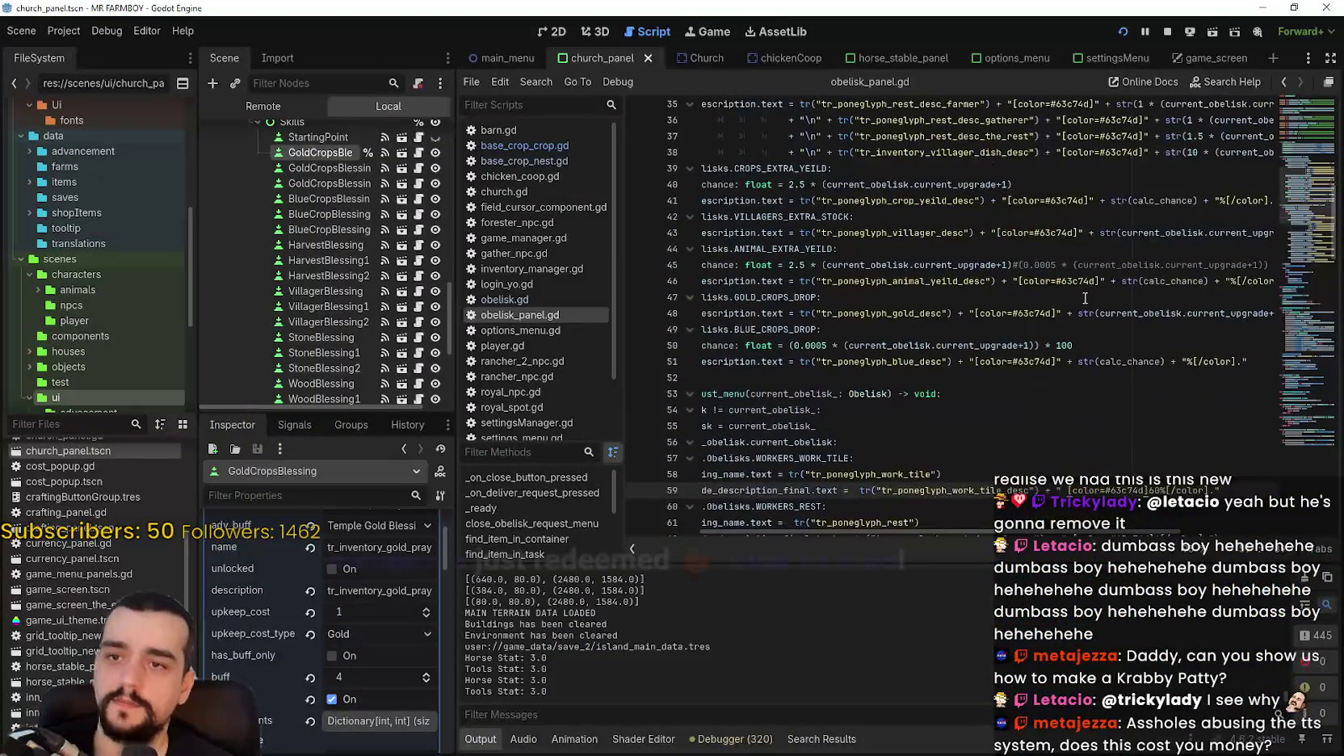
Add spaces before the blue drop, gold drop and remaining coloured values, then save.
scroll(1127, 388, "up", 5)
left_click_drag(1138, 540, 1161, 542)
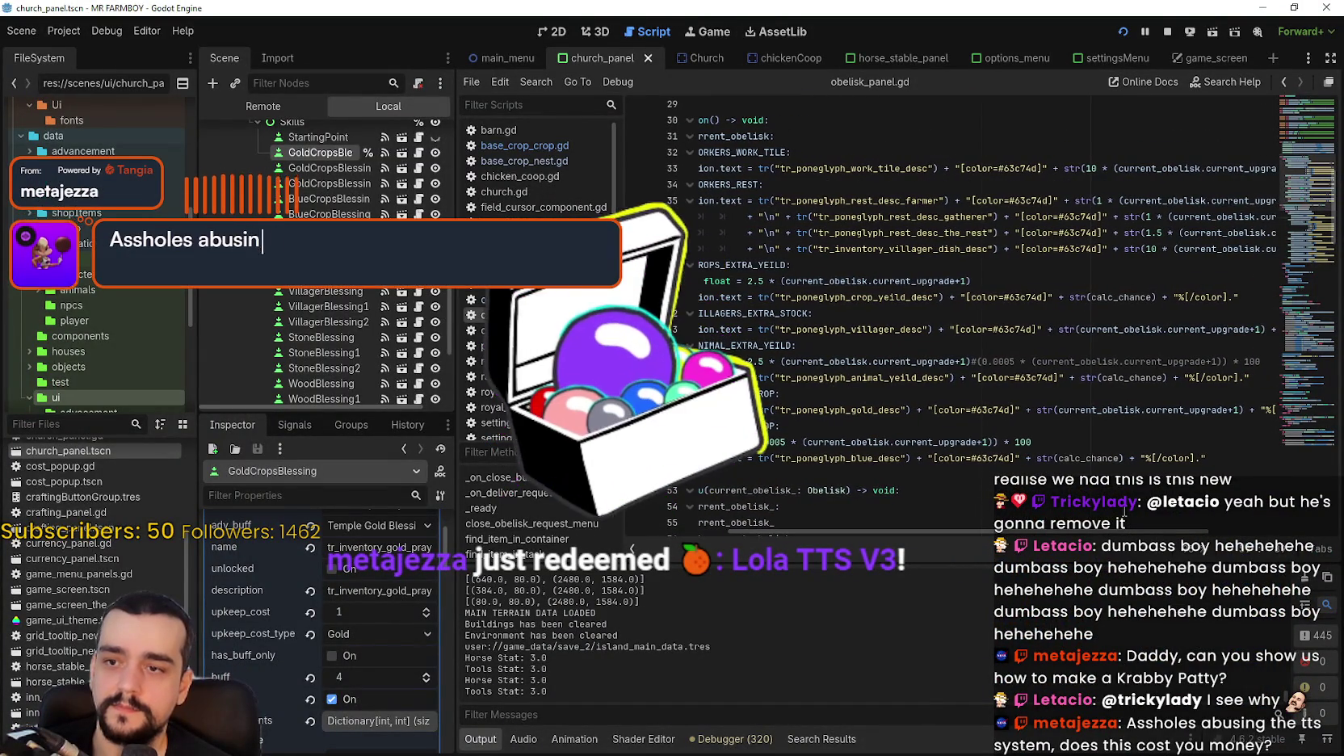
left_click(933, 458)
left_click(934, 409)
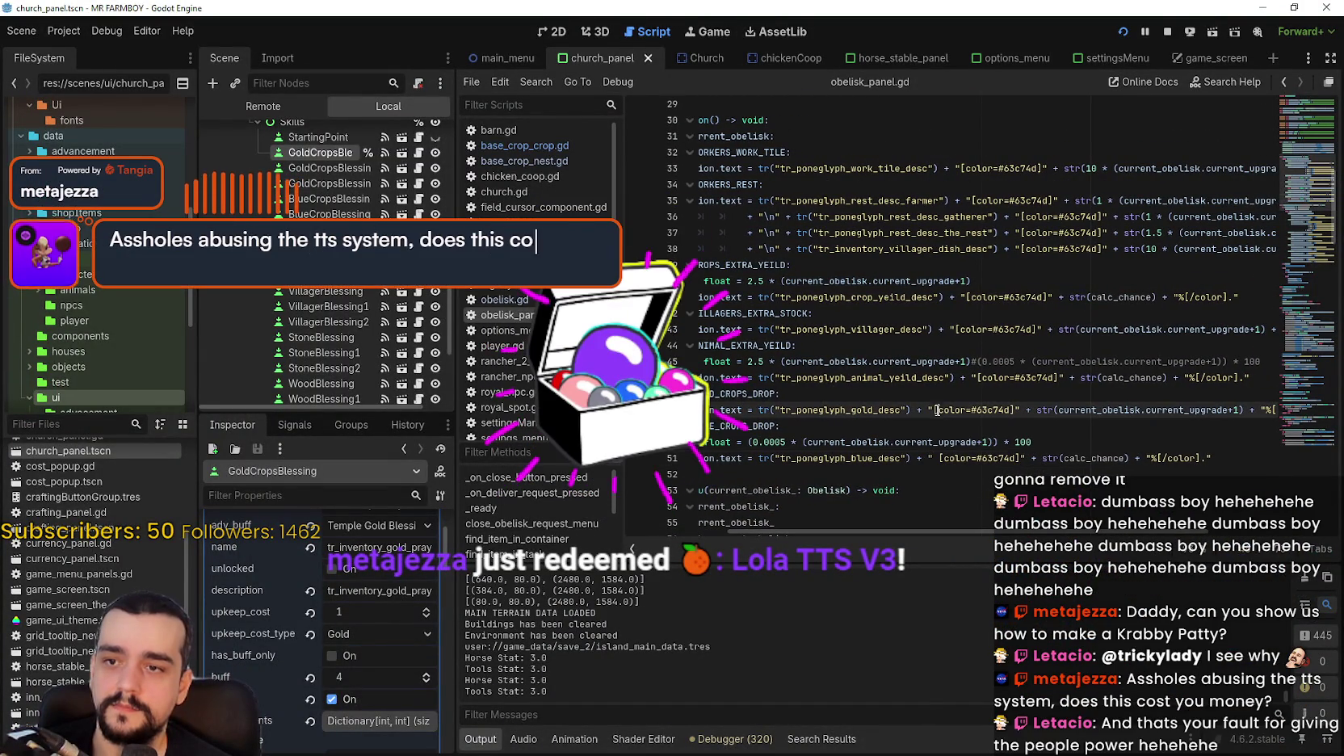
left_click(977, 377)
left_click(969, 168)
scroll(995, 371, "up", 2)
key("ctrl+s")
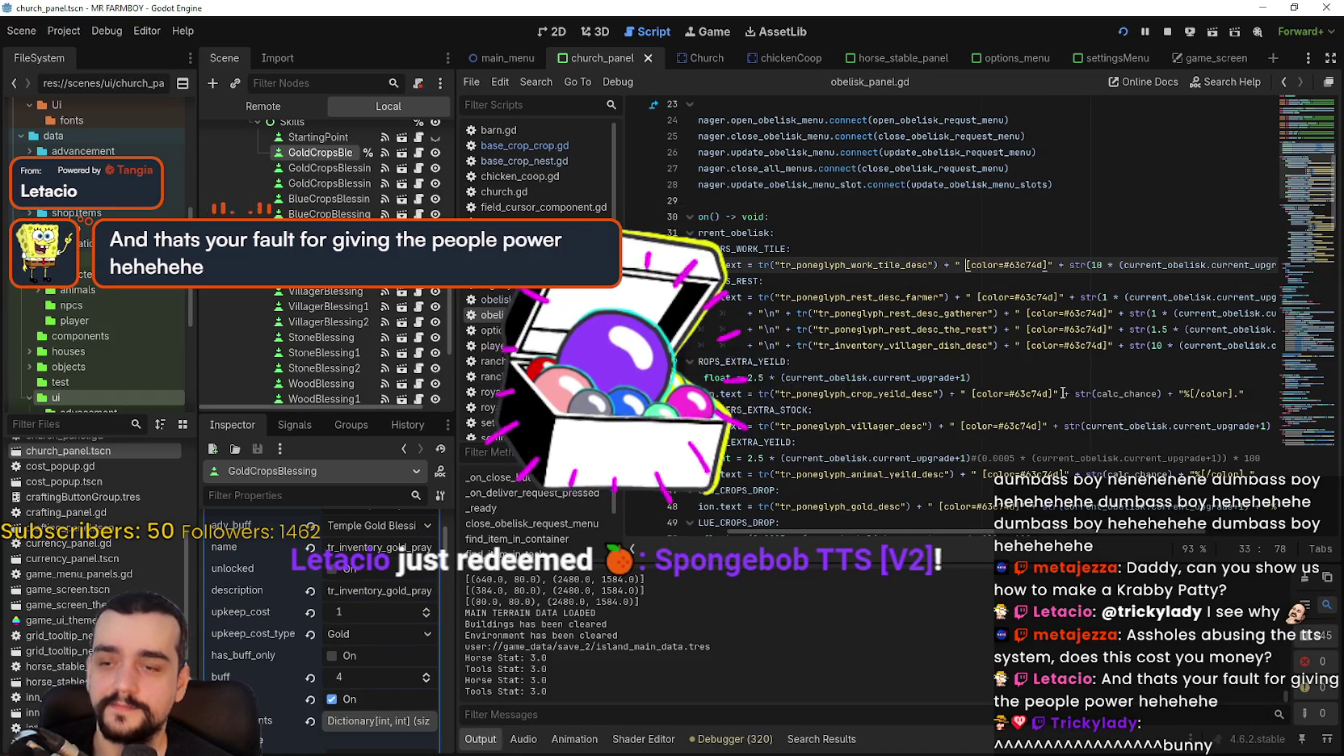
scroll(994, 372, "down", 2)
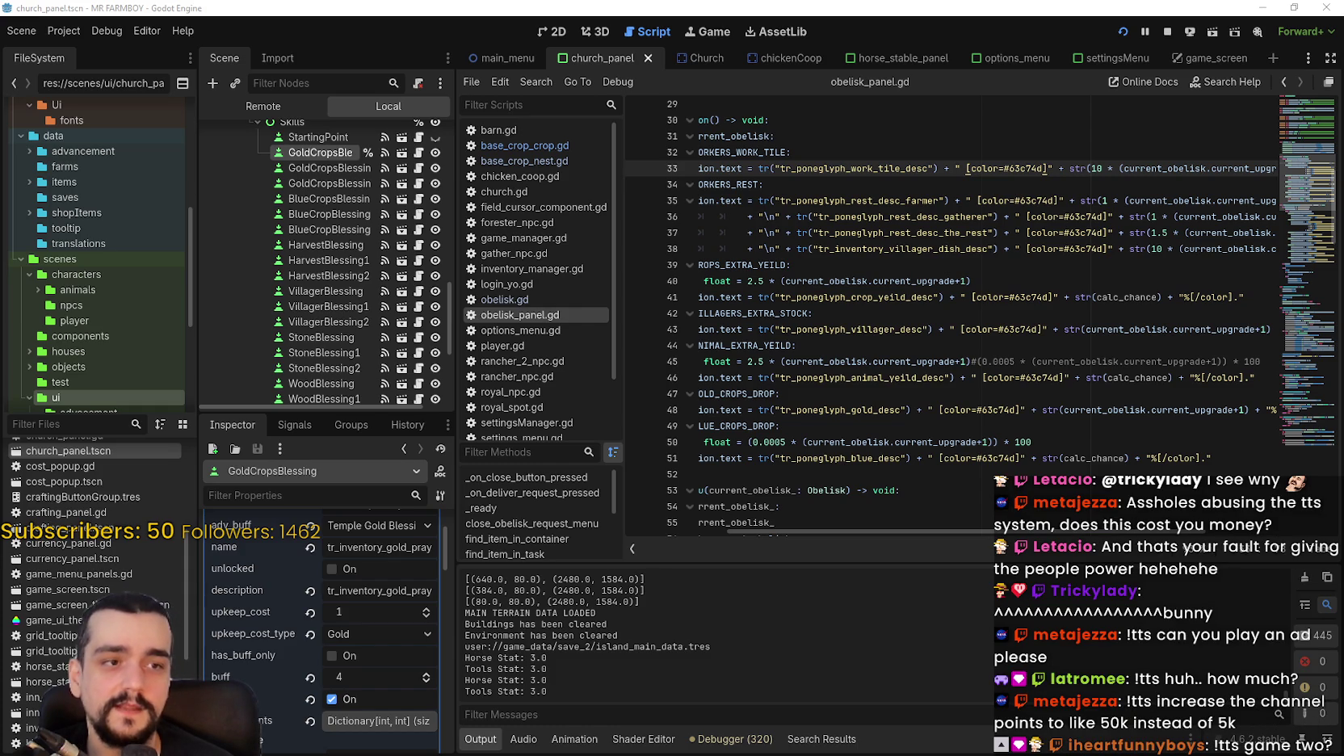
Review the animal yield and crops extra yield lines, including the calc_chance formula on line 40.
left_click(1064, 379)
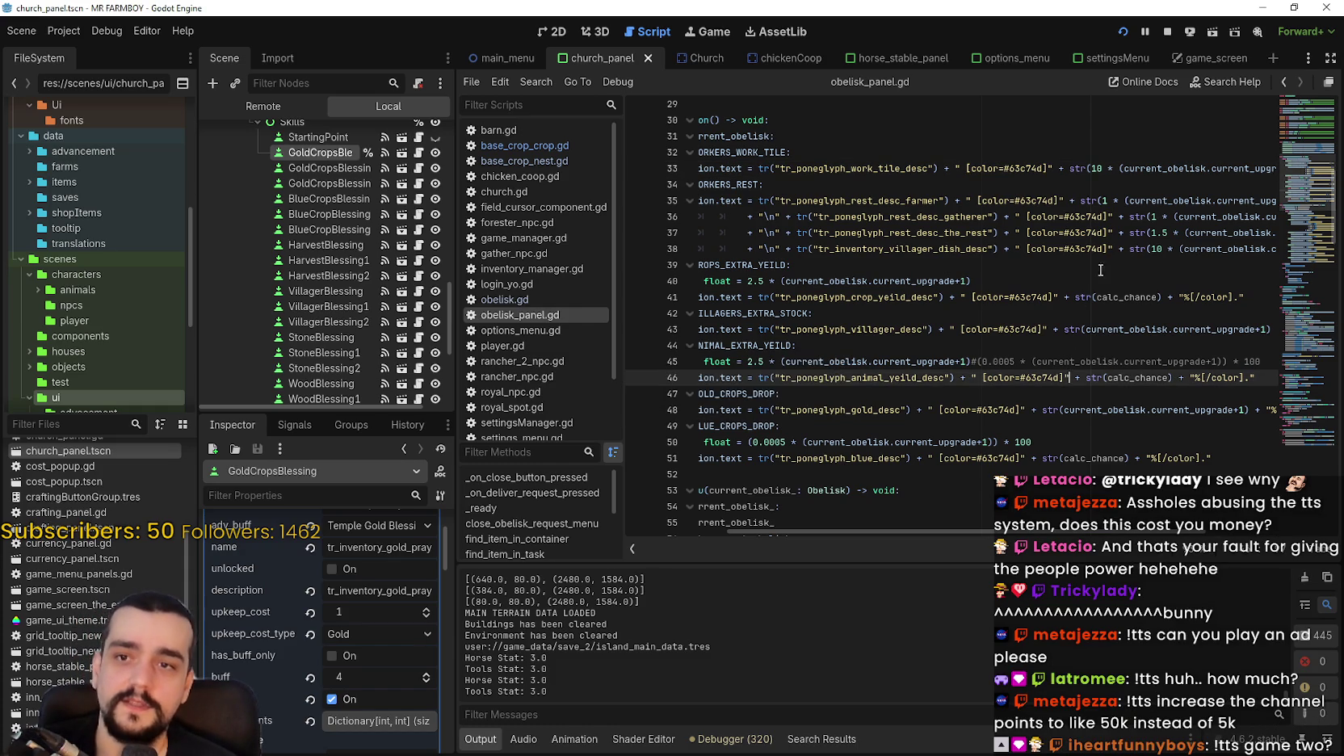
mouse_move(1135, 258)
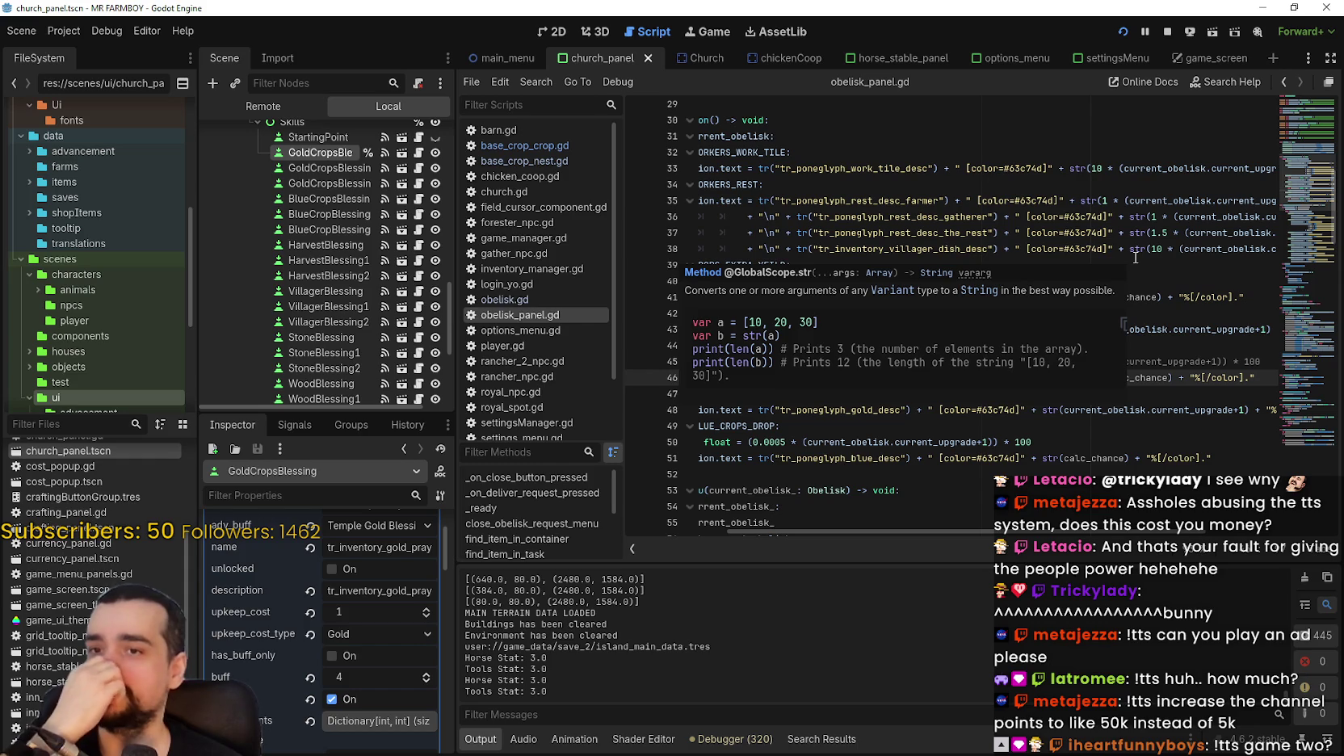
left_click(1135, 259)
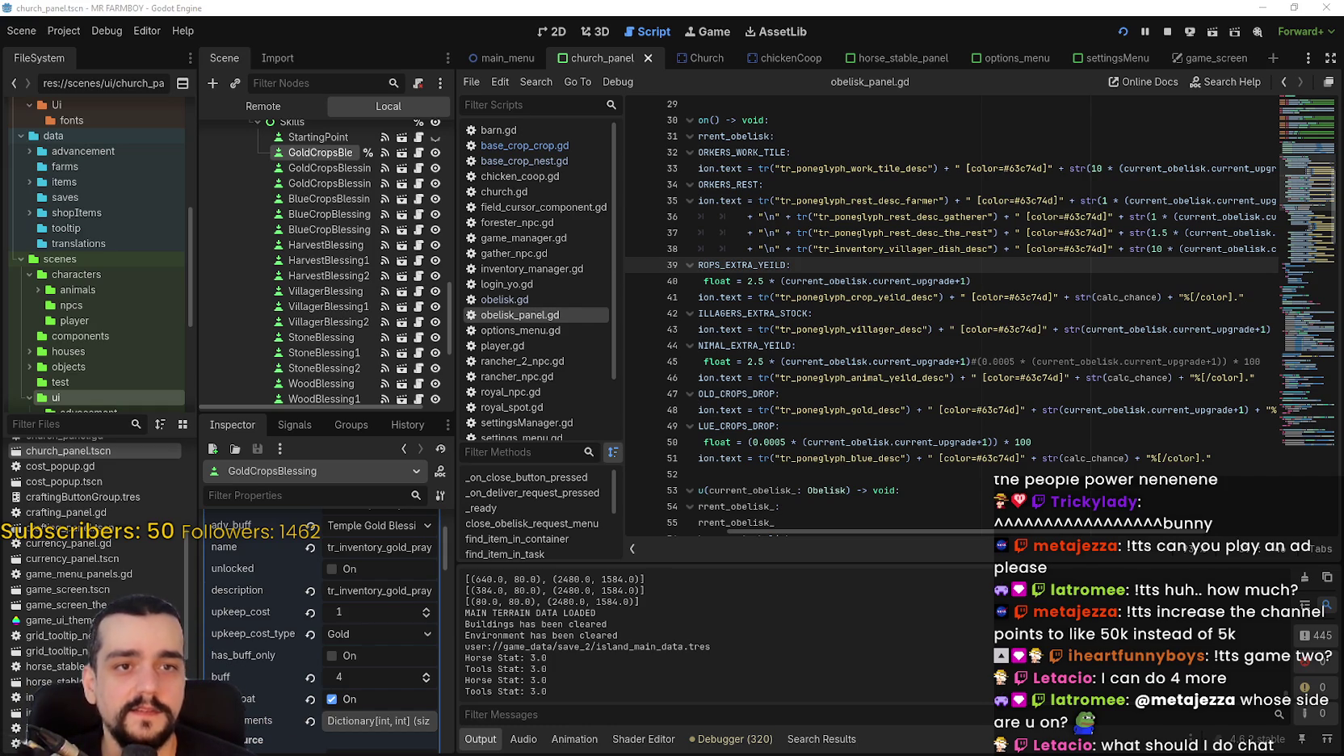
left_click(991, 311)
left_click(1024, 259)
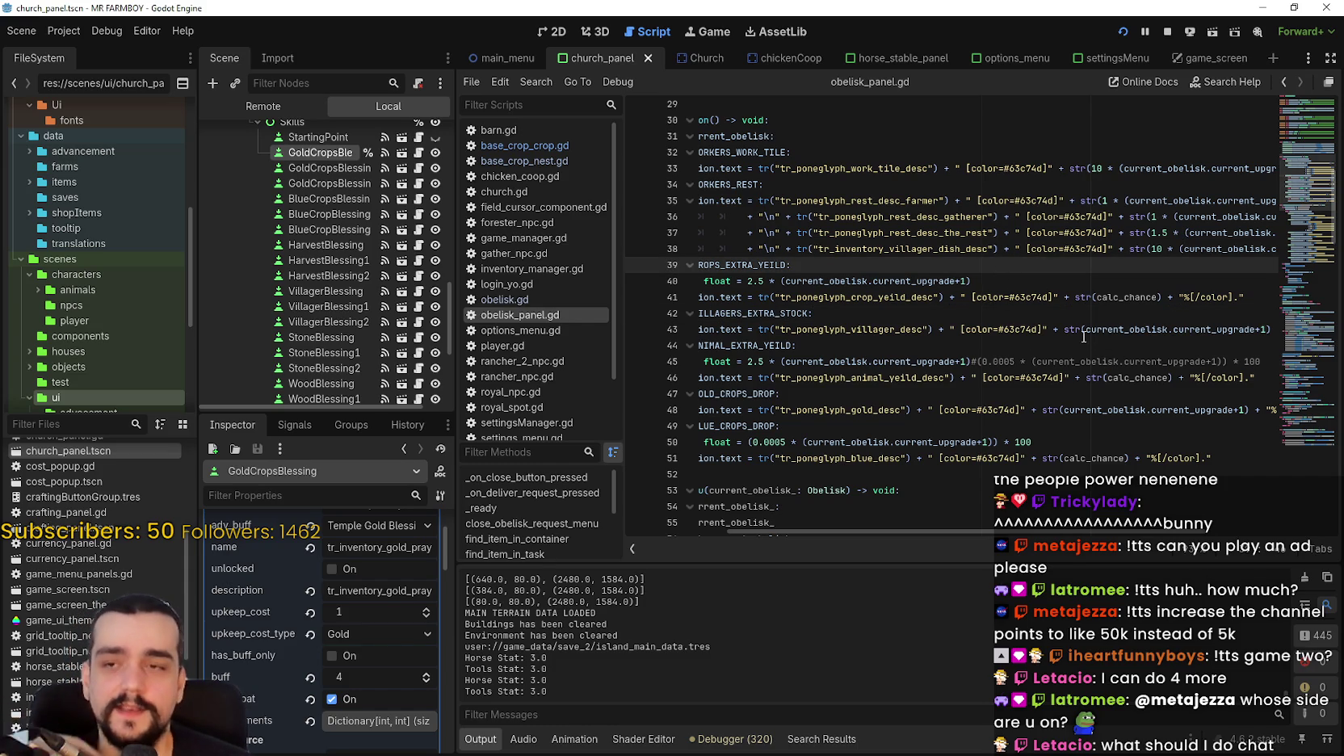
left_click(1027, 279)
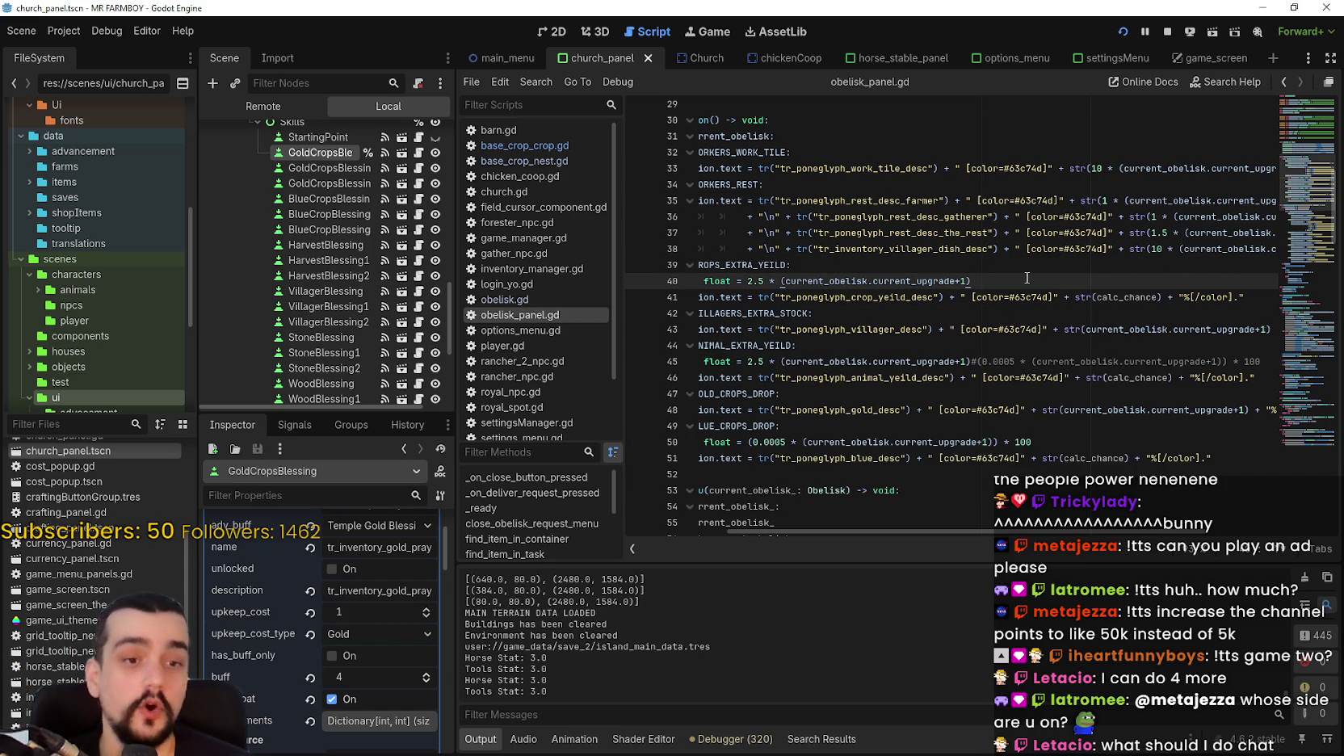
left_click(992, 269)
Review lines 21–30 of the script, up to the final_after declaration on line 21.
scroll(989, 272, "up", 2)
left_click(895, 223)
left_click(884, 207)
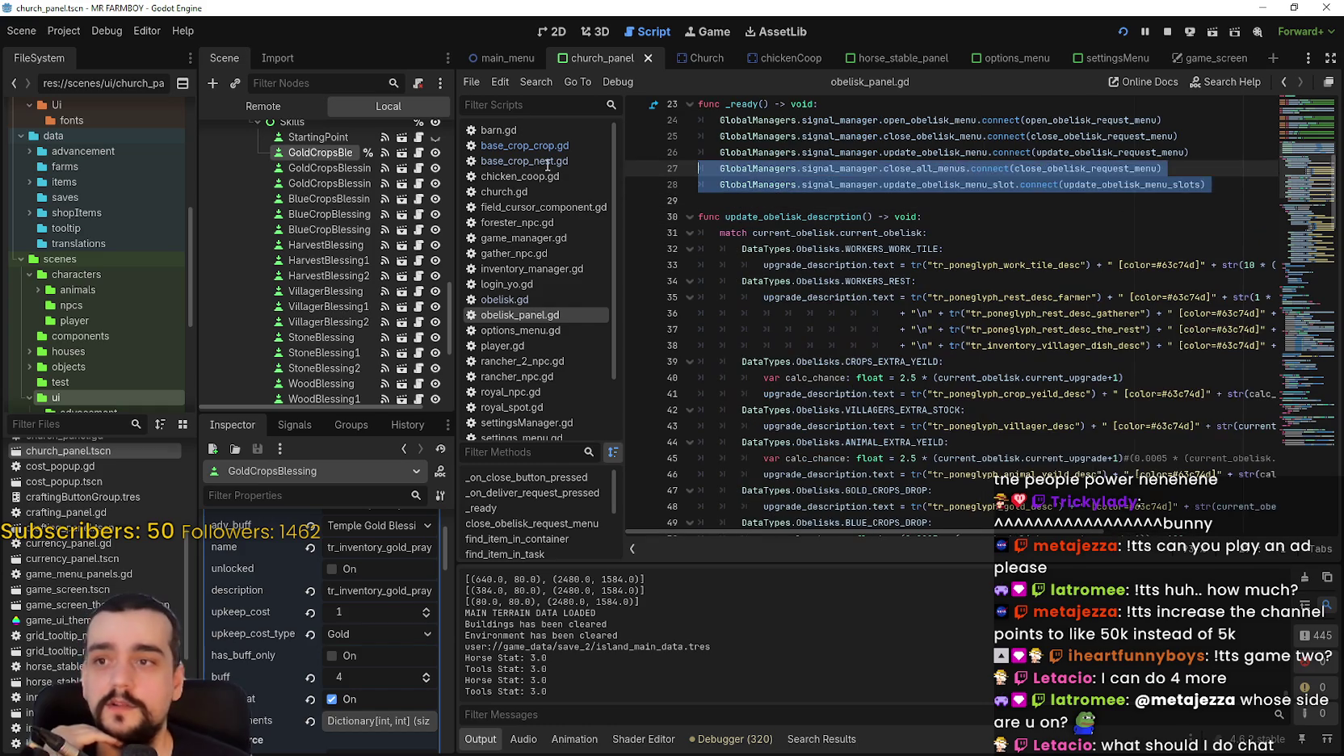
scroll(989, 307, "up", 2)
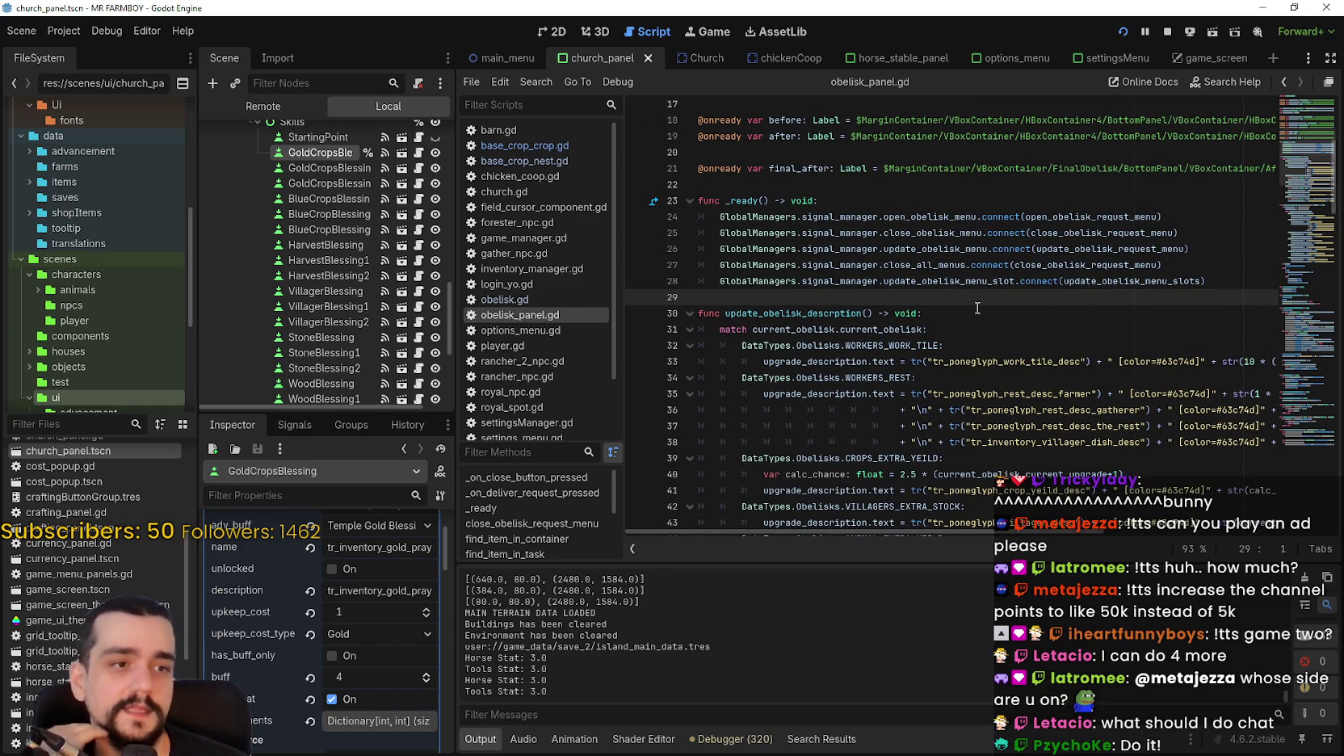
scroll(973, 303, "up", 2)
left_click(928, 266)
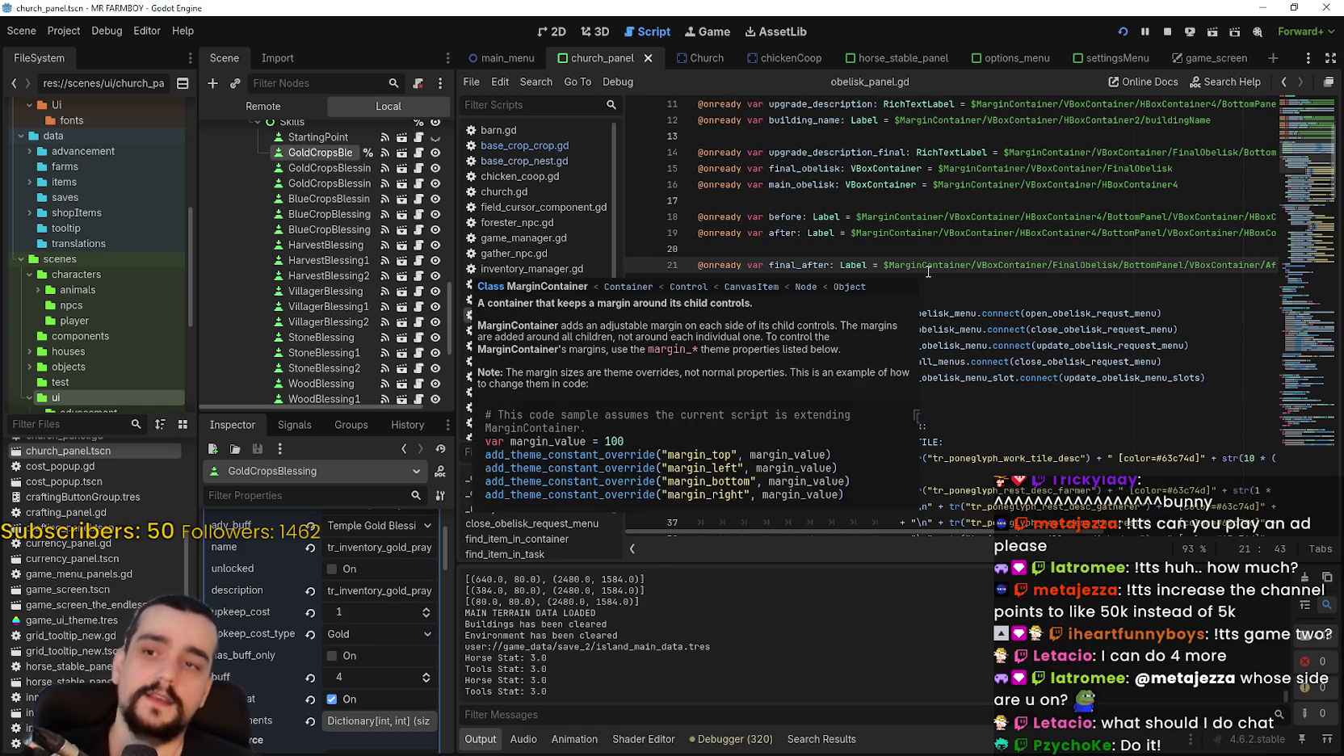
left_click(921, 283)
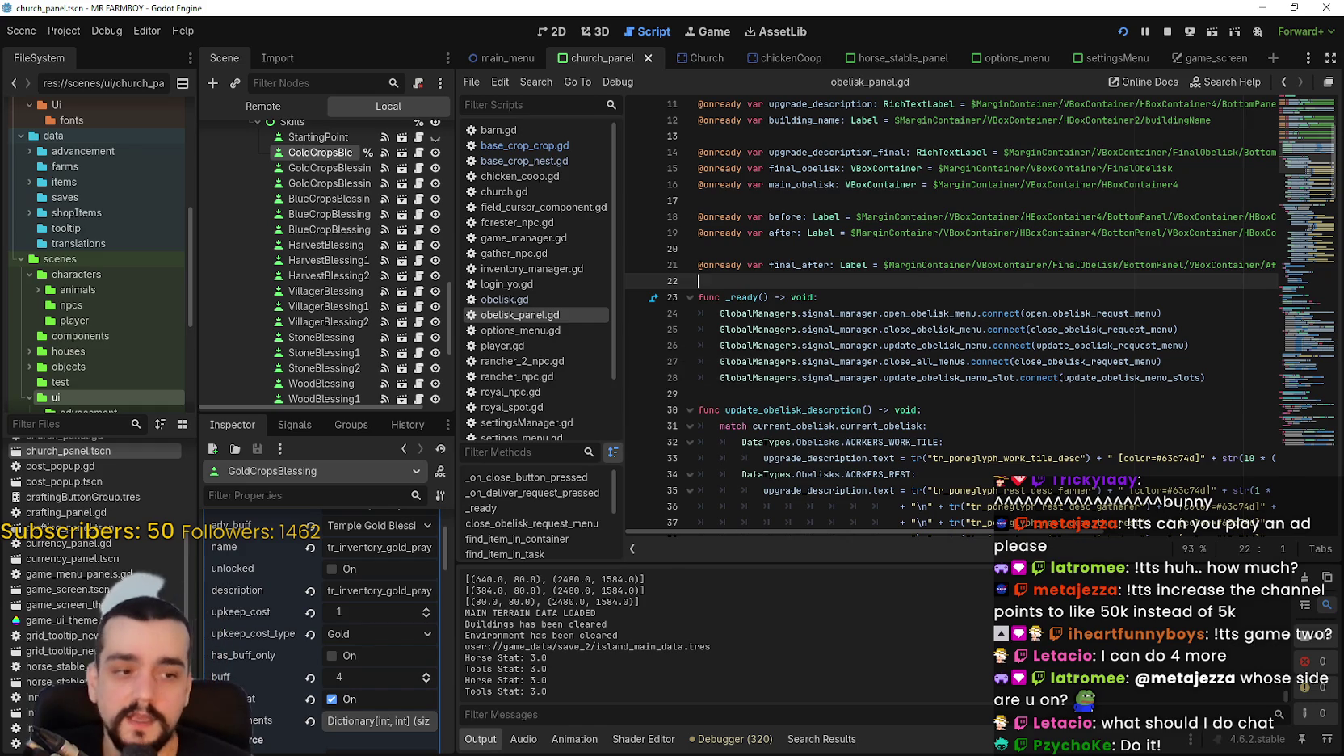
key("alt+Tab")
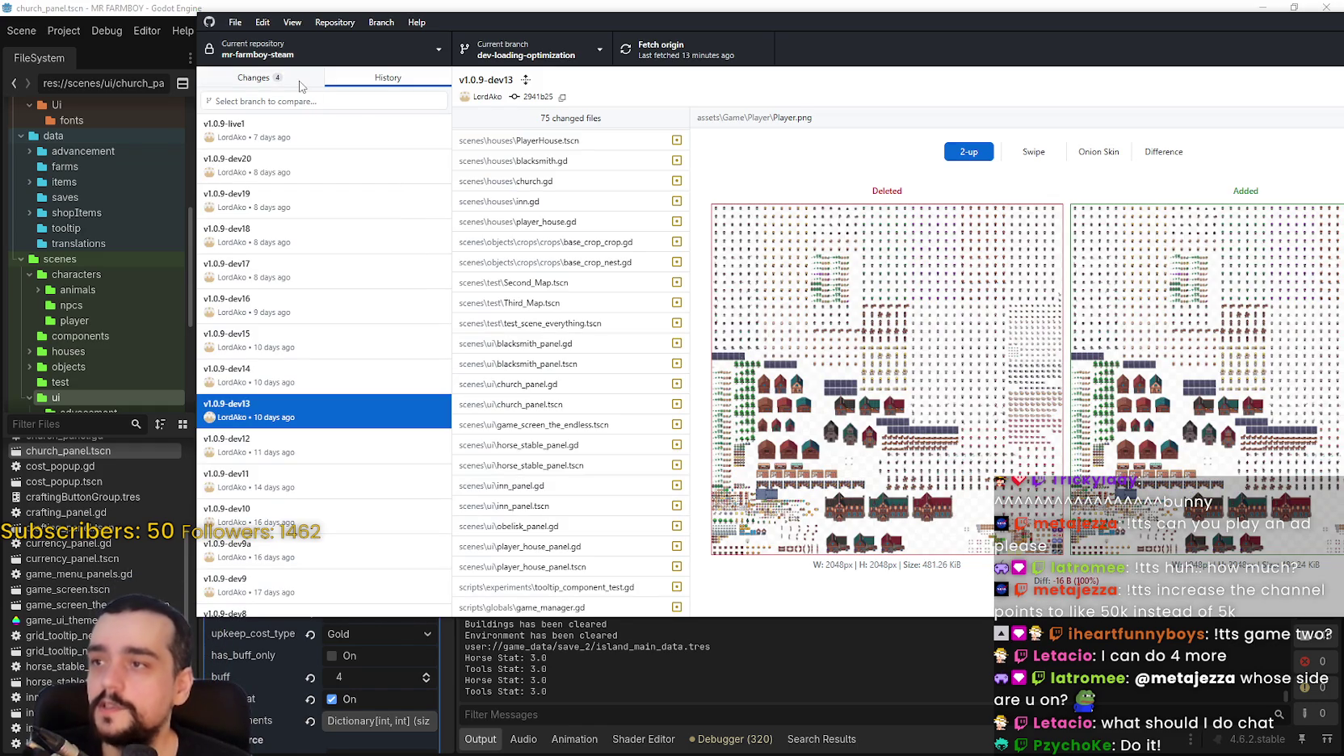
Inspect the diffs for base_crop_nest.gd, base_crop_crop.gd, church_panel.tscn and obelisk_panel.gd, then go back to Godot.
left_click(300, 84)
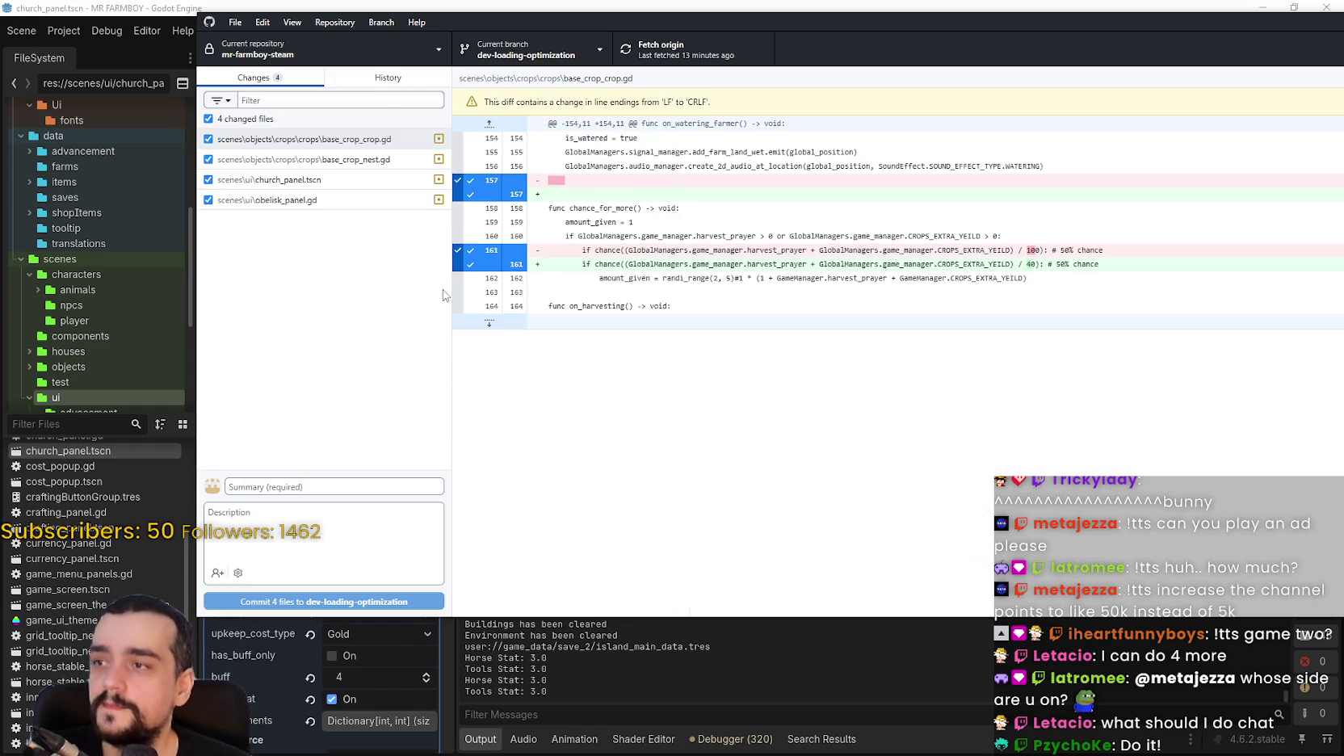
left_click(352, 161)
left_click(347, 140)
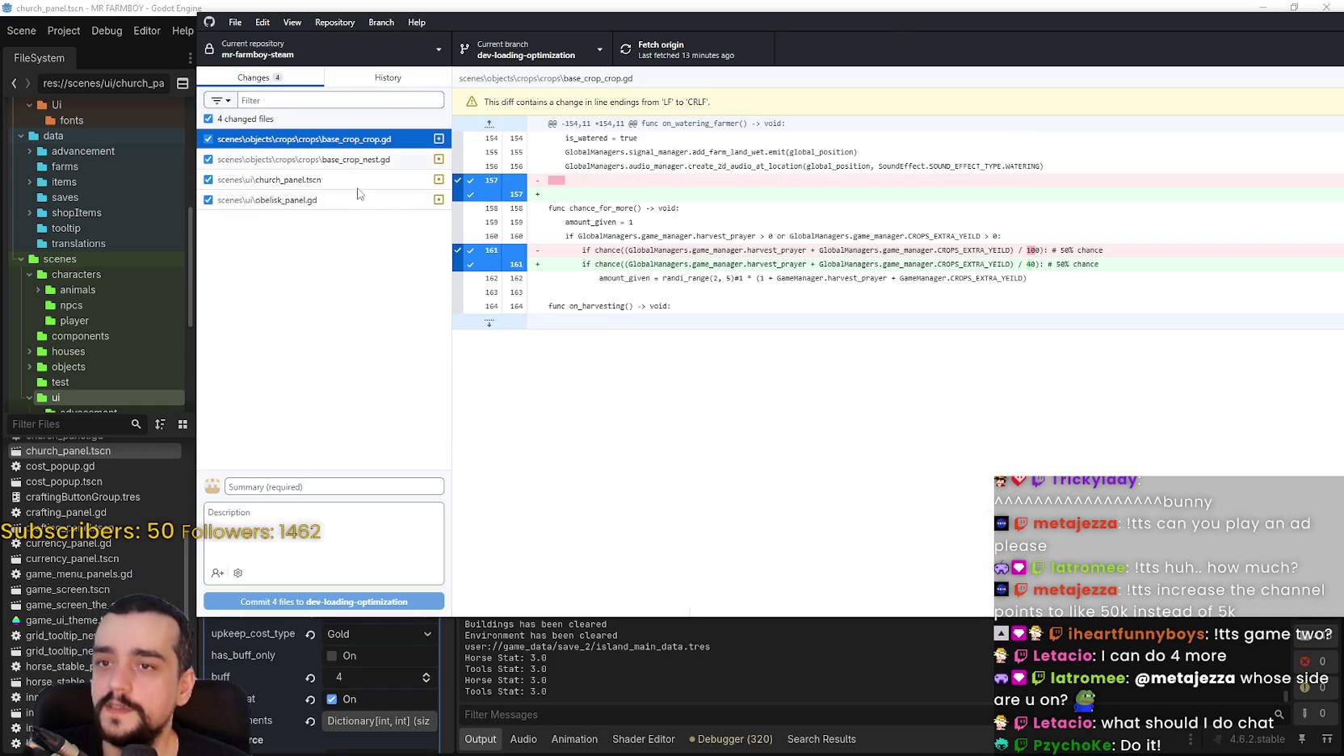
left_click(310, 158)
left_click(319, 181)
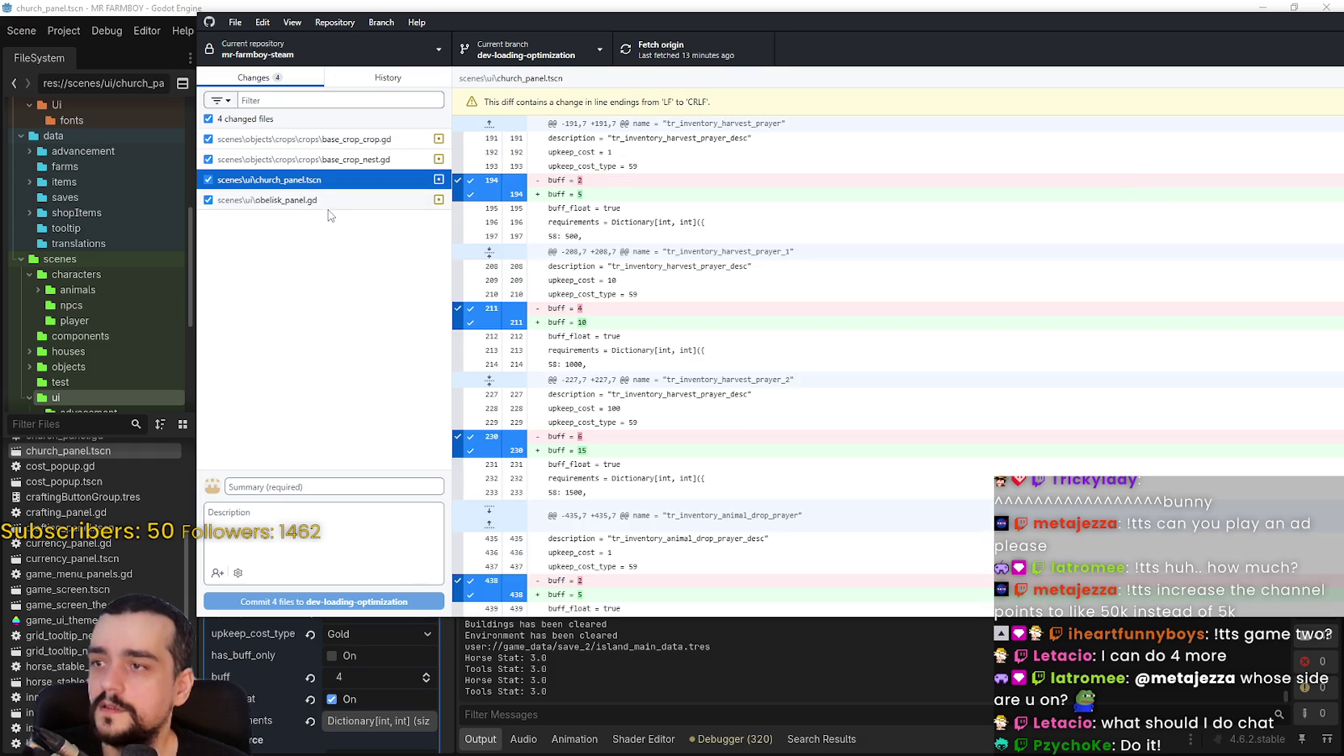
scroll(733, 366, "down", 5)
scroll(734, 360, "down", 2)
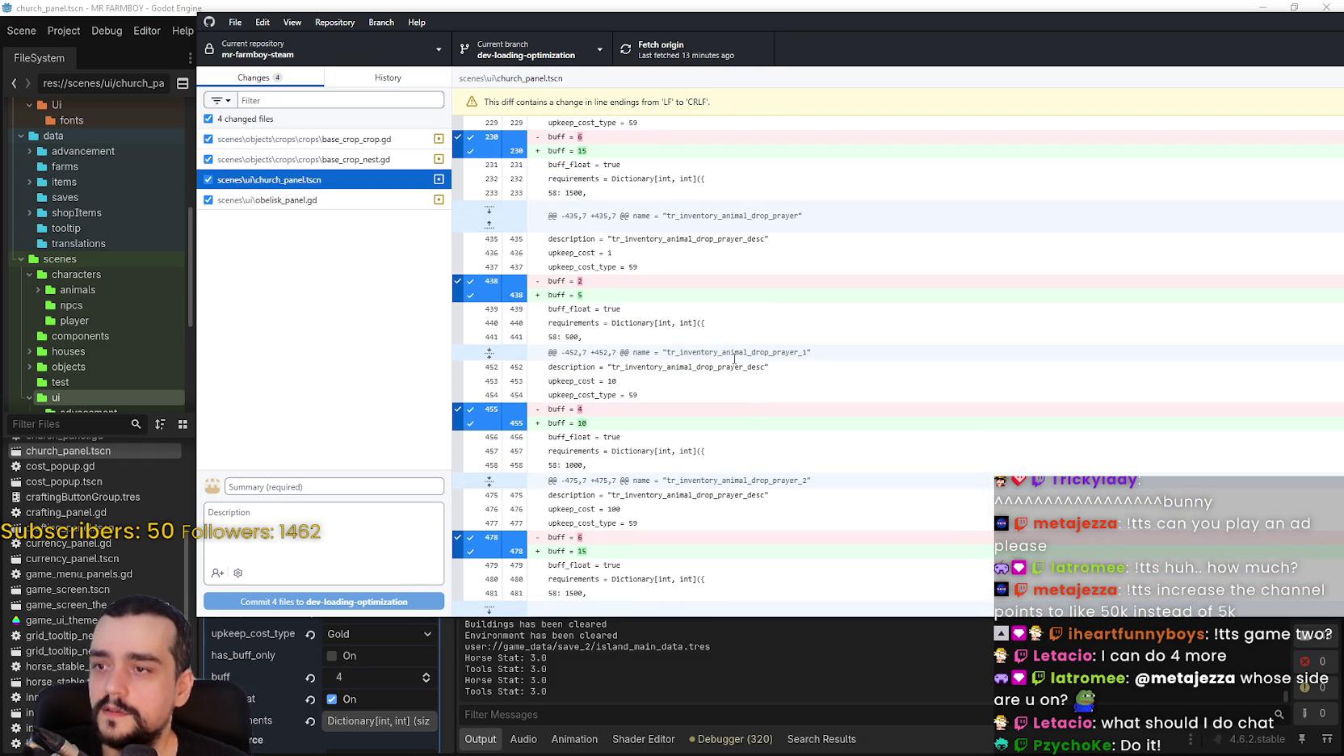
left_click(297, 200)
scroll(727, 323, "down", 8)
left_click(981, 7)
left_click(957, 266)
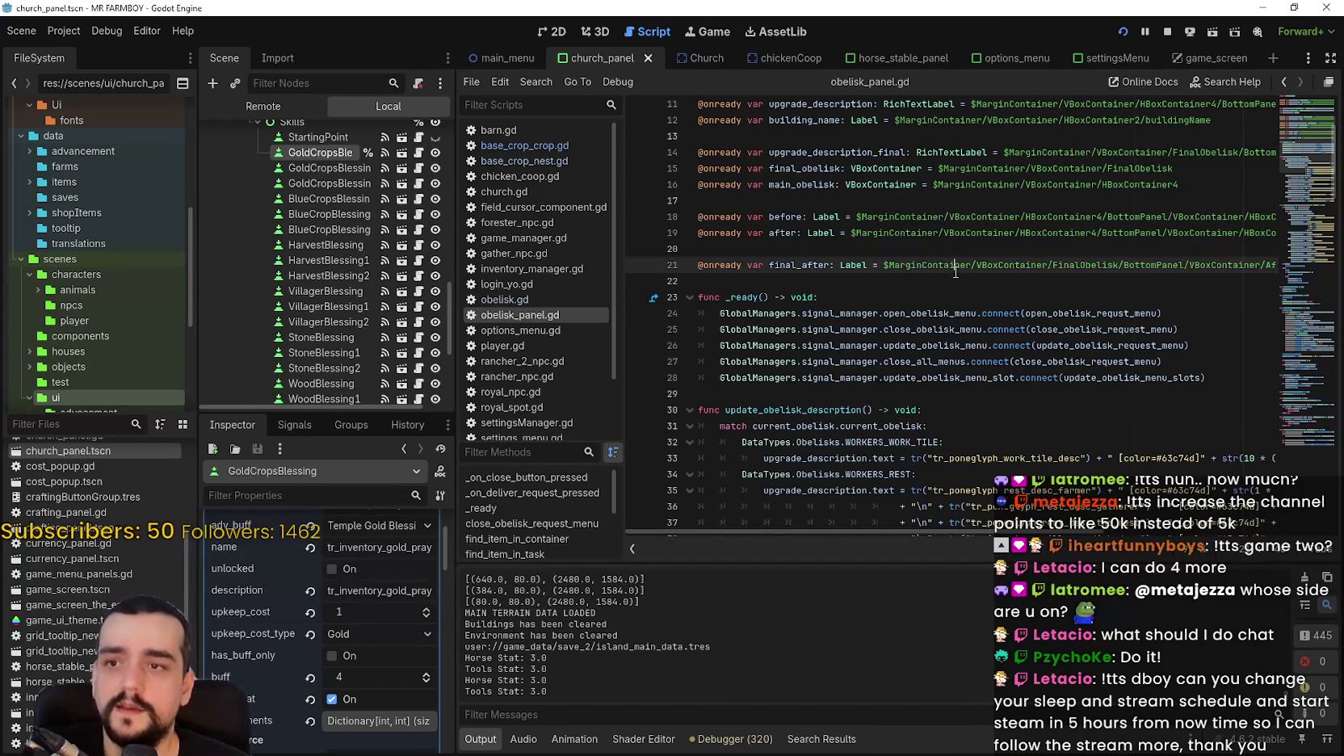
Switch to the running game and ride through town past the fountain, benches and park.
mouse_move(960, 267)
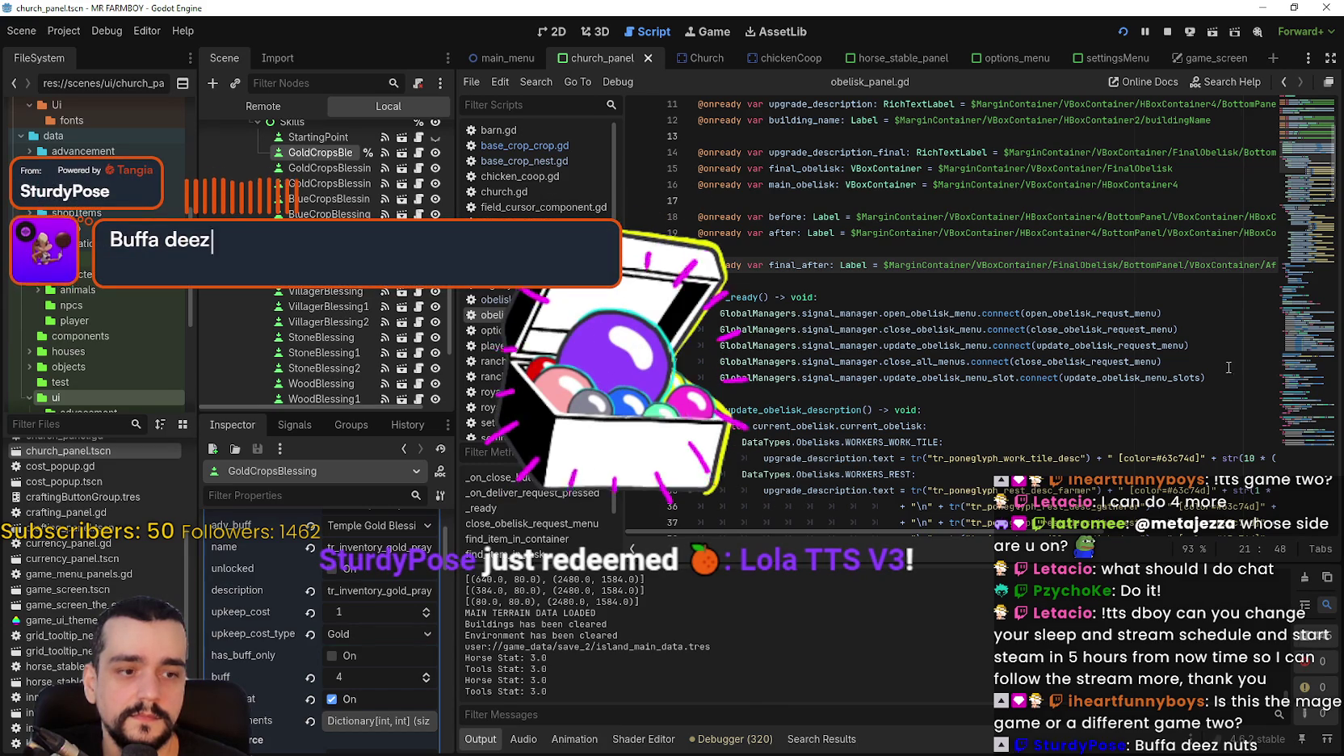
key("alt+Tab")
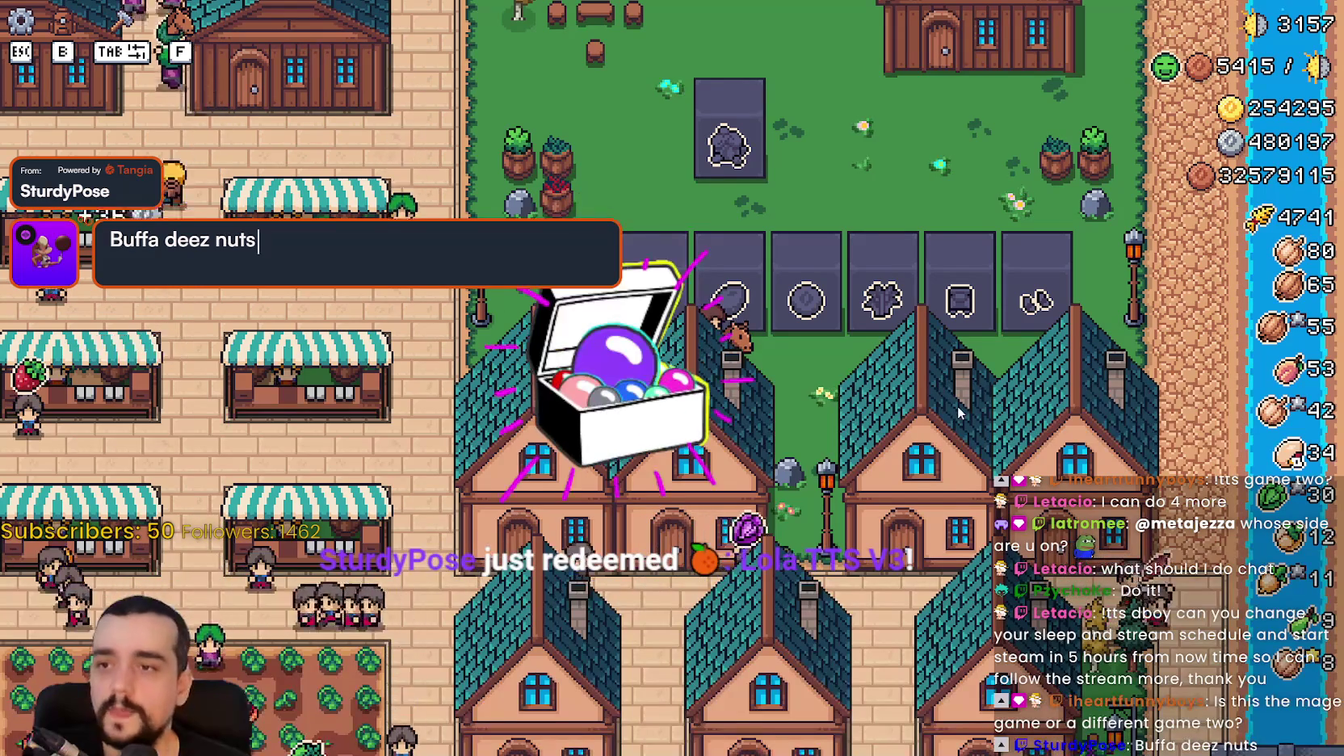
key("a")
key("w")
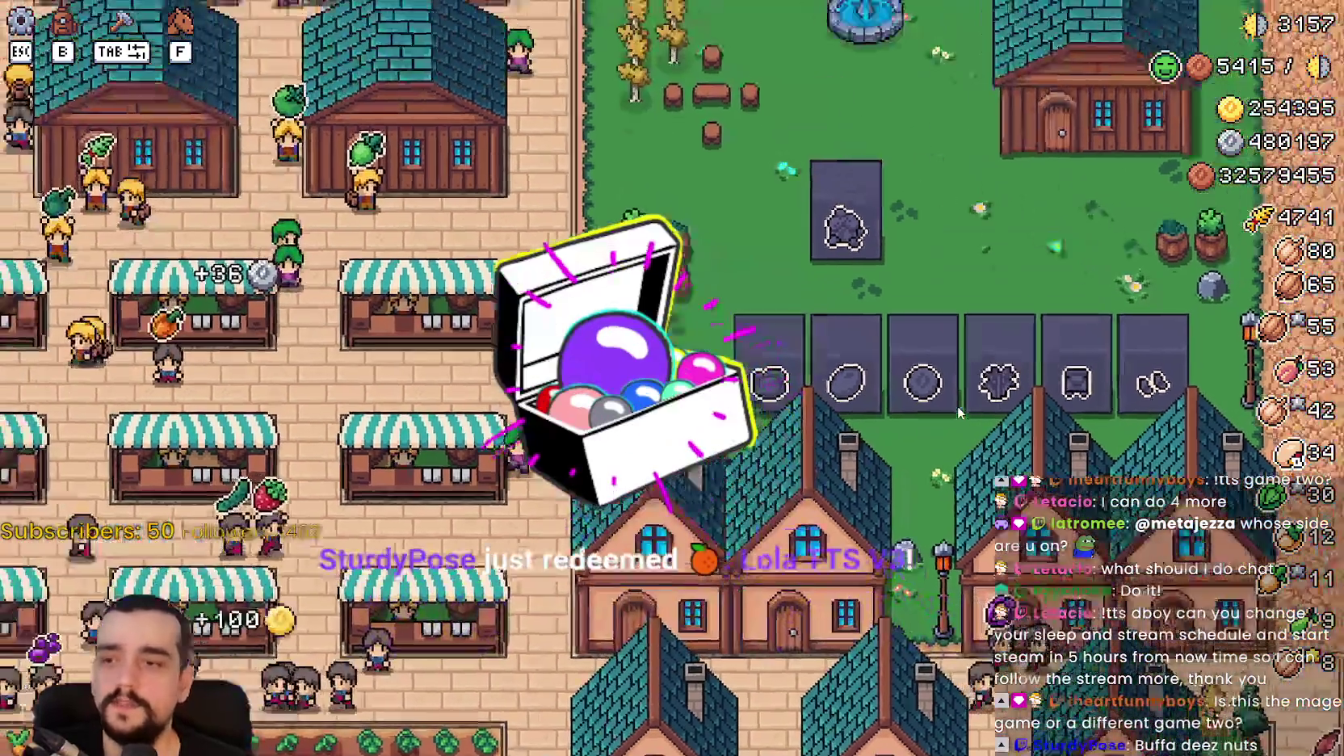
key("w")
key("d")
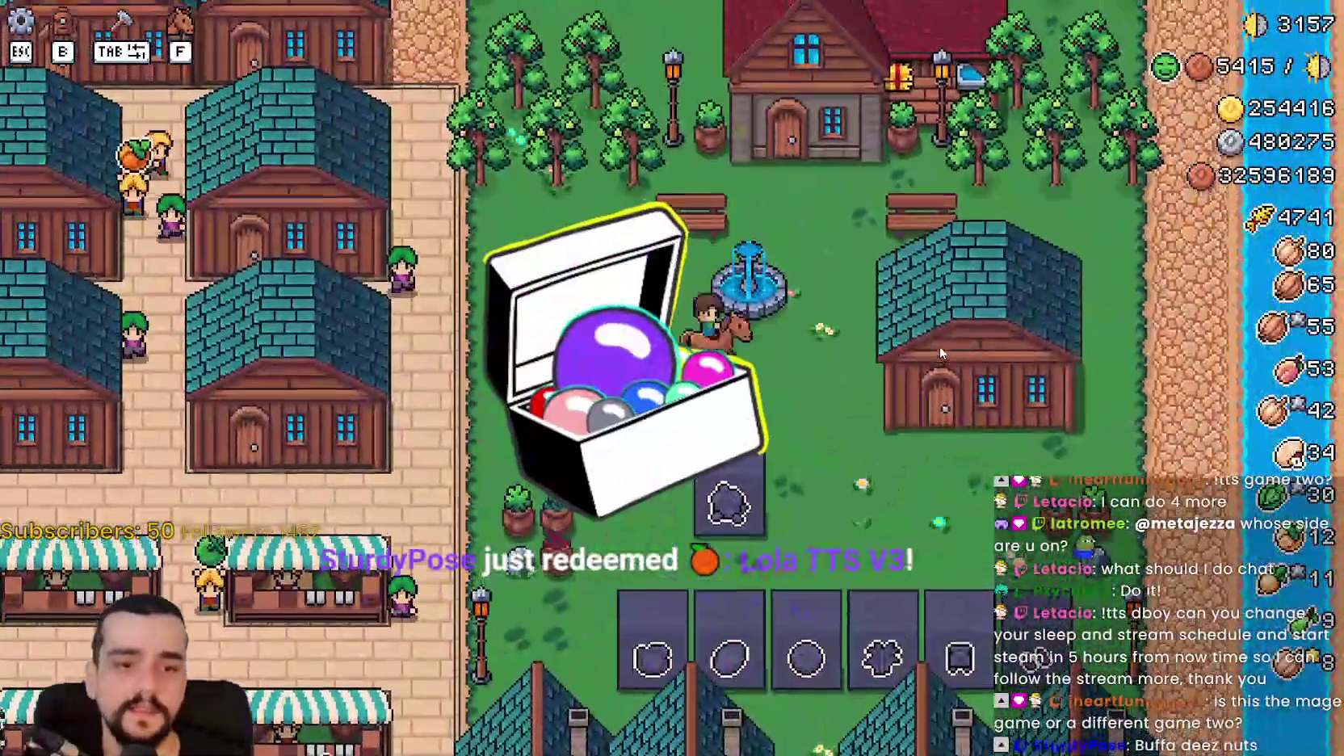
key("w")
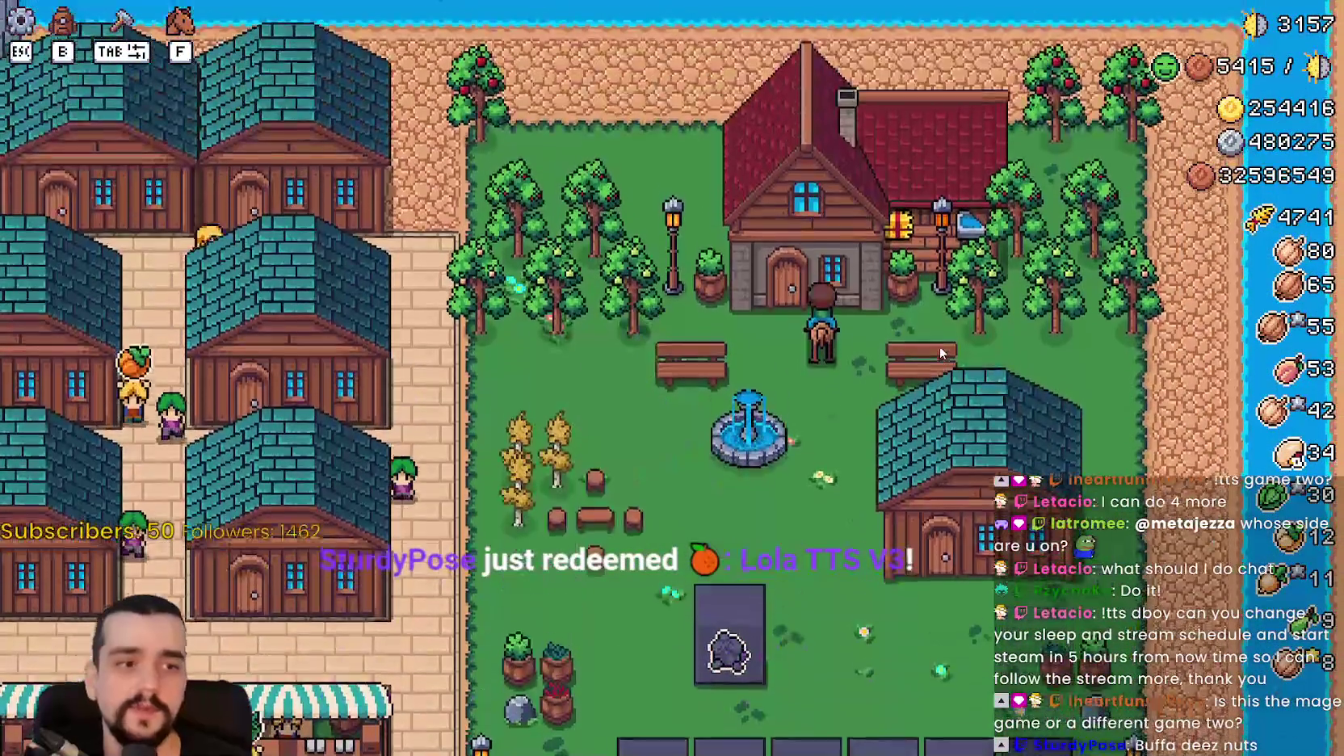
key("d")
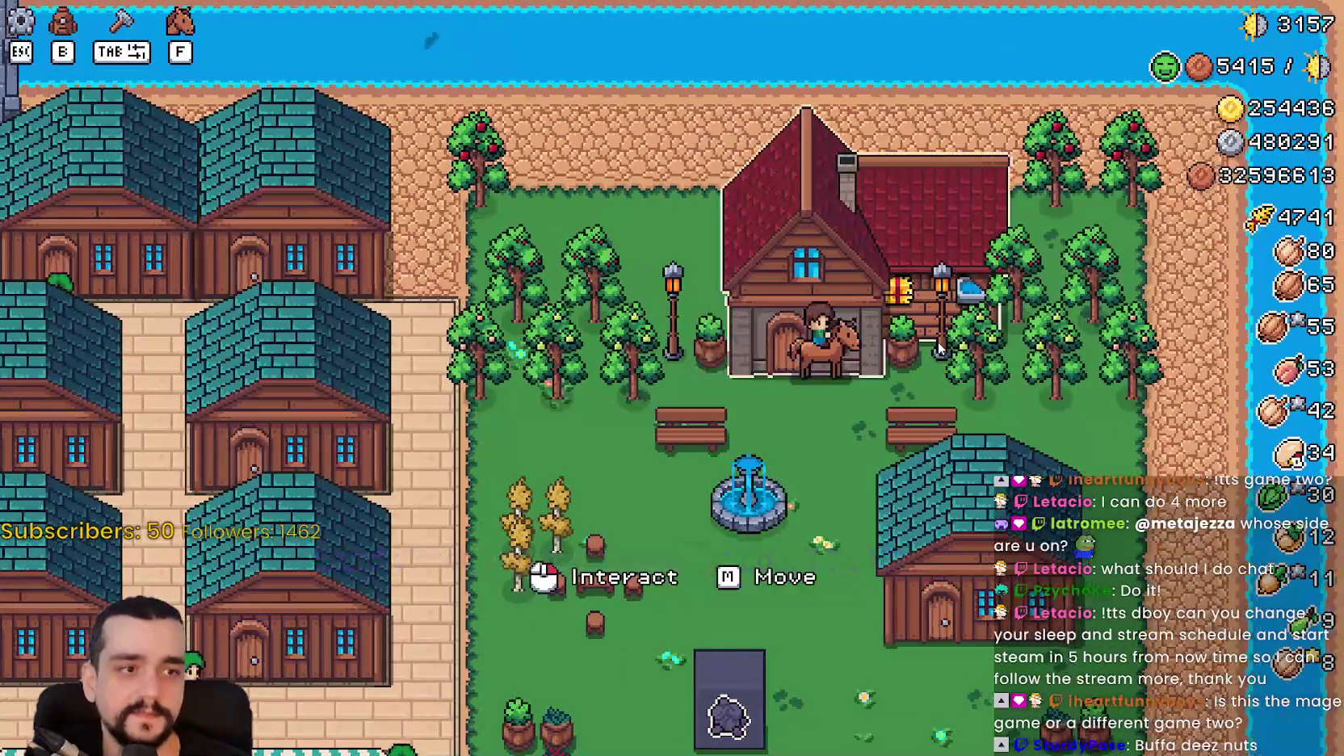
key("a")
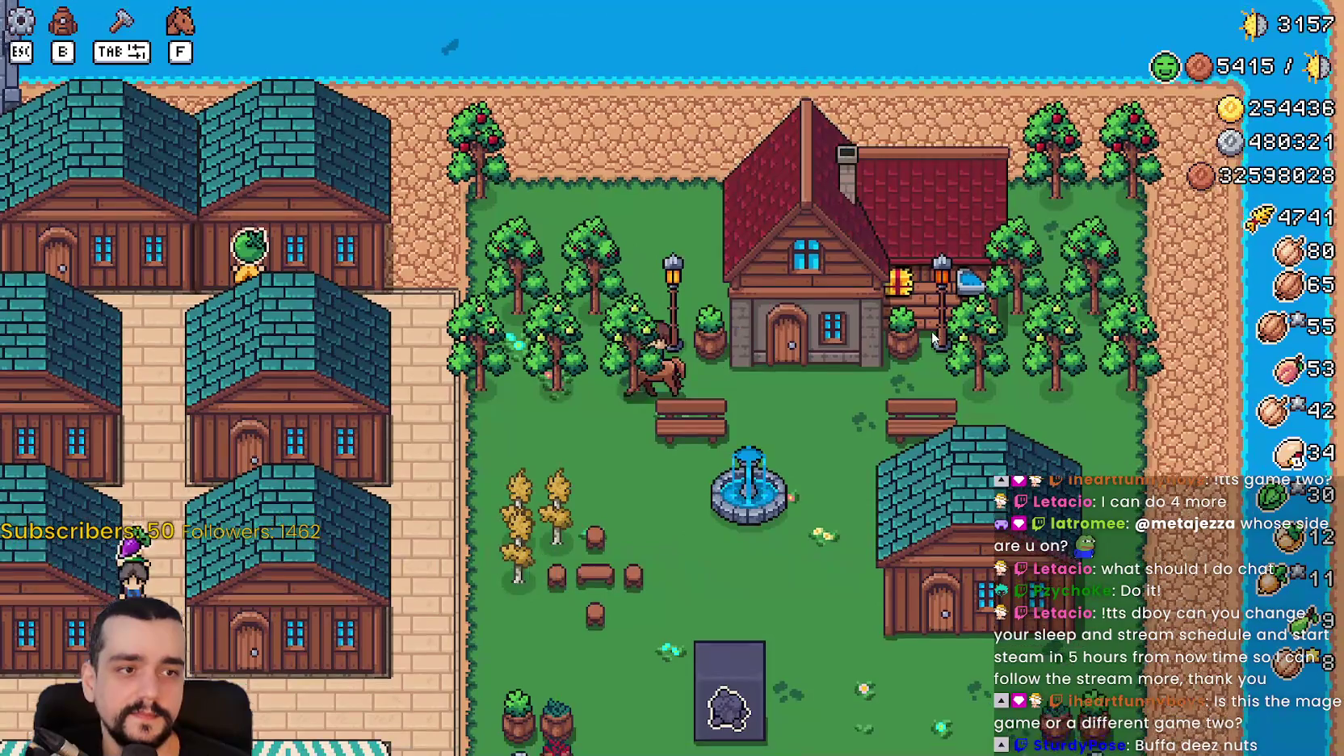
key("s")
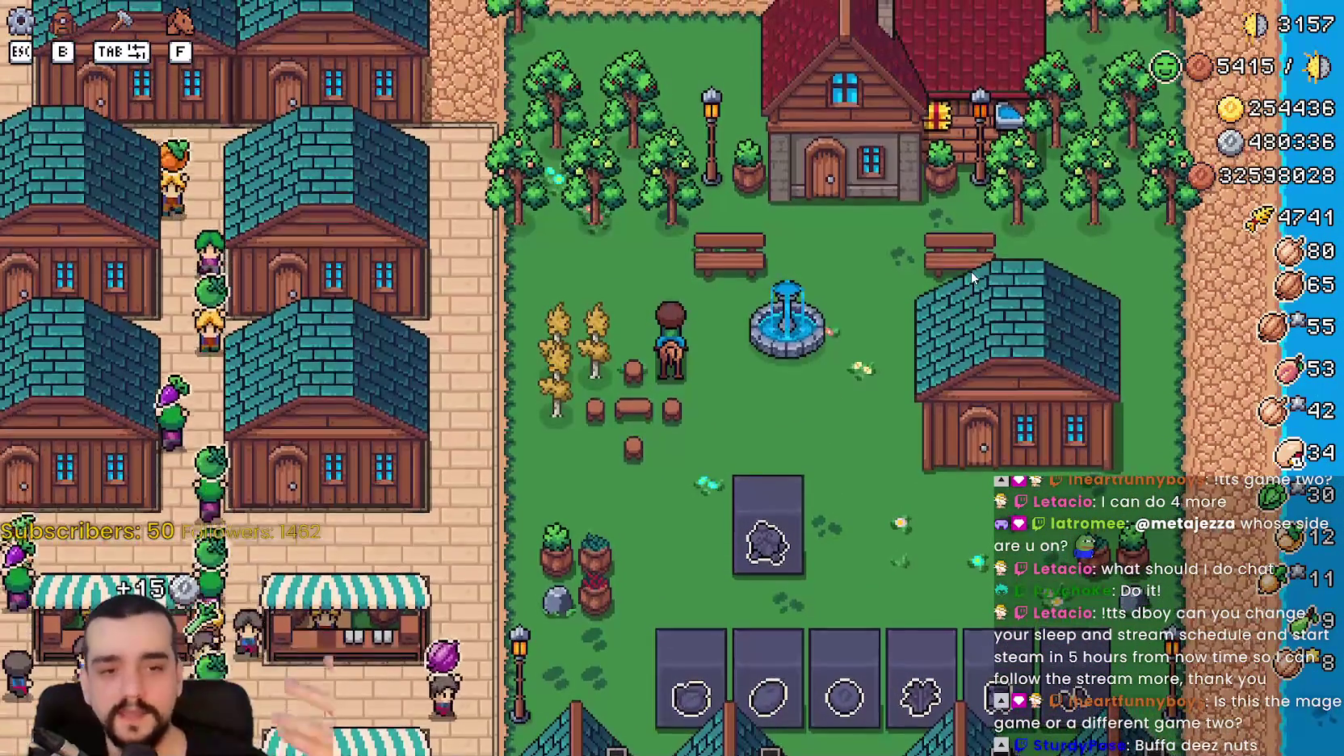
key("s")
key("a")
key("d")
key("w")
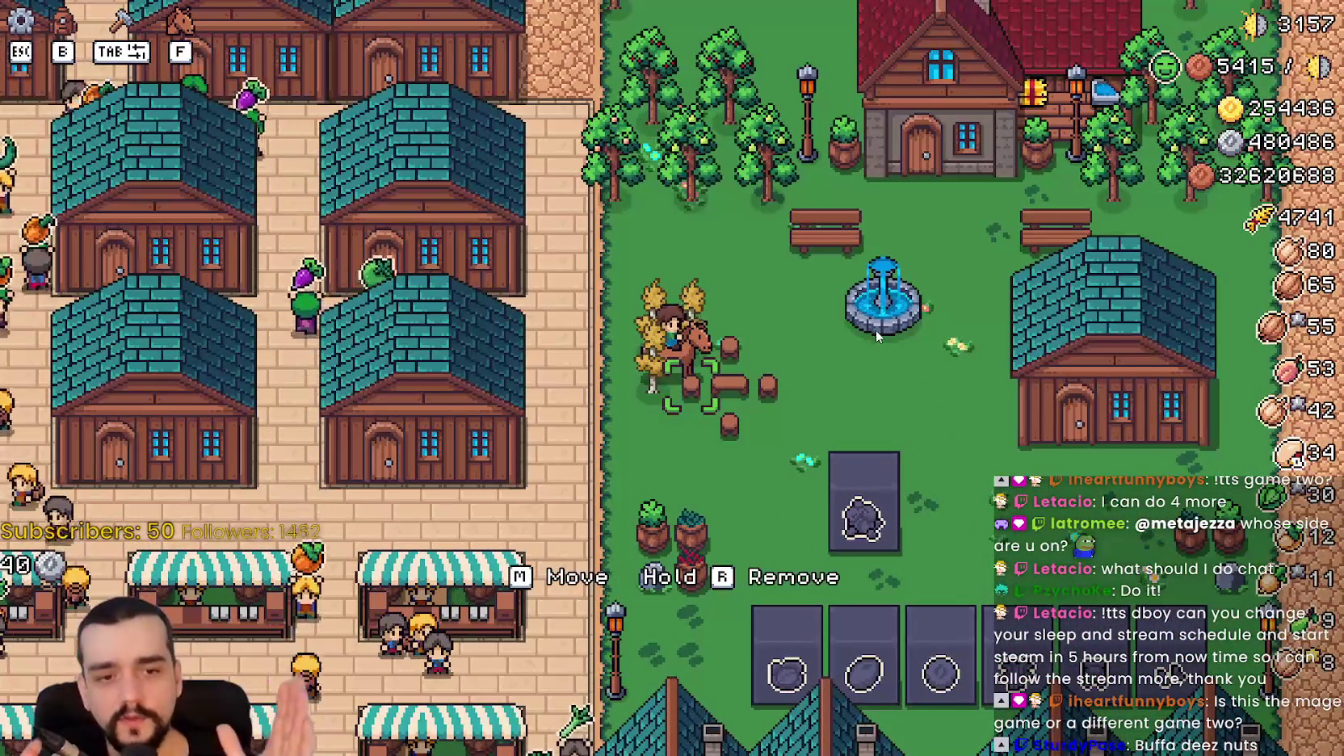
key("a")
key("d")
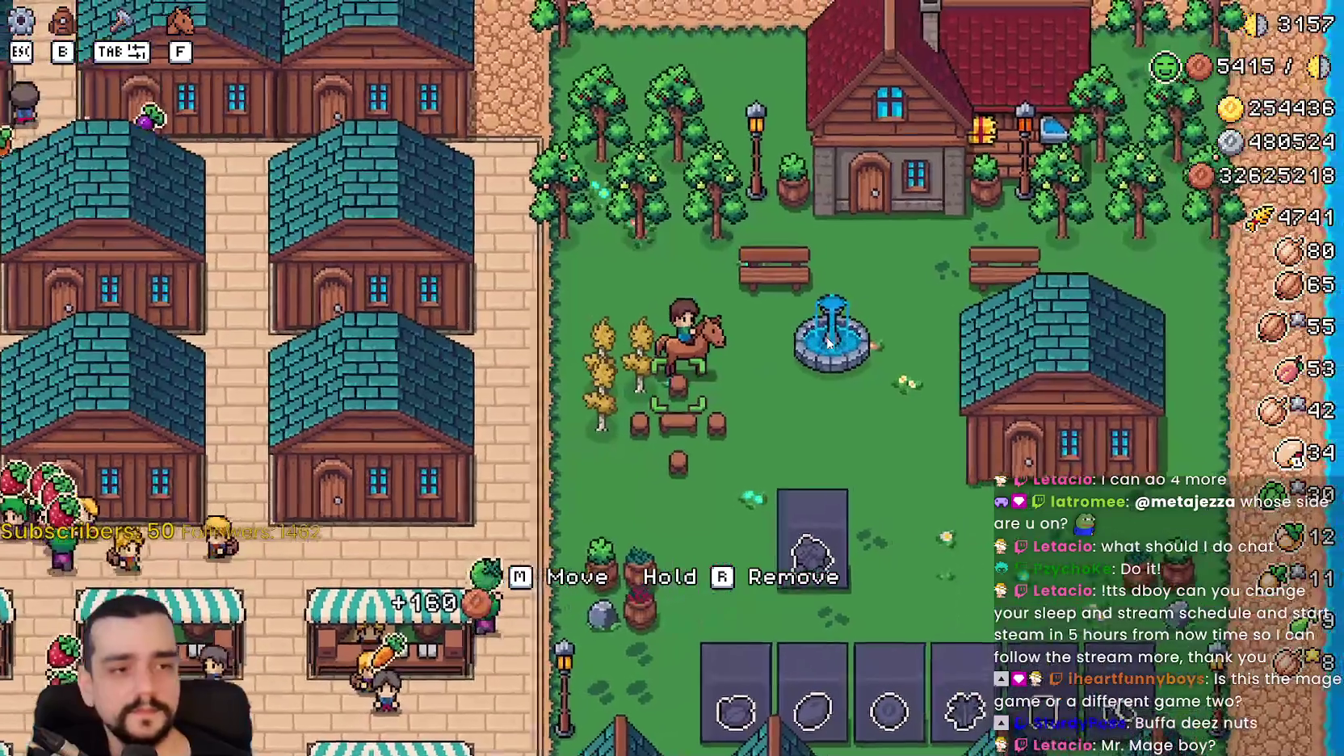
key("s")
key("a")
Ride through the brick streets, market and park toward the obelisk plots.
key("s")
key("a")
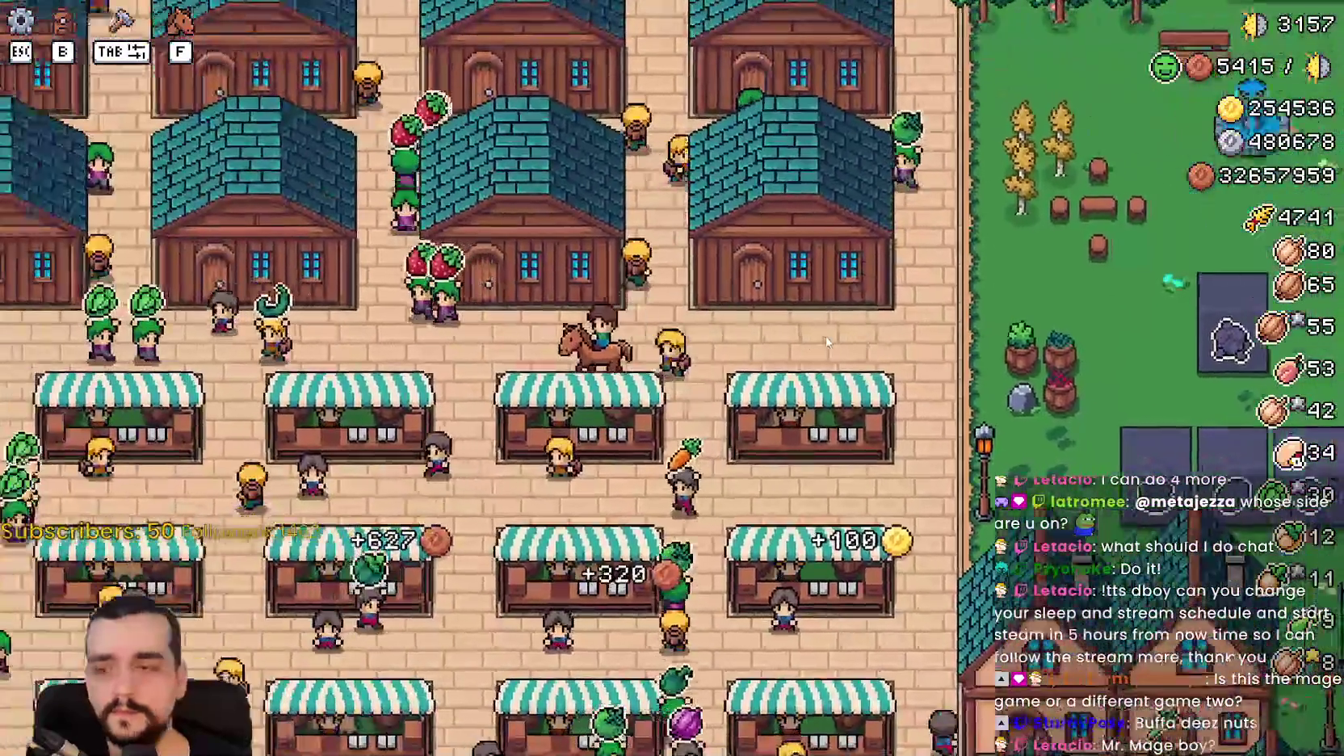
key("a")
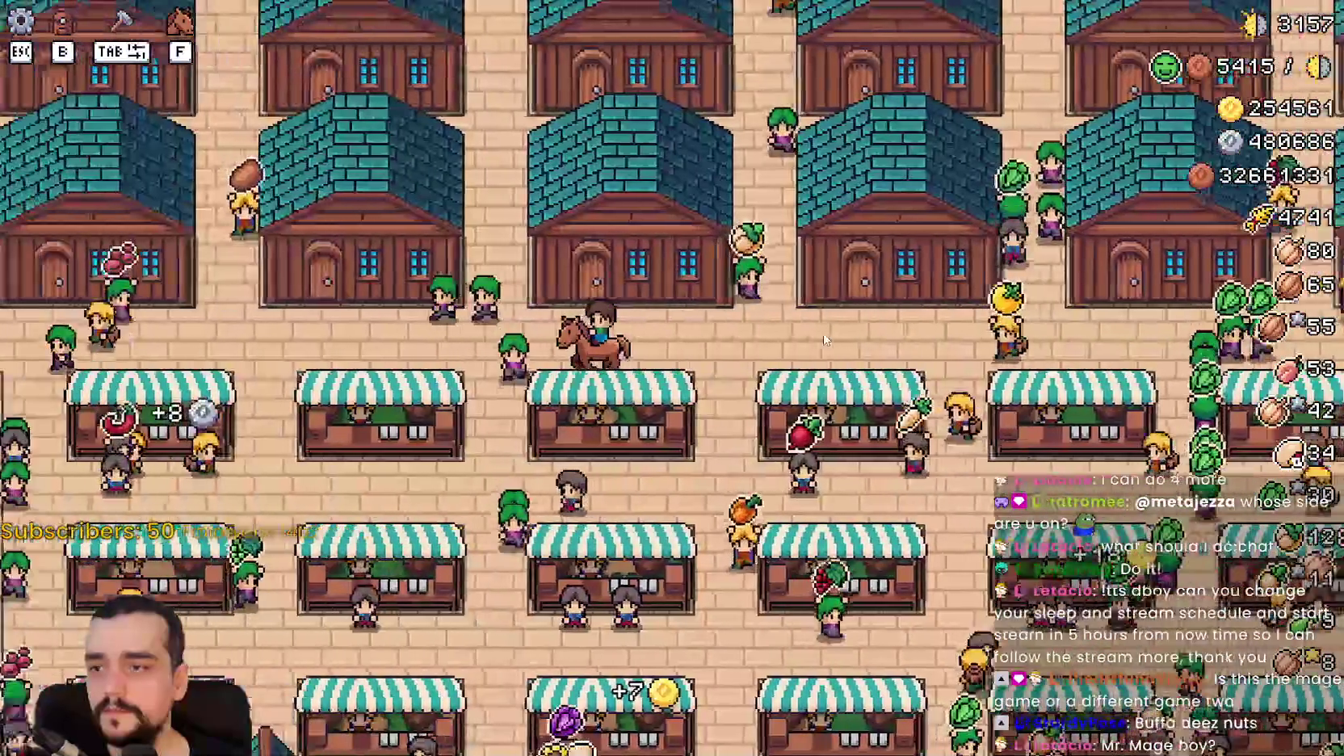
key("s")
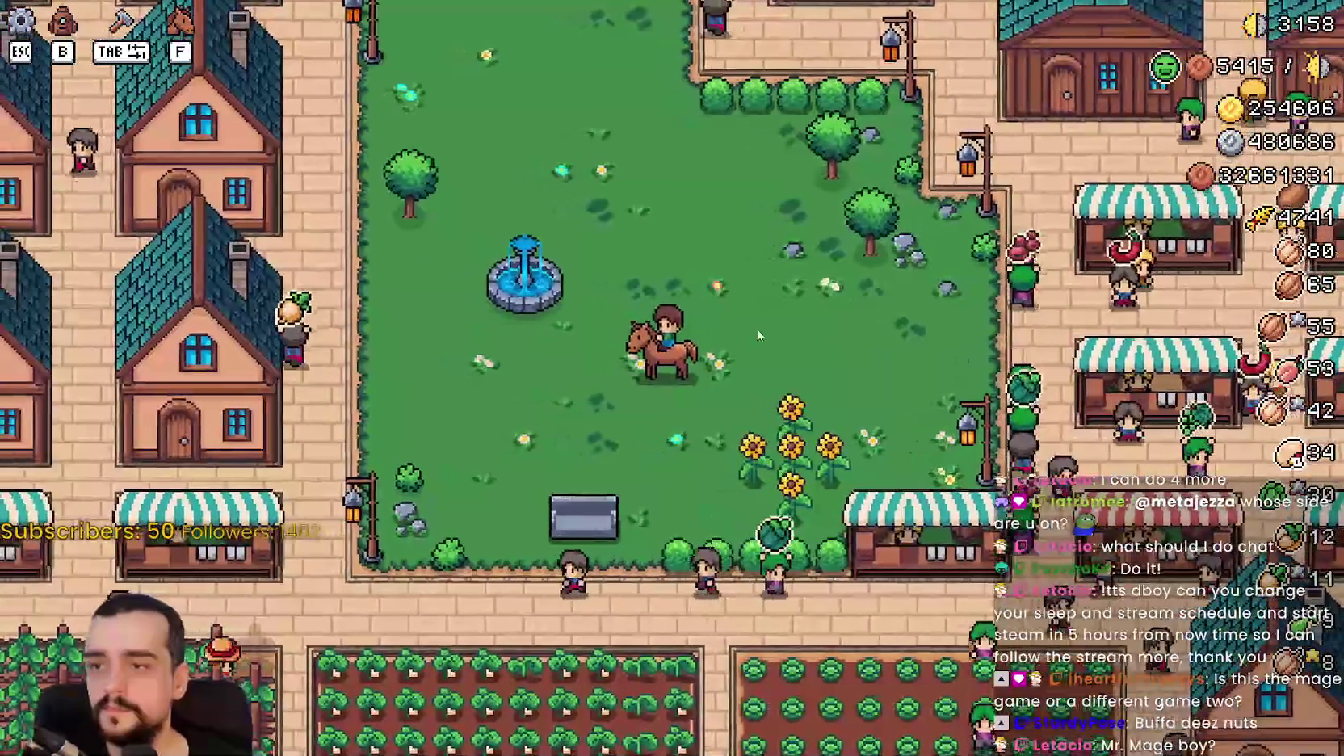
key("a")
key("s")
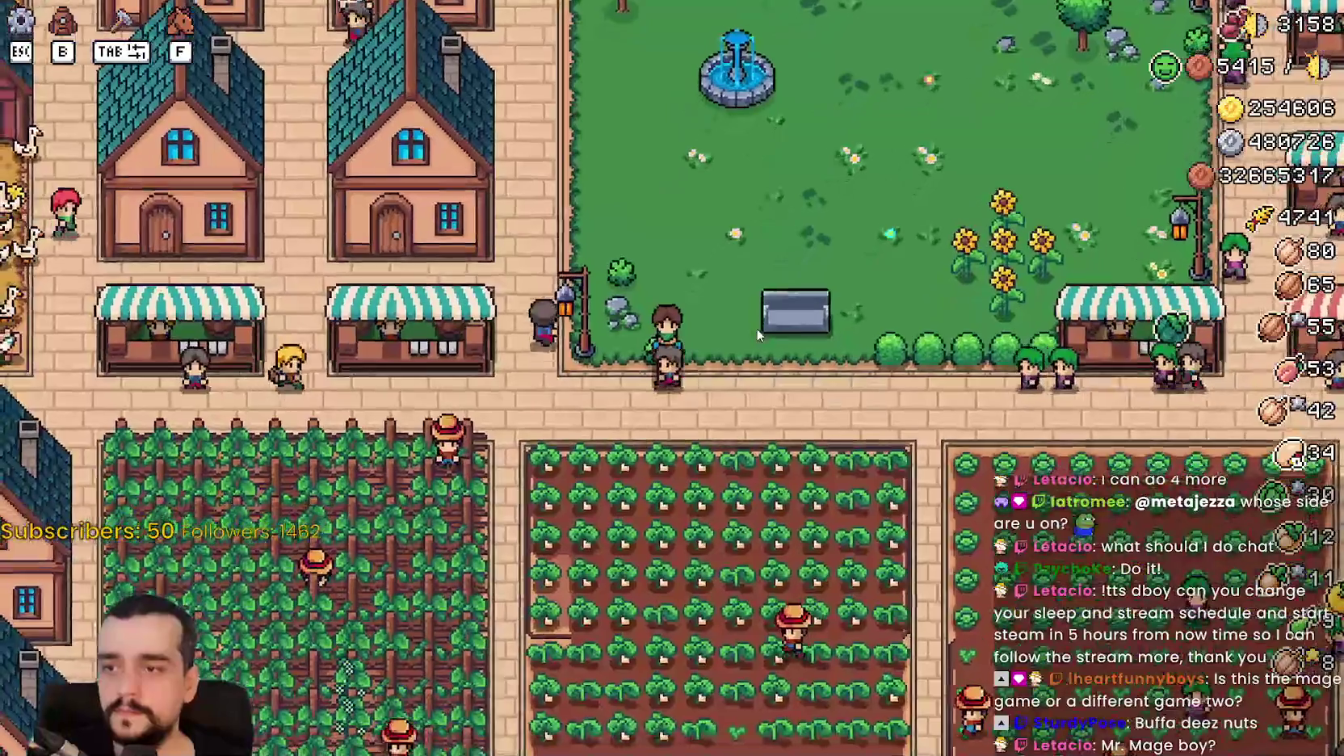
key("d")
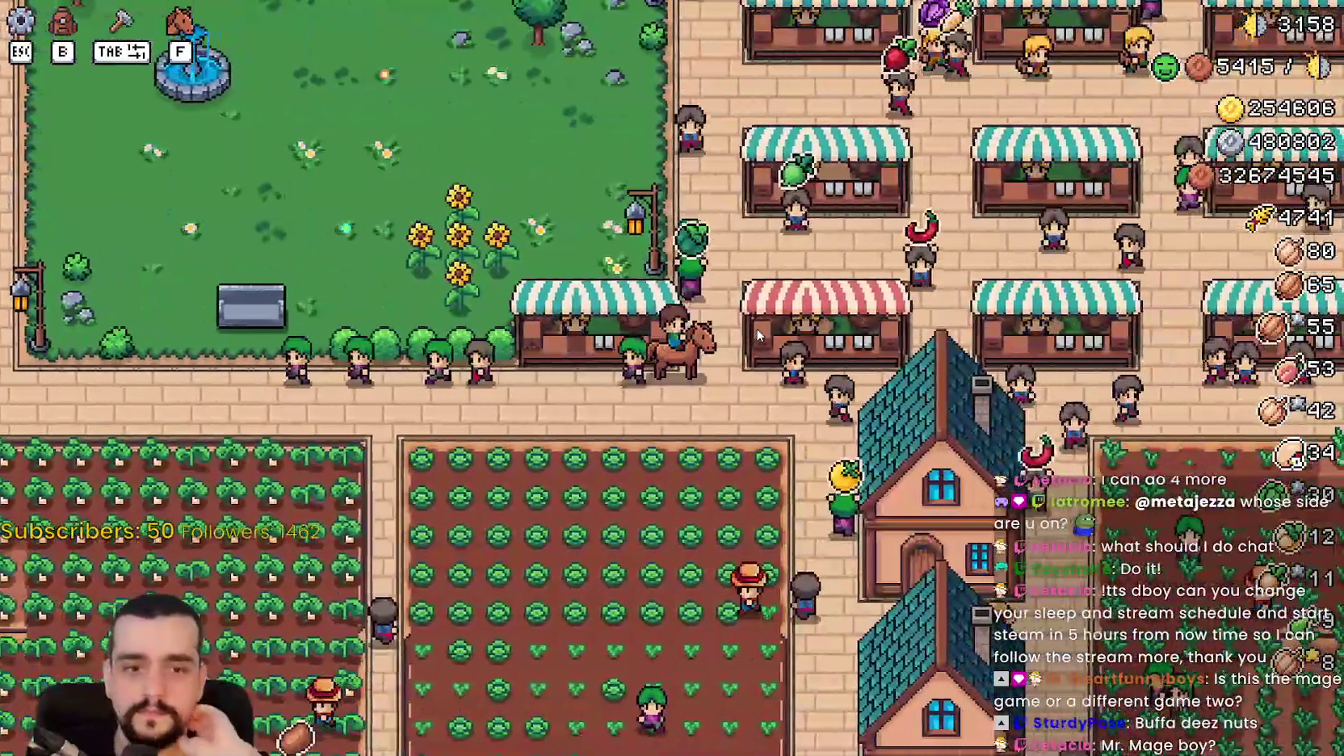
key("d")
key("w")
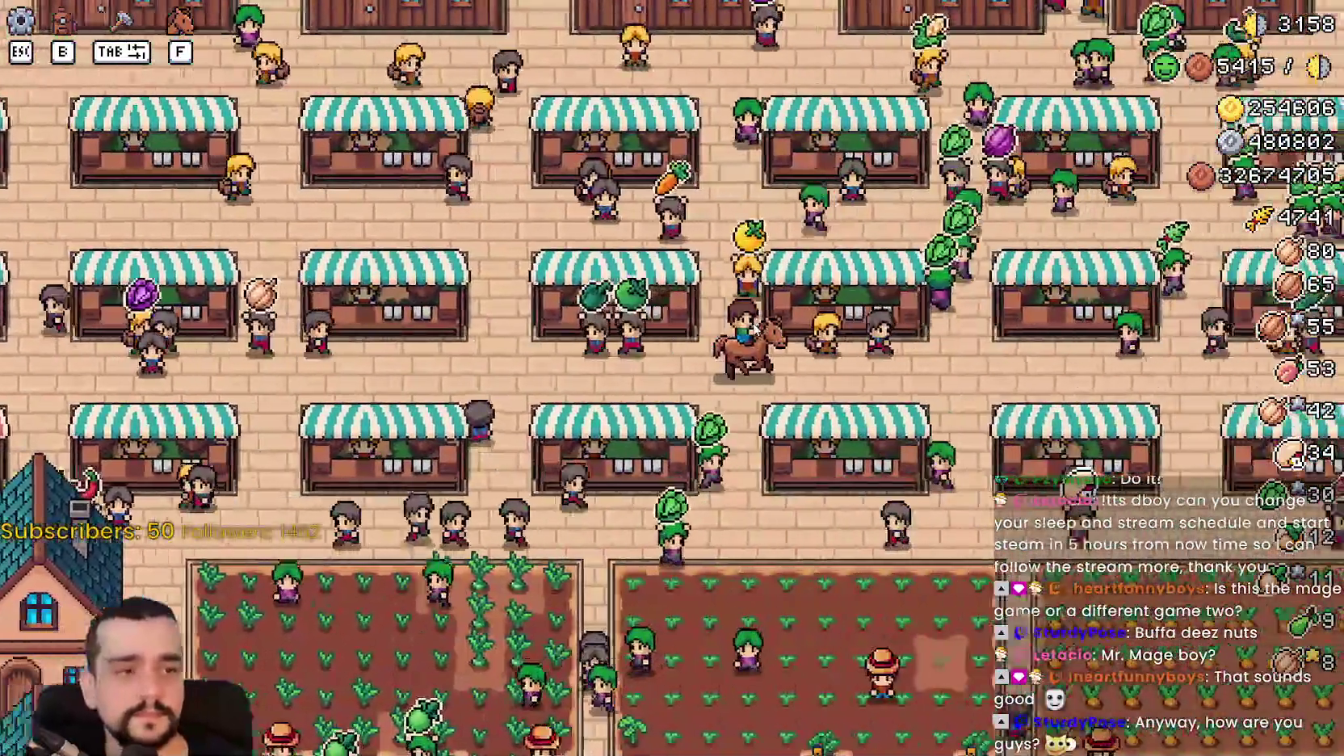
key("w")
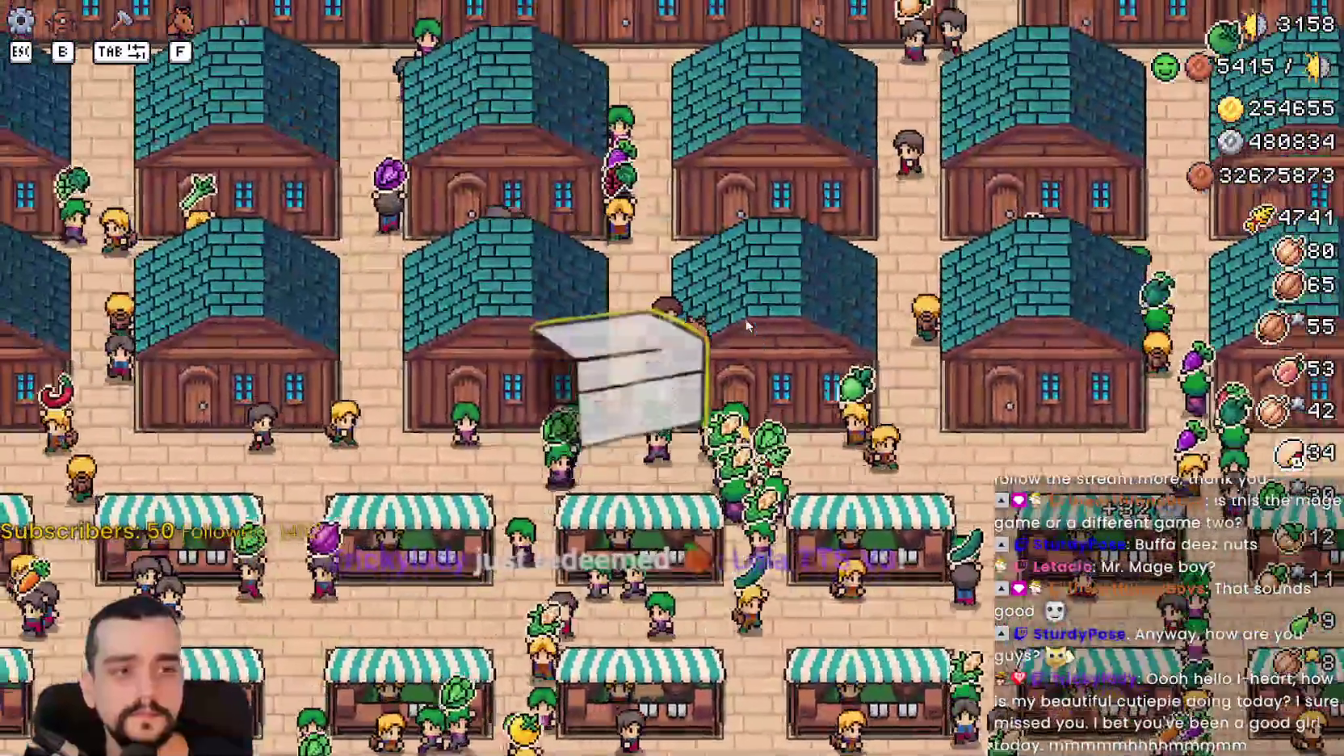
key("w")
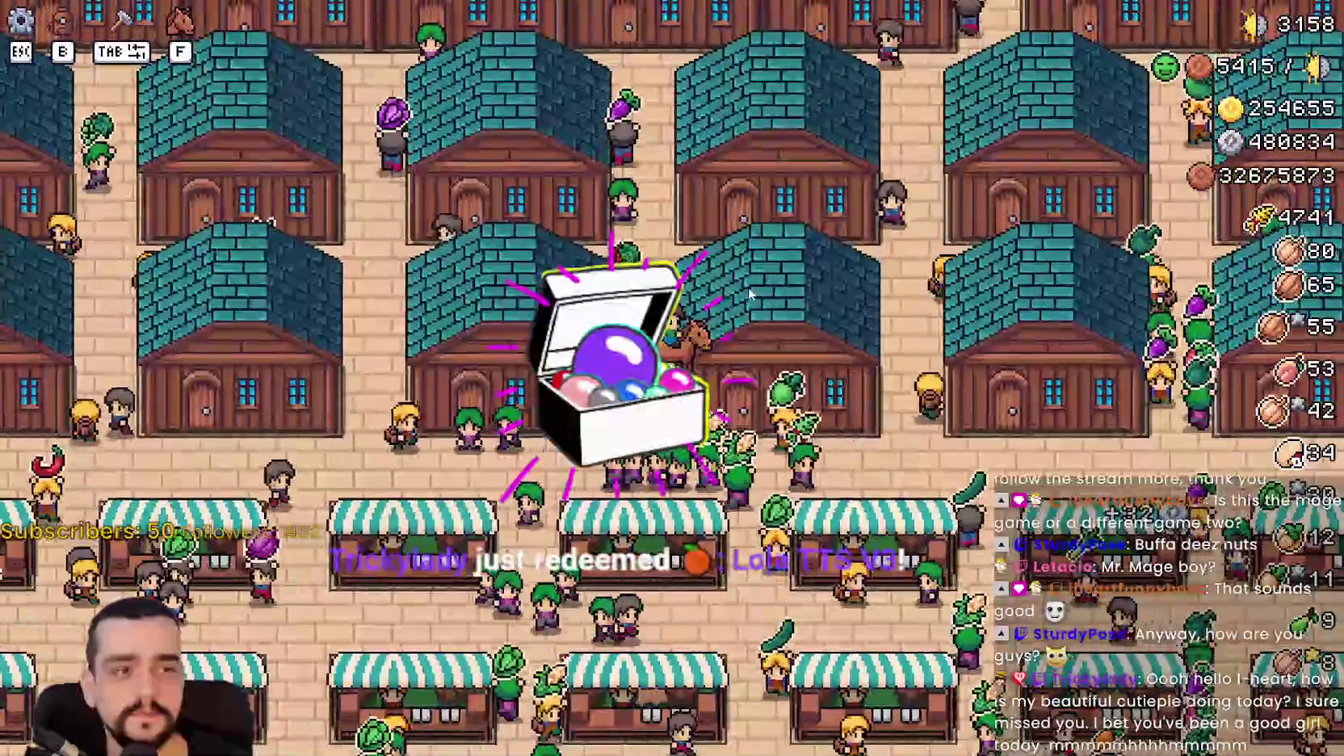
key("d")
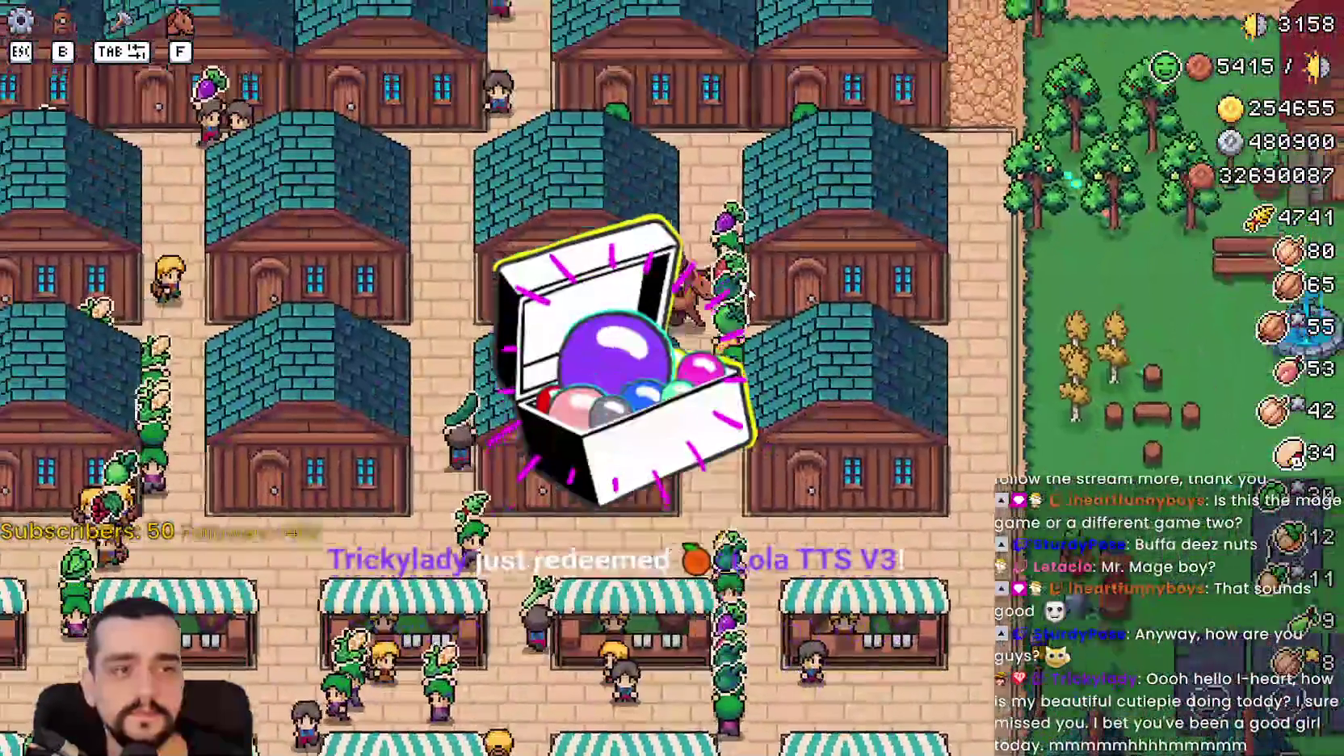
key("d")
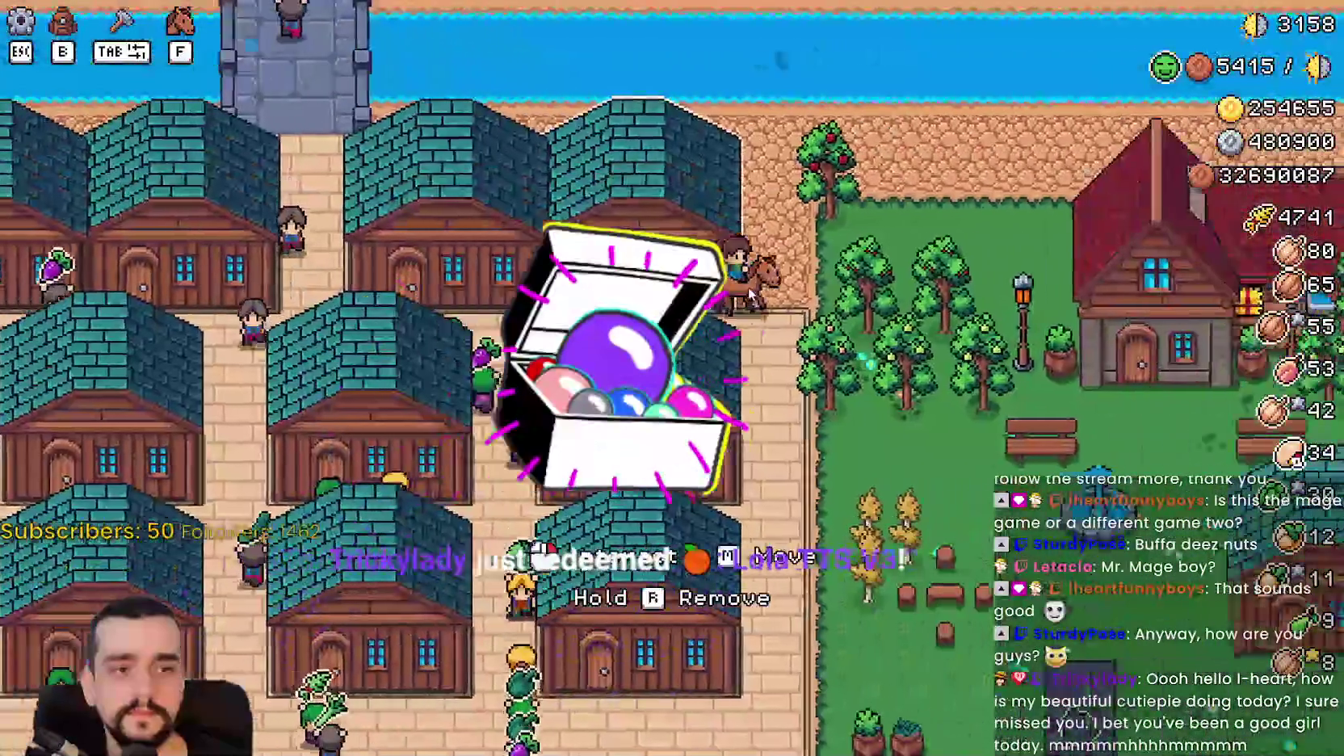
key("s")
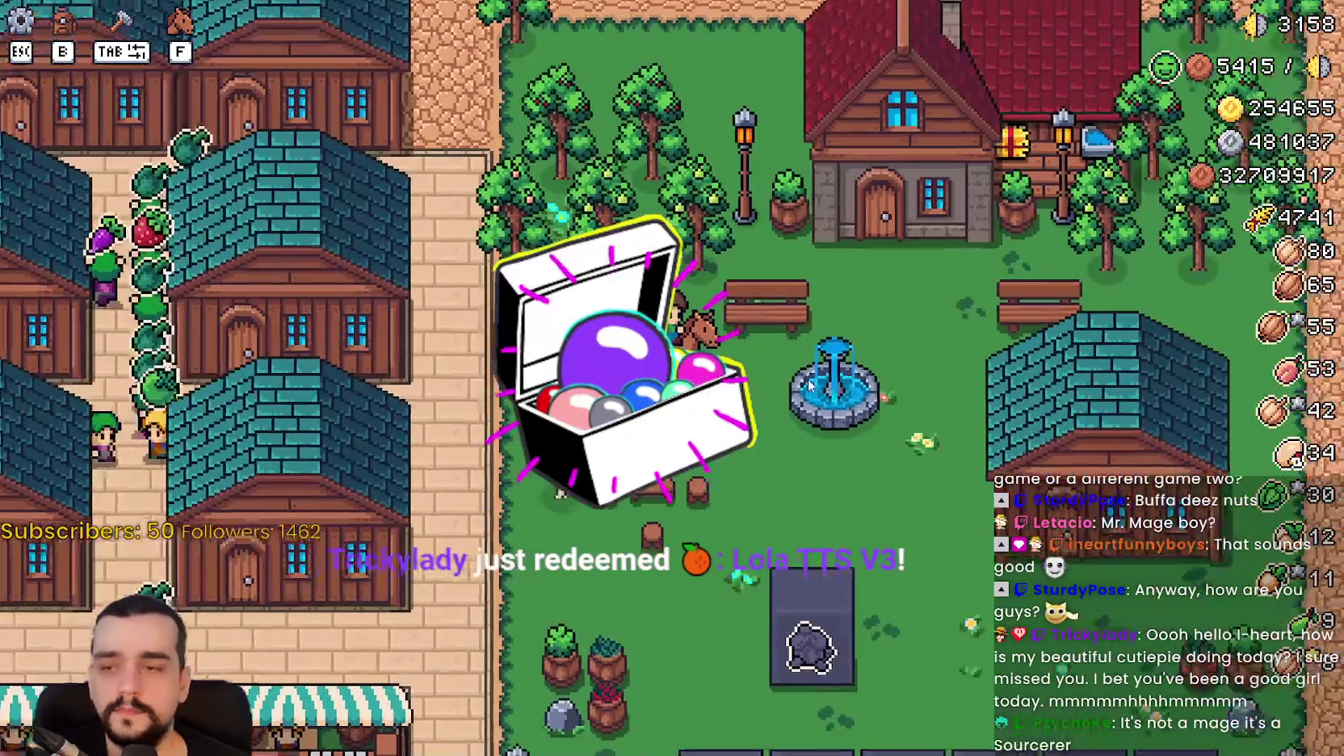
key("s")
key("s")
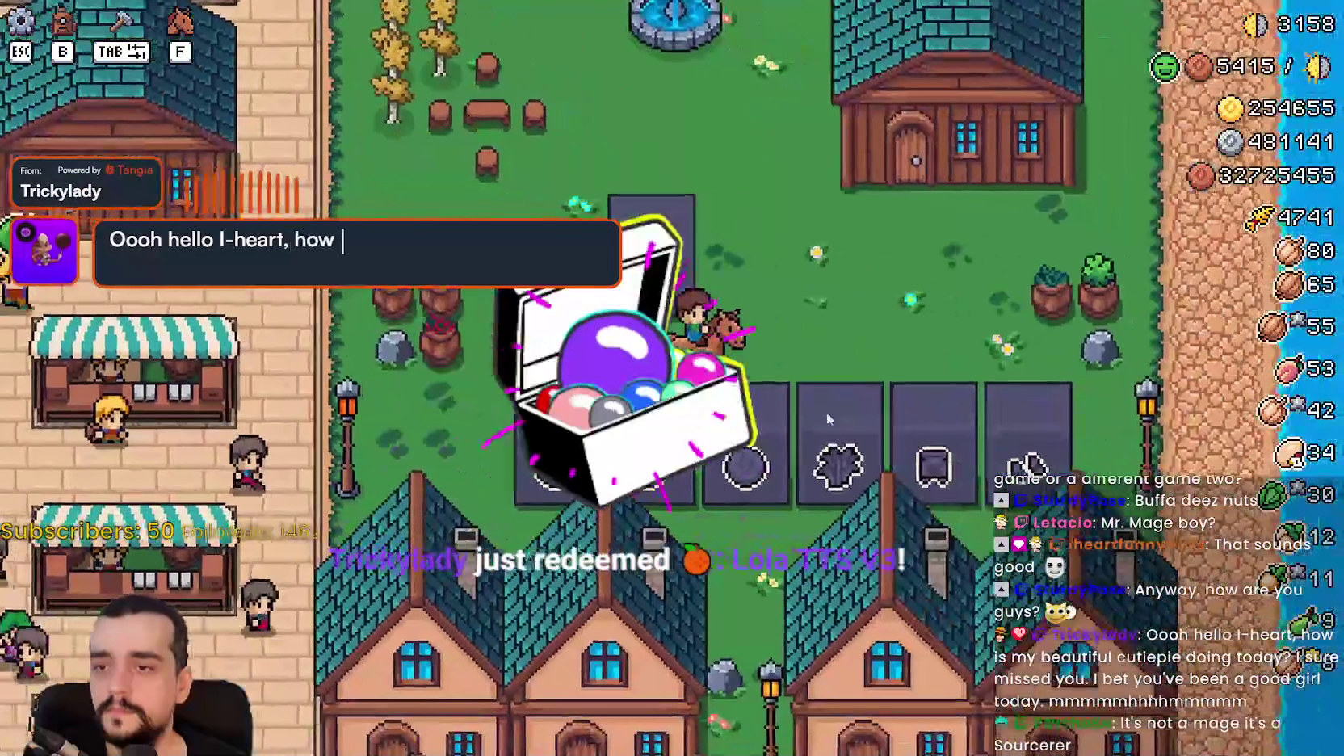
key("a")
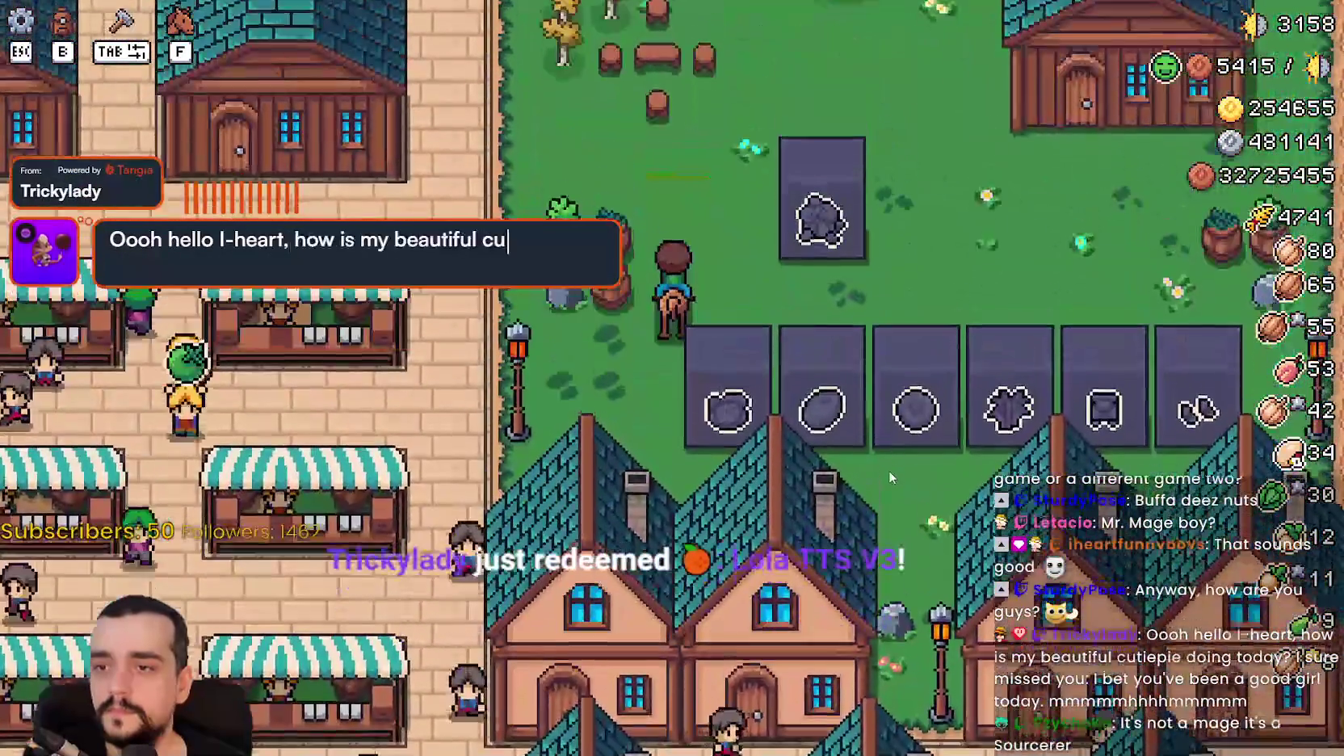
key("s")
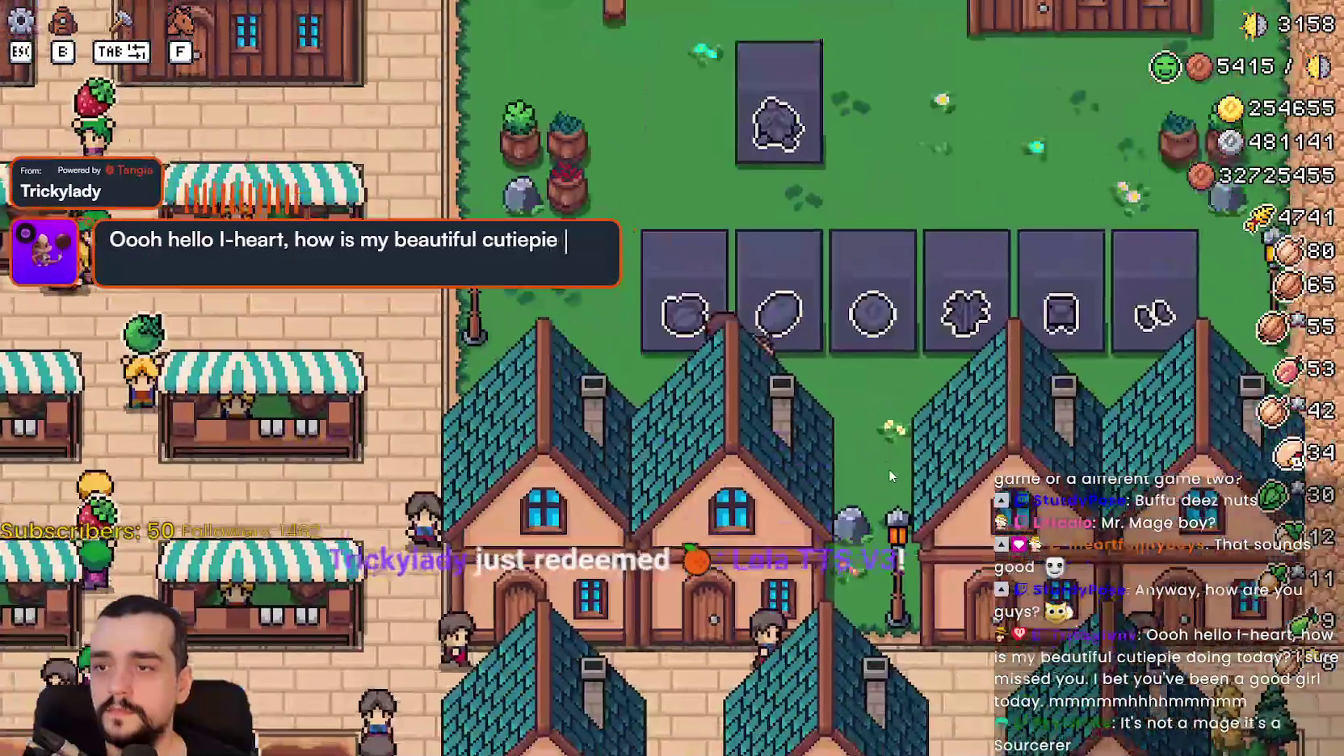
key("e")
Ride along the obelisk row to trigger each upgrade description popup.
key("a")
key("w")
key("d")
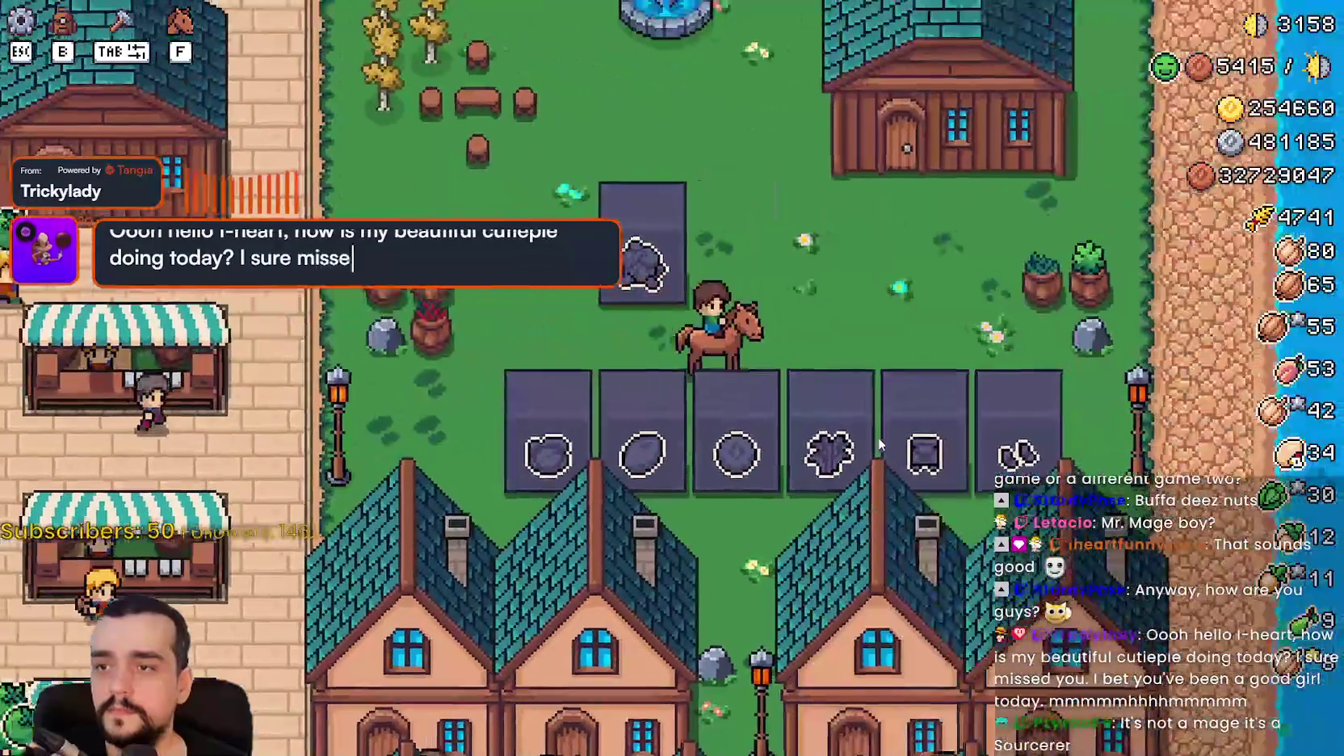
key("e")
key("s")
key("a")
key("d")
key("w")
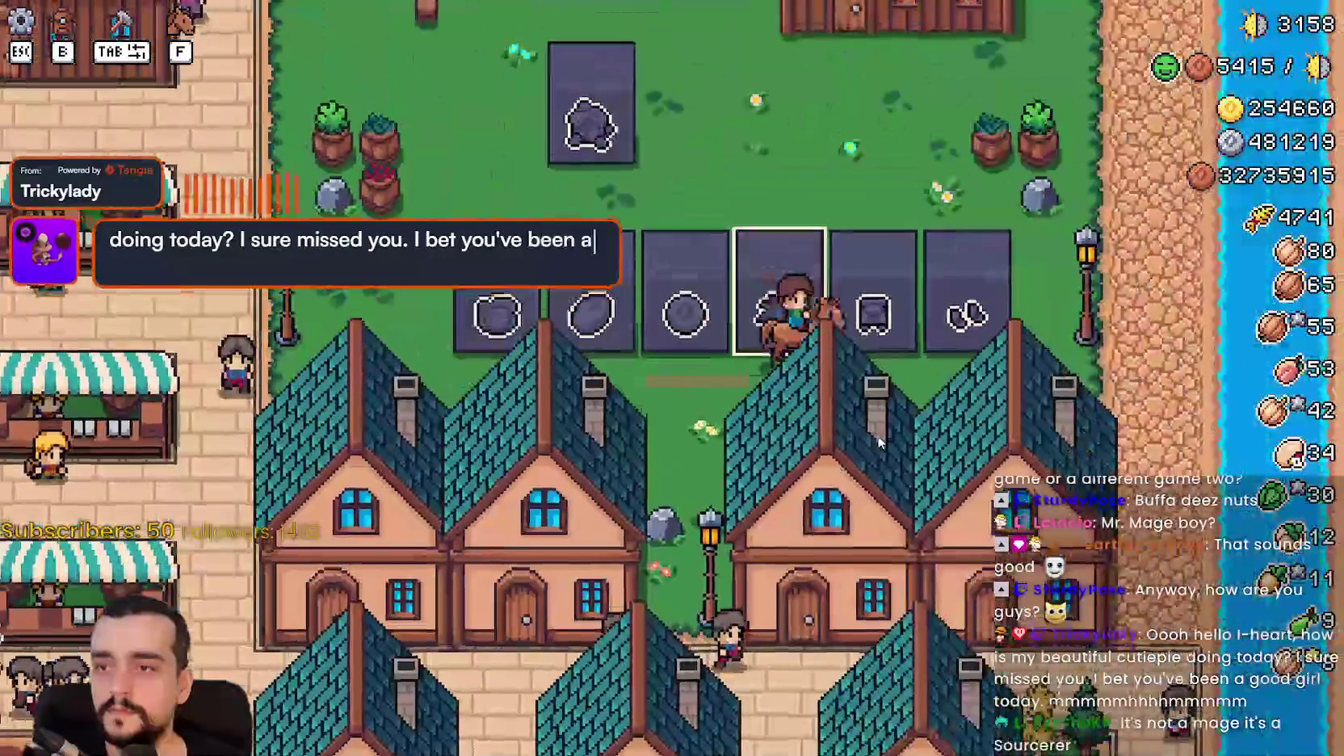
key("e")
key("a")
key("e")
key("d")
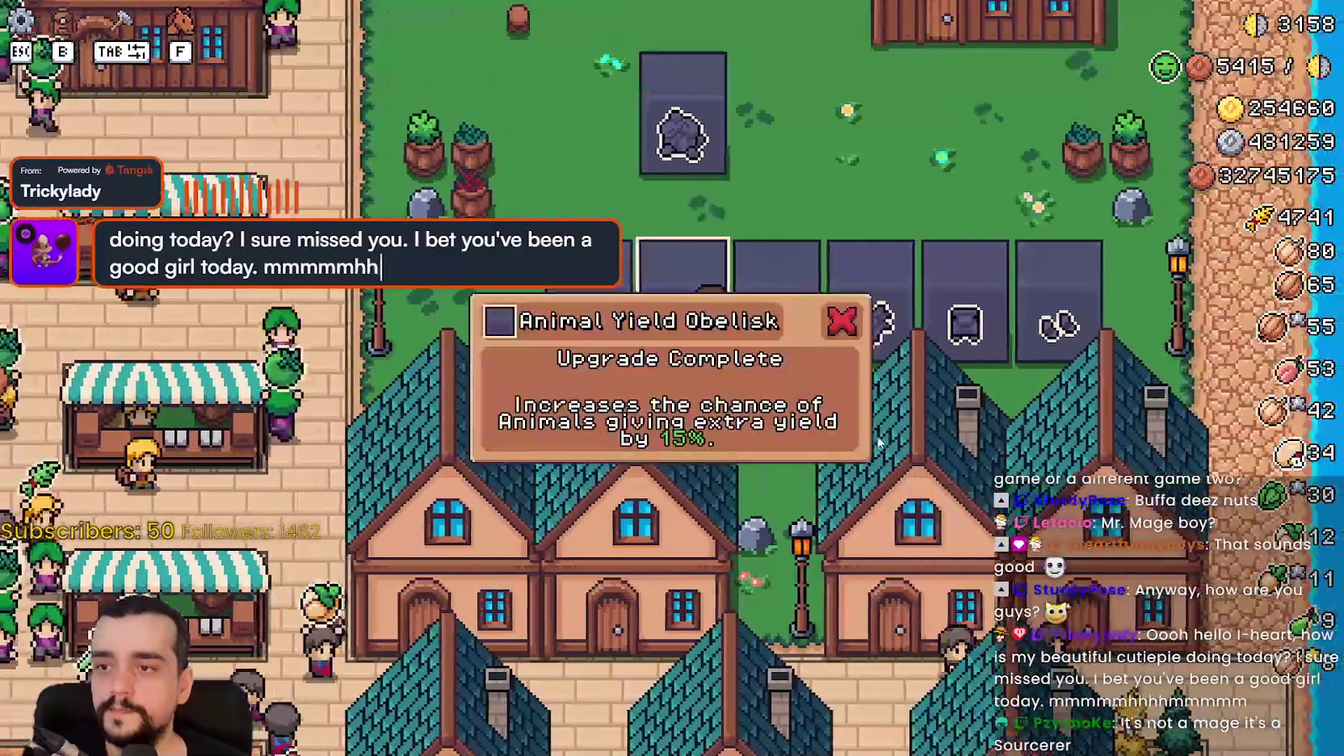
key("e")
key("e")
key("w")
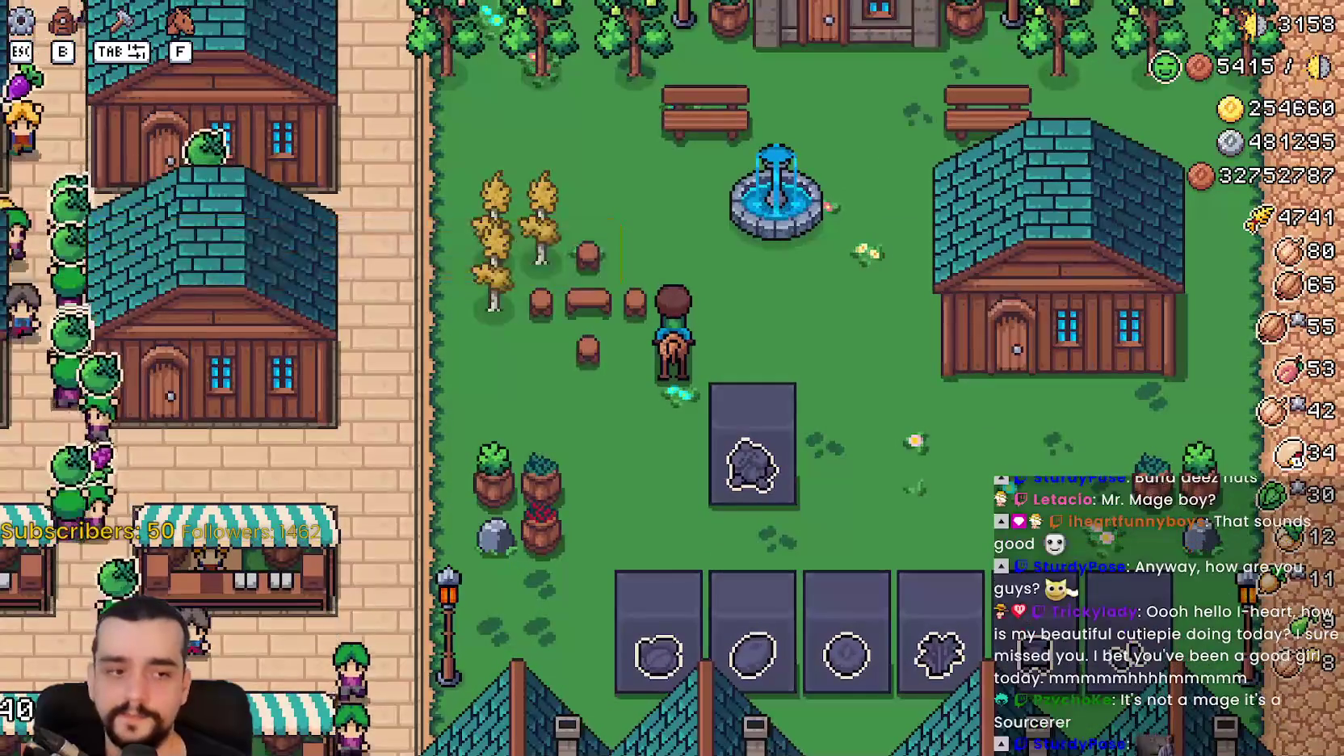
Pause and resume the game, then close it and return to the editor.
key("Escape")
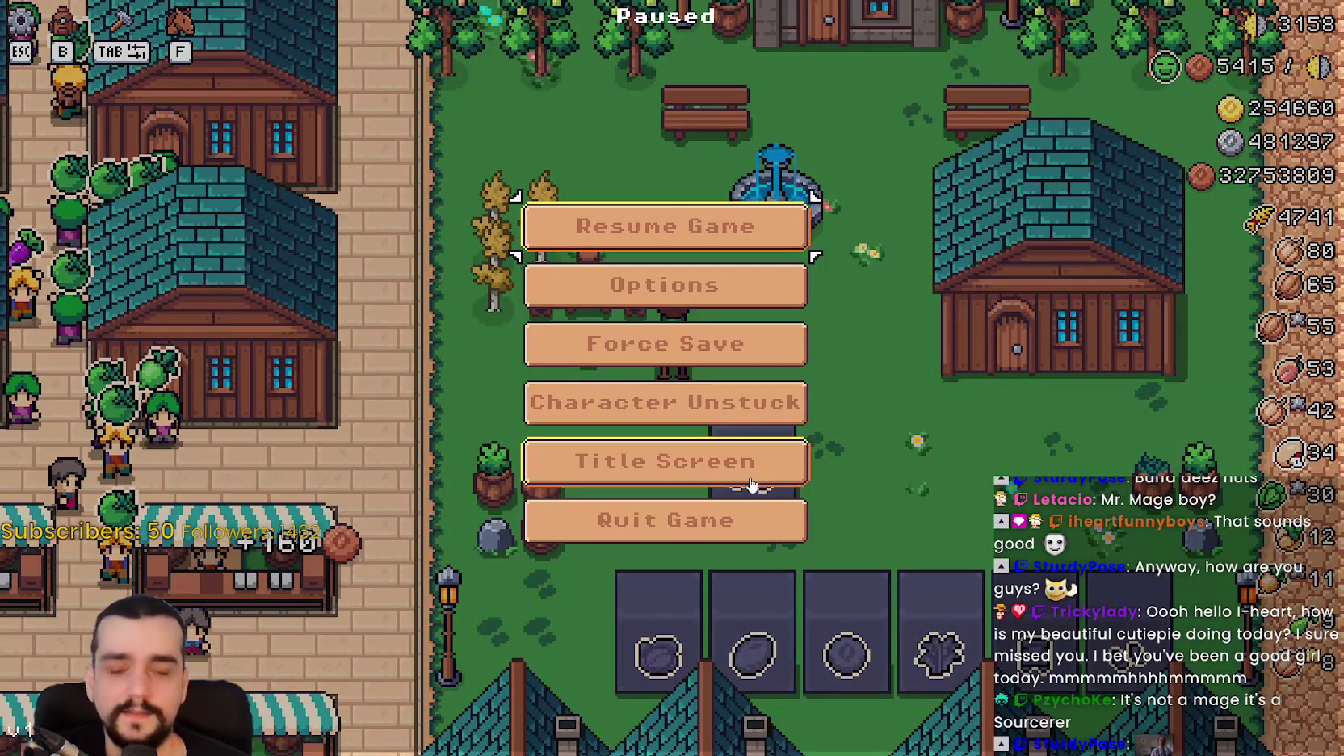
key("Escape")
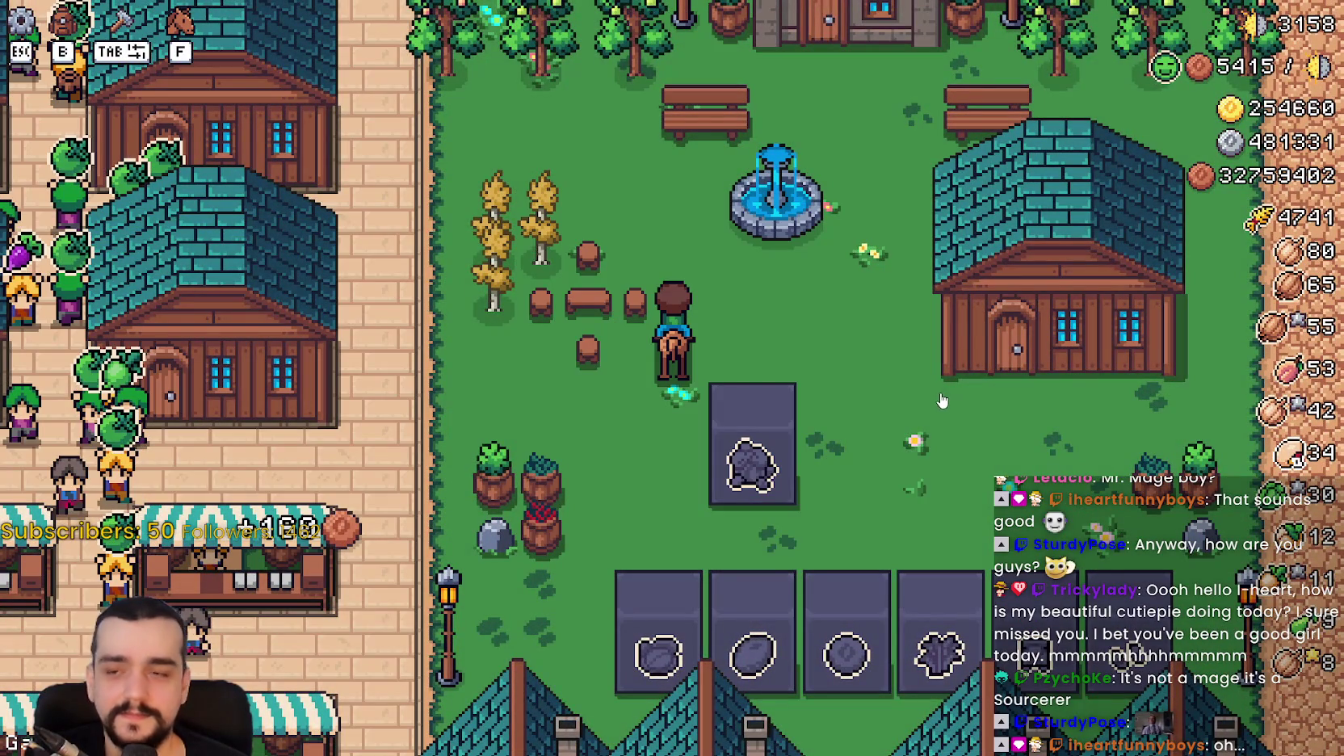
key("alt+F4")
left_click(1014, 289)
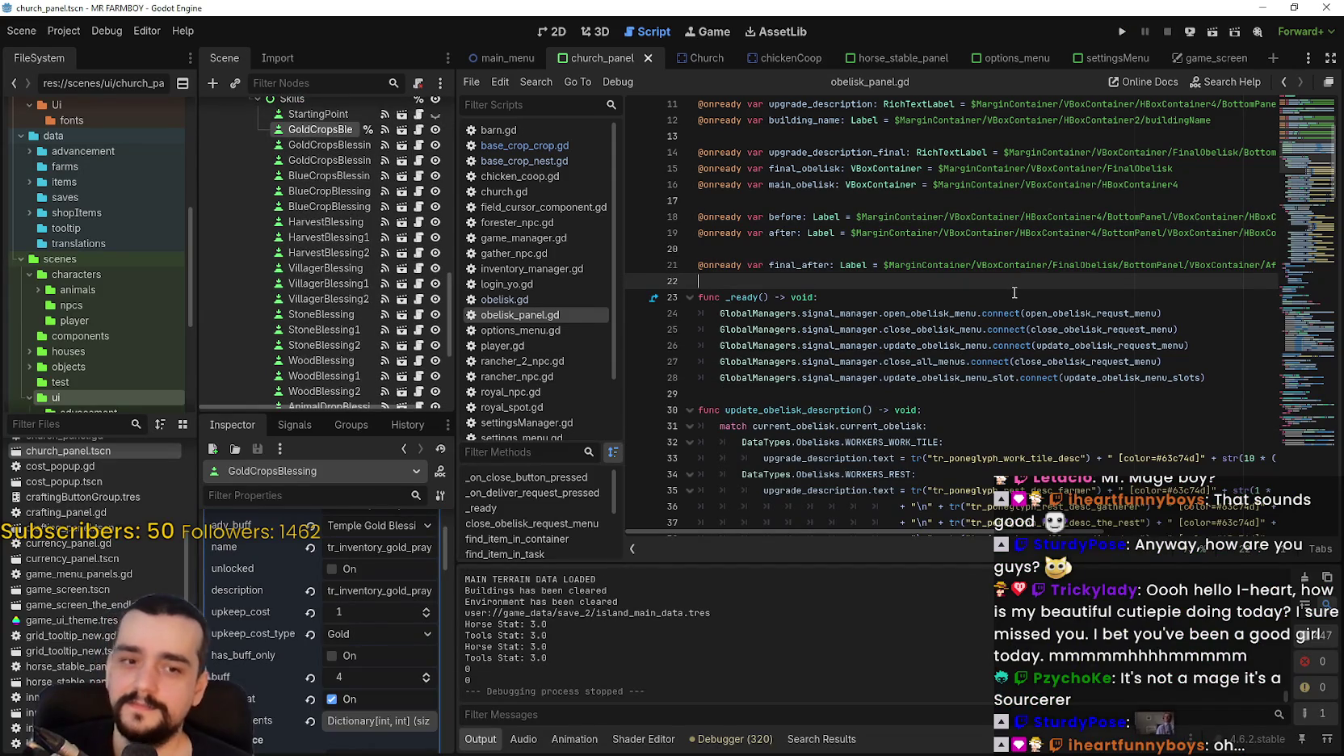
left_click(787, 234)
left_click(868, 265)
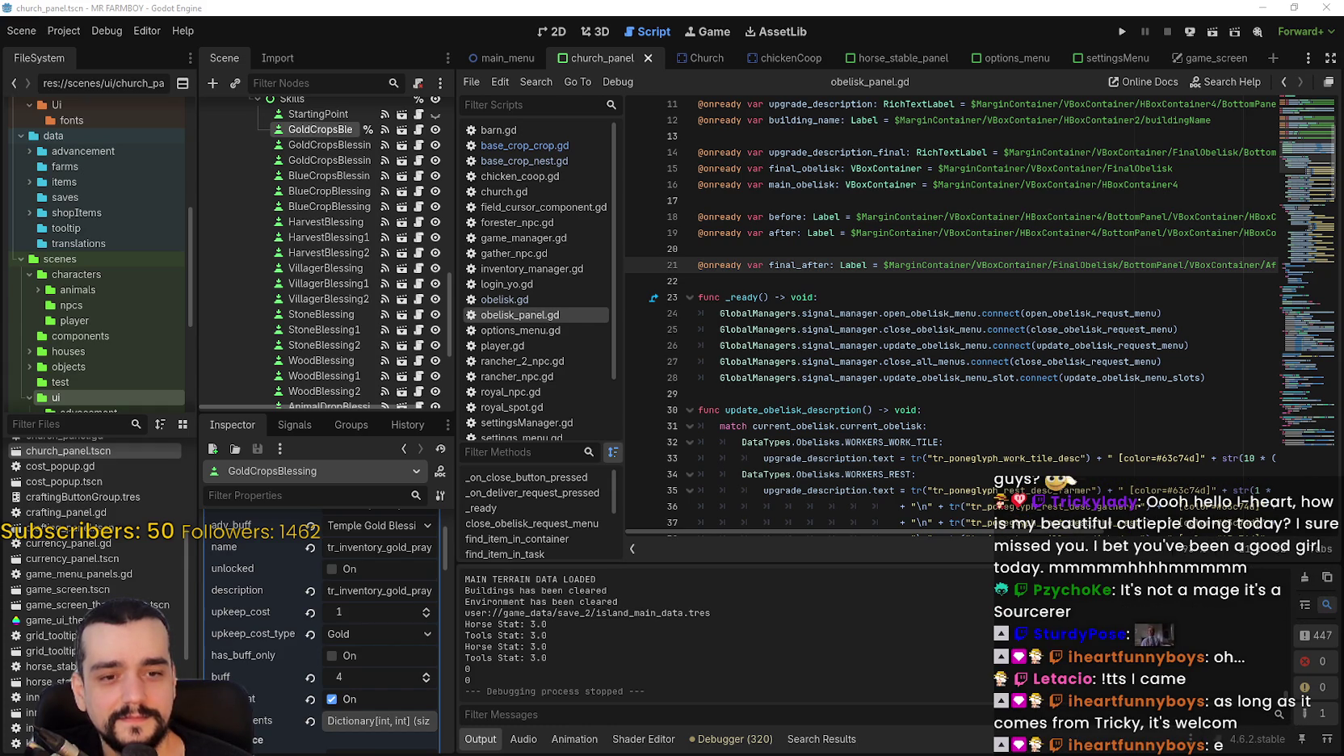
left_click(52, 426)
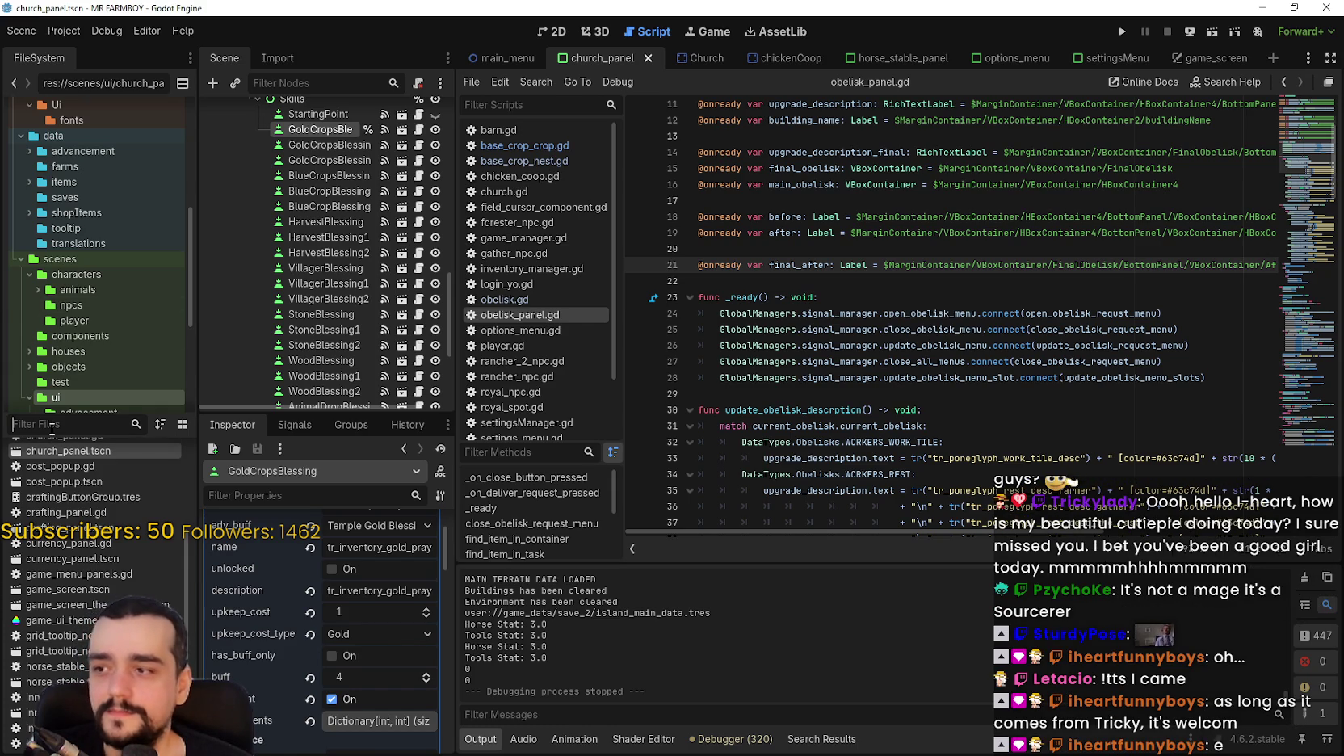
Filter the scripts for 'miner', open miner_npc.gd and look around line 464.
type("miner")
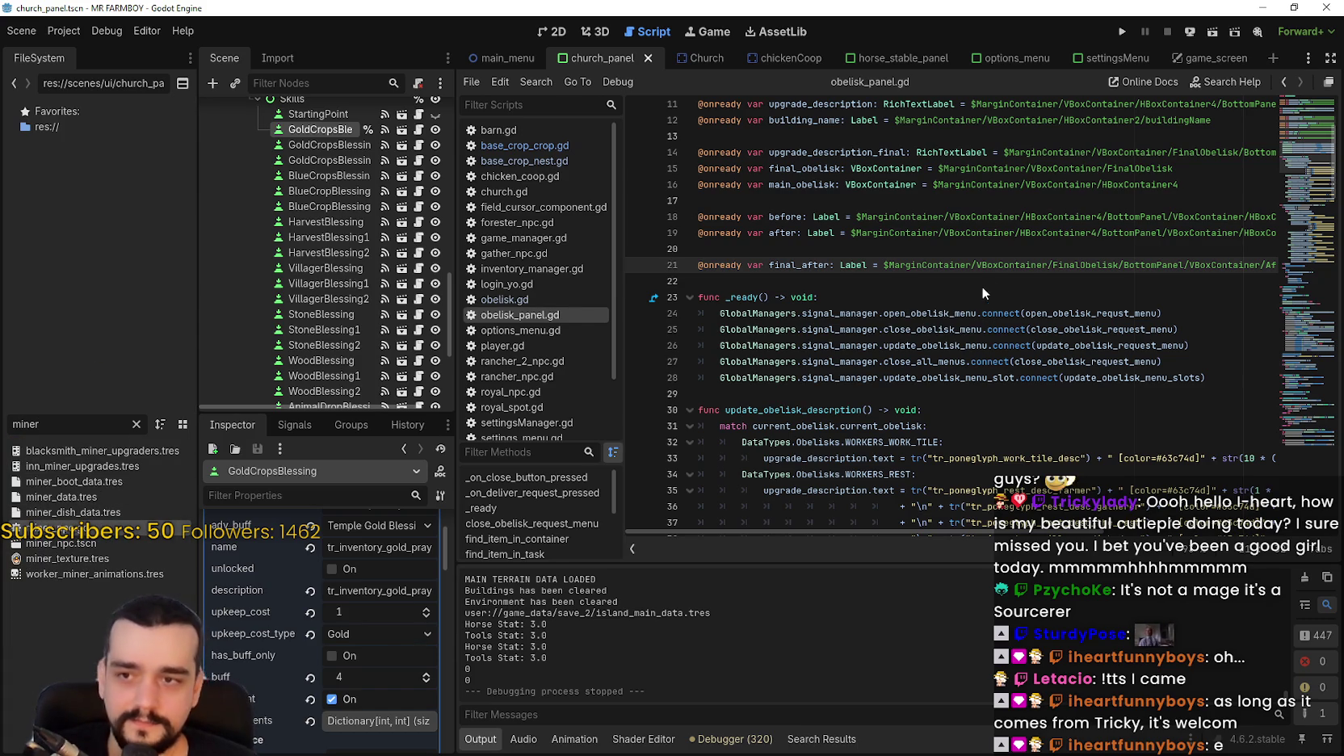
left_click(965, 271)
scroll(964, 268, "down", 2)
scroll(964, 268, "up", 2)
left_click(791, 223)
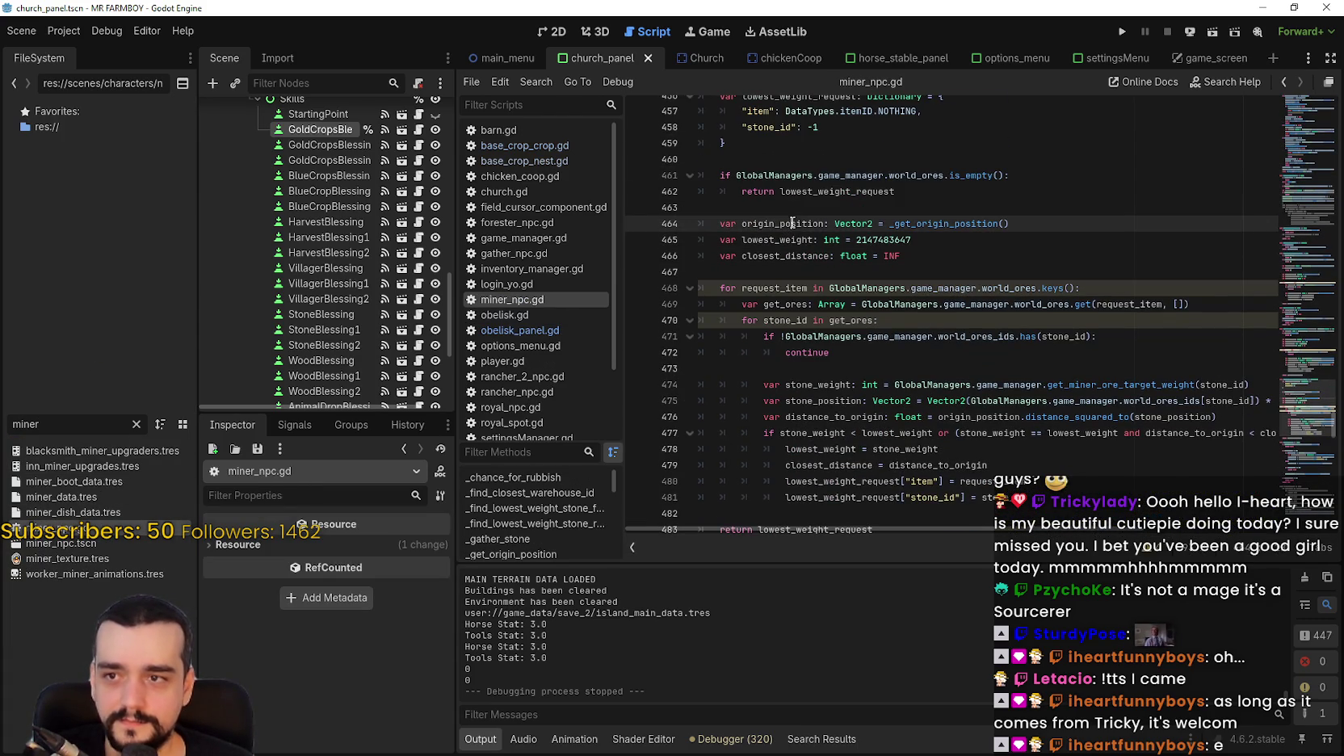
scroll(808, 243, "up", 3)
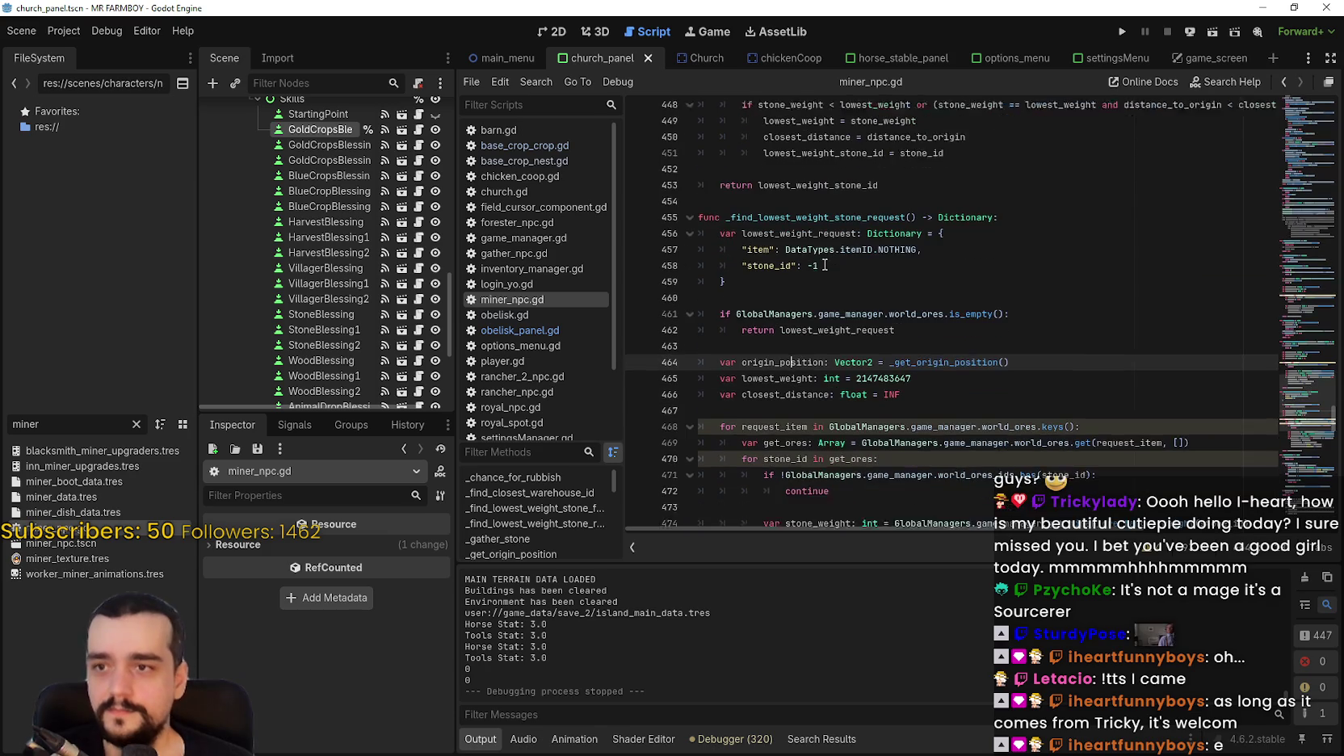
scroll(824, 276, "down", 1)
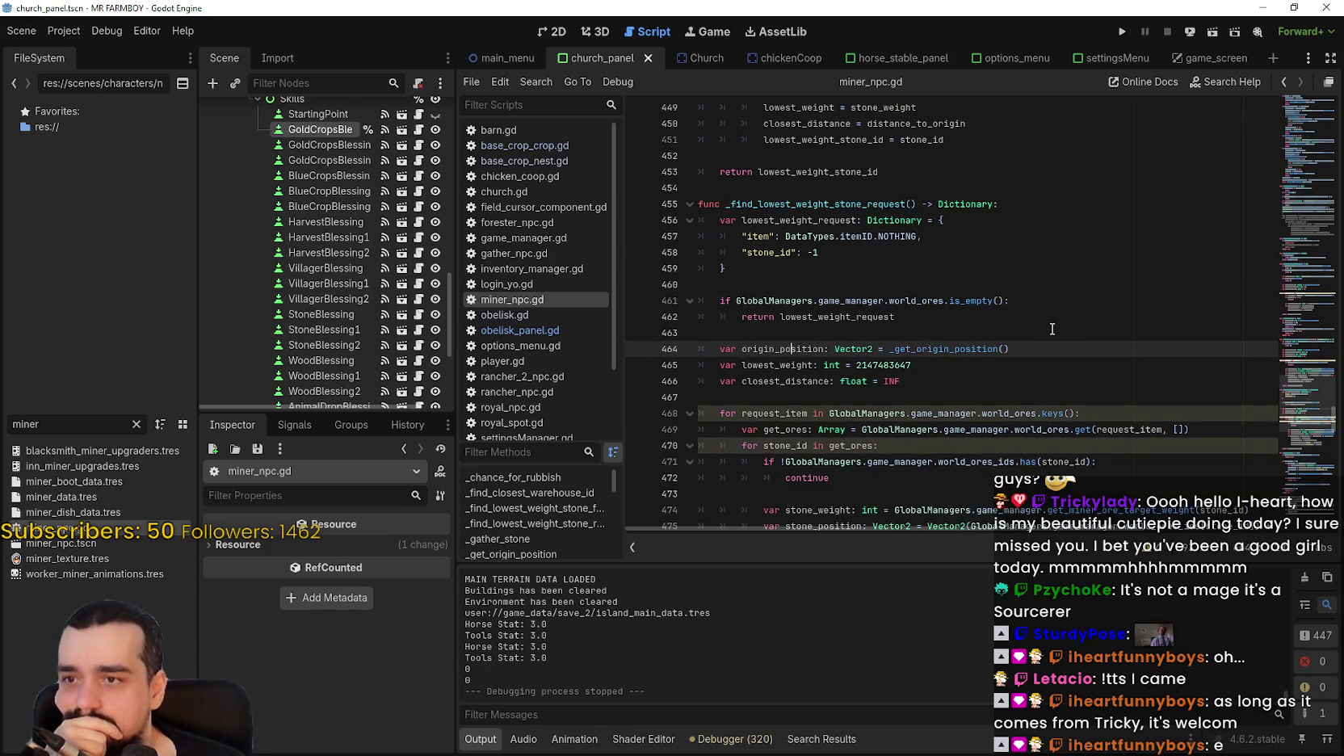
scroll(1052, 329, "down", 2)
scroll(1066, 290, "down", 2)
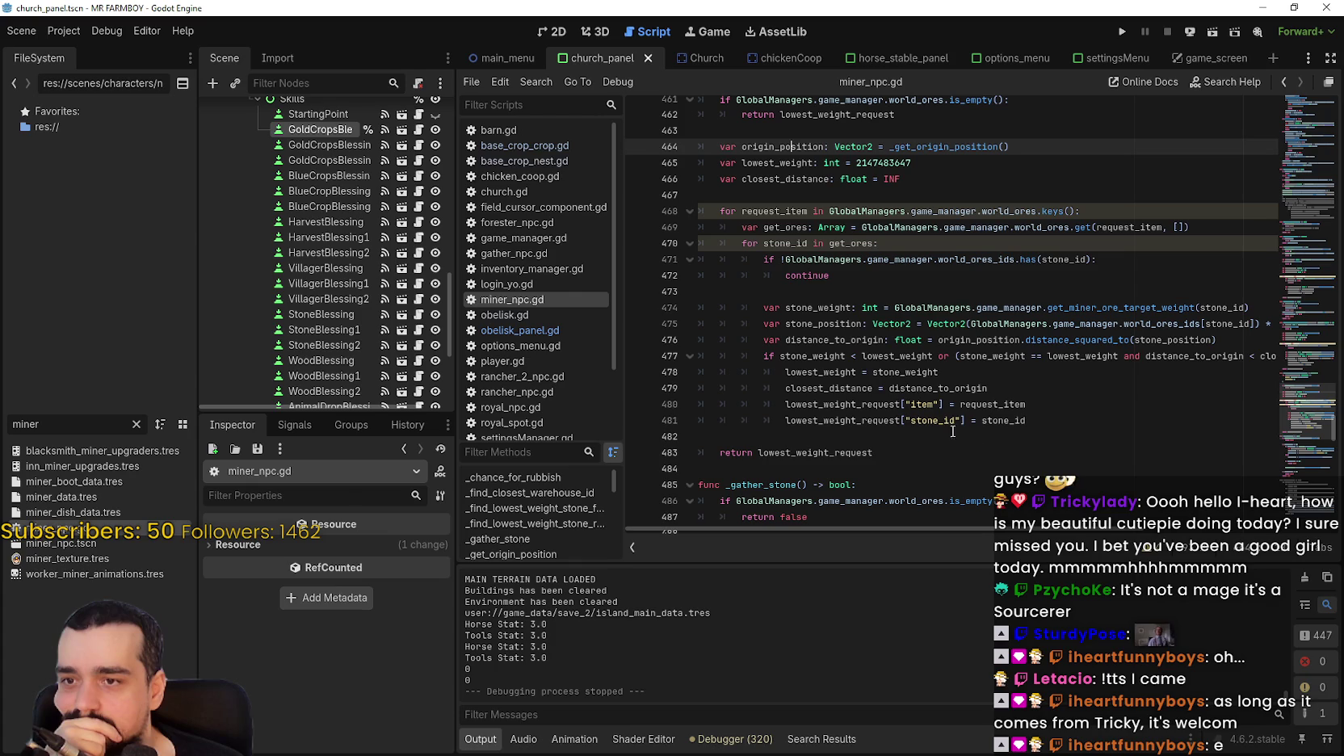
Highlight distance_to_origin (lines 476, 479) and stone_weight (line 478) to trace their uses.
double_click(941, 388)
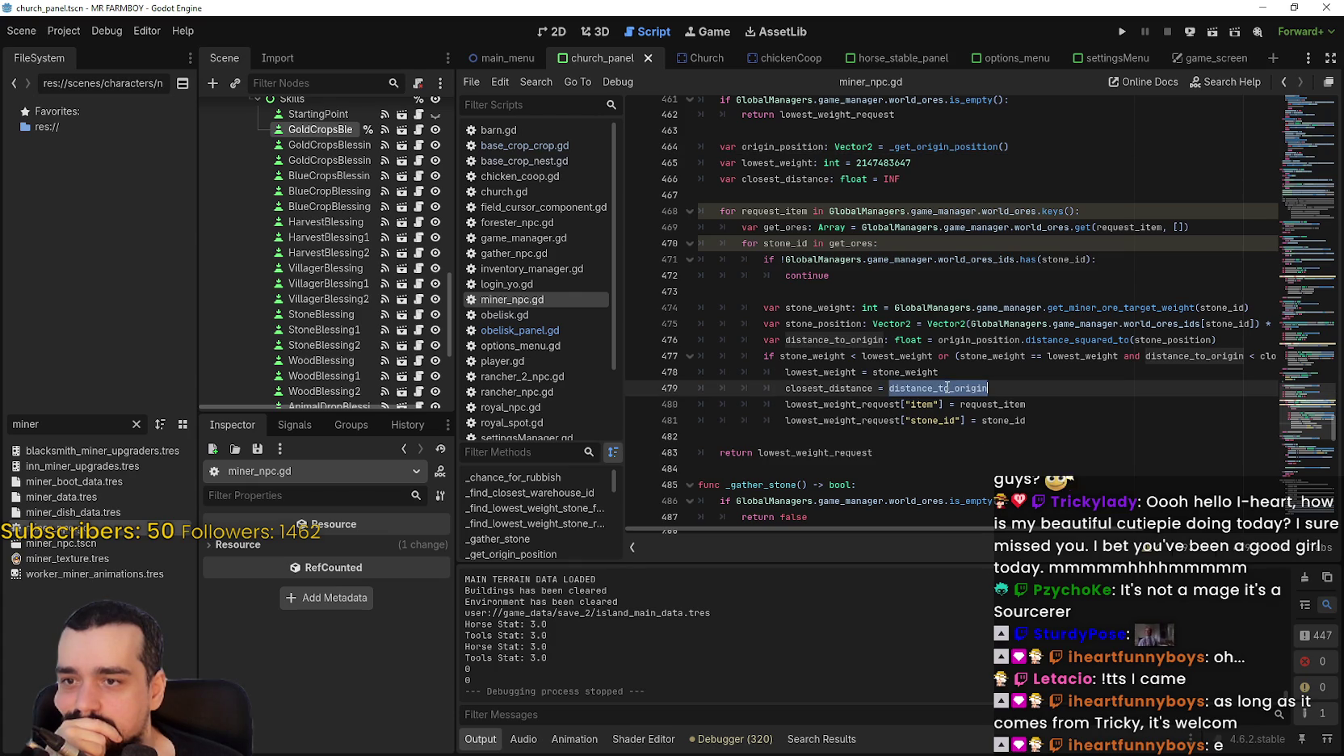
double_click(840, 340)
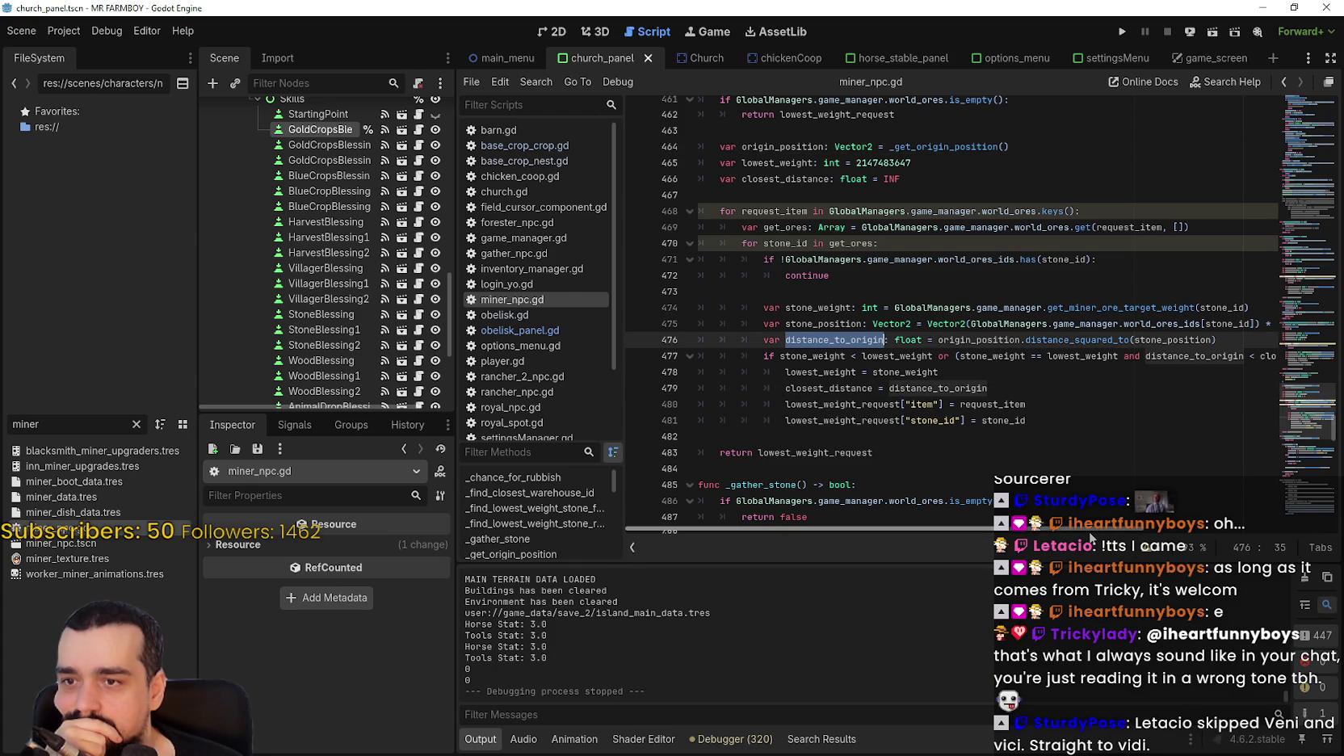
mouse_move(1088, 530)
left_mouse_down()
mouse_move(1185, 527)
mouse_move(905, 527)
left_mouse_up()
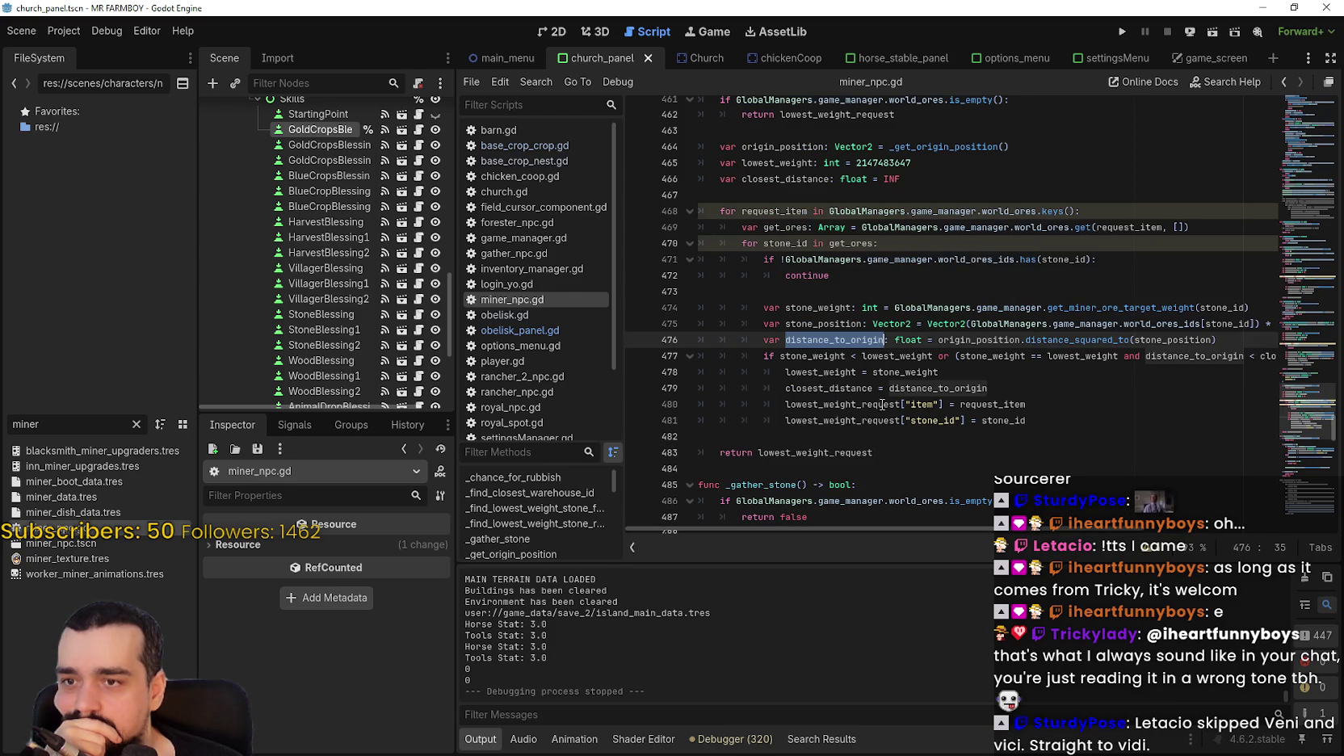
double_click(882, 371)
Step through _gather_stone from line 489 to the target_stone check at line 497.
scroll(882, 373, "down", 4)
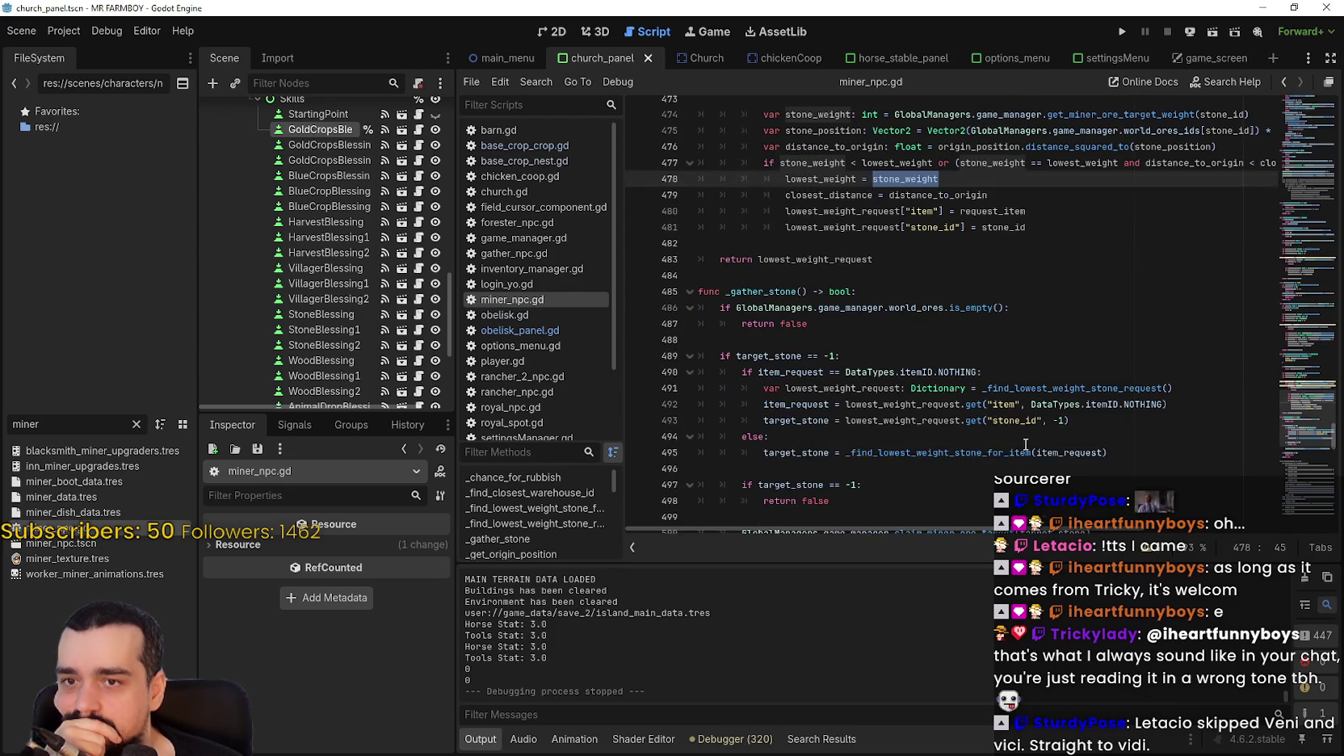
left_click(937, 351)
scroll(933, 347, "down", 3)
left_click(930, 337)
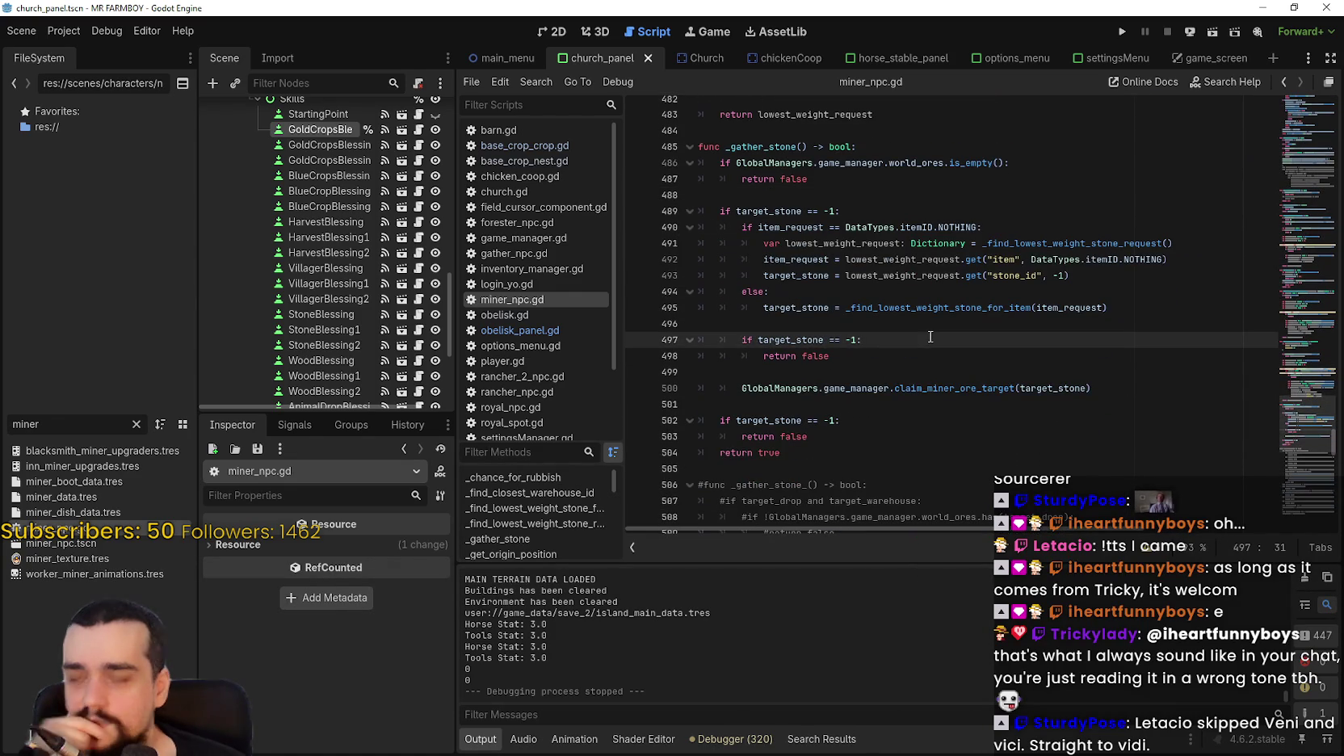
In GitHub Desktop, begin the commit summary and compare it with the latest commit v1.1.0-tutorial.font.slider.
key("alt+Tab")
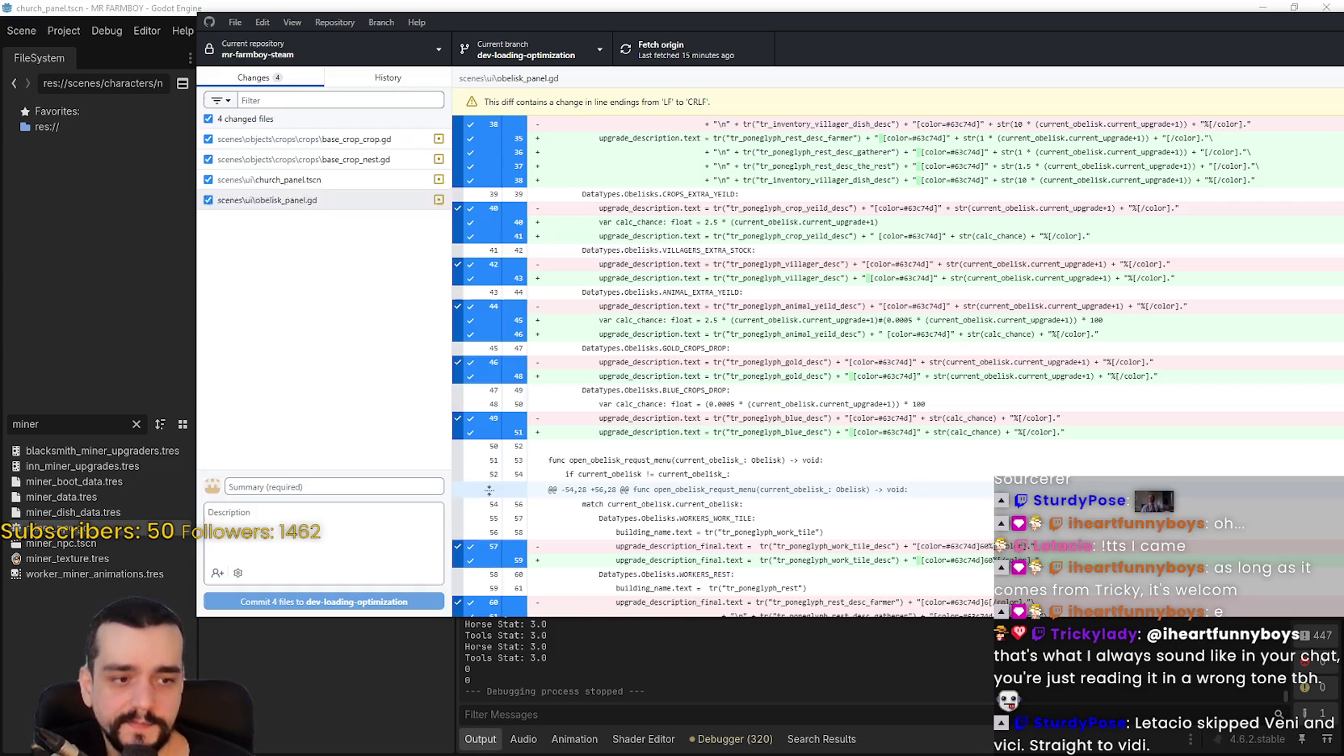
left_click(387, 78)
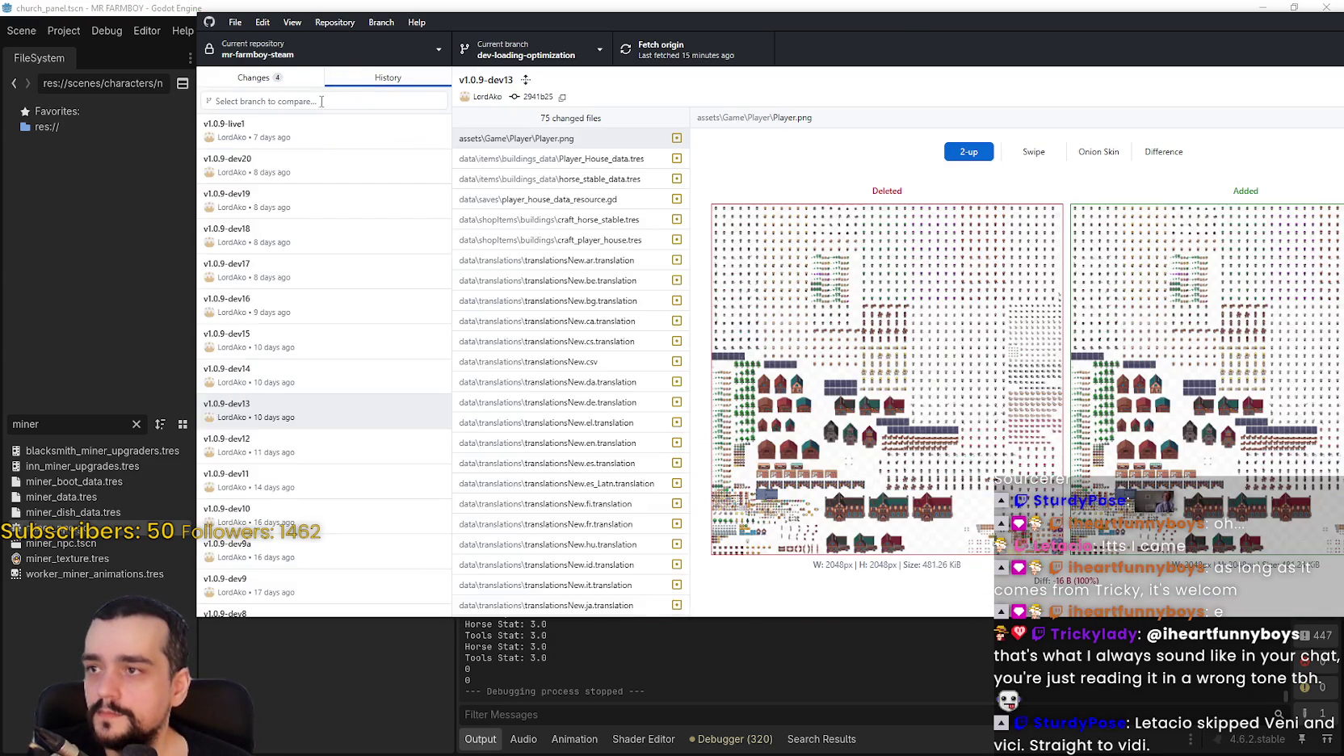
left_click(271, 79)
left_click(317, 483)
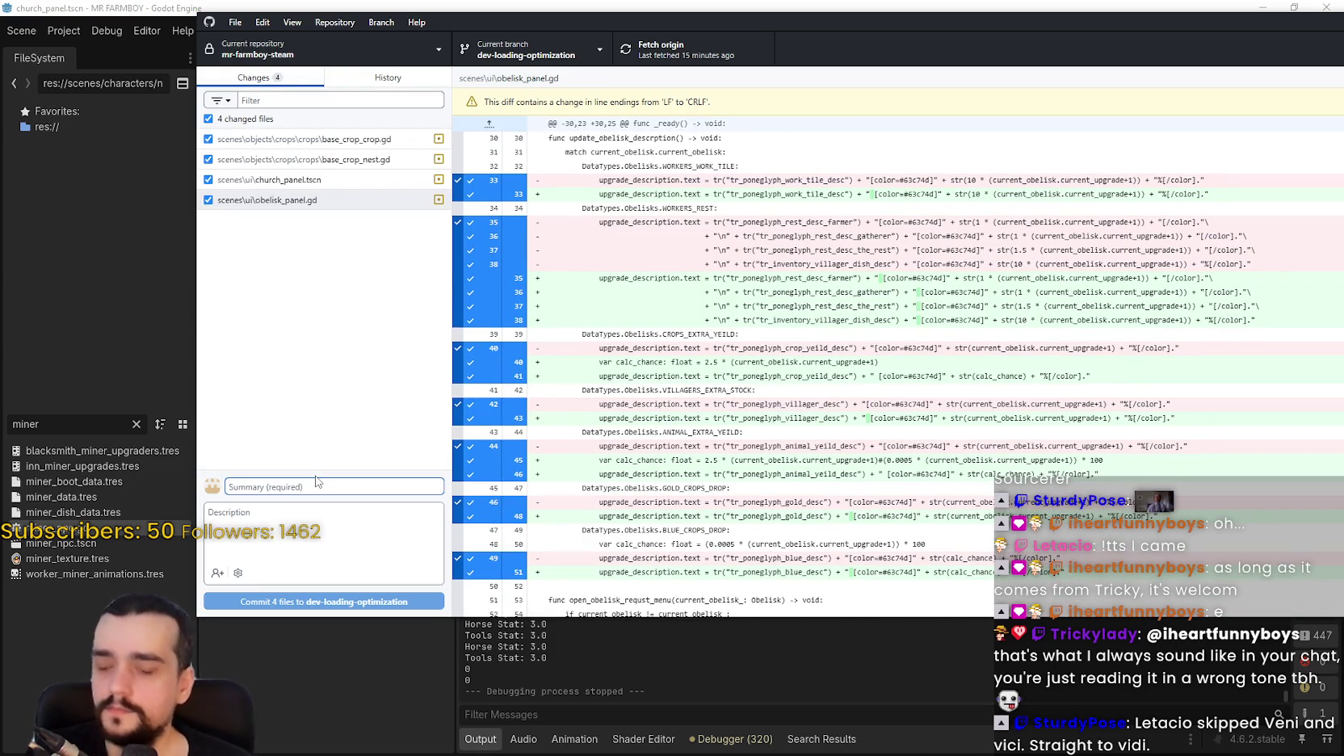
type("v1.0")
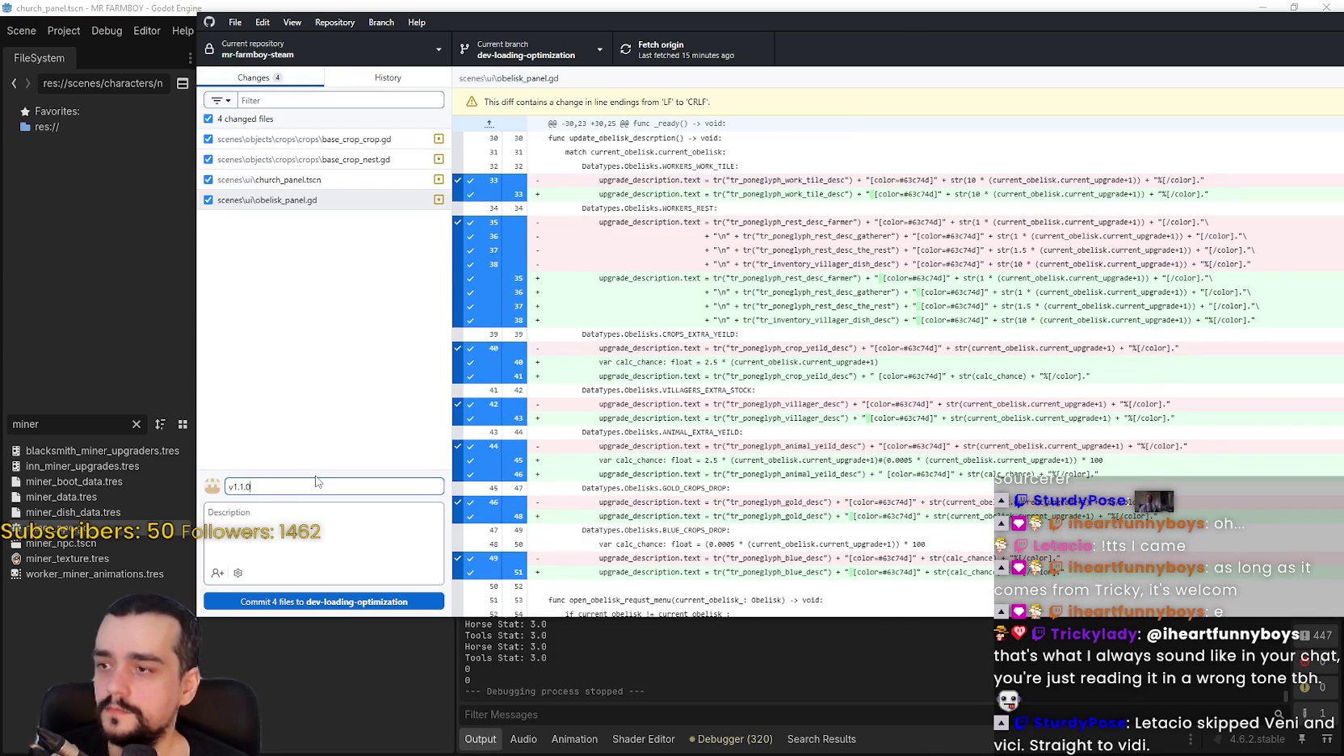
left_click(389, 78)
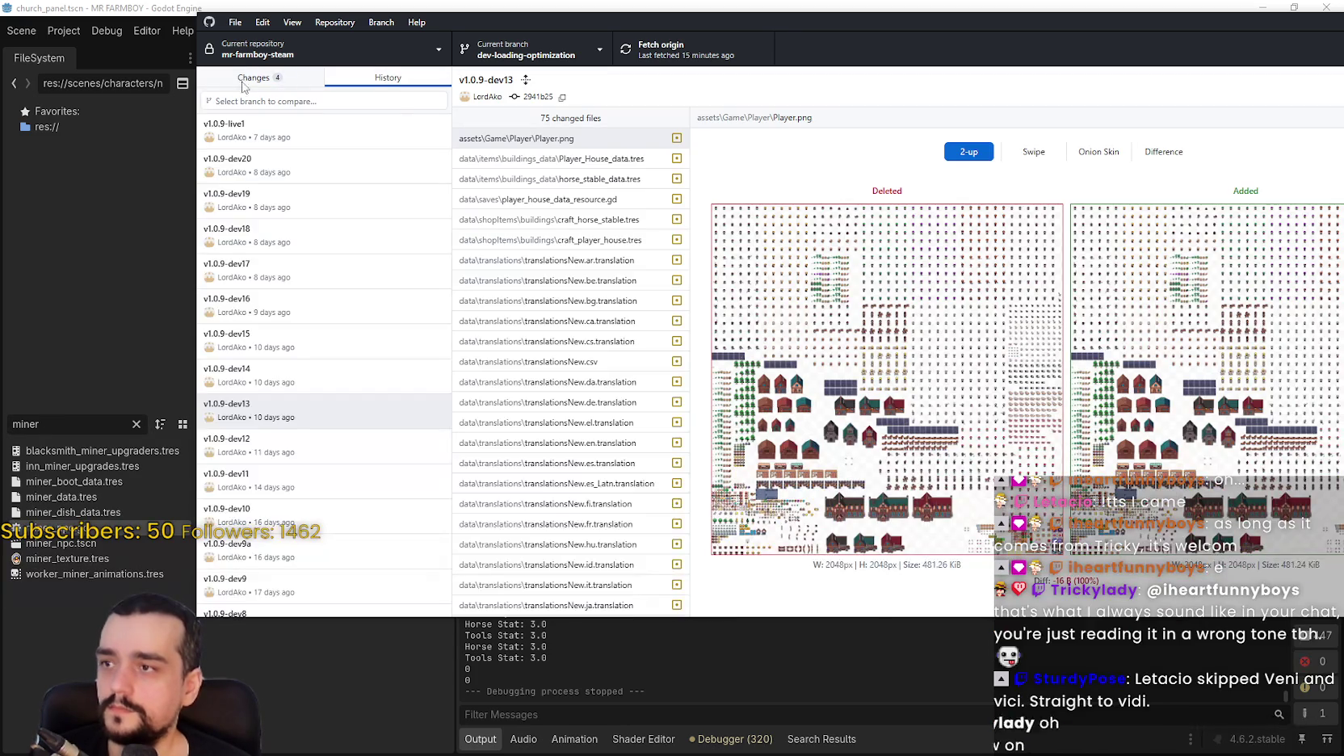
left_click(243, 79)
left_click(363, 80)
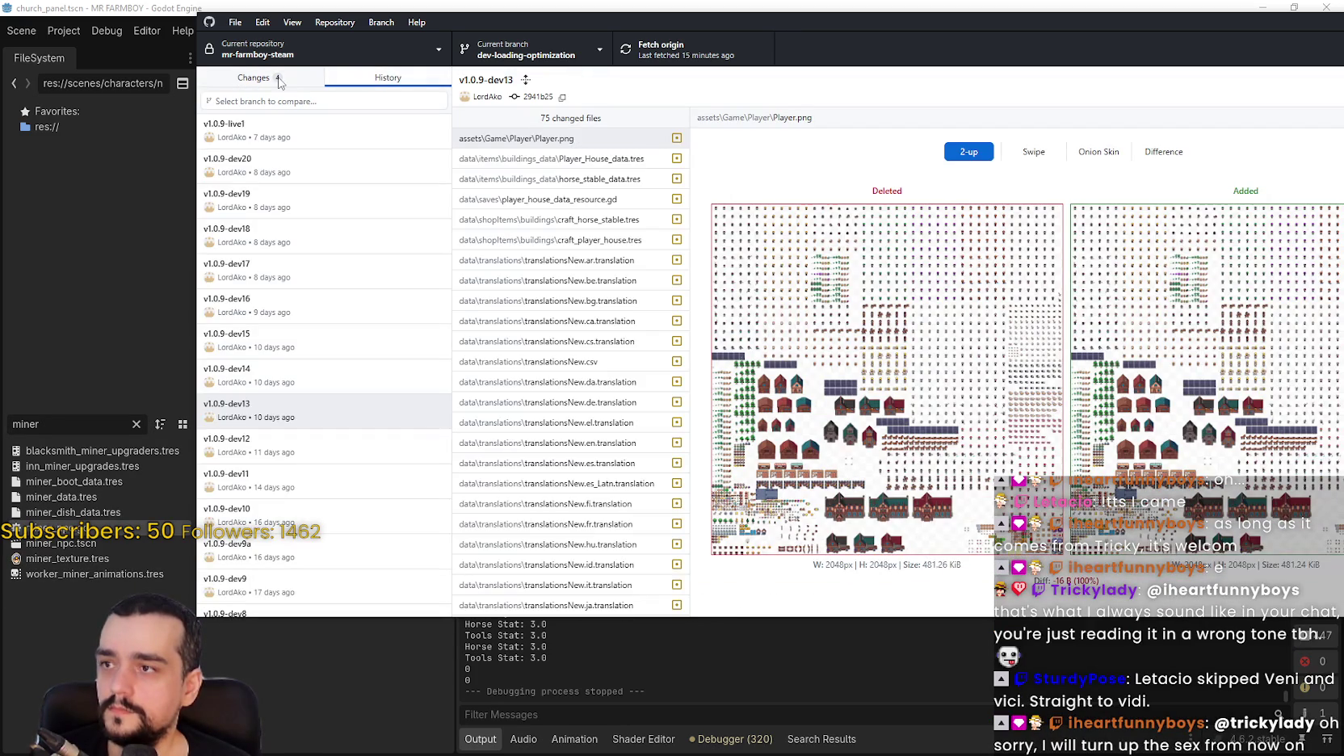
scroll(315, 206, "up", 5)
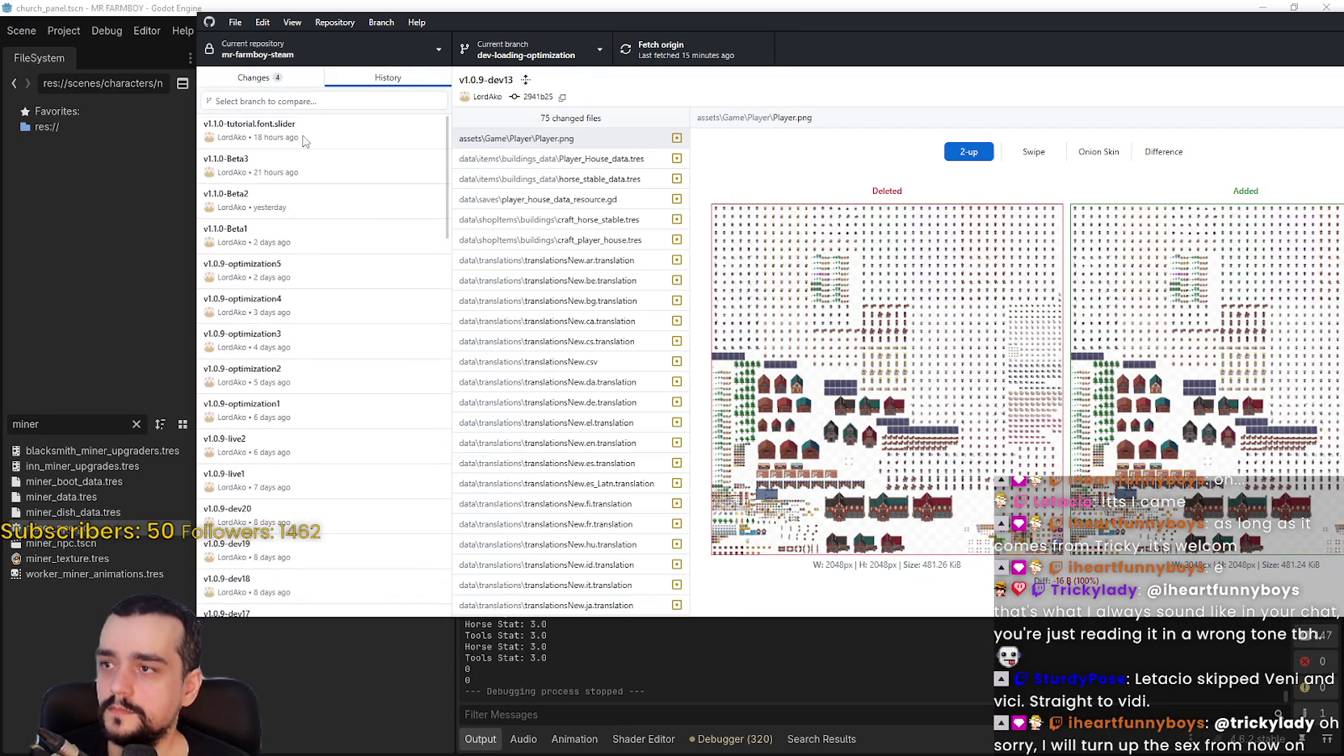
left_click(319, 143)
left_click(243, 78)
Commit the four files as 'v1.1.0-Increased Harvest', describing crops / animal harvest raised from 6% to 15%.
left_click(319, 485)
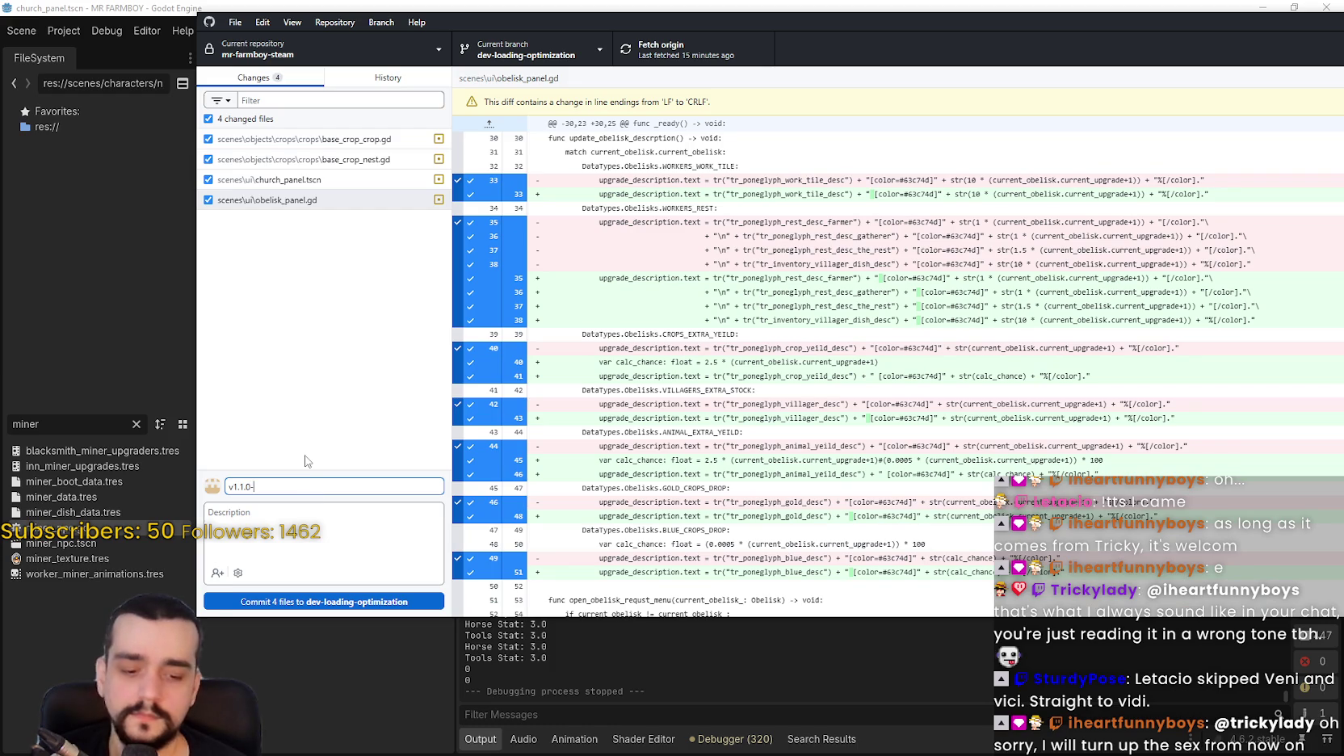
type("Increased Harvest")
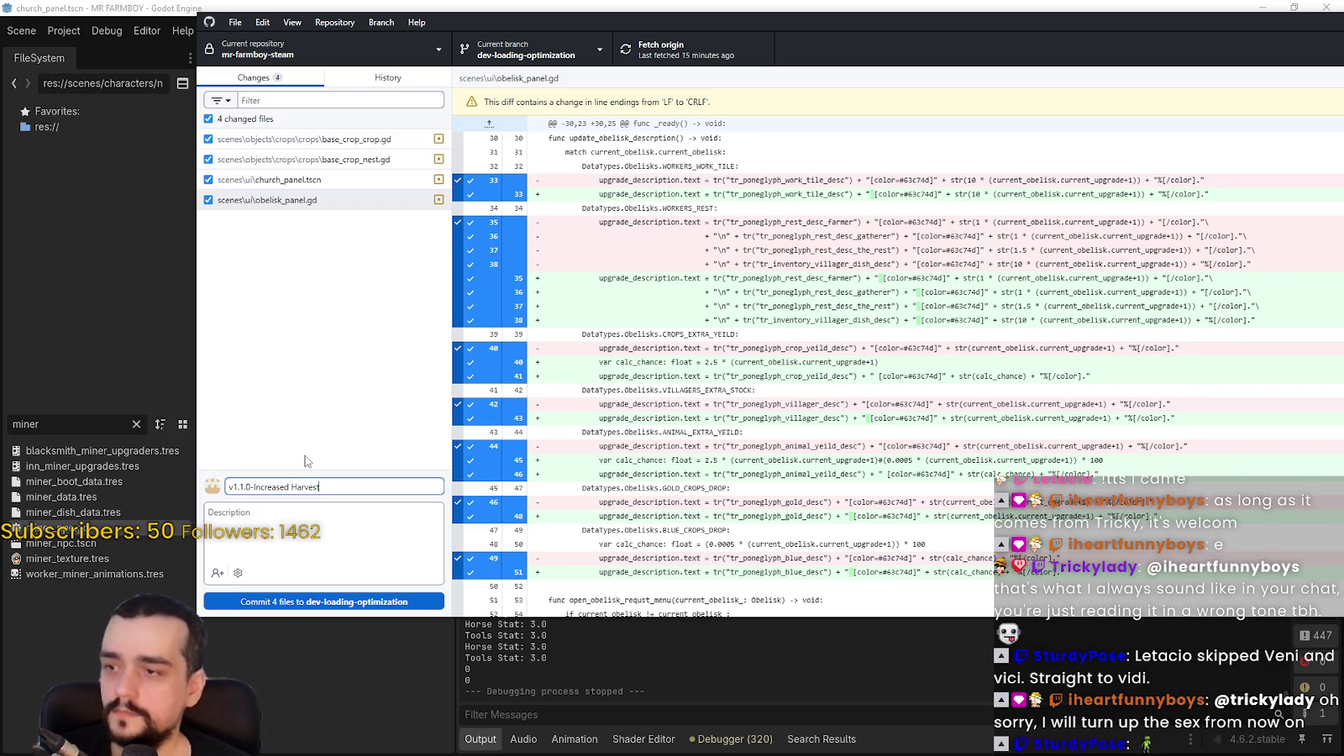
key("Tab")
type("- Increased Har")
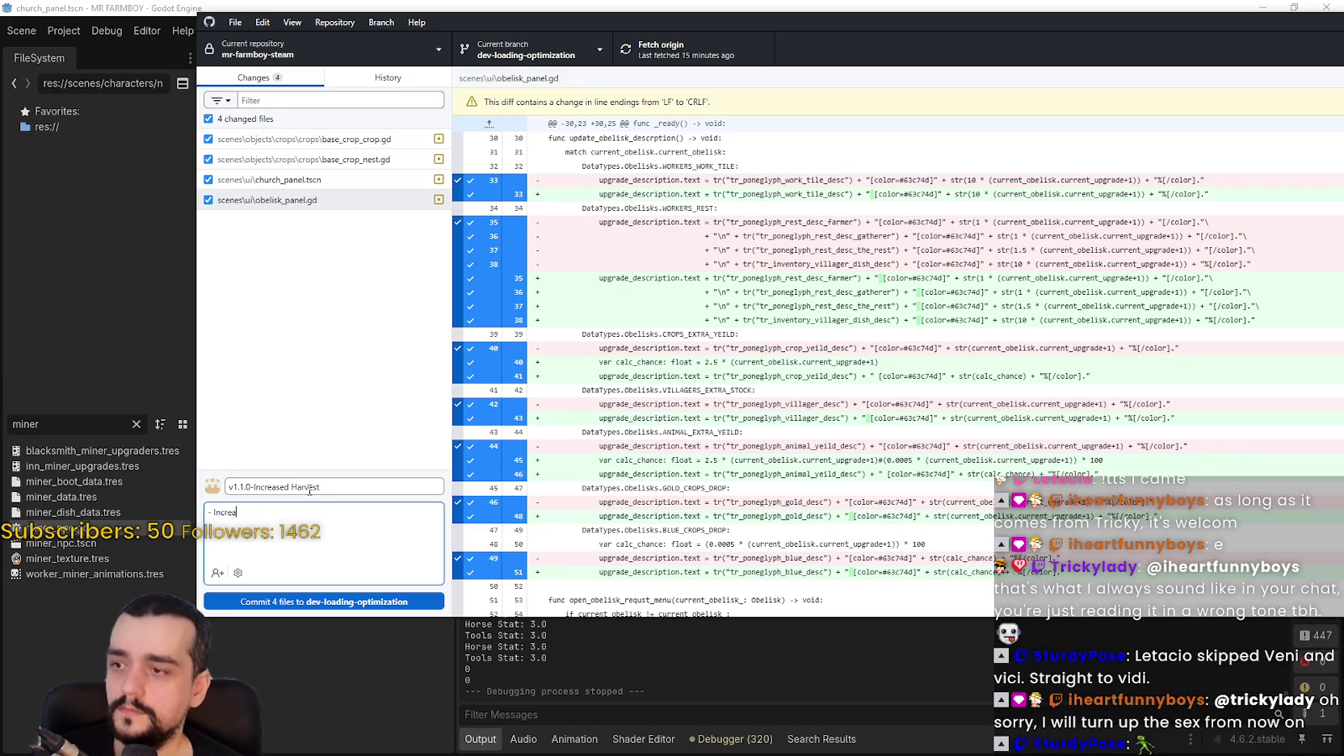
type("vest ")
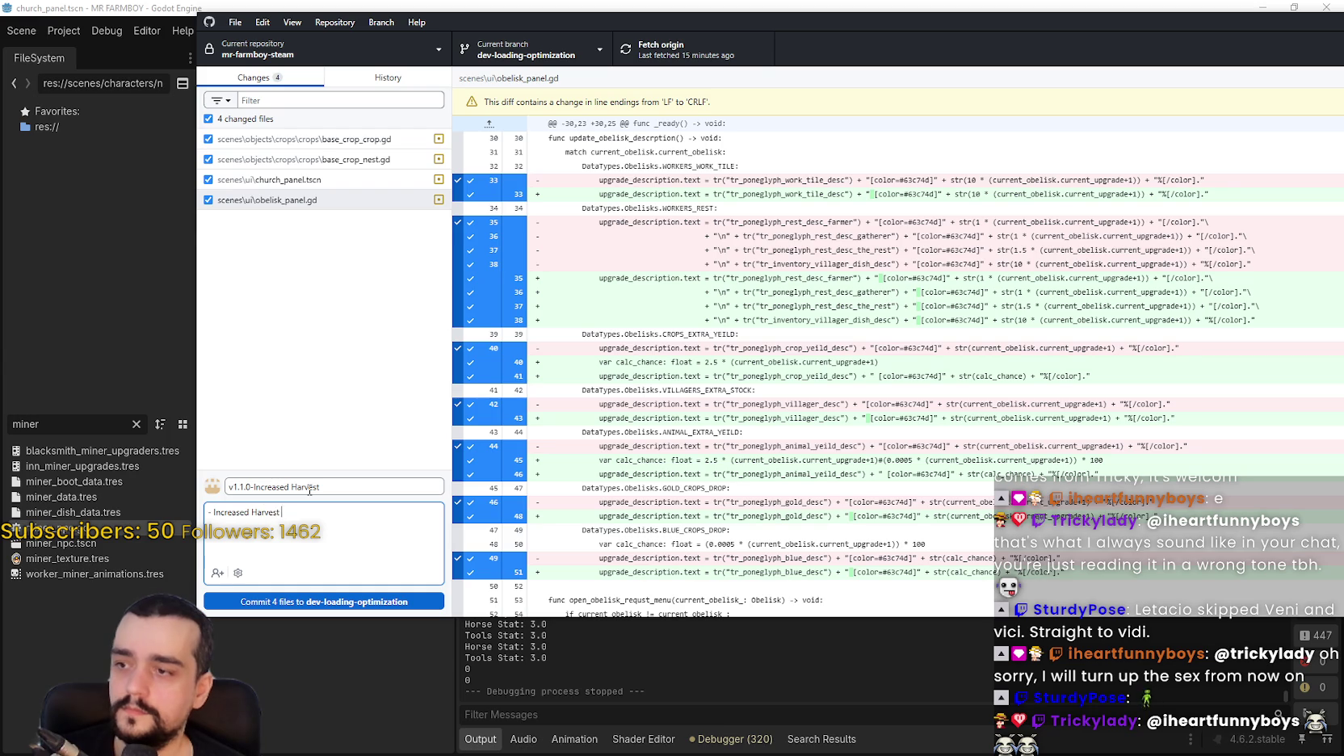
type("for crops")
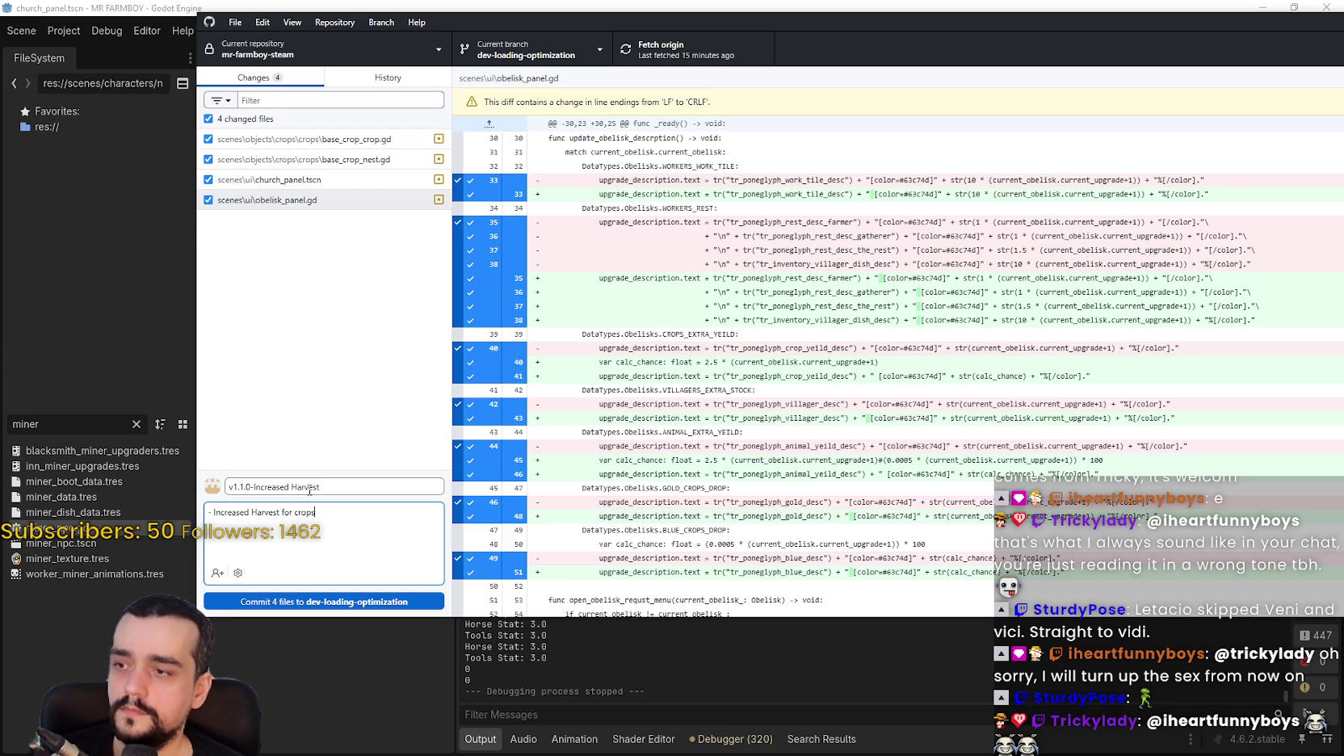
type(" / animal")
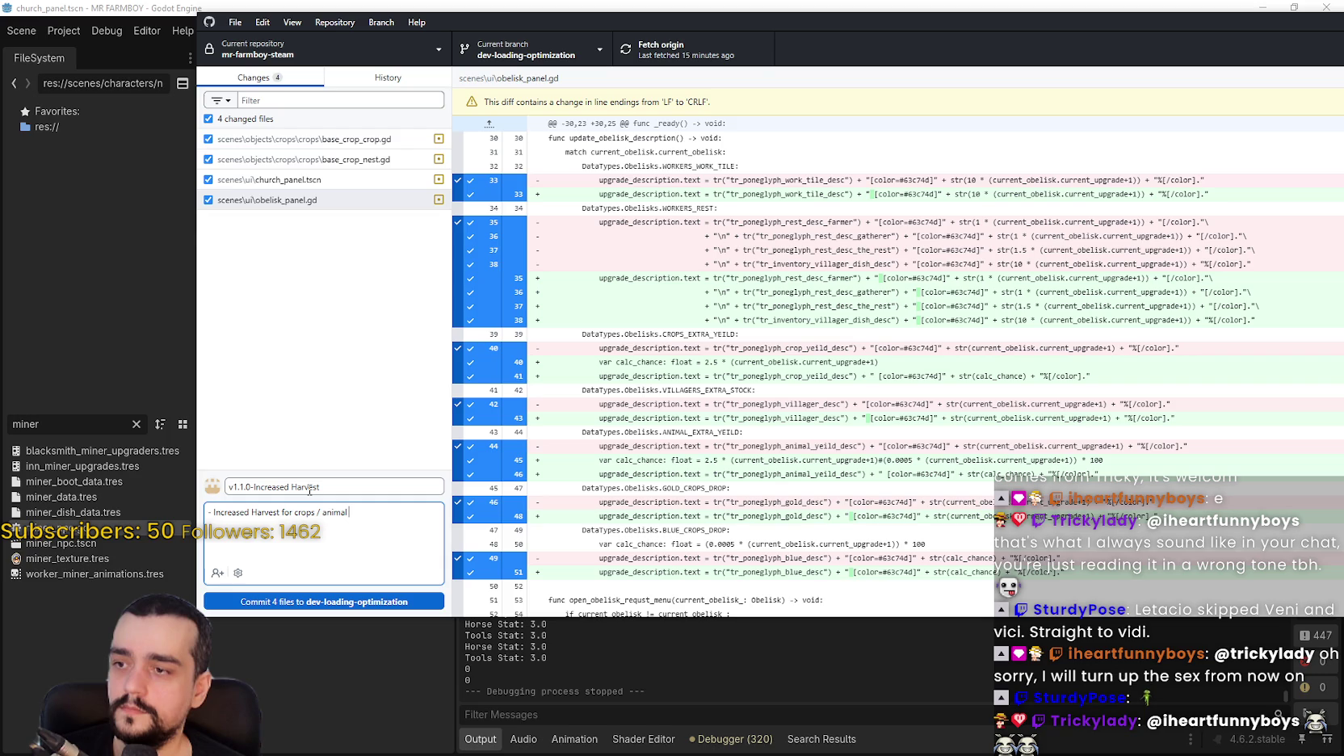
type(" from 6% to 15%")
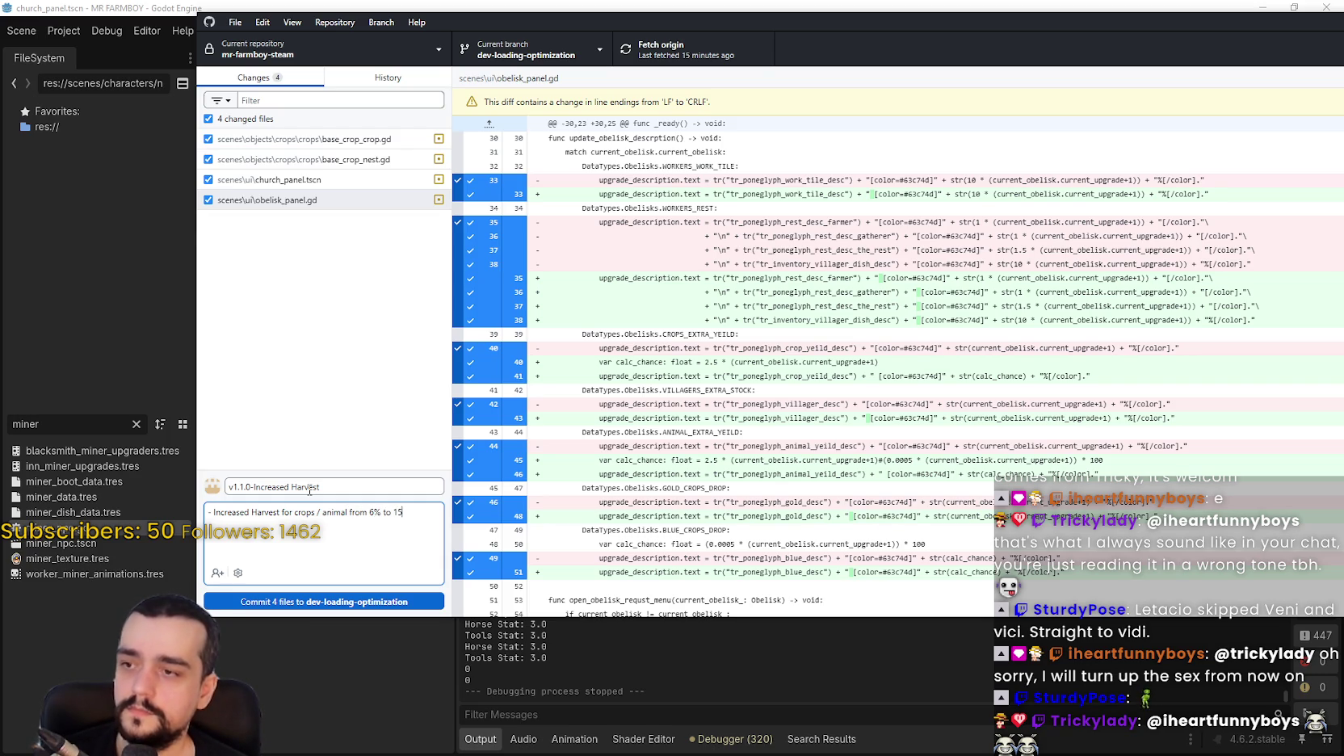
left_click(363, 603)
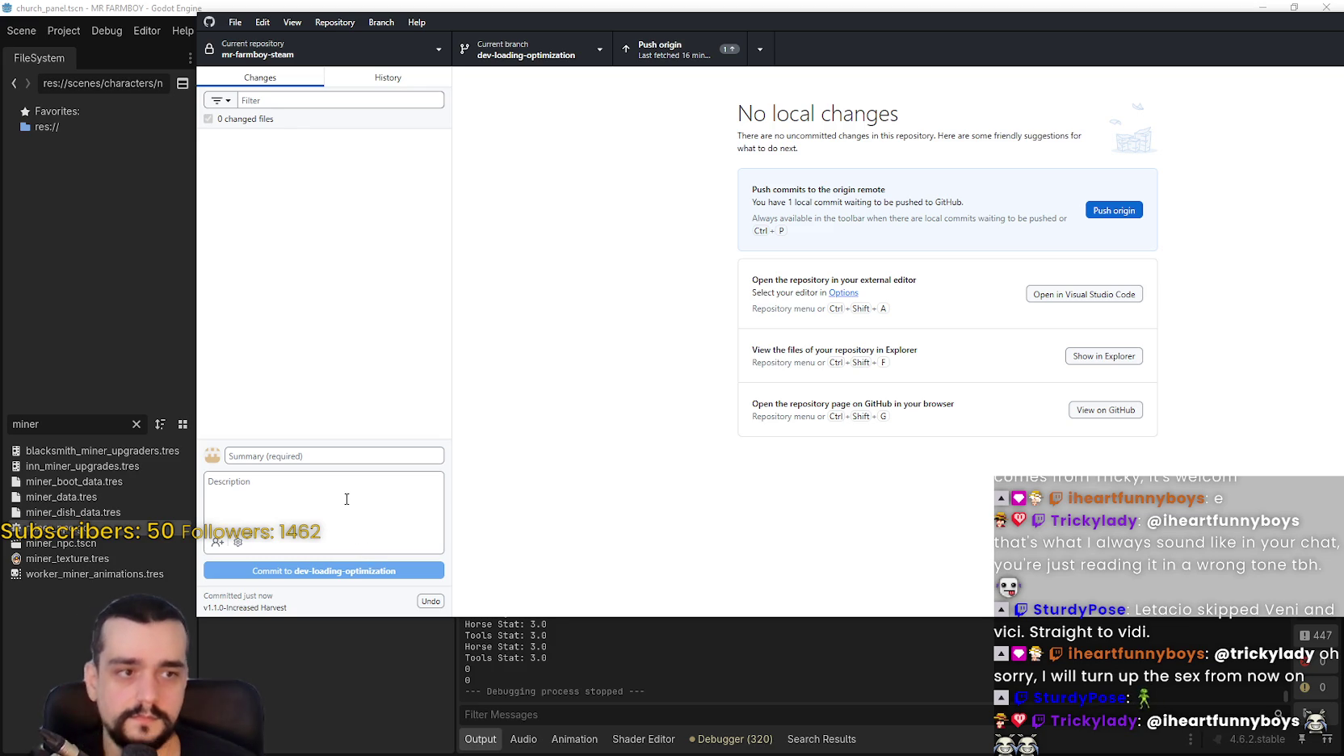
Push the Increased Harvest commit to origin, shrink the GitHub Desktop window, and switch to the browser.
key("ctrl+p")
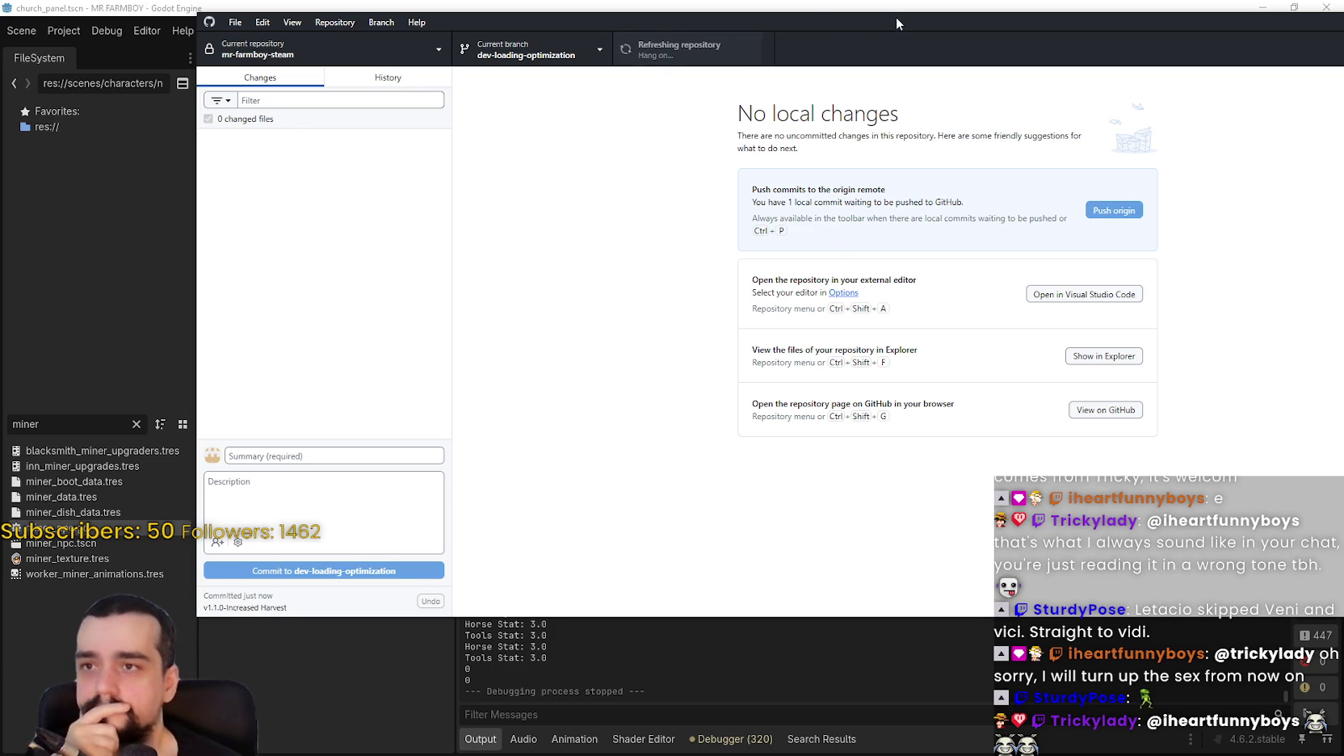
left_click_drag(893, 21, 858, 56)
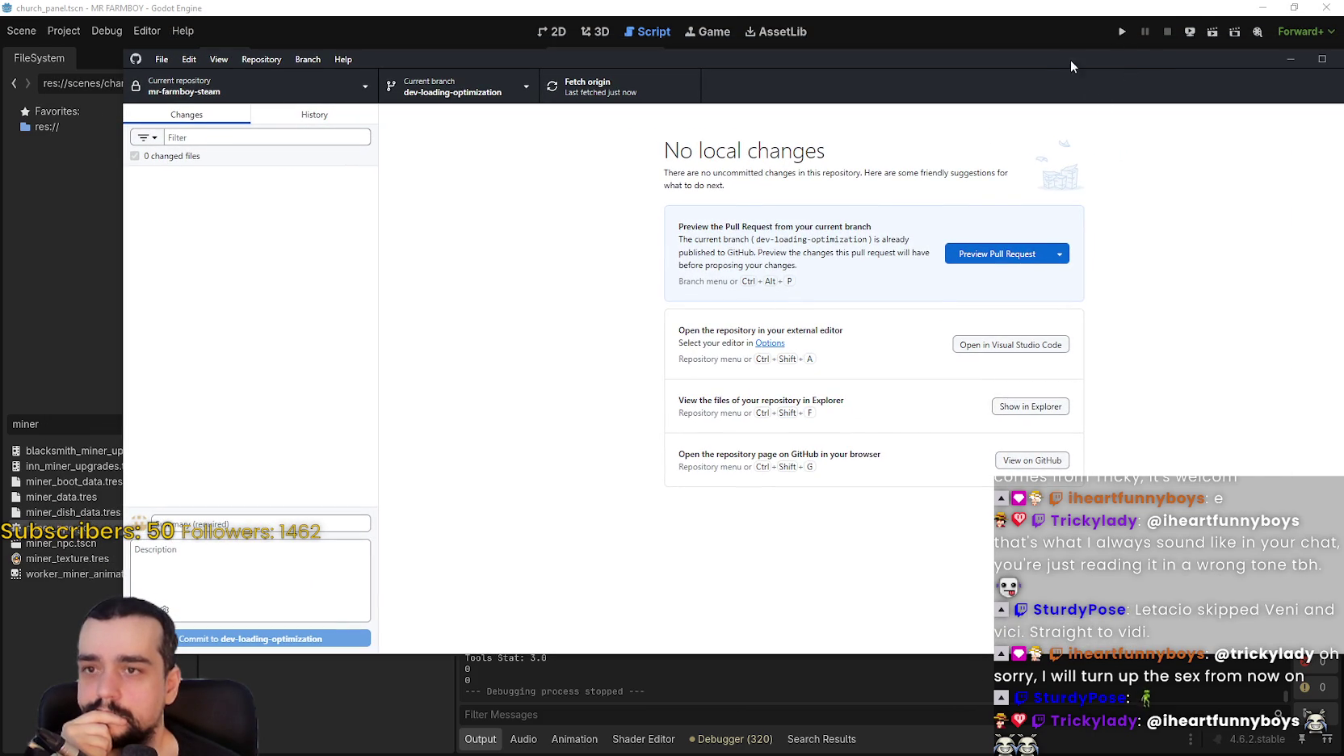
mouse_move(1042, 52)
left_mouse_down()
mouse_move(1027, 92)
mouse_move(1013, 66)
left_mouse_up()
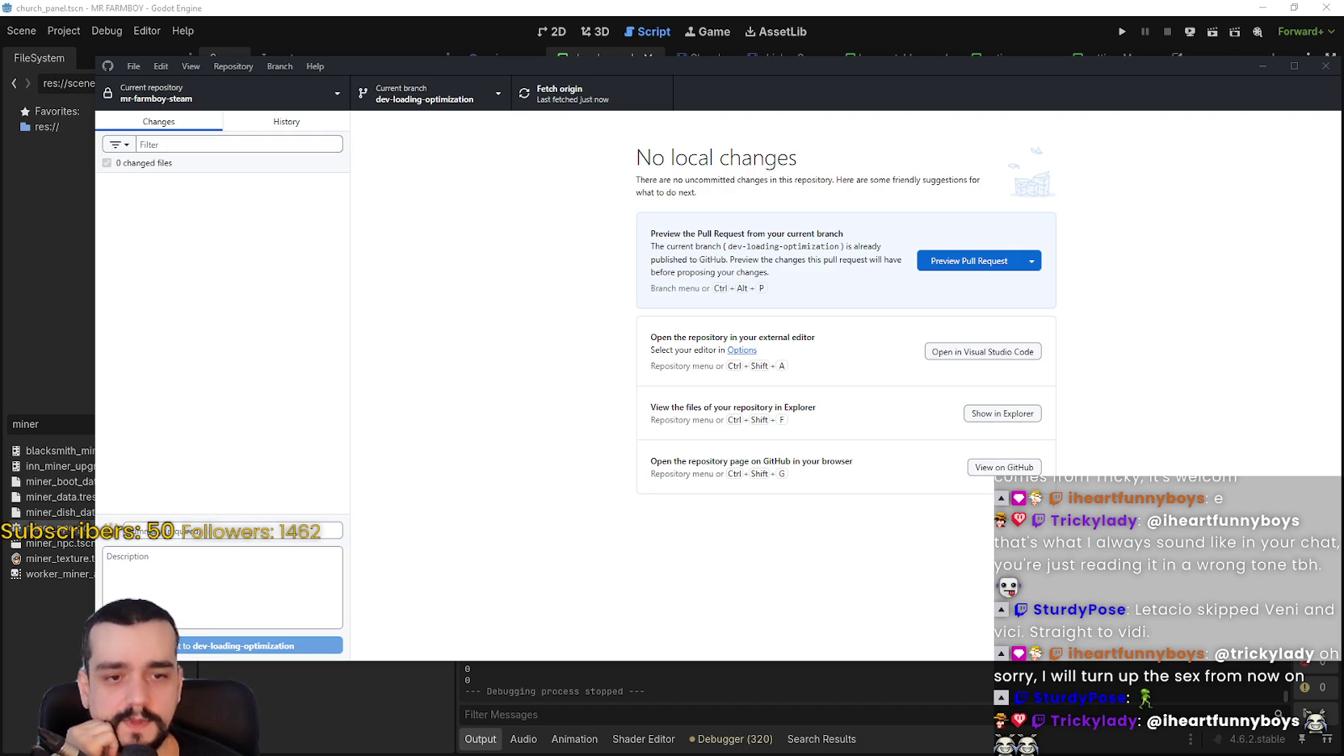
key("alt+Tab")
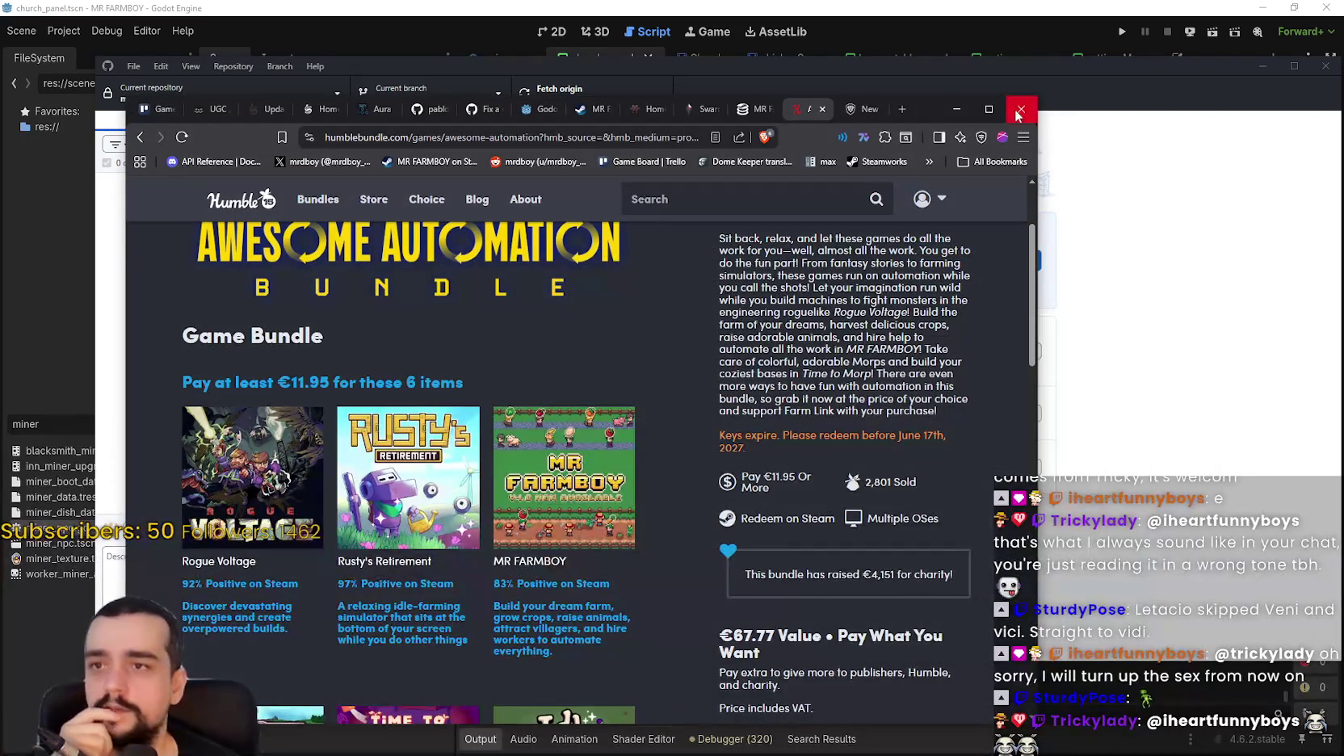
Maximize the browser, reload MR FARMBOY's SteamDB page and check its 24-hour peak of 146.
left_click_drag(1026, 104, 1030, 22)
left_click(985, 14)
right_click(979, 12)
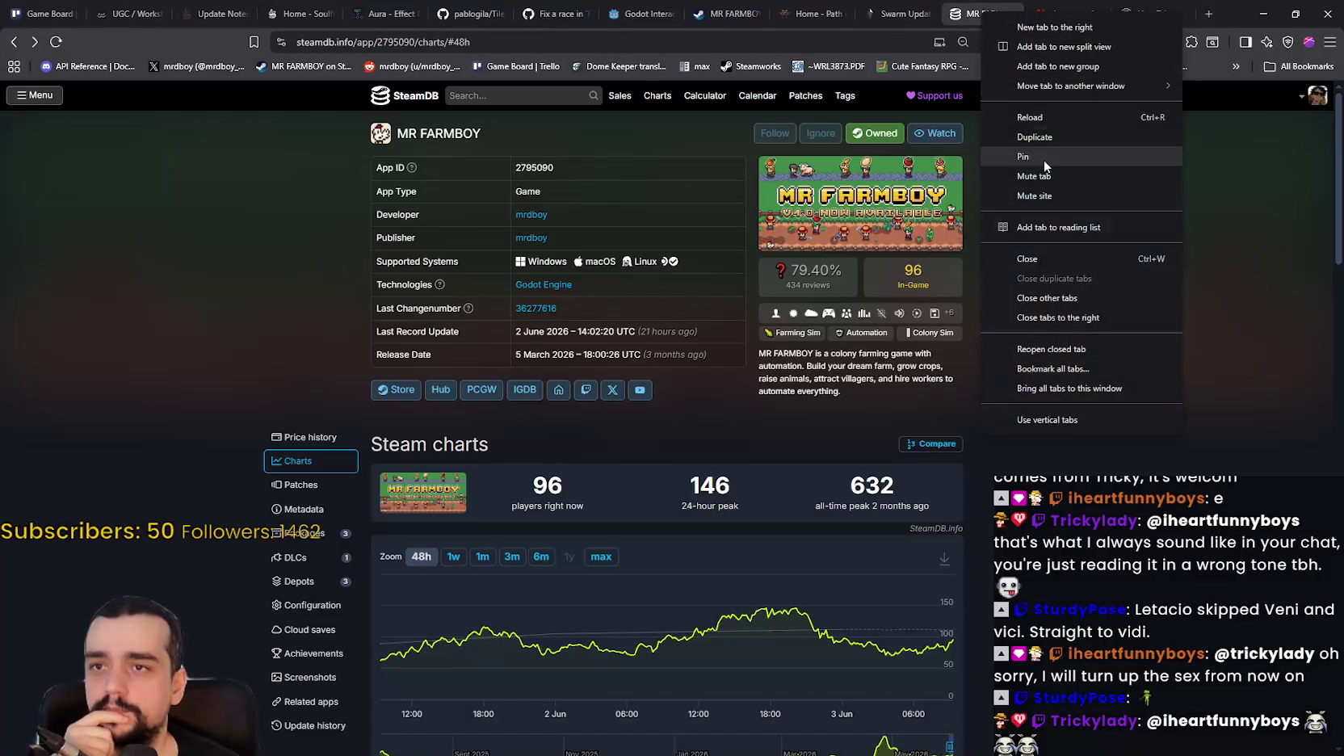
left_click(1049, 118)
scroll(797, 449, "down", 1)
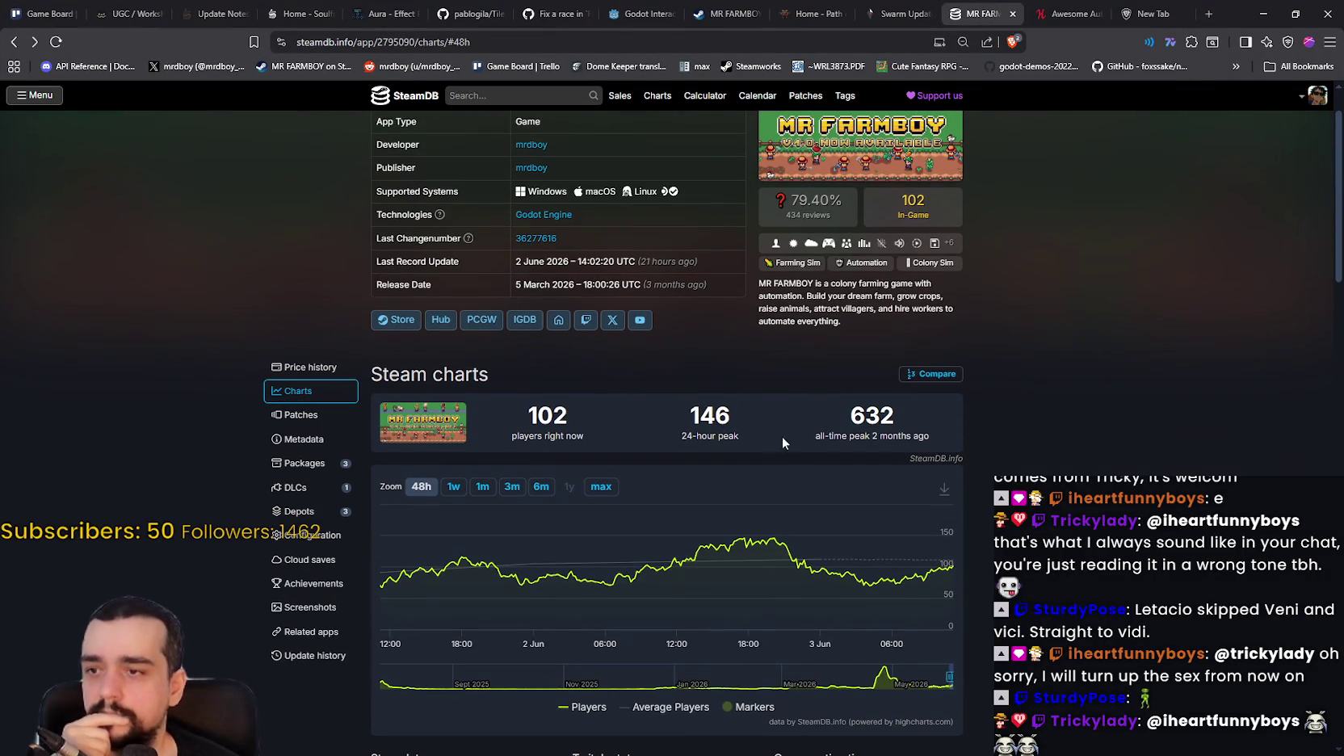
double_click(698, 415)
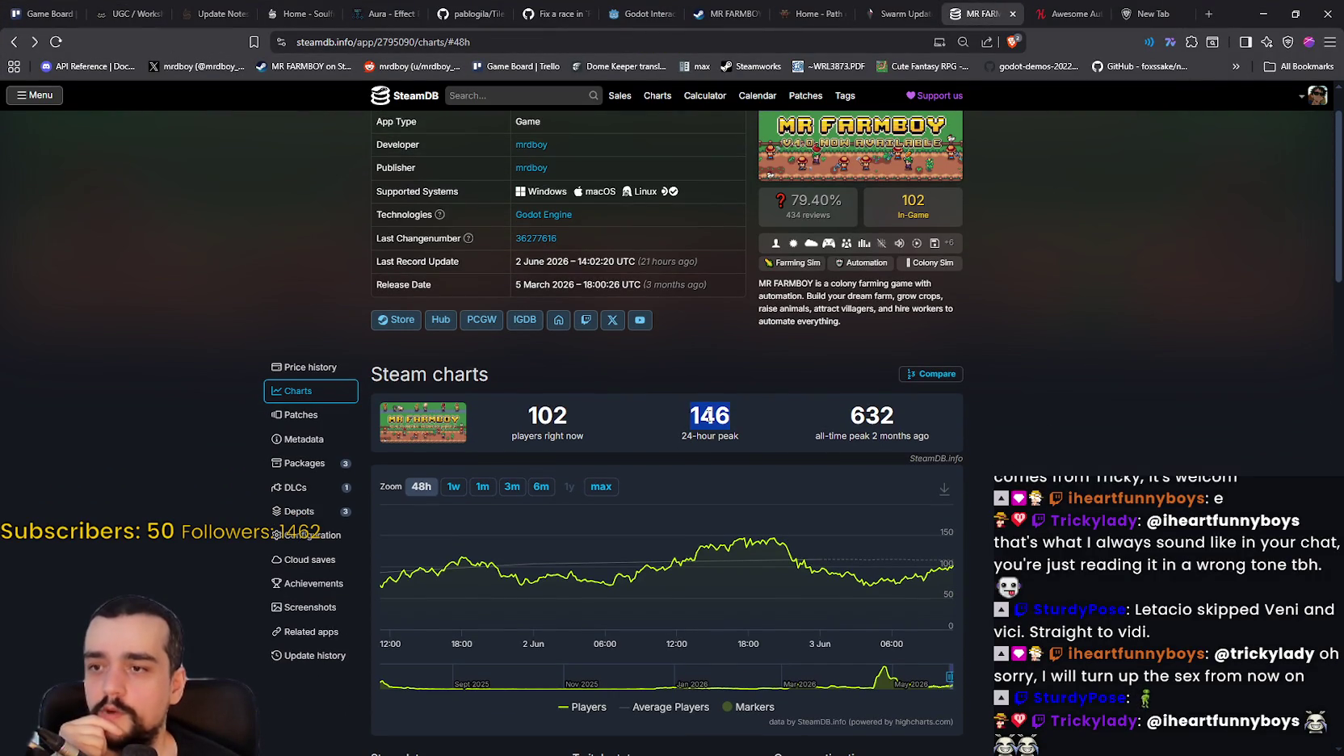
mouse_move(775, 541)
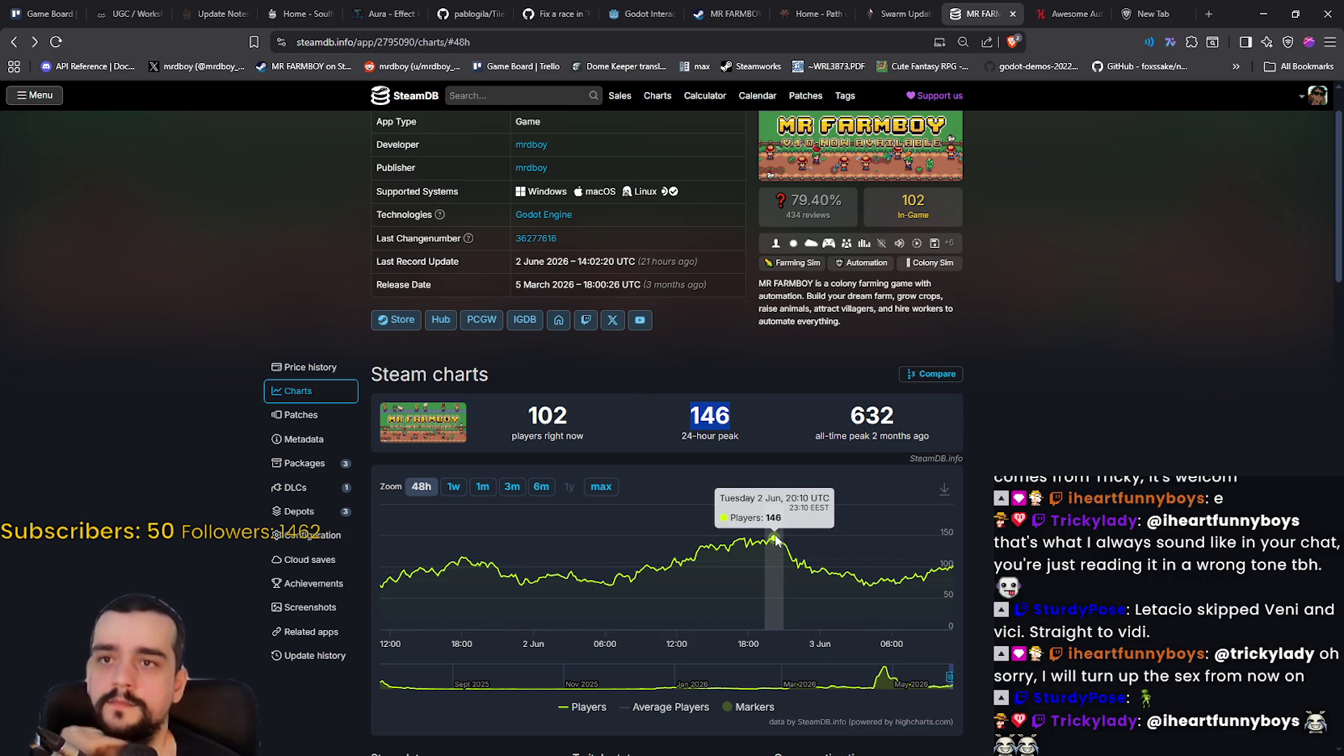
left_click(1066, 14)
right_click(1070, 15)
Reload the Awesome Automation bundle page showing 2,807 sold and €4,165 raised, then minimize the browser.
left_click(1126, 118)
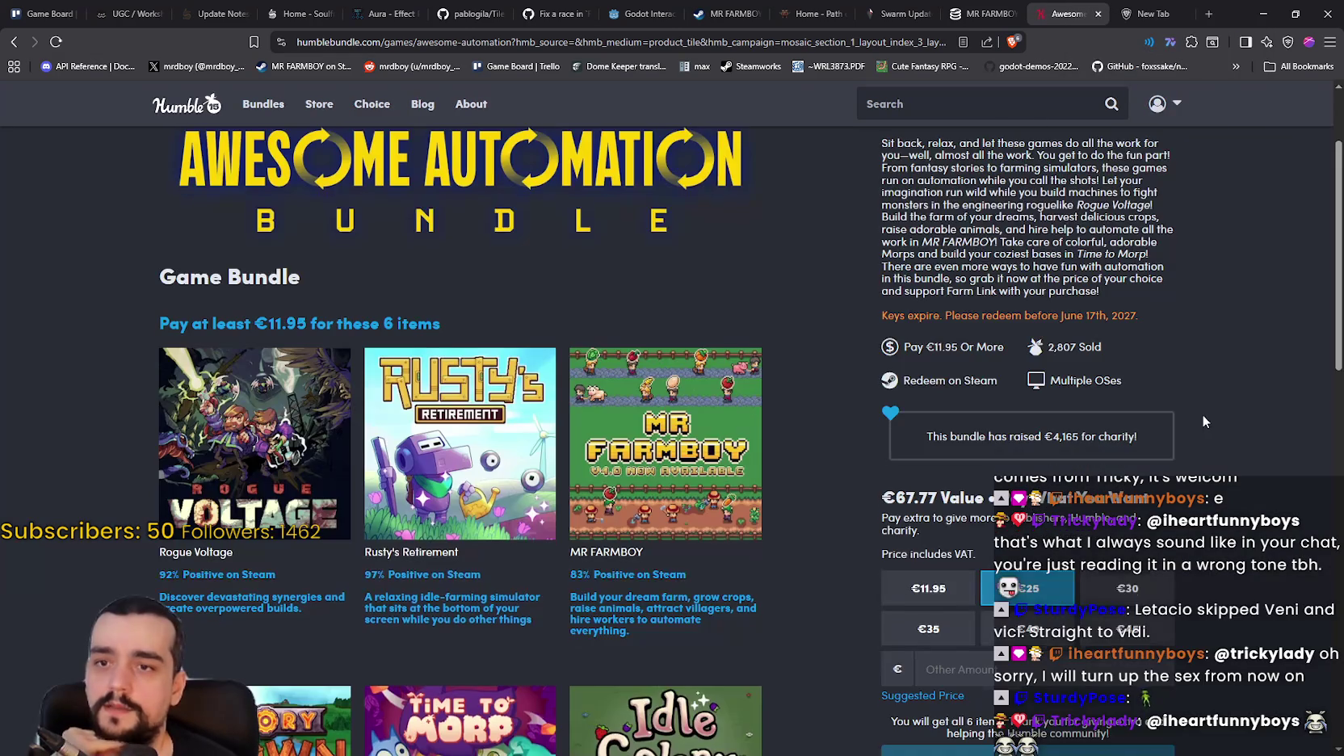
scroll(976, 361, "up", 1)
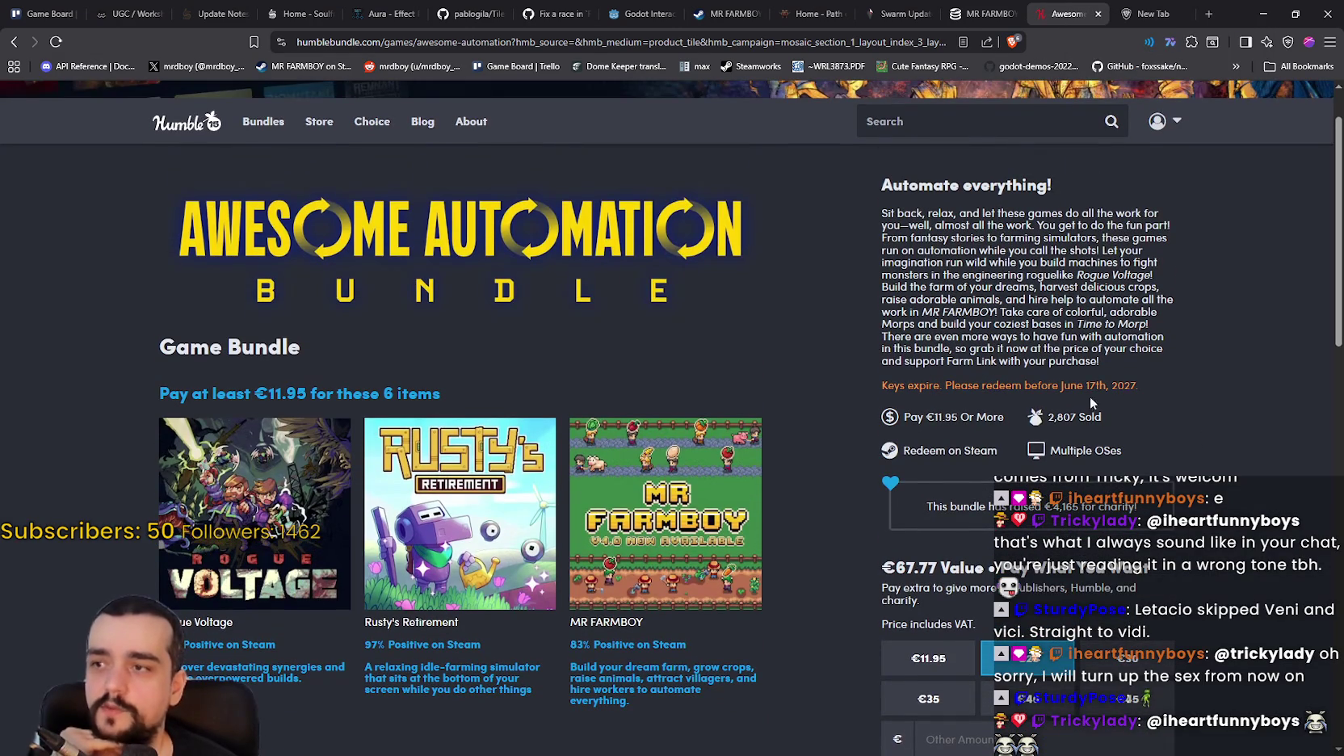
scroll(839, 416, "down", 2)
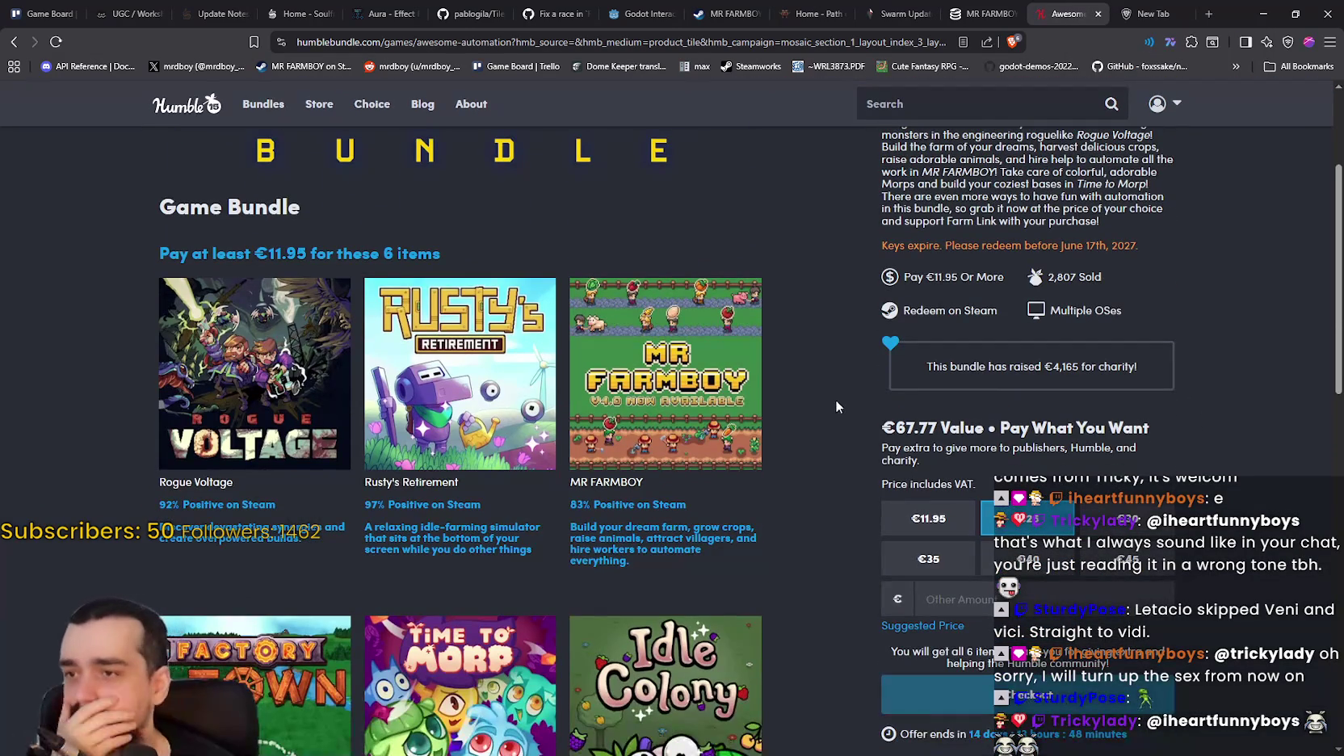
scroll(830, 395, "down", 2)
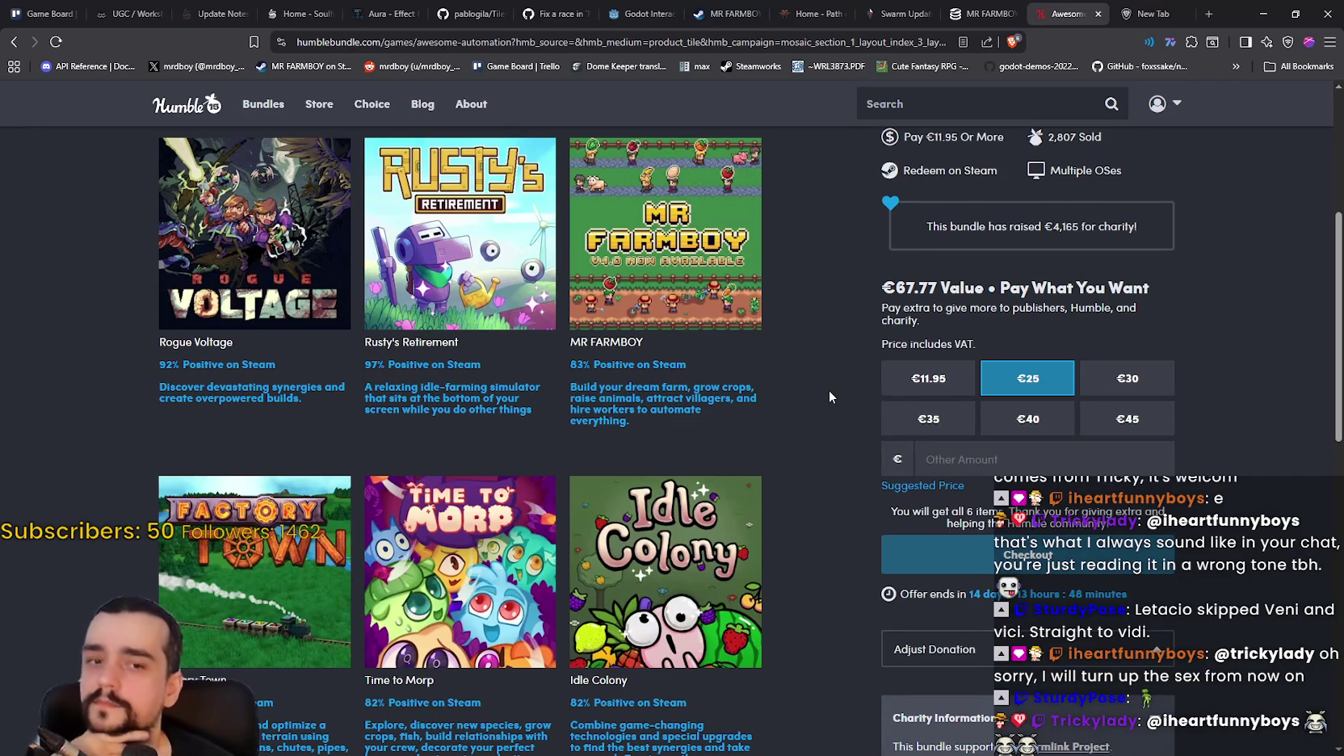
scroll(829, 396, "up", 2)
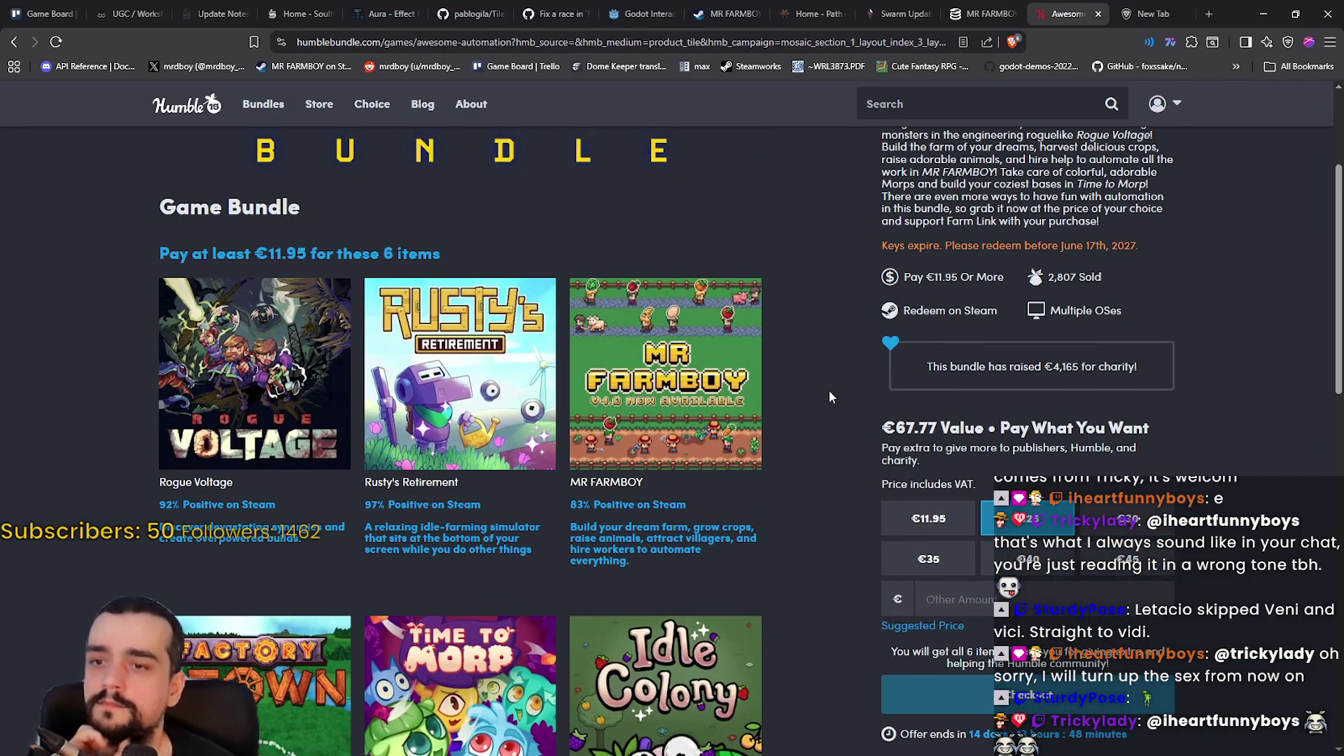
scroll(828, 390, "down", 2)
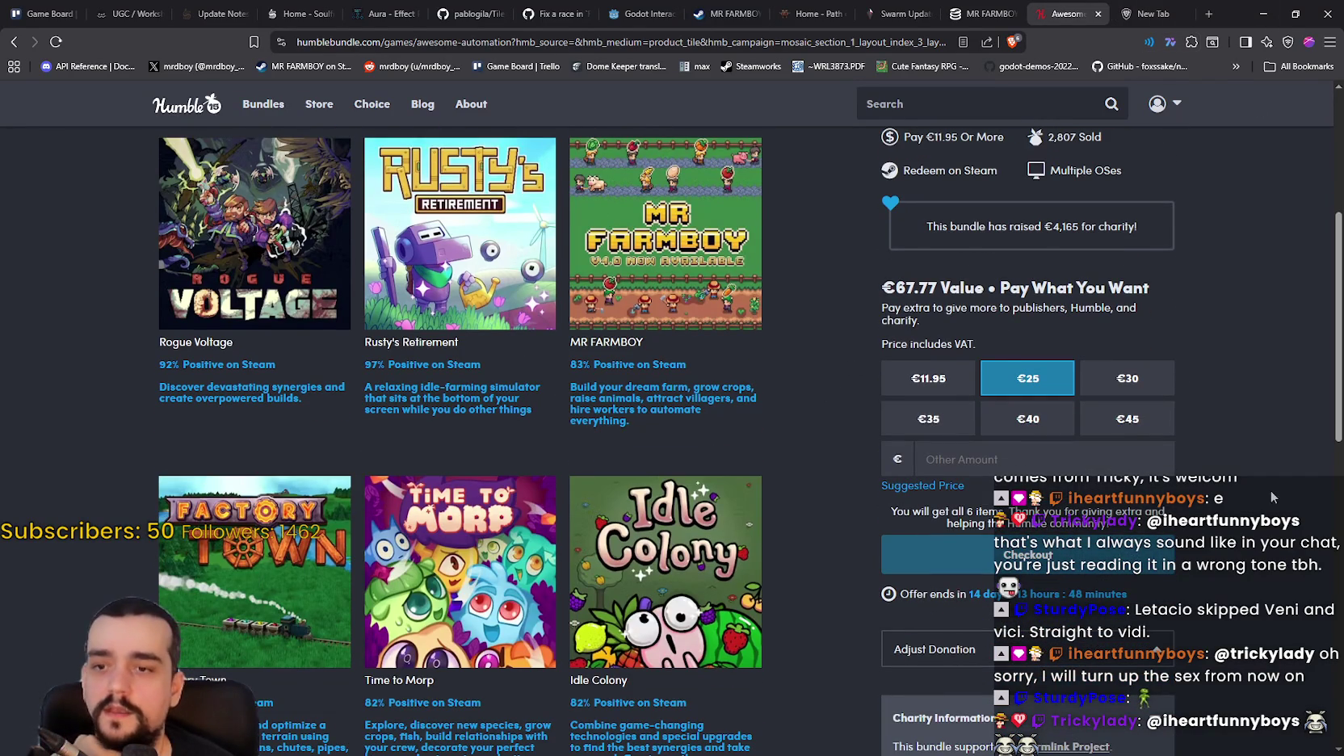
scroll(1221, 474, "up", 2)
left_click(975, 10)
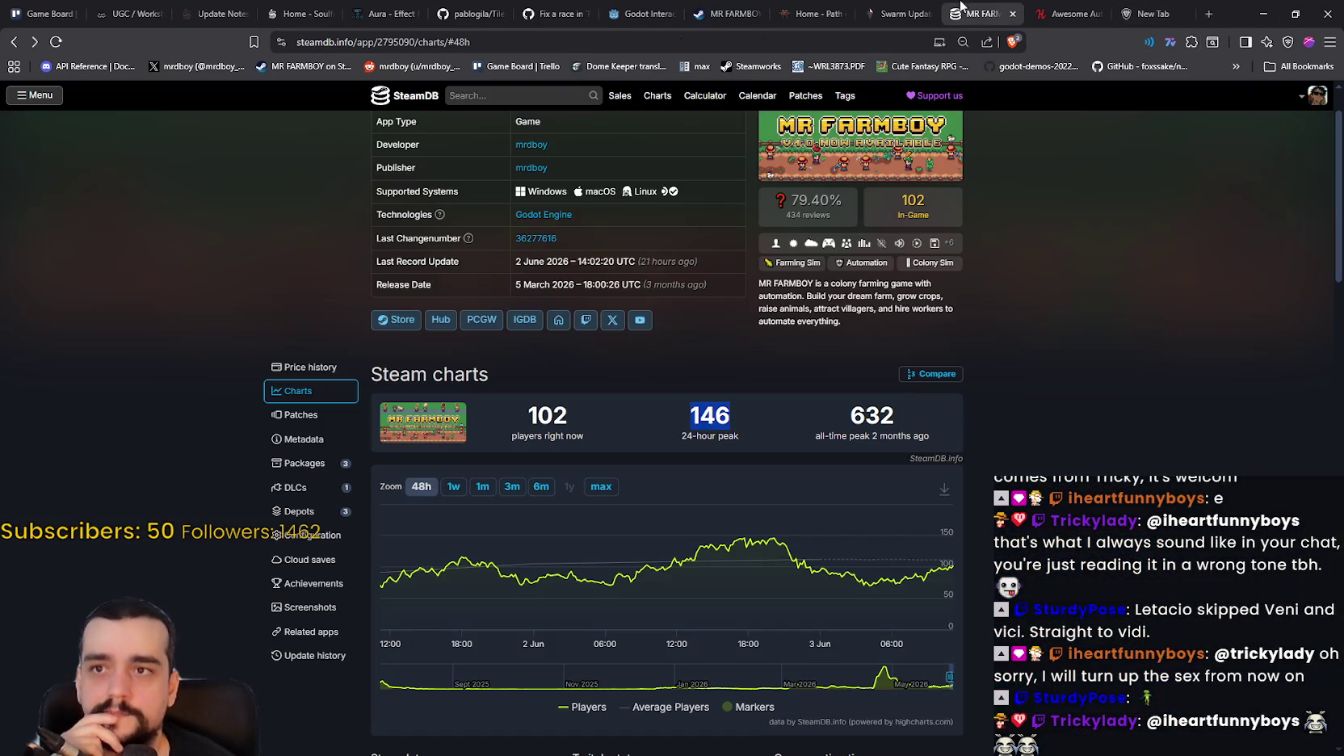
left_click(1263, 13)
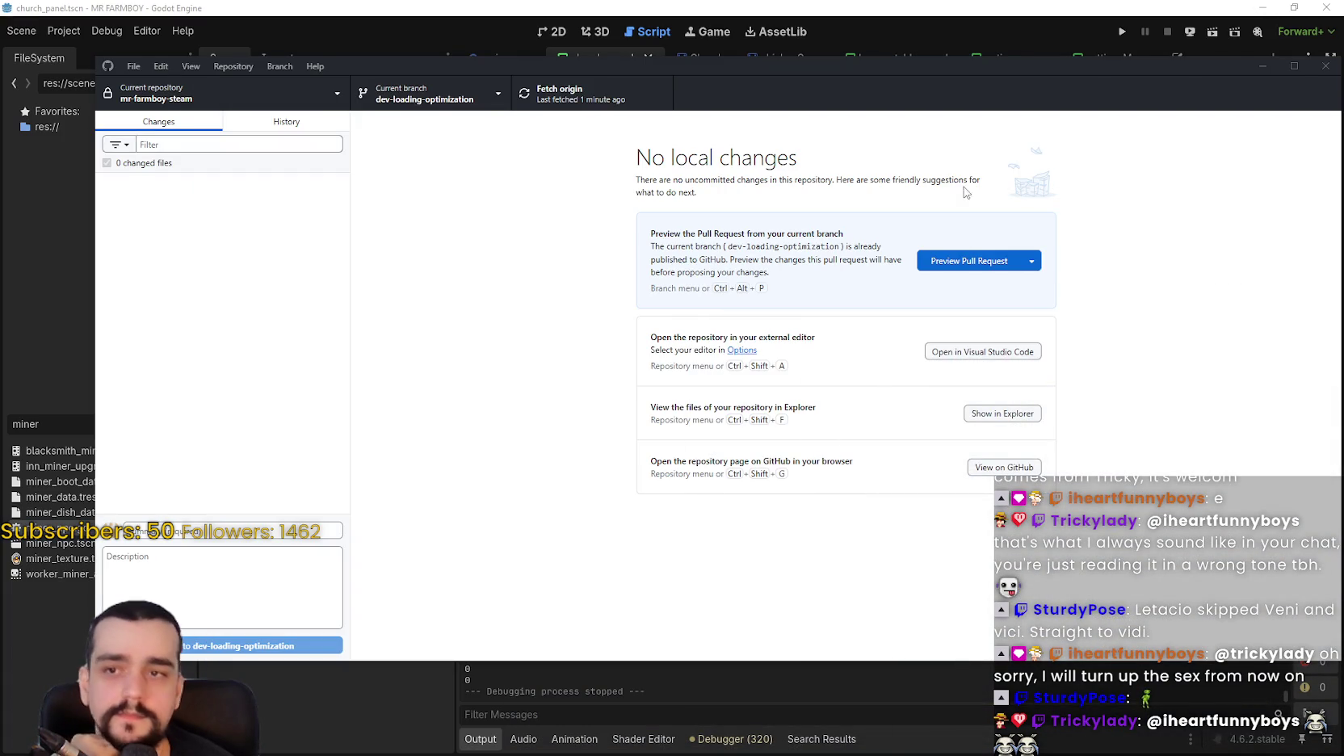
Minimize GitHub Desktop, move to lines 488–489 of _gather_stone, and save with Ctrl+S.
left_click(1262, 66)
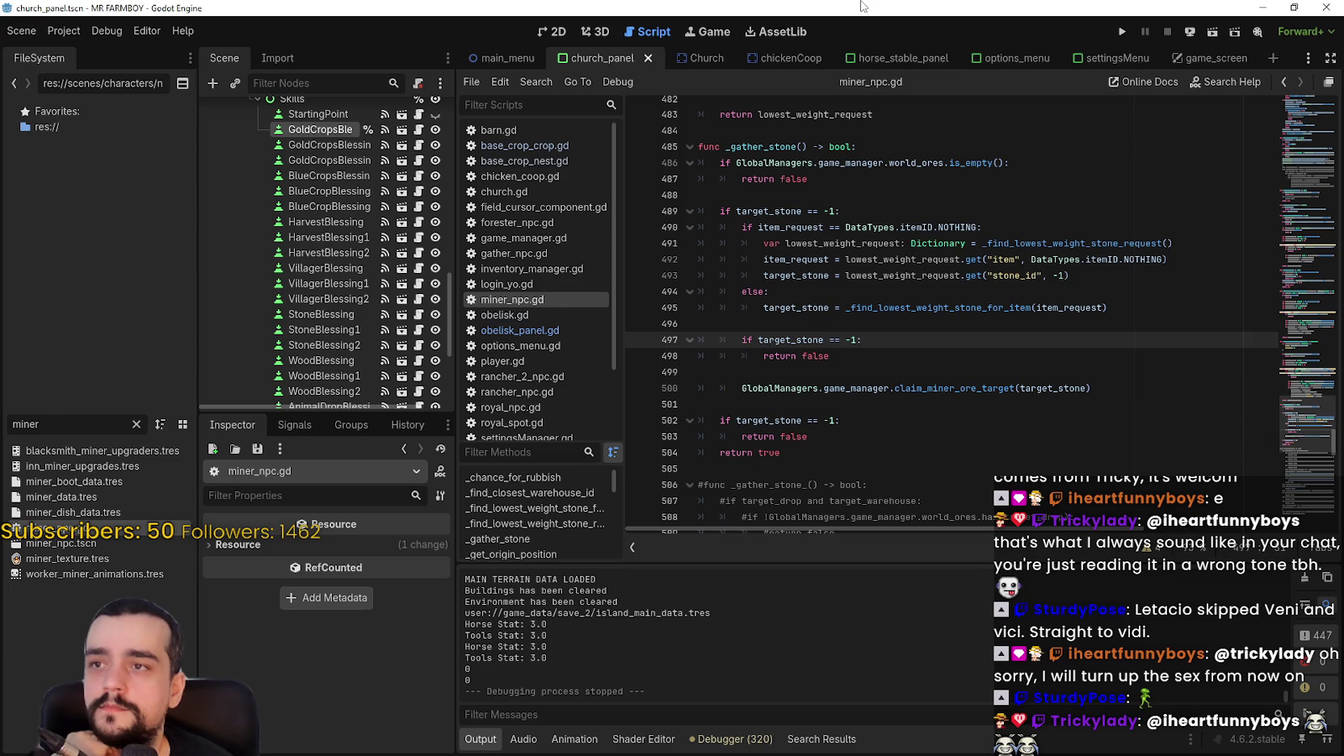
left_click(925, 295)
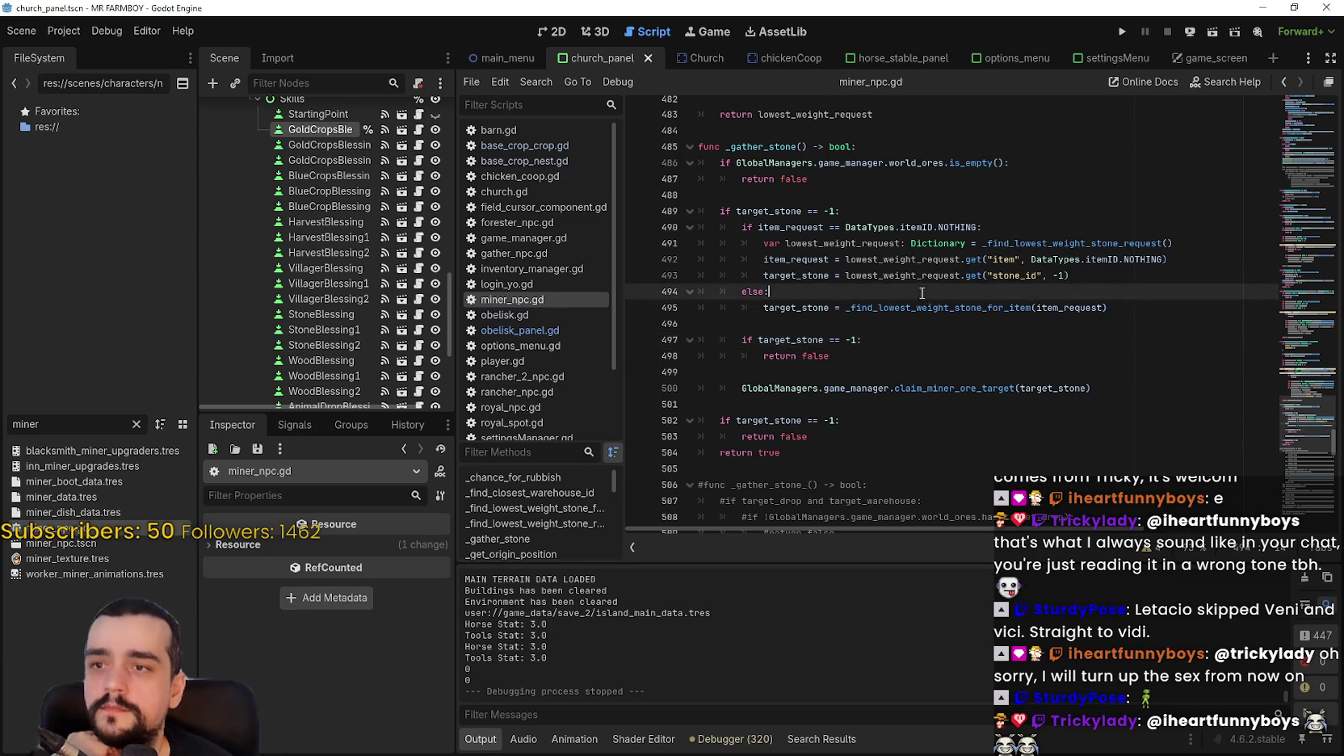
left_click(967, 207)
left_click(965, 197)
key("ctrl+s")
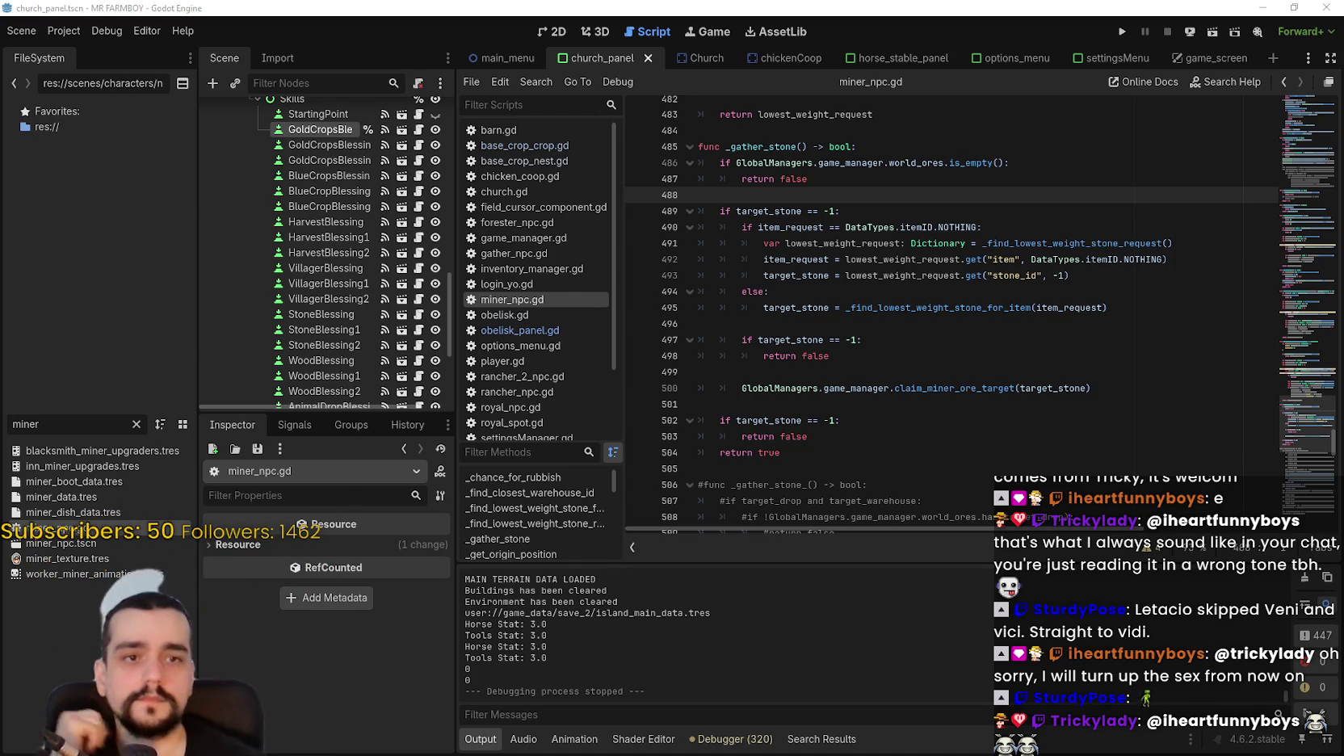
Review the target-stone lines around 496–499 and widen the scene tree dock slightly.
left_click(911, 323)
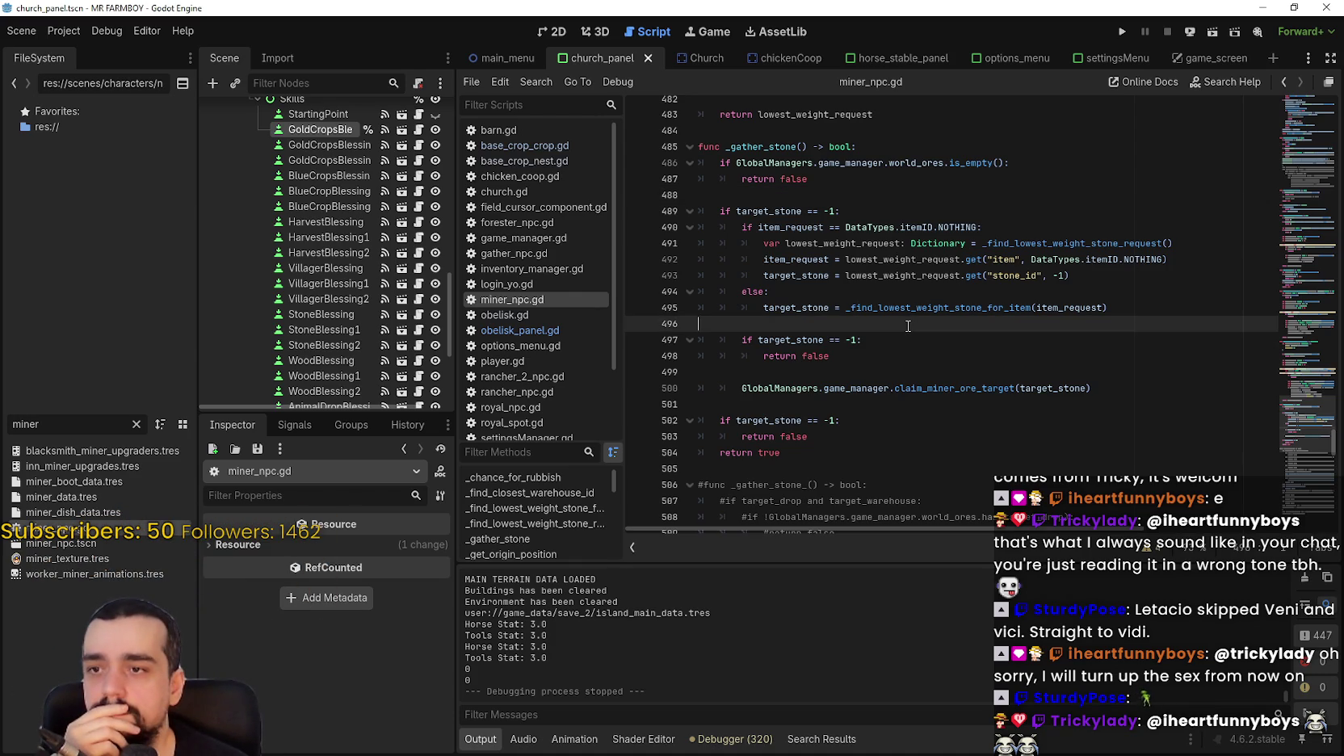
left_click(892, 373)
left_click(882, 328)
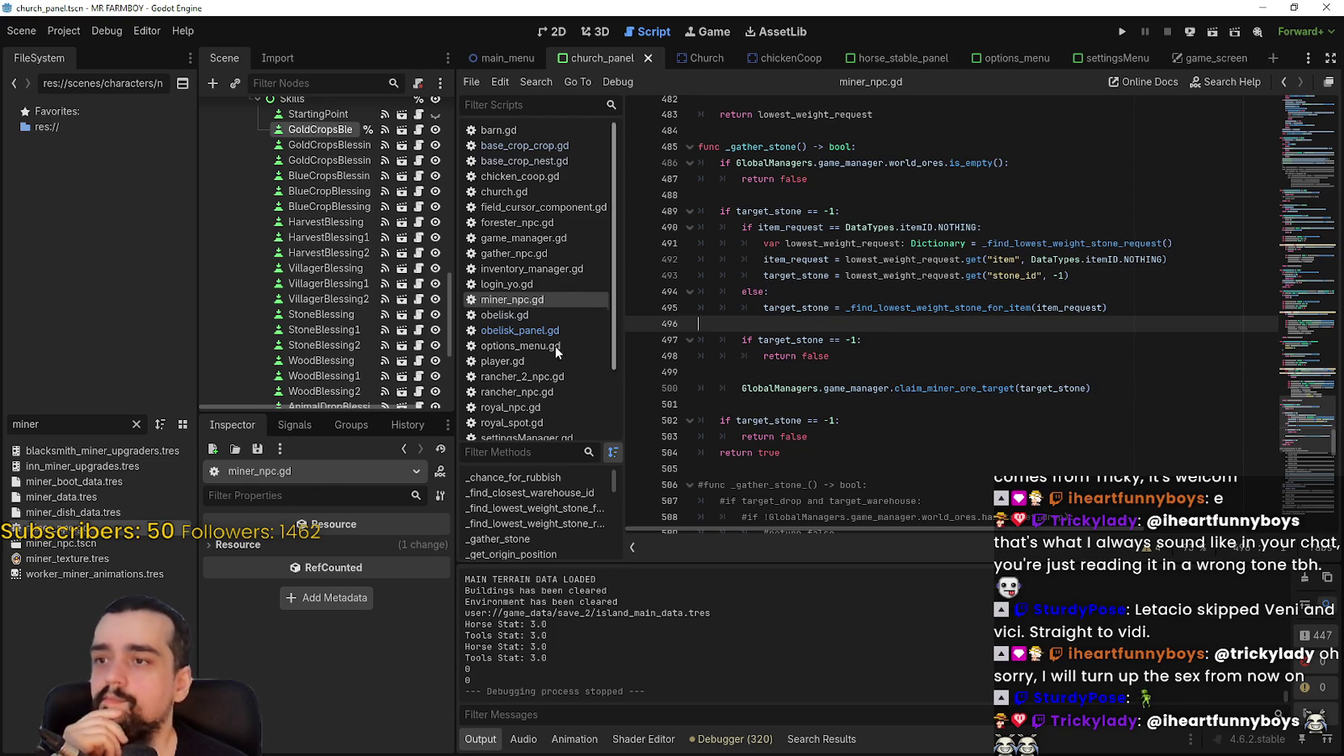
left_click_drag(456, 399, 488, 400)
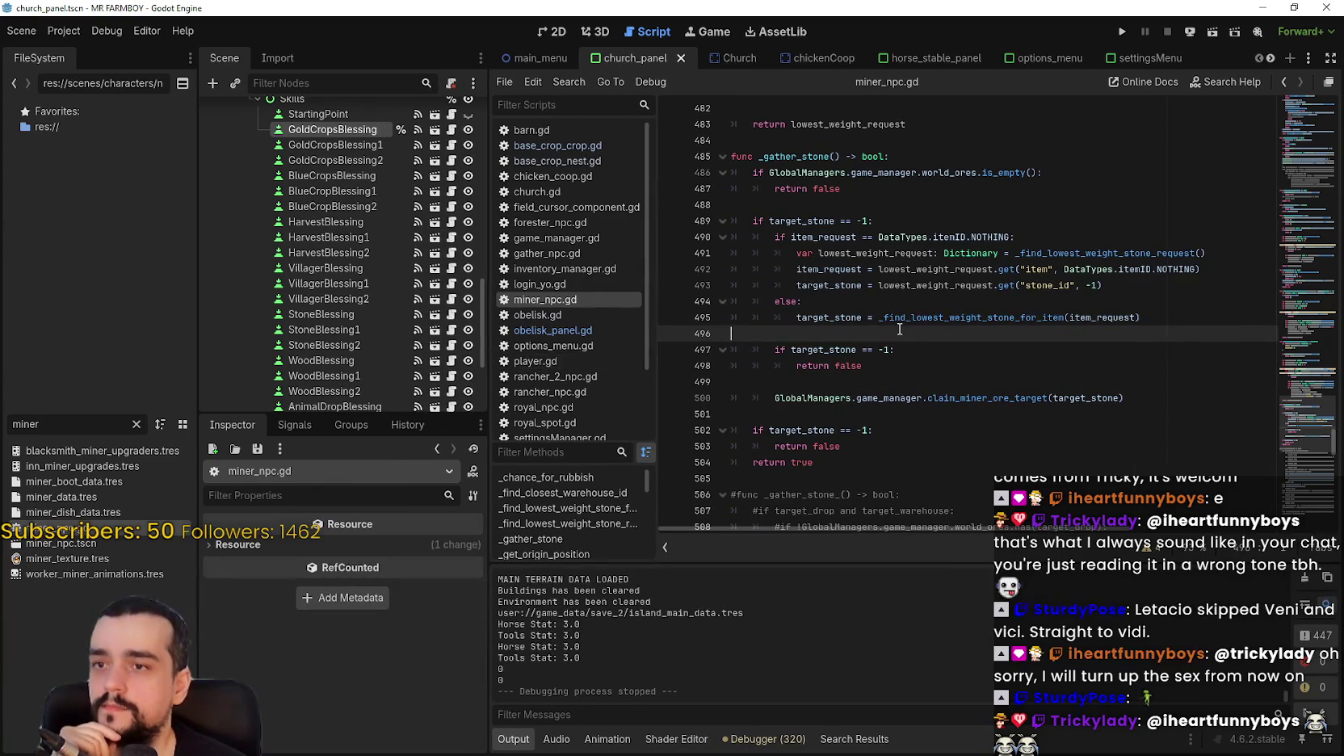
left_click(903, 381)
left_click(891, 337)
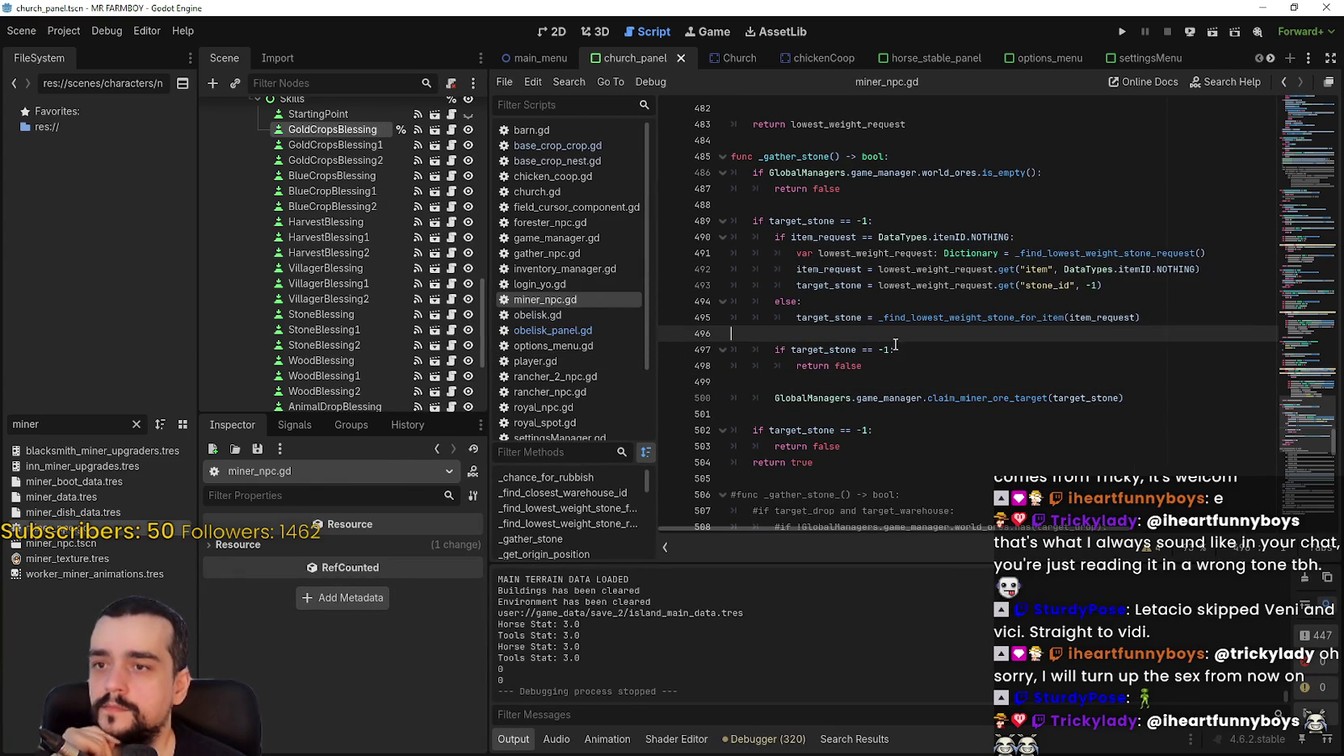
left_click(902, 381)
left_click(880, 339)
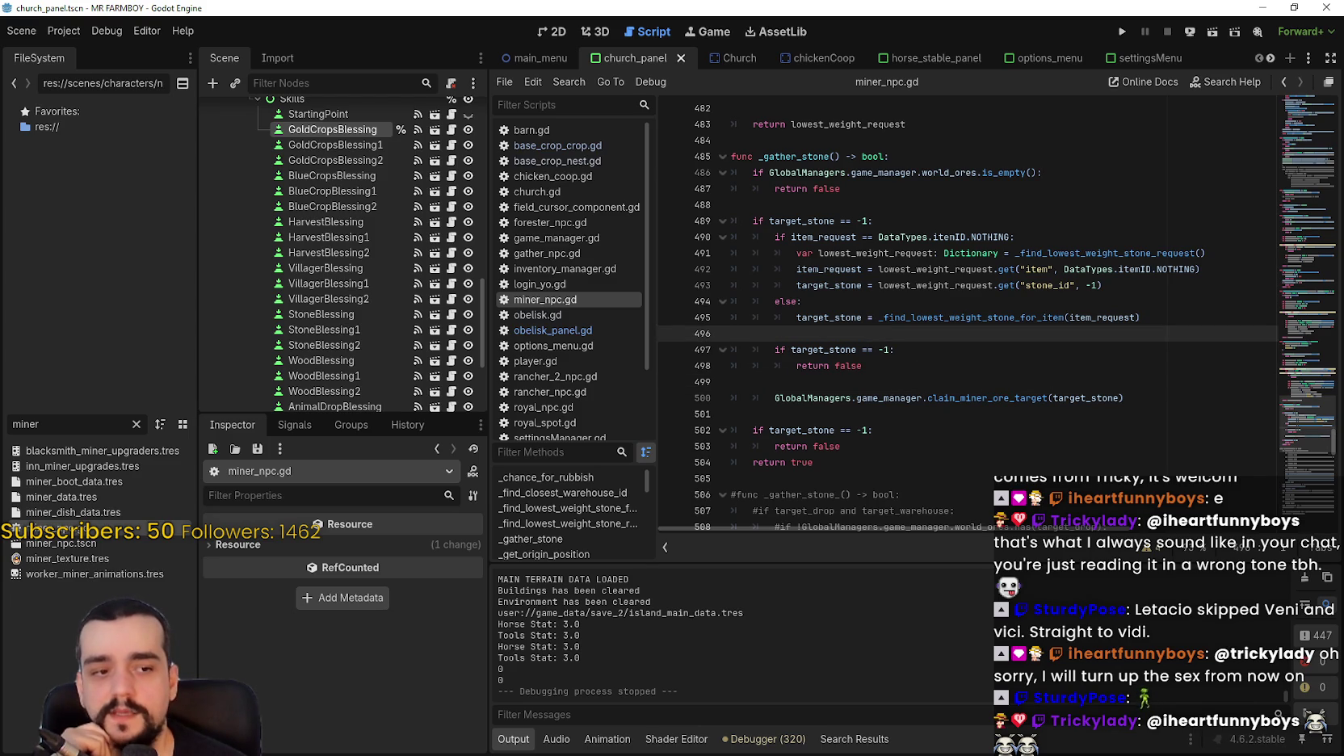
key("alt+Tab")
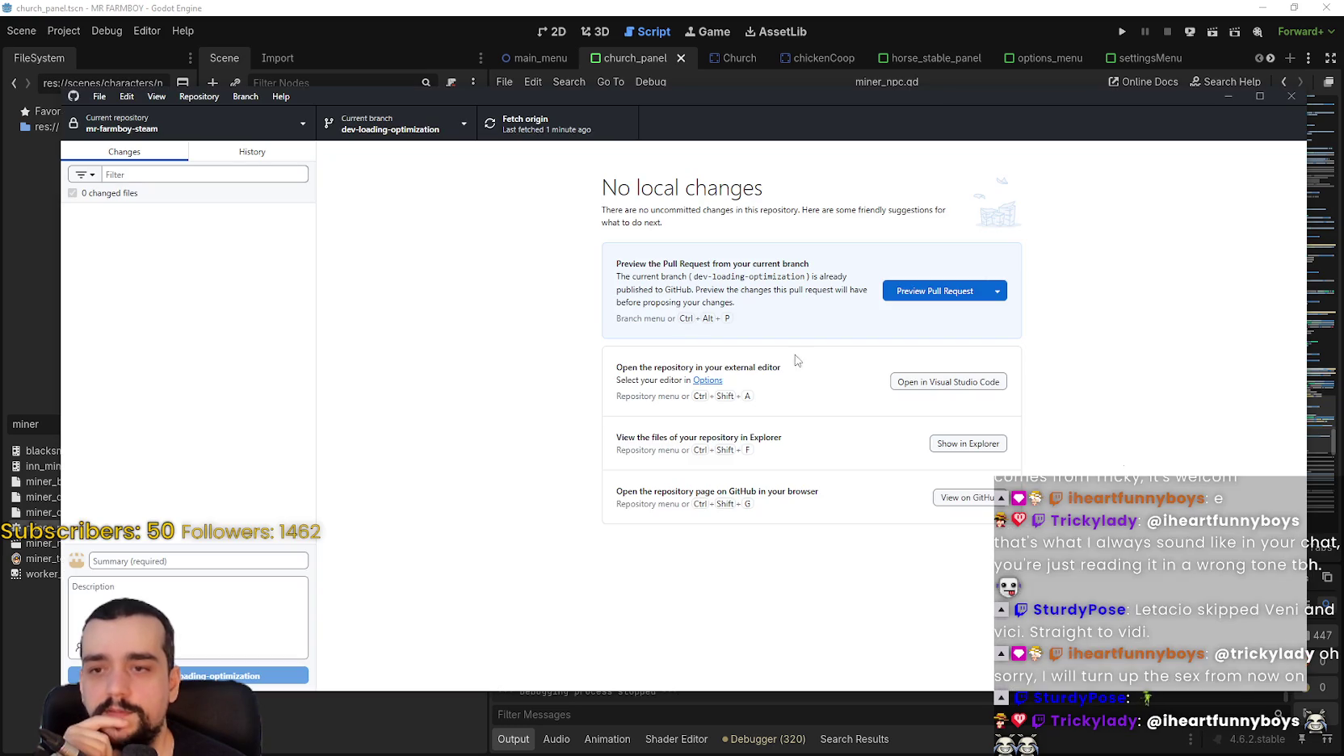
left_click(750, 6)
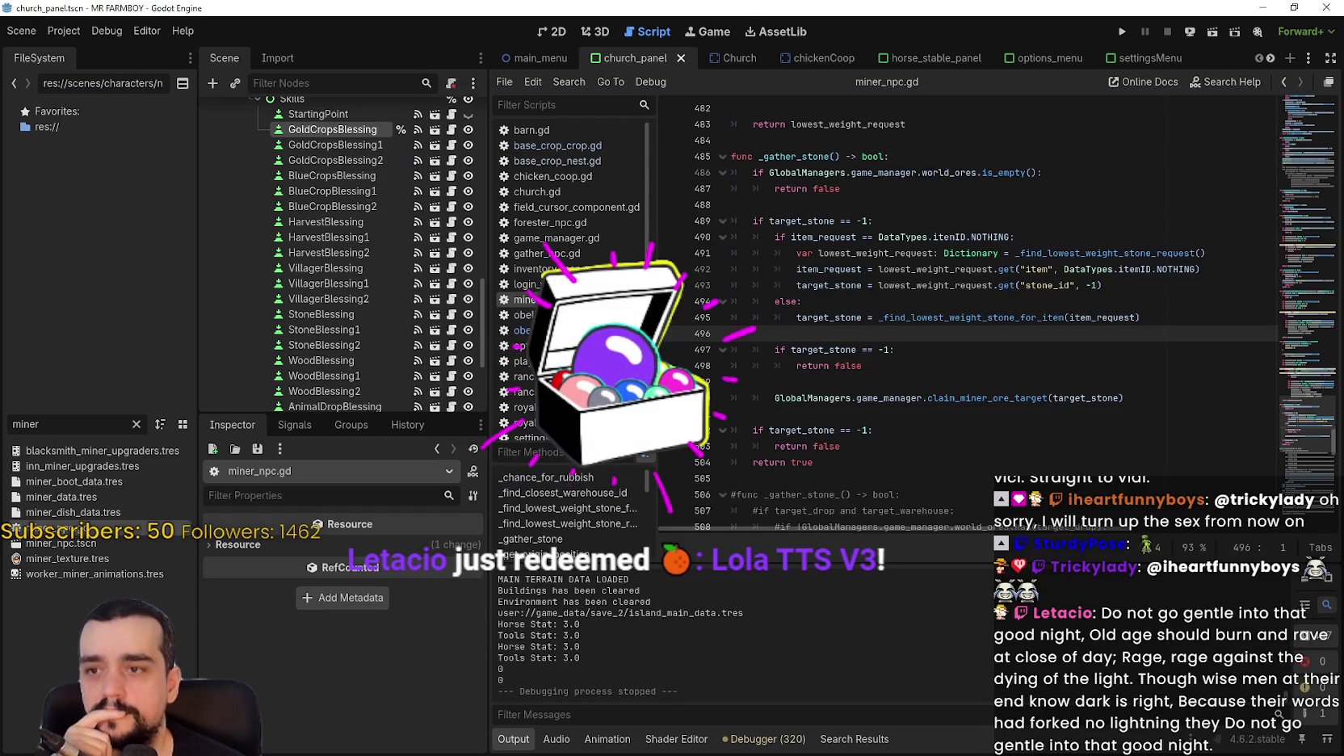
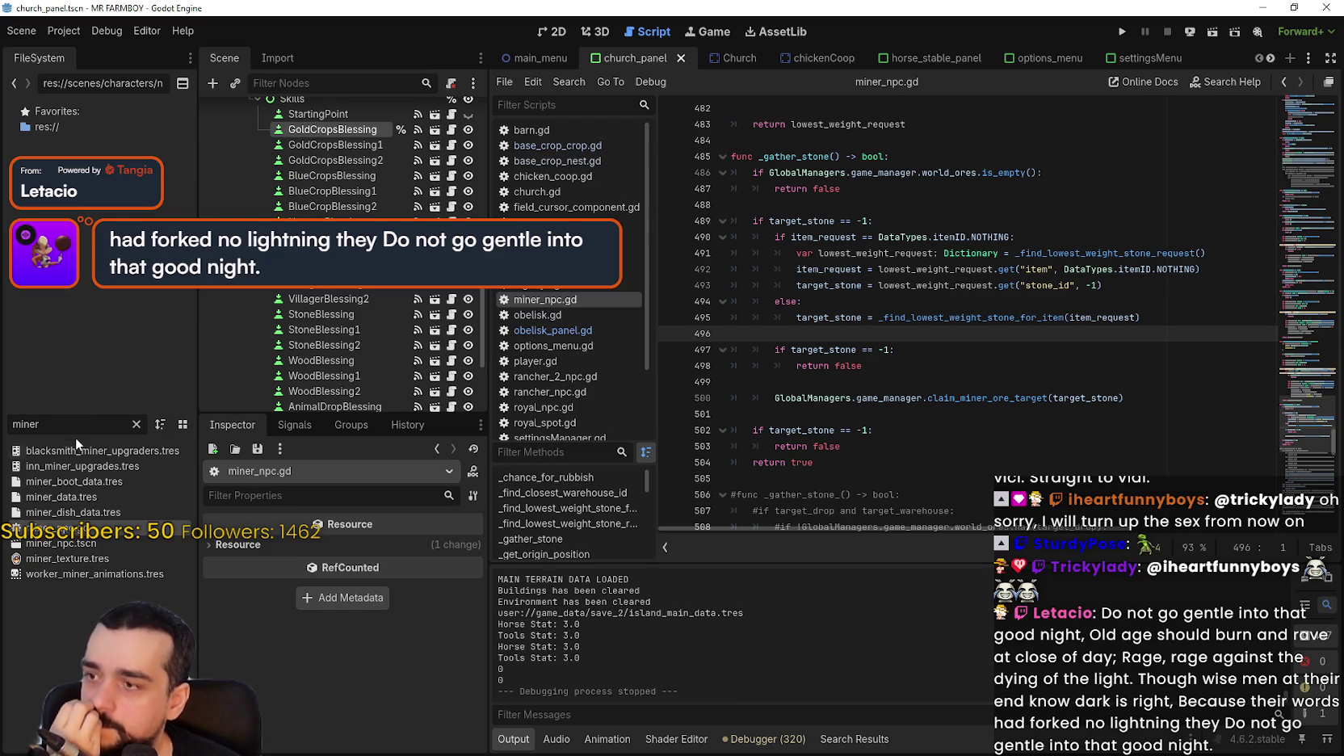
Filter the FileSystem by 'crop' and open base_crop_crop.gd in the script editor.
key("ctrl+a")
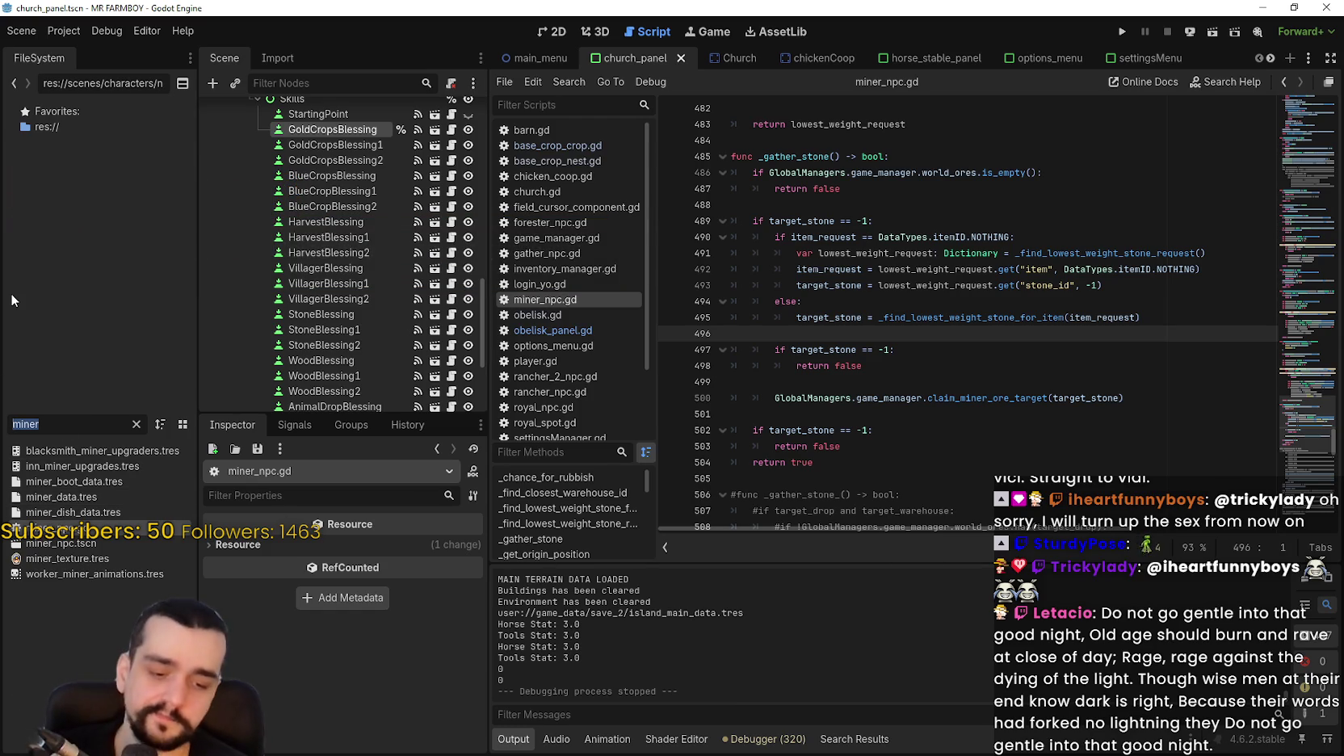
type("crop")
scroll(137, 593, "up", 15)
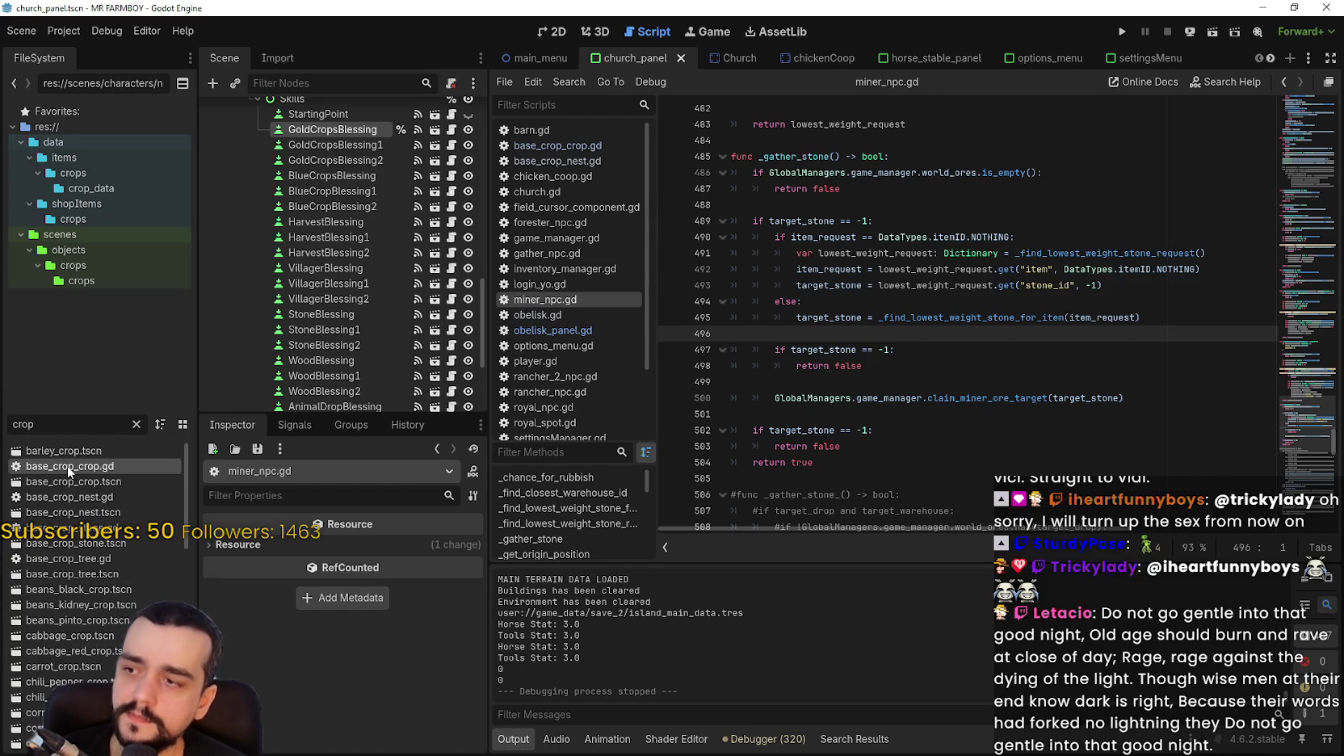
double_click(68, 466)
Scroll and resize the editor panes until chance_for_more() is in view.
scroll(975, 437, "down", 2)
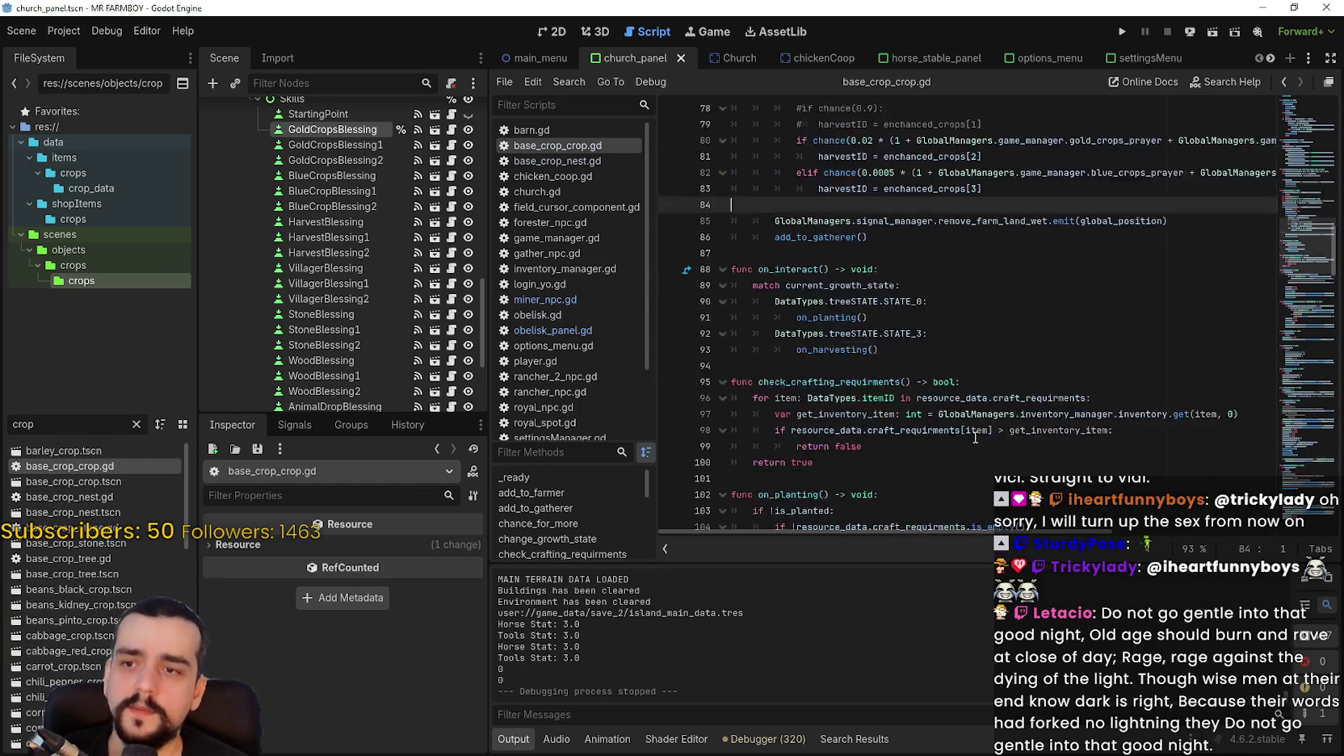
scroll(976, 437, "down", 12)
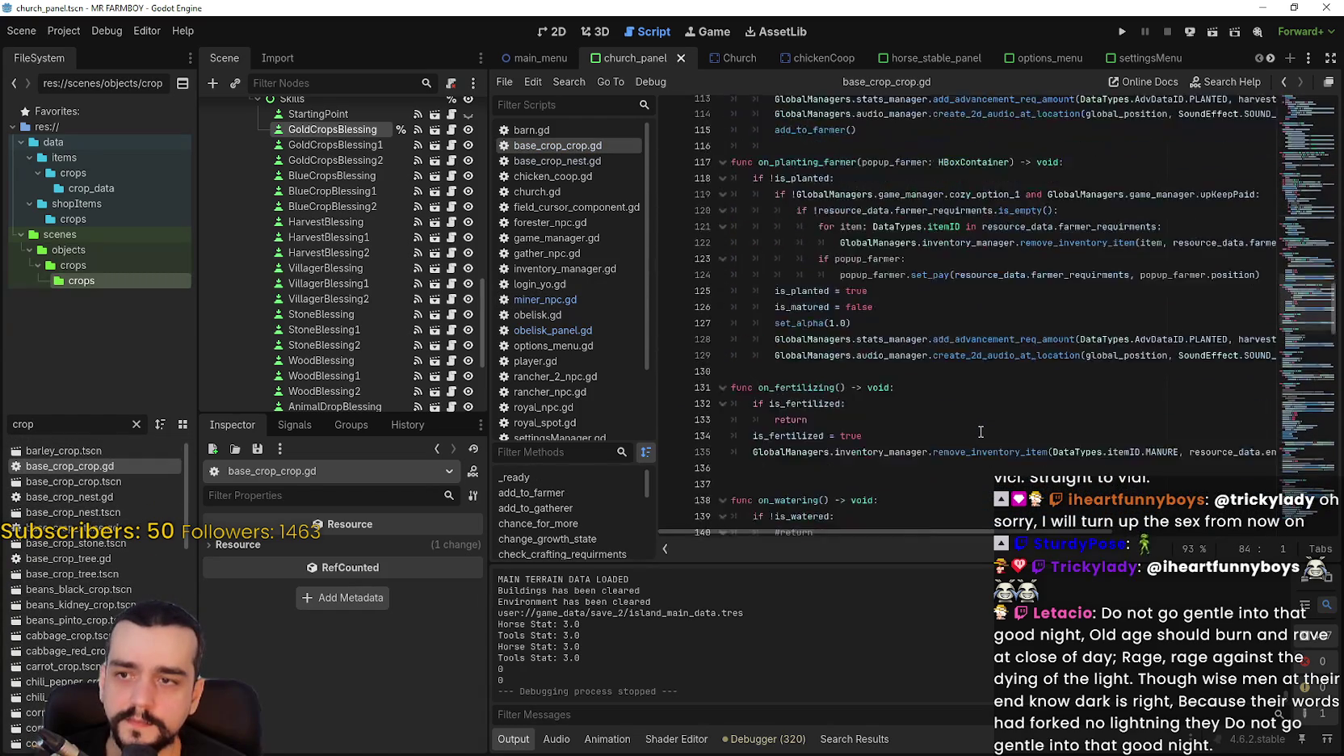
scroll(980, 432, "up", 7)
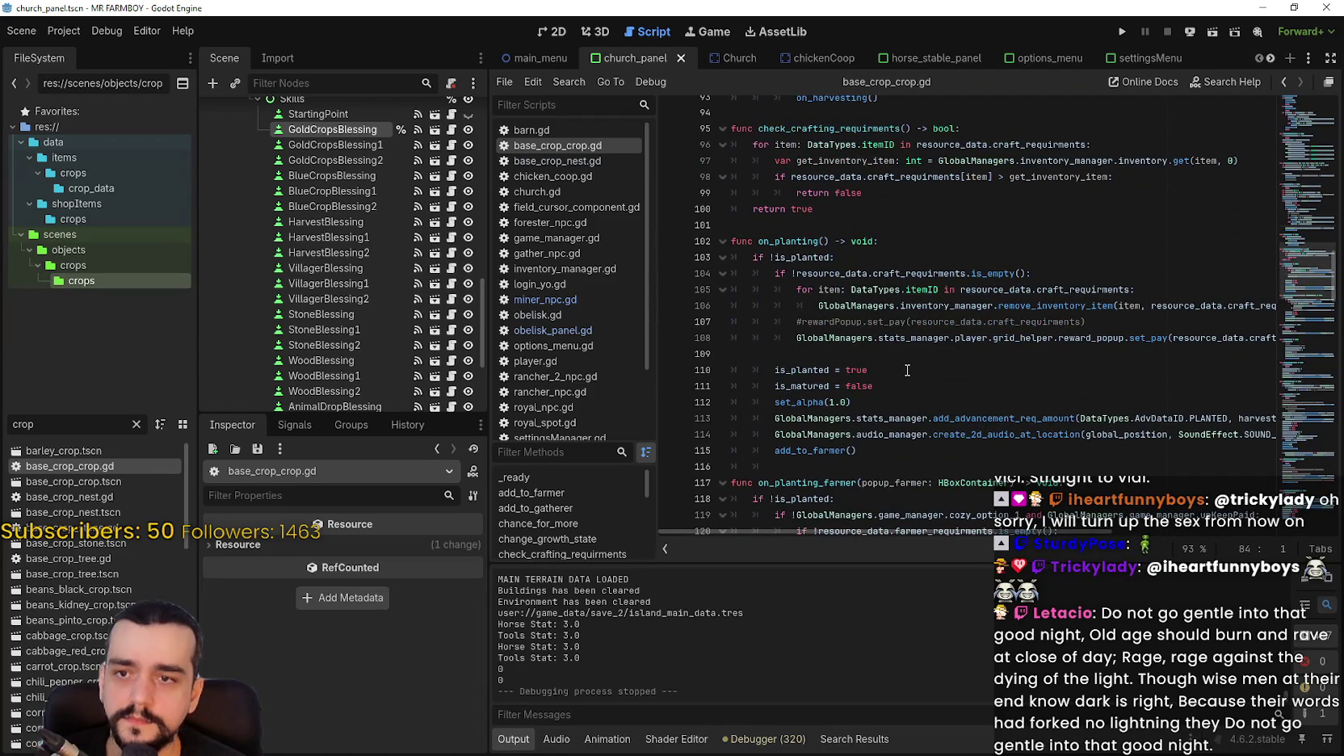
scroll(907, 369, "up", 2)
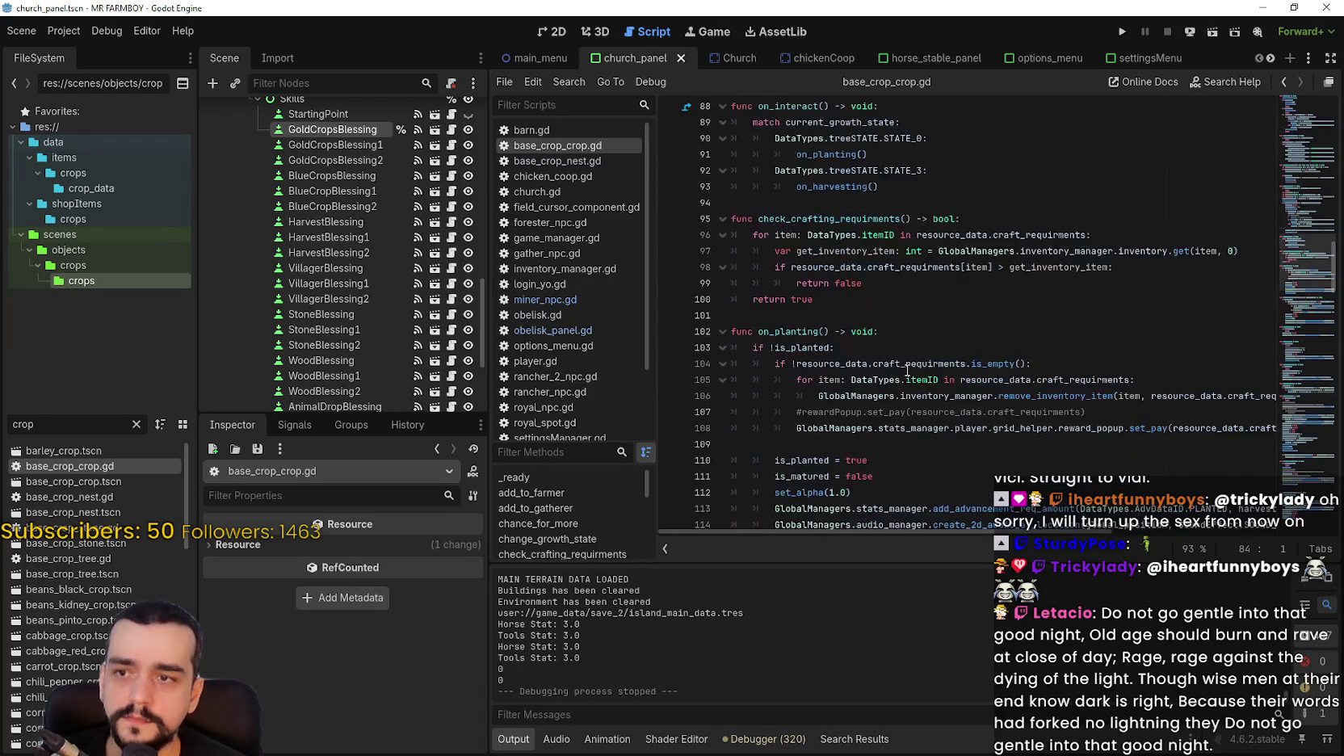
scroll(906, 370, "down", 6)
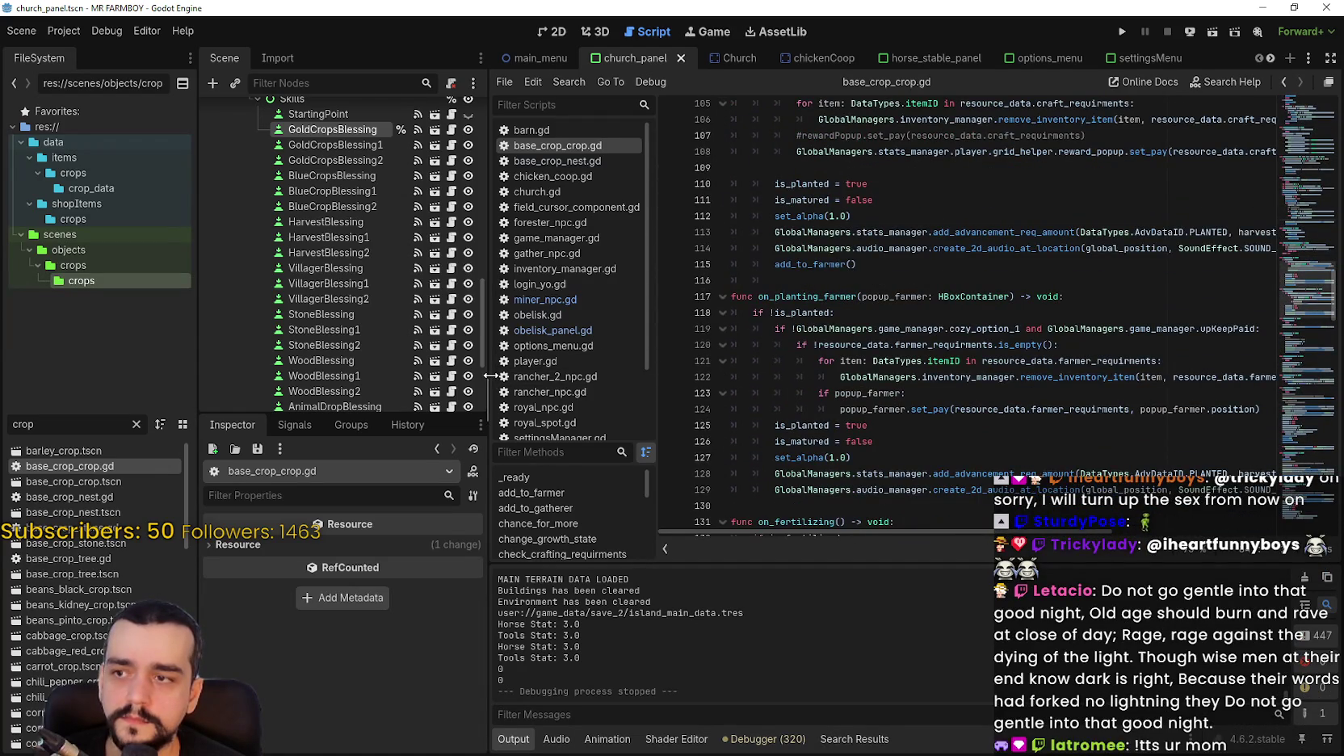
left_click_drag(487, 378, 448, 378)
scroll(933, 373, "down", 1)
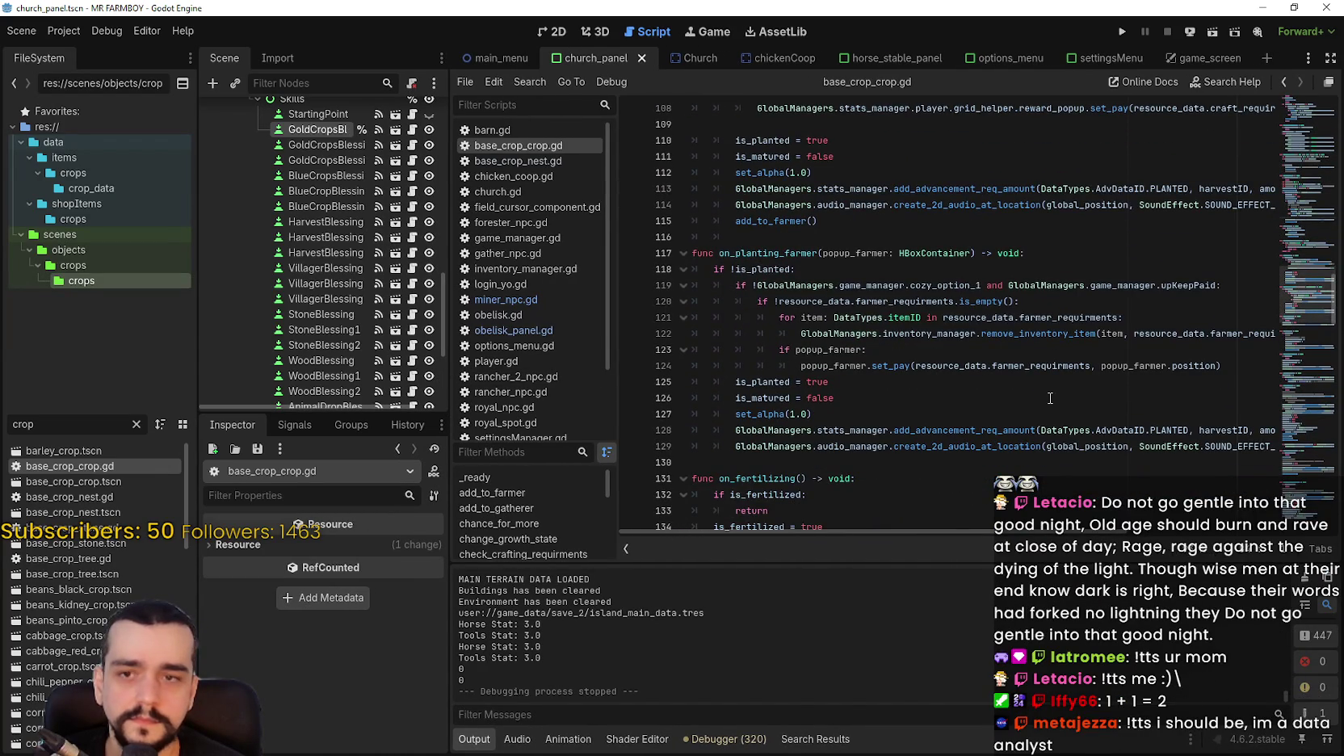
scroll(1047, 398, "up", 7)
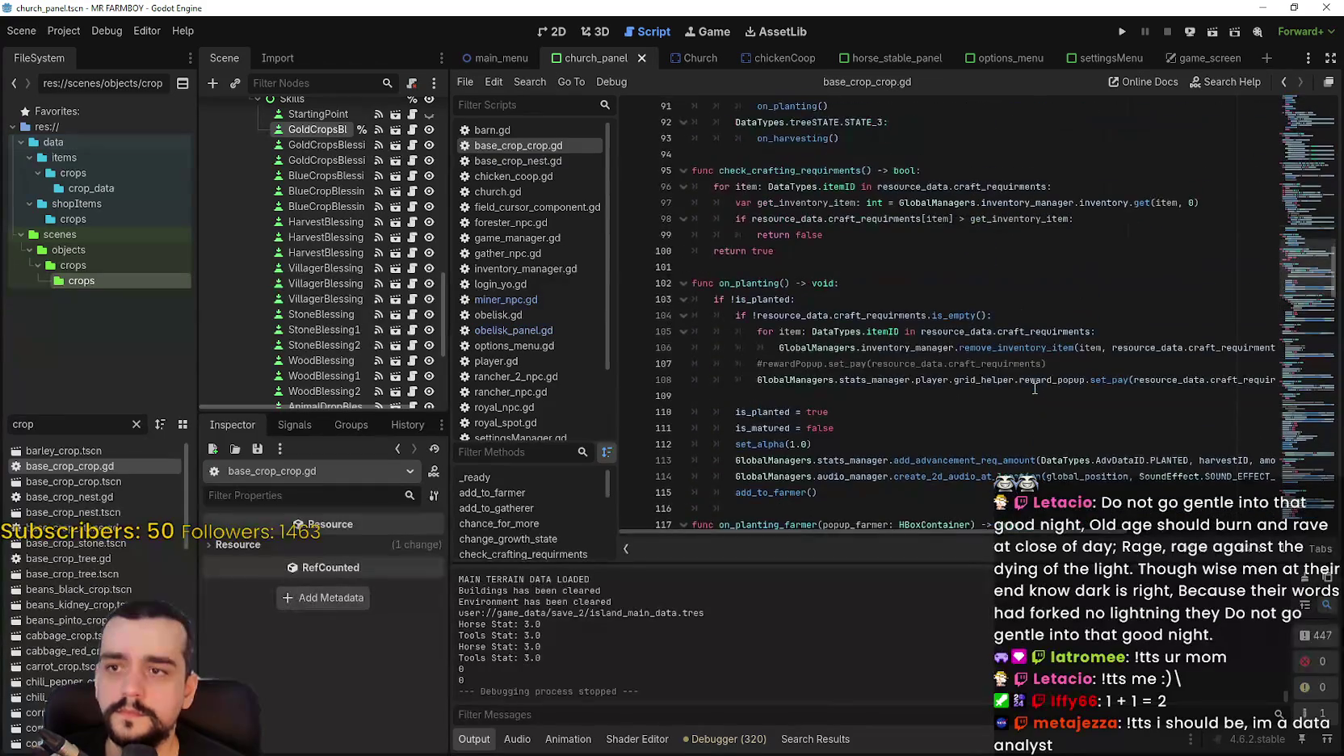
scroll(1032, 386, "down", 4)
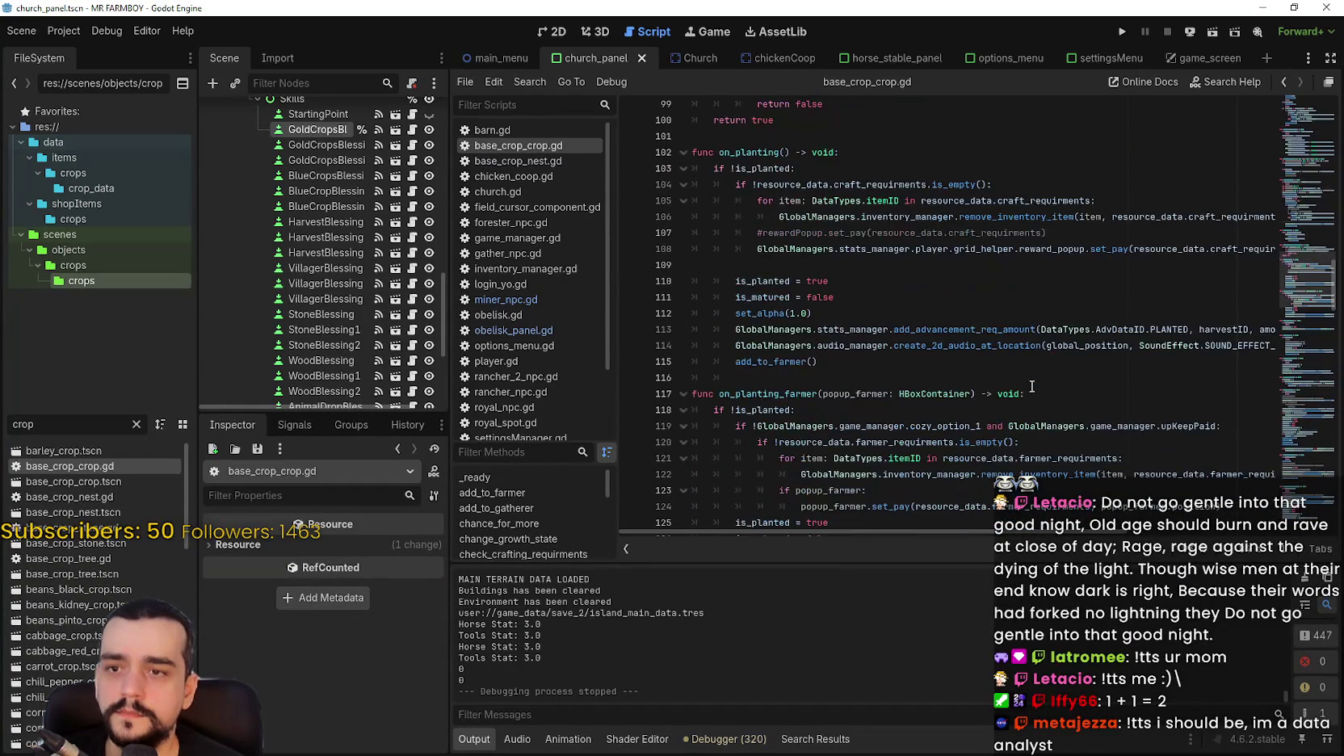
left_click_drag(1289, 296, 1298, 389)
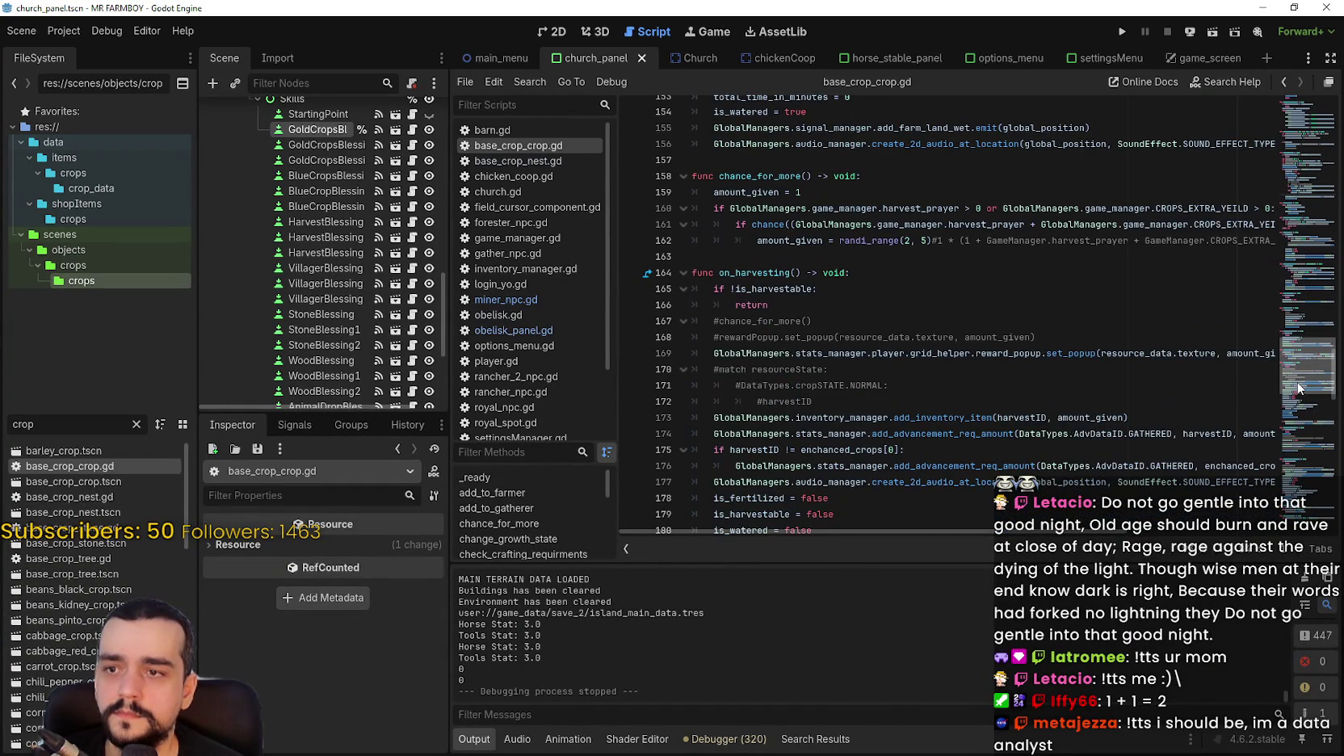
scroll(983, 535, "right", 4)
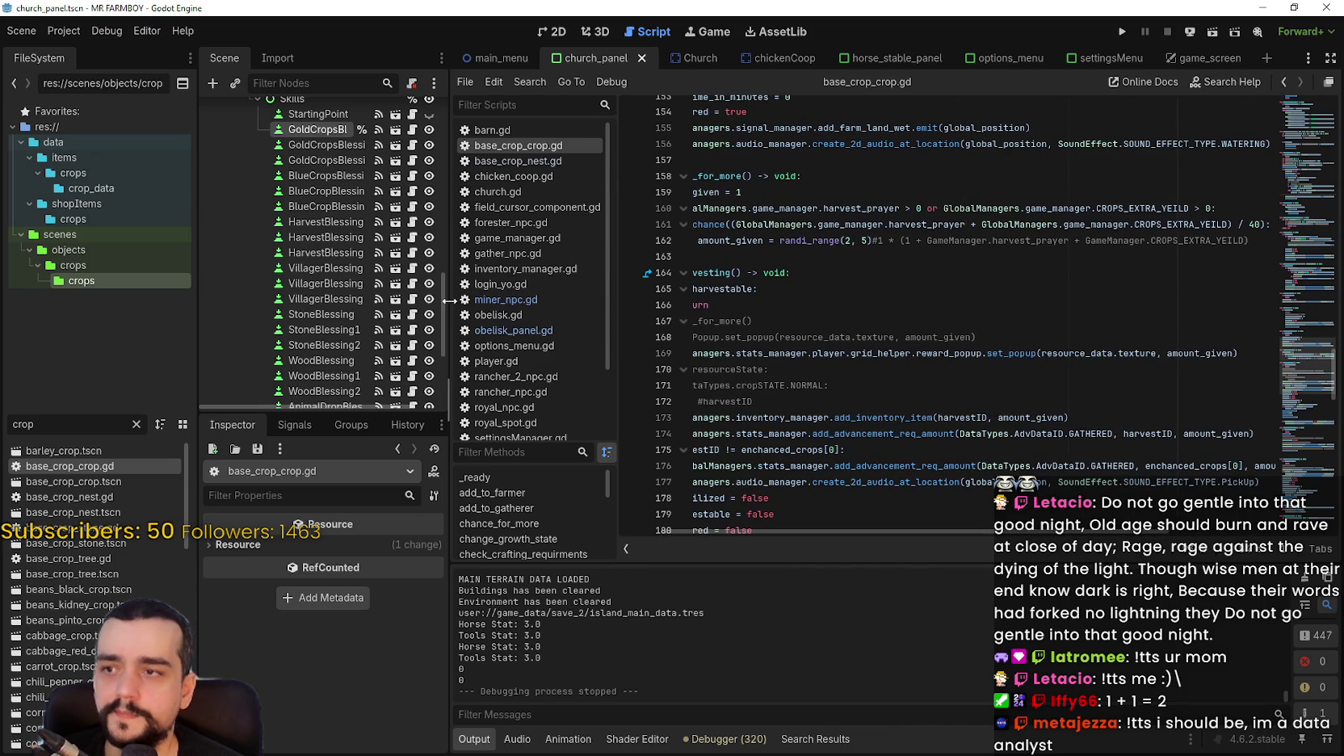
Delete the old formula comment after randi_range(2, 5) and the '# 50% chance' comment.
left_click_drag(449, 307, 325, 307)
left_click(1223, 237)
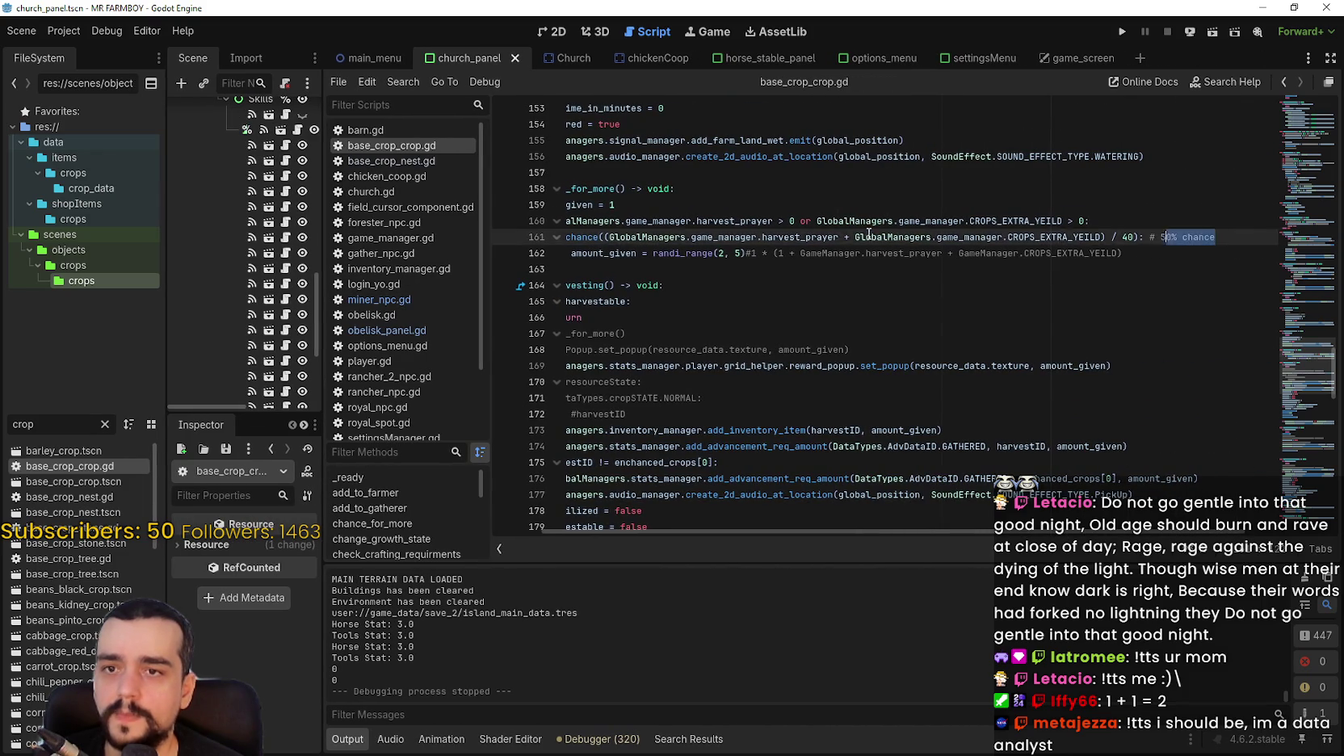
key("shift+Home")
left_click_drag(1186, 253, 537, 238)
left_click(1100, 271)
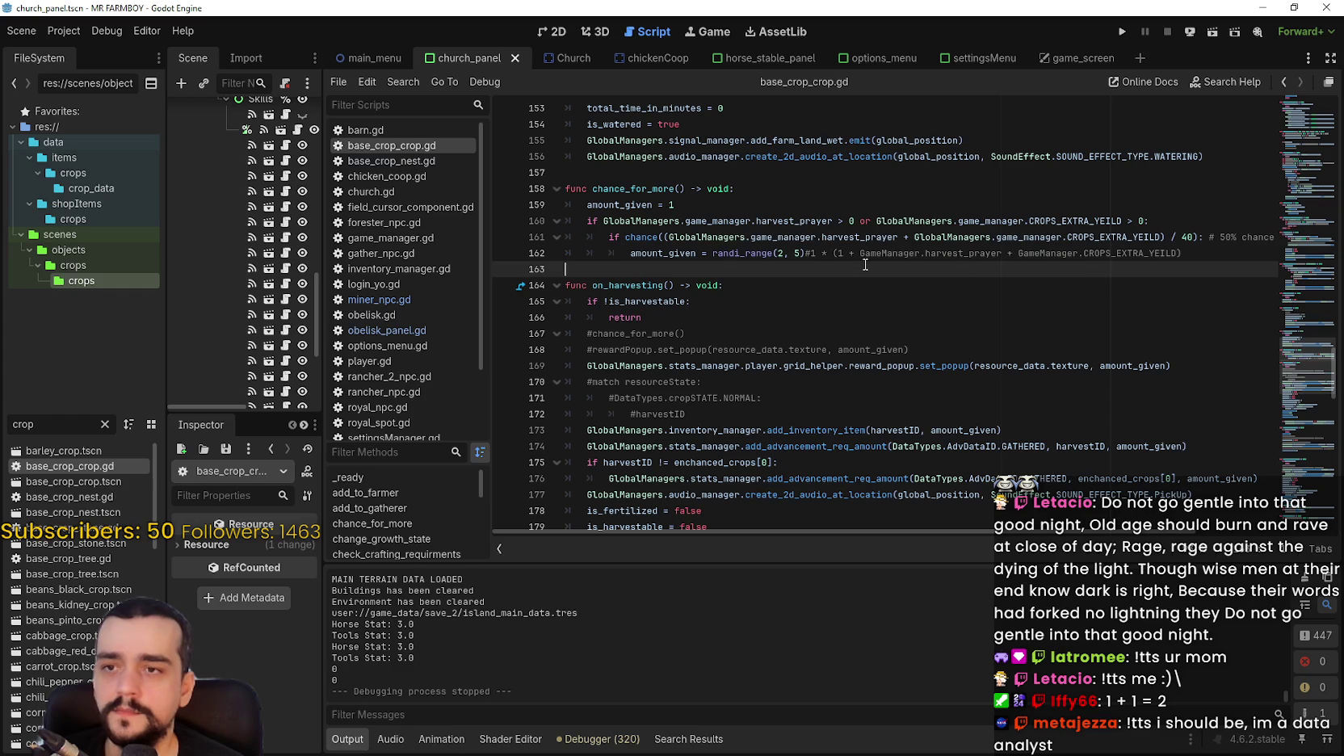
mouse_move(1201, 256)
left_mouse_down()
mouse_move(755, 252)
mouse_move(805, 253)
left_mouse_up()
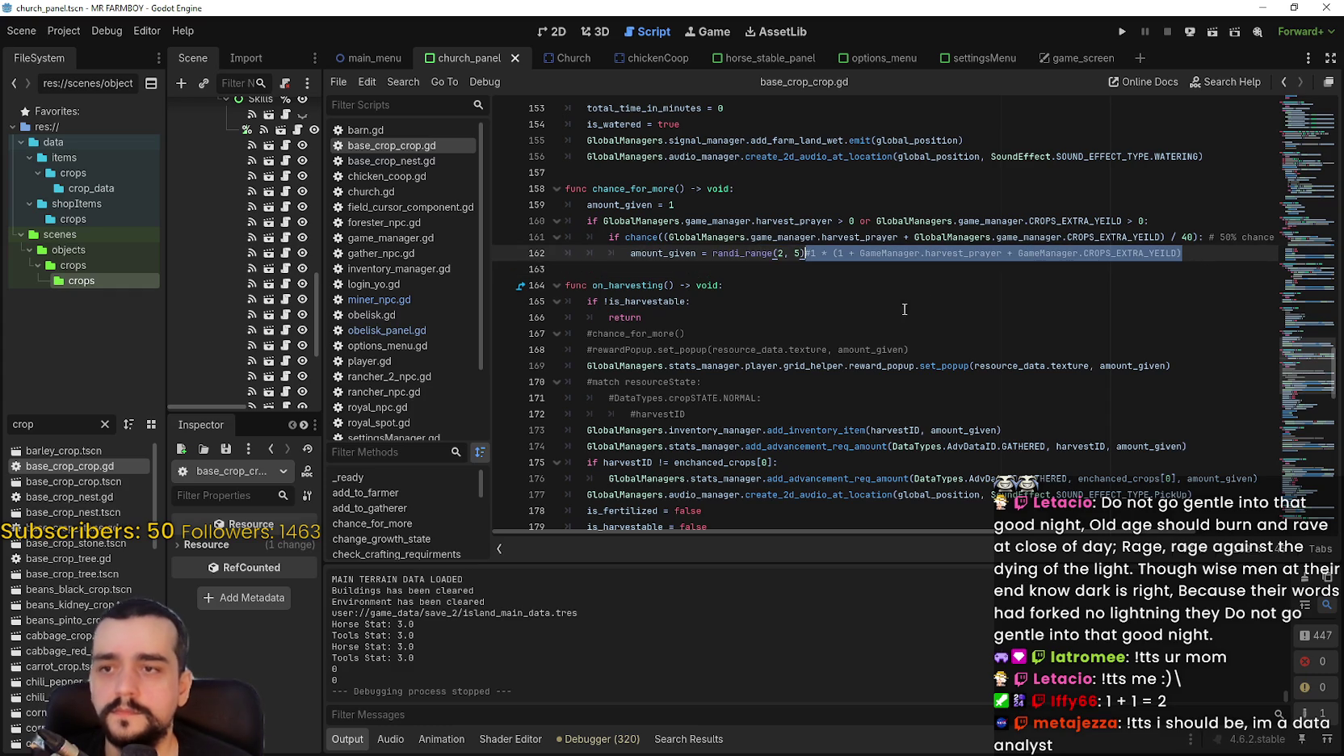
key("BackSpace")
left_click_drag(1205, 237, 1276, 237)
key("BackSpace")
Select the new chance and amount lines and show the commit history in GitHub Desktop.
left_click(994, 262)
left_click_drag(937, 253, 533, 233)
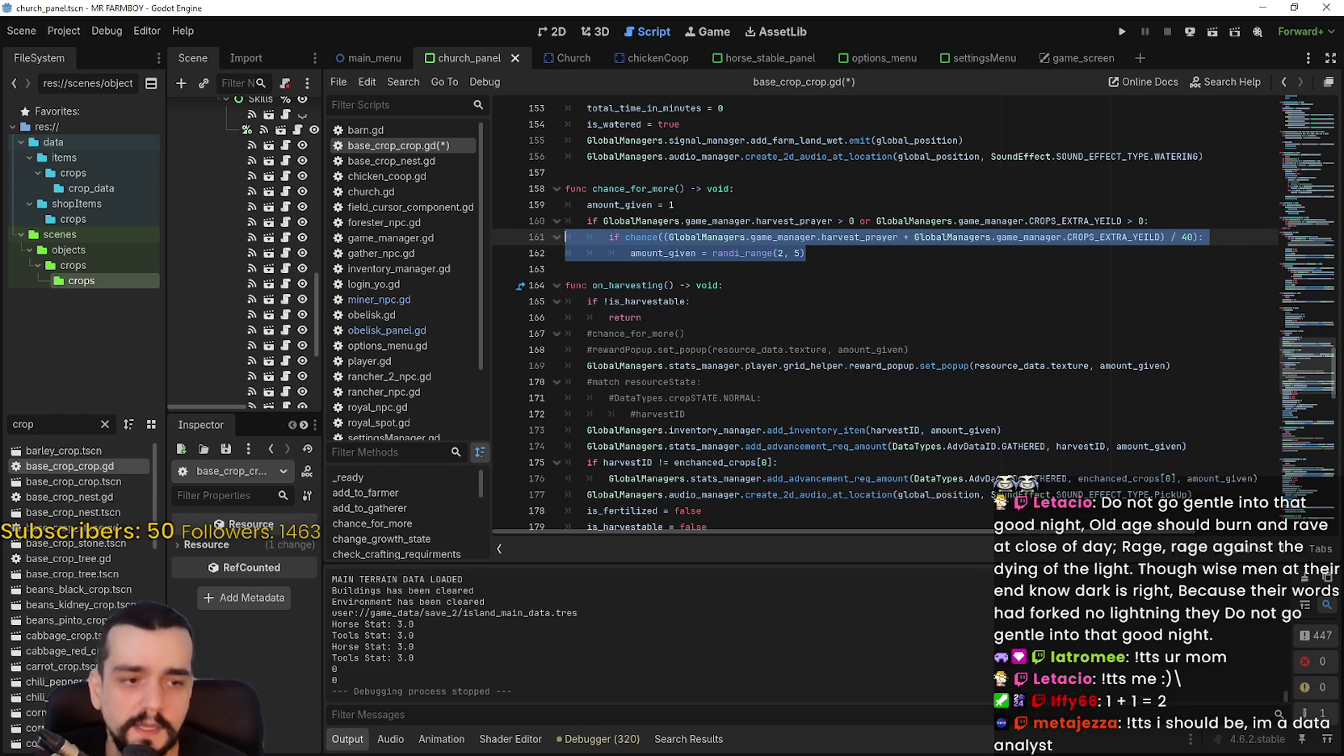
key("alt+Tab")
left_click(250, 153)
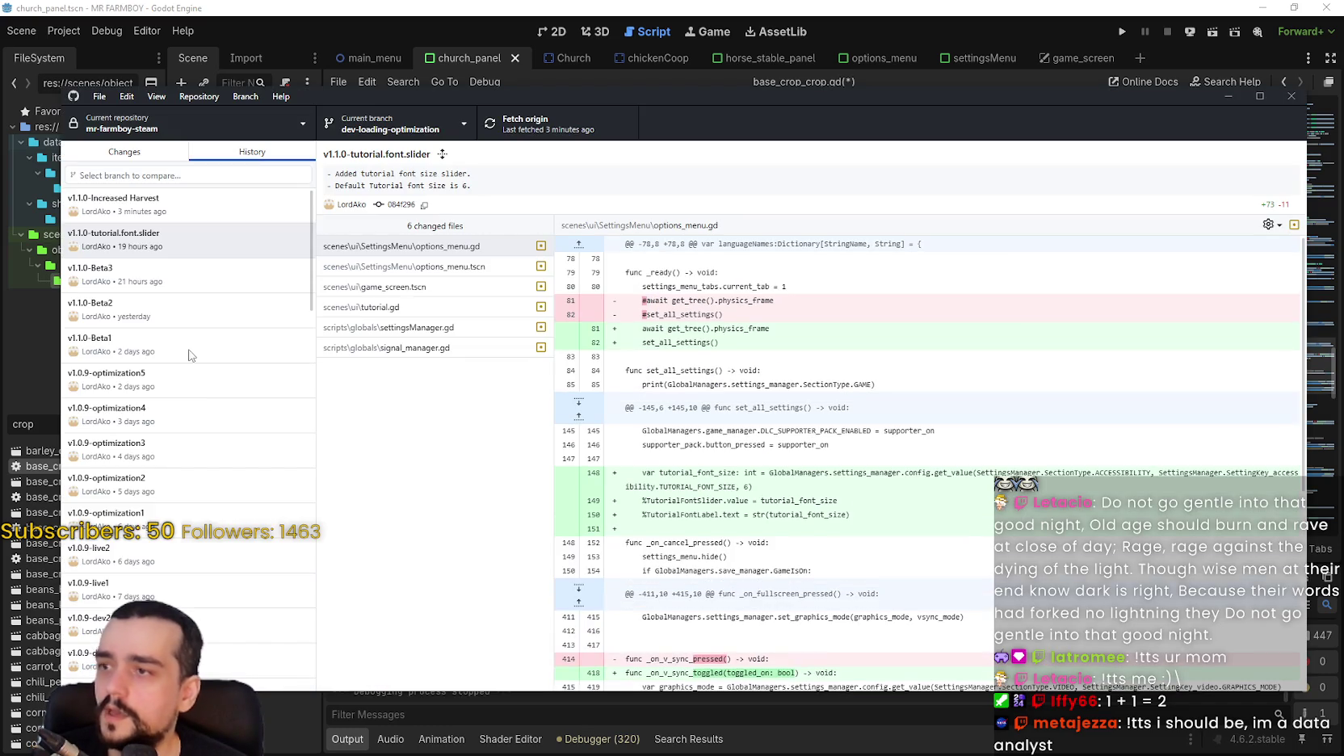
Step back through the commit history from v1.0.9-dev18 to v1.0.9-dev13.
scroll(166, 343, "down", 5)
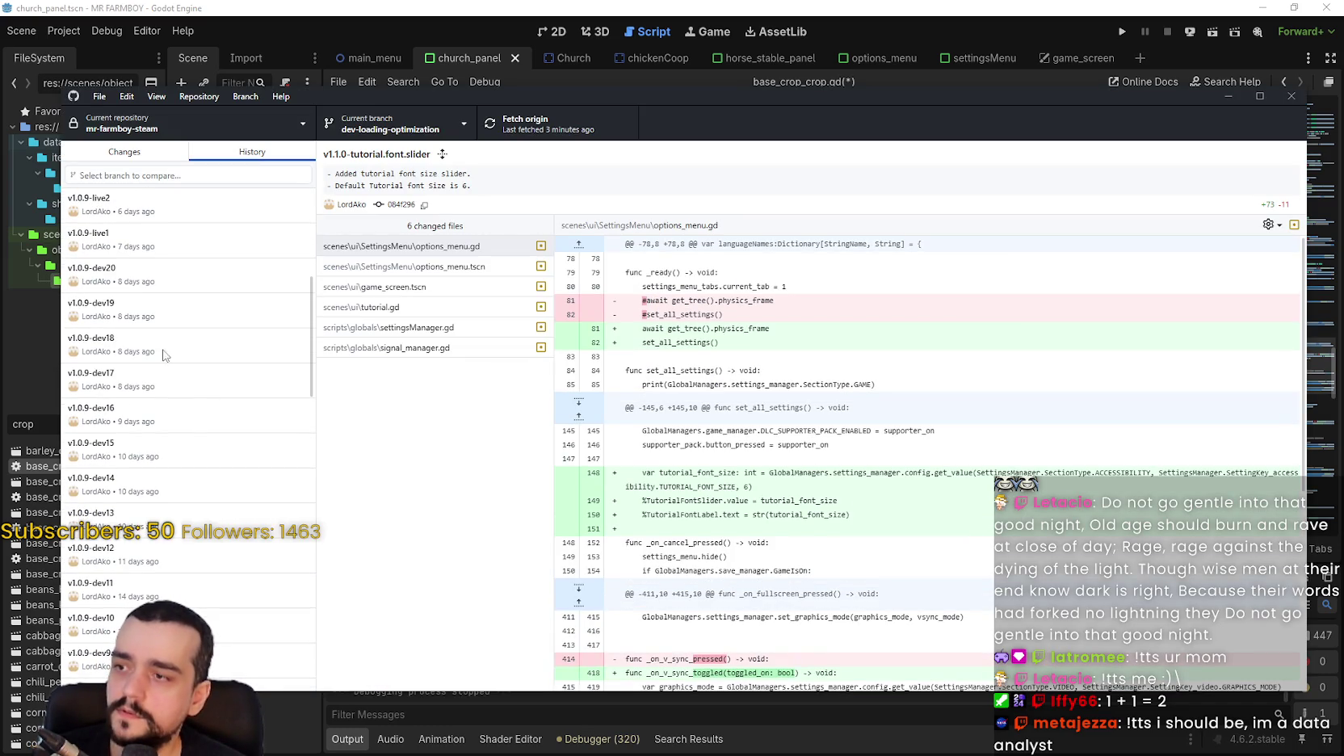
left_click(160, 350)
left_click(166, 380)
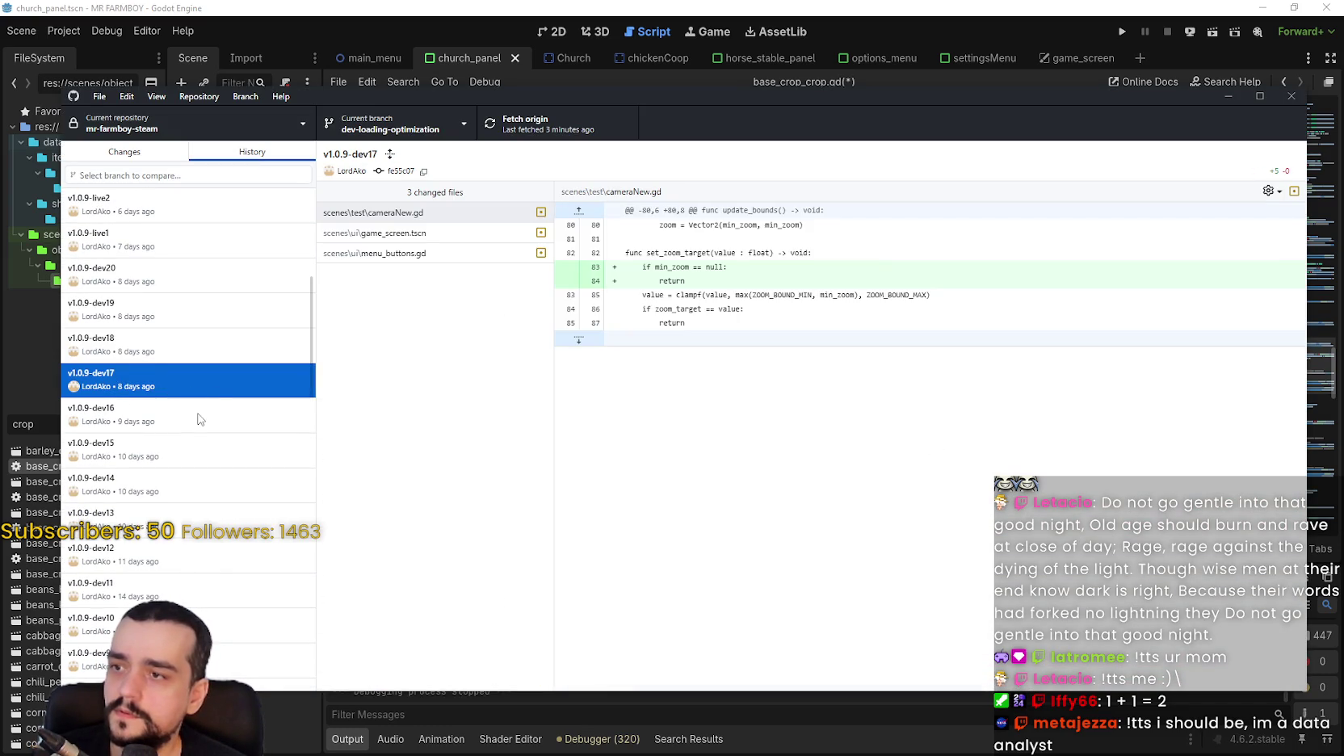
left_click(200, 419)
scroll(450, 406, "down", 5)
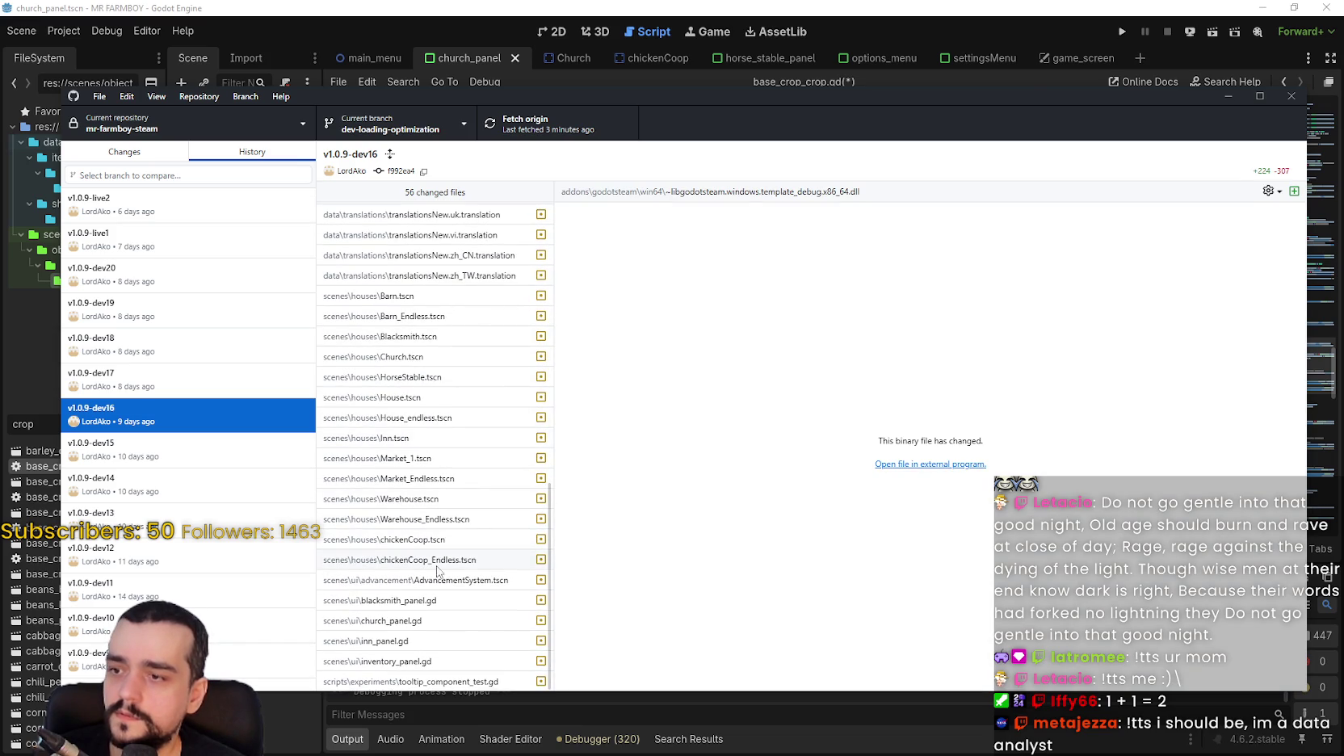
left_click_drag(693, 99, 820, 48)
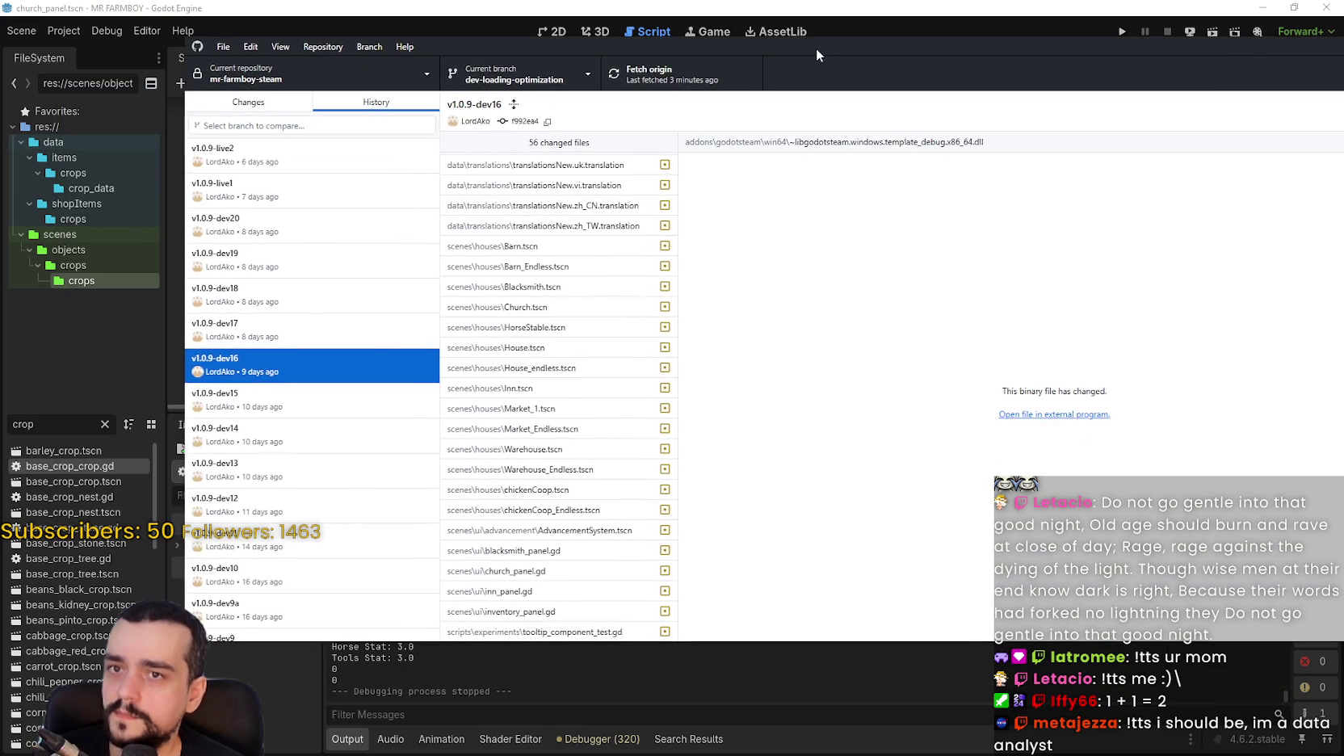
left_click(307, 398)
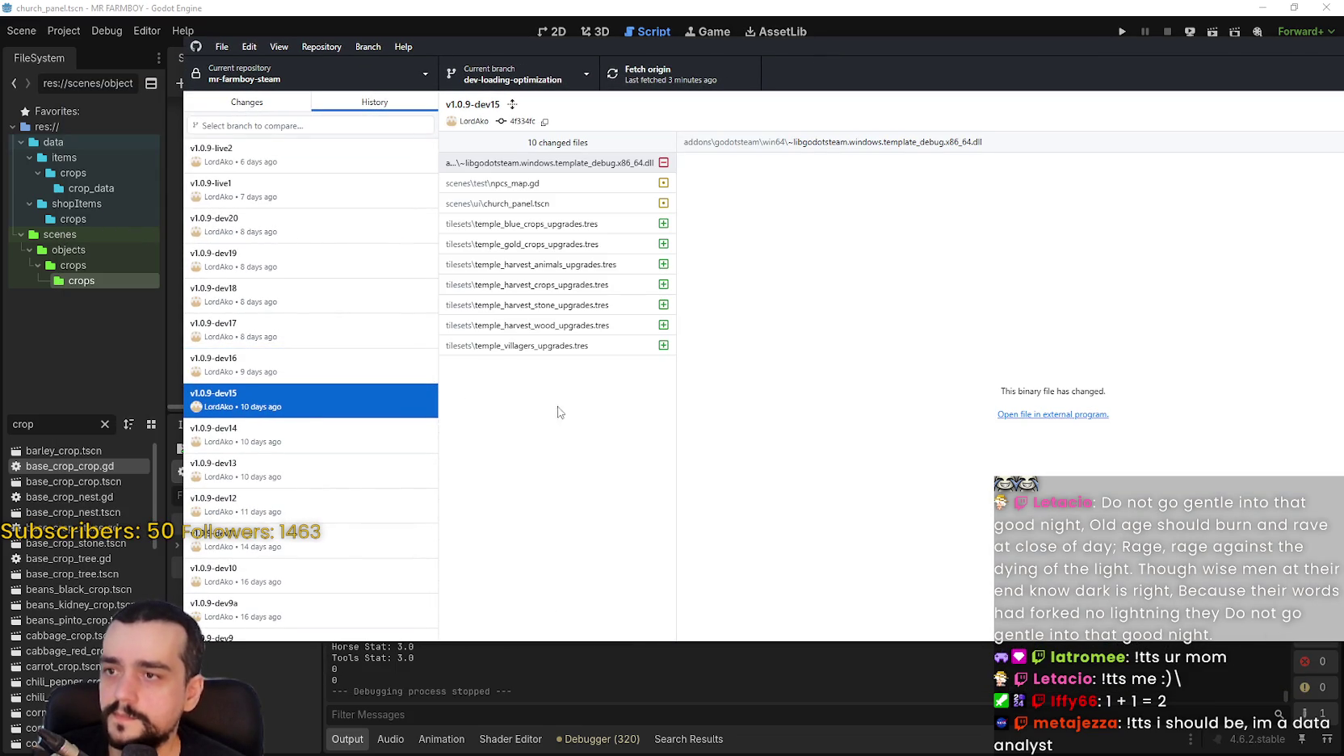
left_click(272, 427)
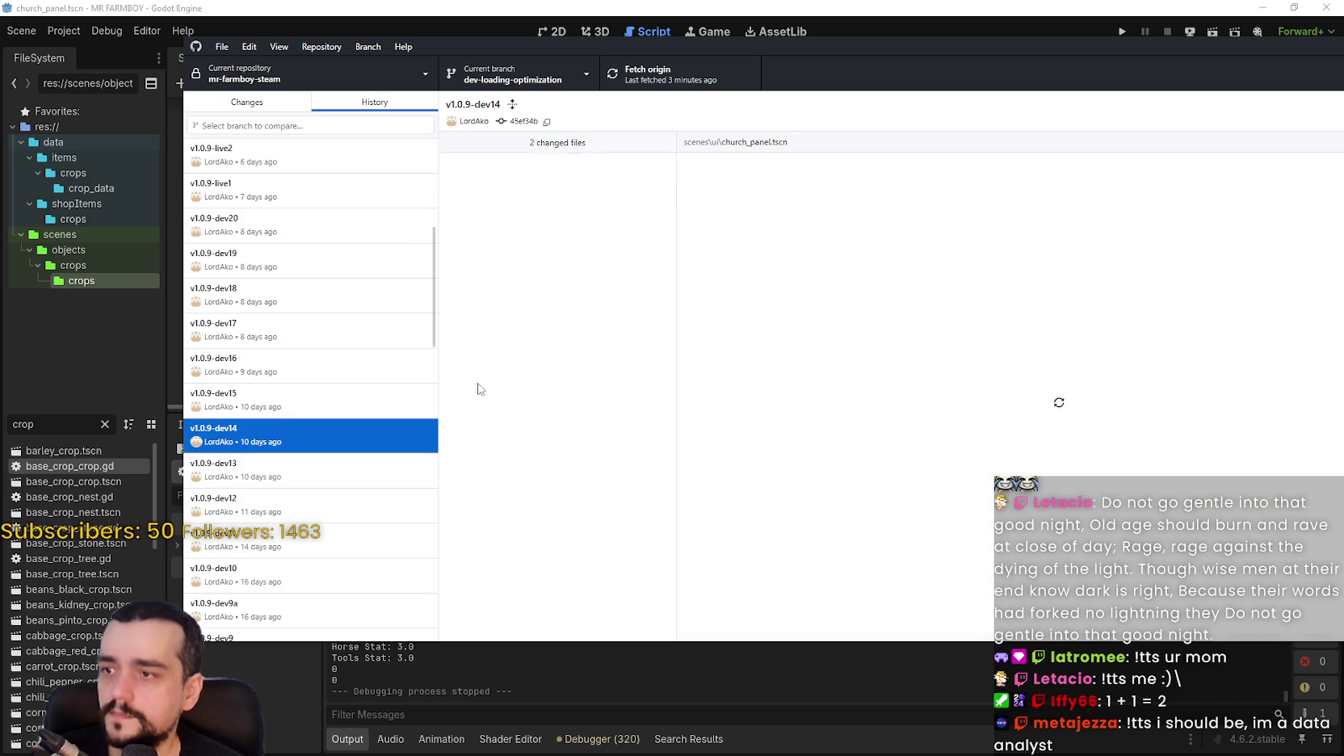
left_click(302, 472)
Select old lines 161–162 in base_crop_crop.gd's diff and return to Godot.
scroll(551, 325, "down", 5)
scroll(557, 363, "down", 3)
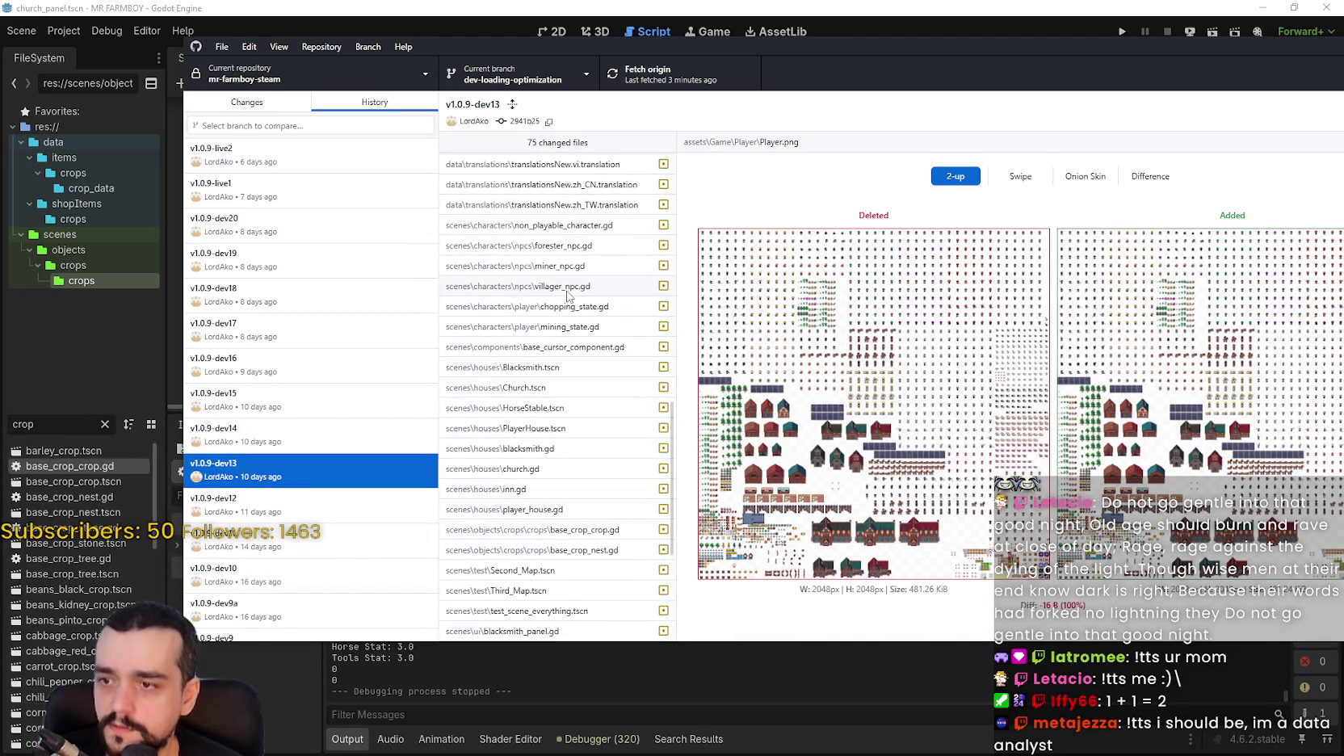
scroll(568, 296, "down", 1)
left_click(599, 459)
mouse_move(1173, 237)
left_mouse_down()
mouse_move(726, 218)
mouse_move(1171, 216)
left_mouse_up()
left_click(811, 7)
Paste the old chance and amount lines below line 160, strip the comment, and comment them out.
left_click(1171, 216)
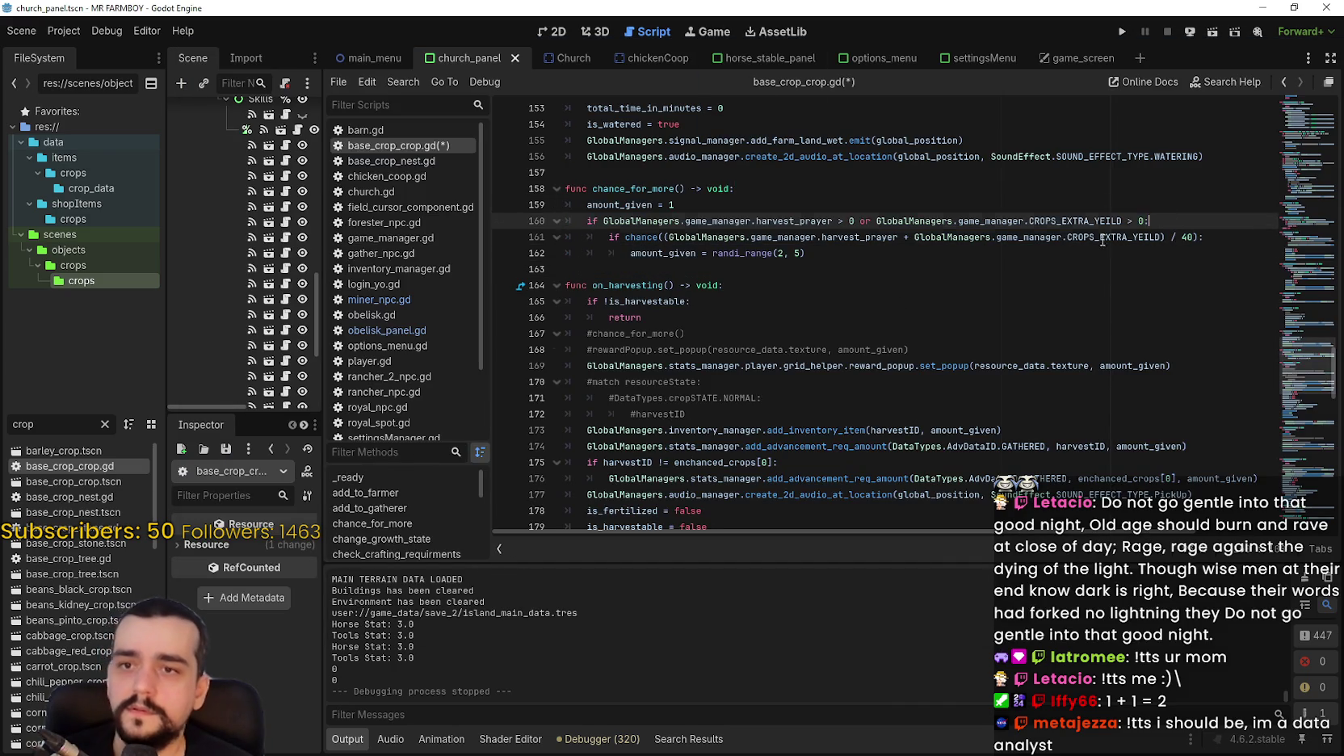
key("Return")
left_click_drag(609, 237, 532, 226)
left_click(635, 226)
left_click(608, 237)
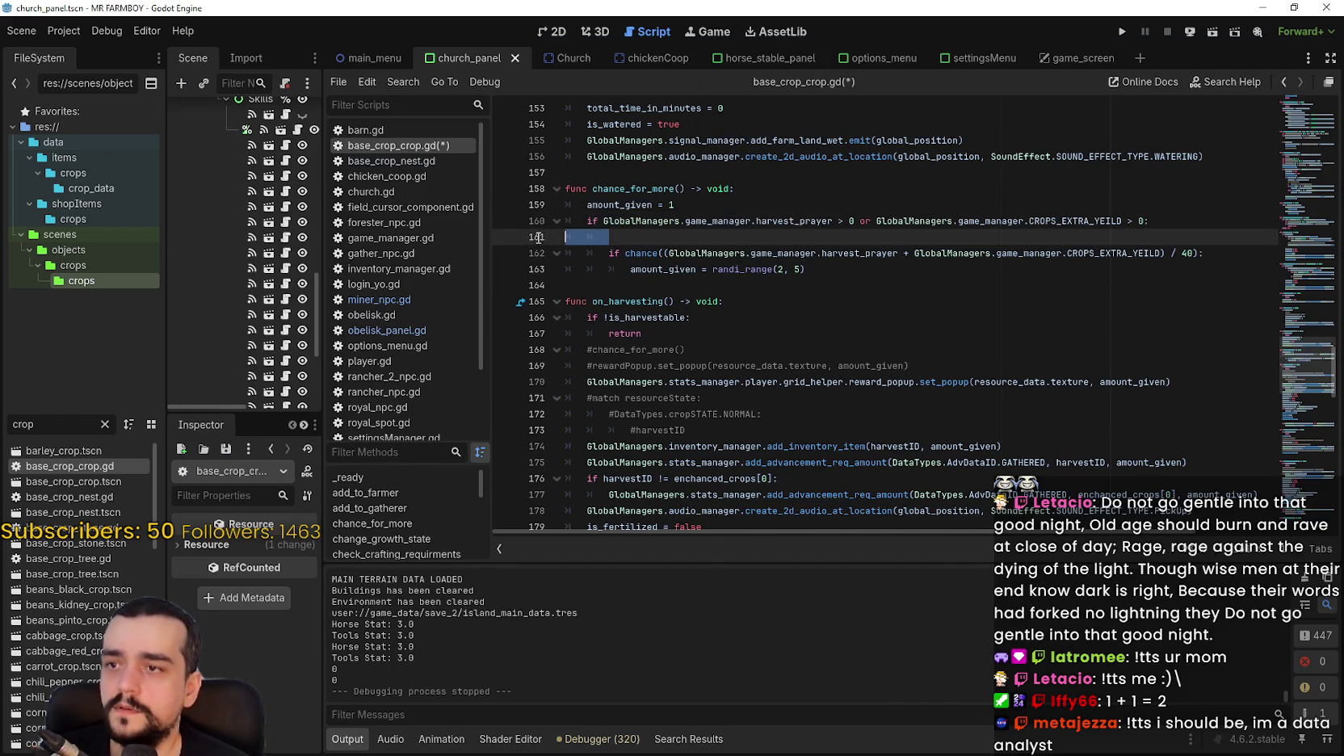
key("ctrl+v")
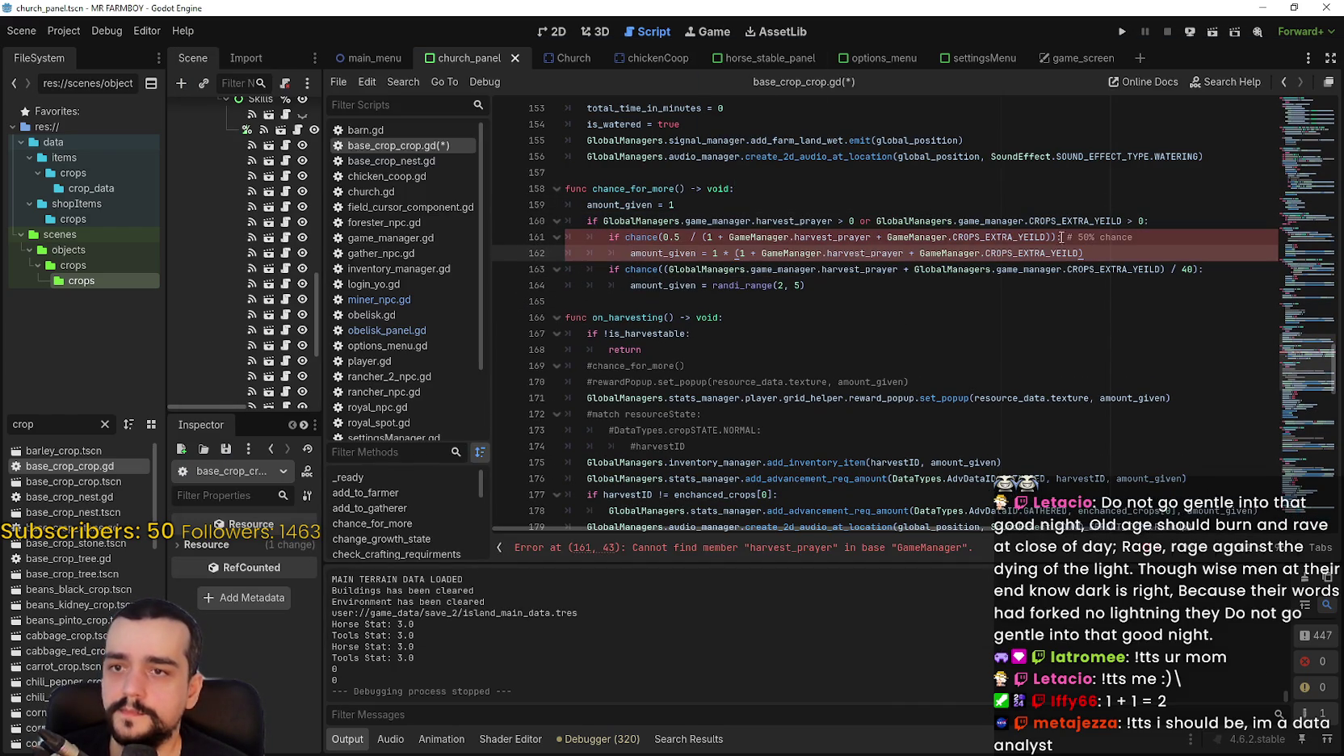
left_click_drag(1133, 238, 583, 236)
key("BackSpace")
key("BackSpace")
key("BackSpace")
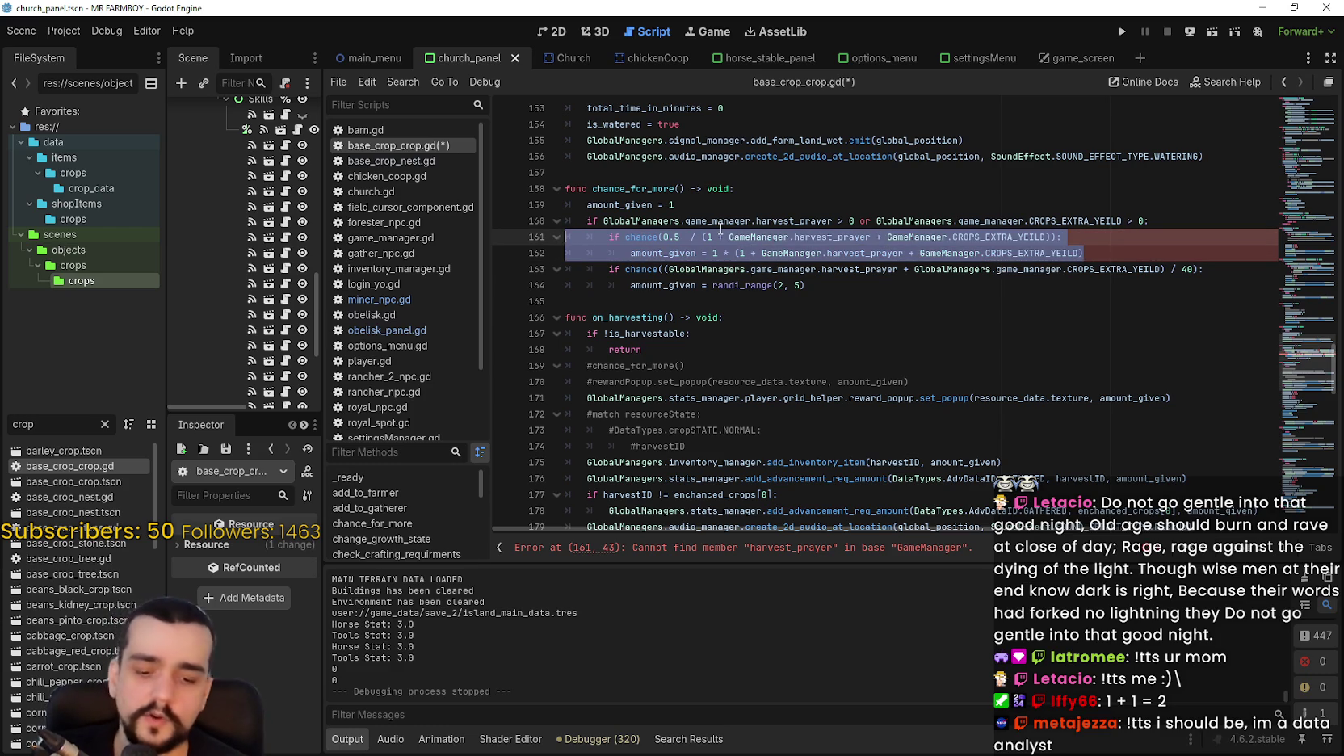
left_click(664, 253)
left_click(601, 233)
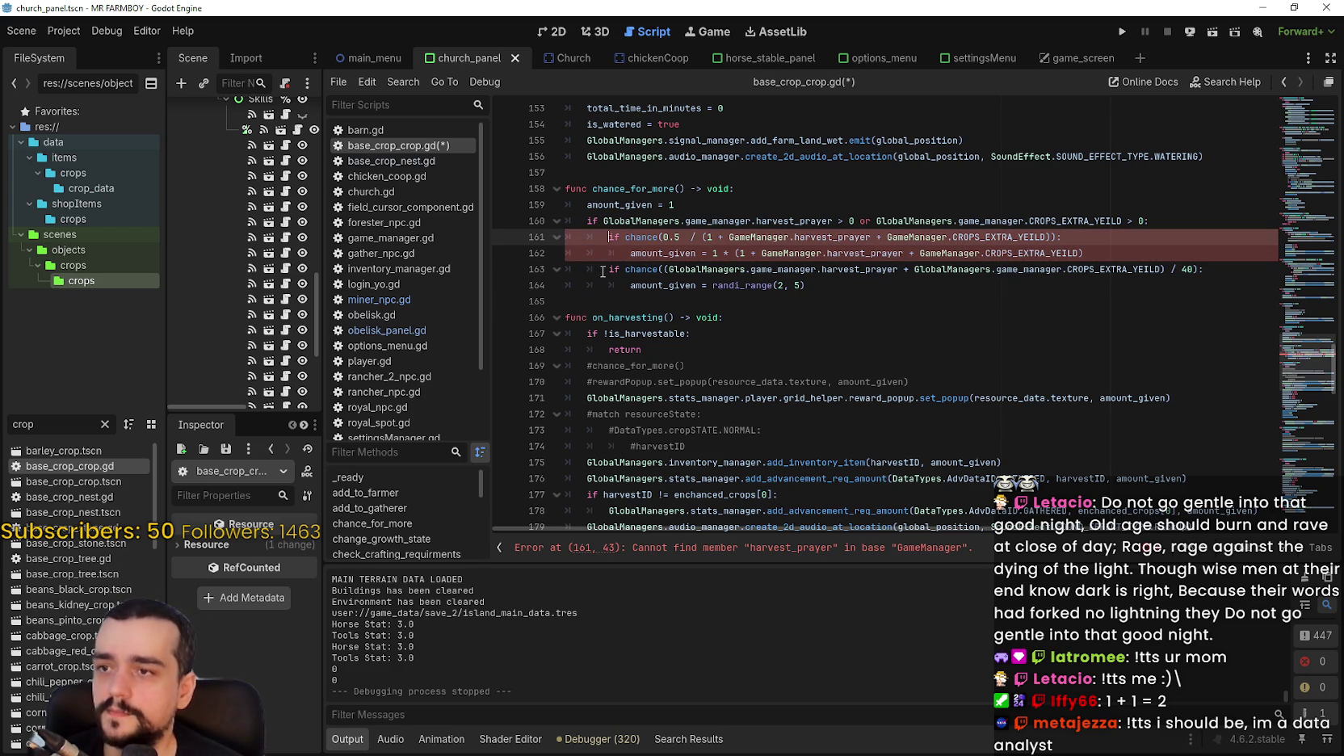
key("ctrl+k")
Replace the prayer-plus-yield sums in the old formula lines with x.
left_click(849, 297)
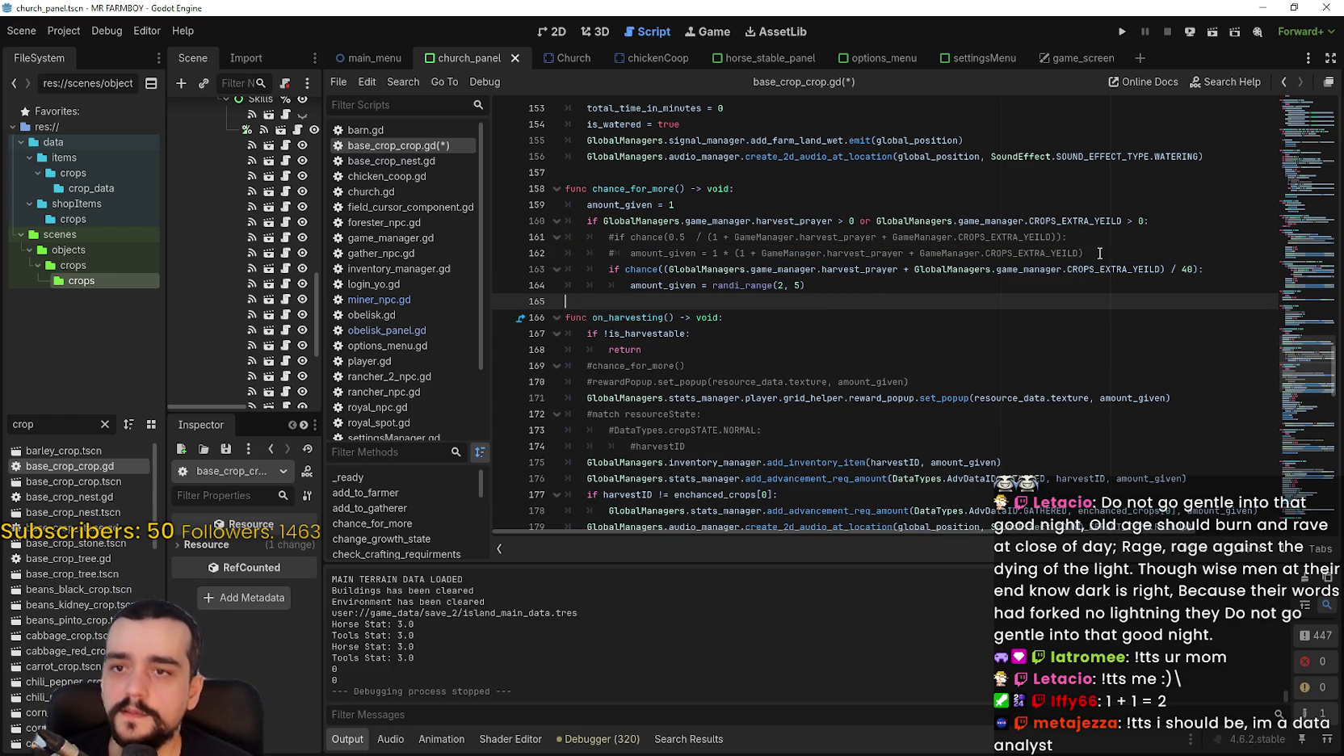
left_click_drag(1084, 270, 694, 271)
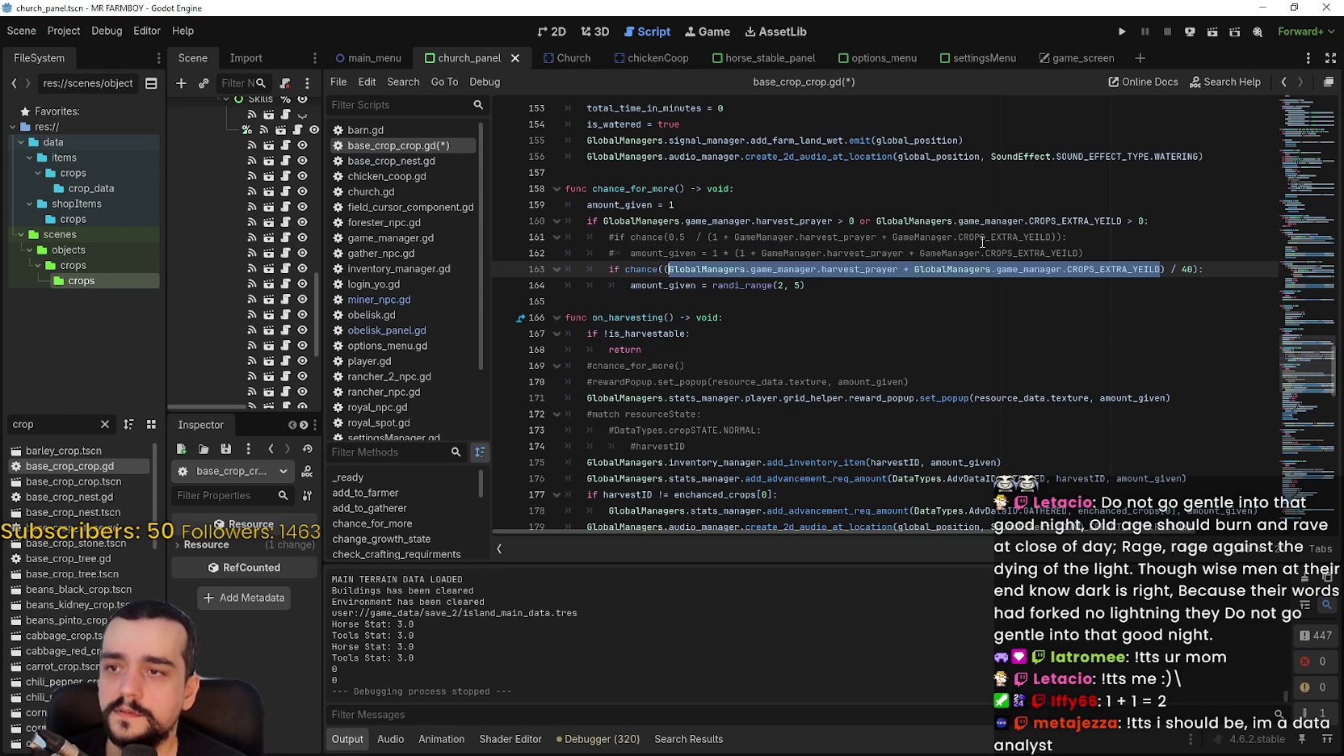
left_click_drag(1050, 237, 715, 242)
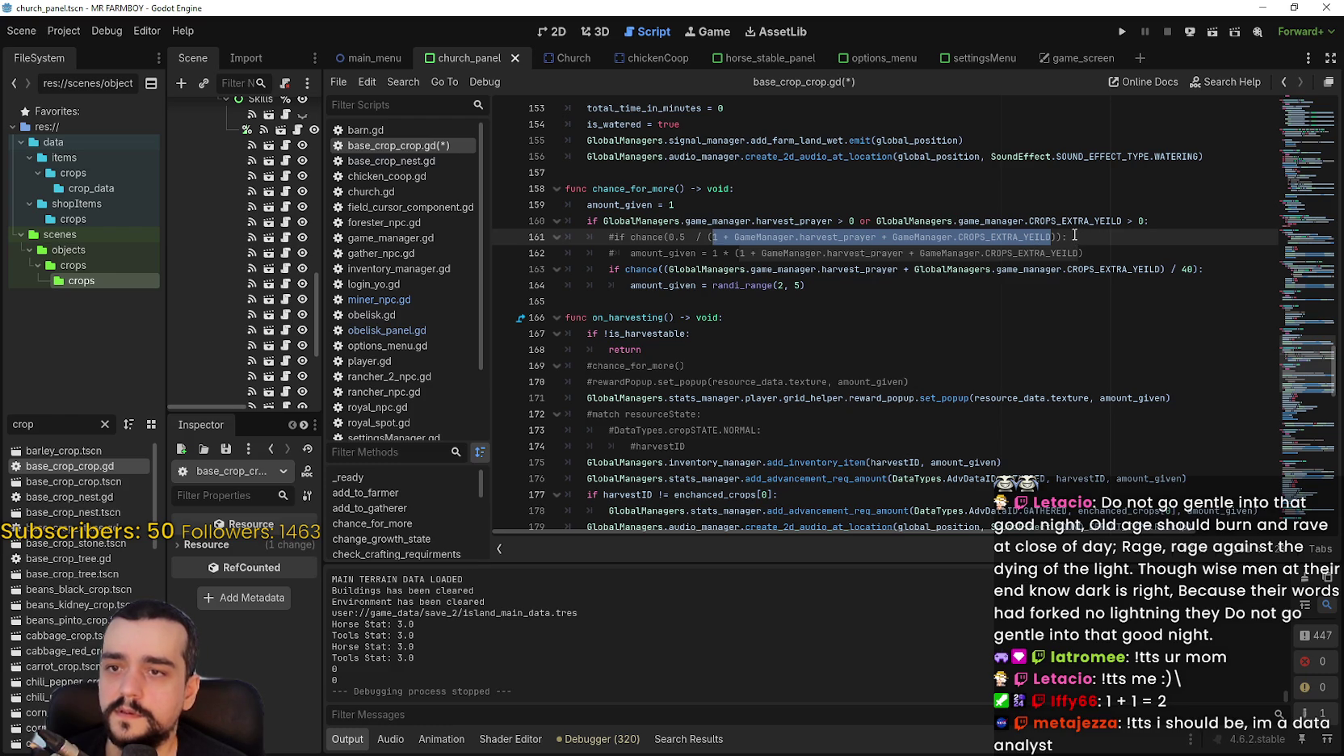
key("Right")
key("ctrl+shift+Left")
key("ctrl+shift+Left")
key("ctrl+shift+Left")
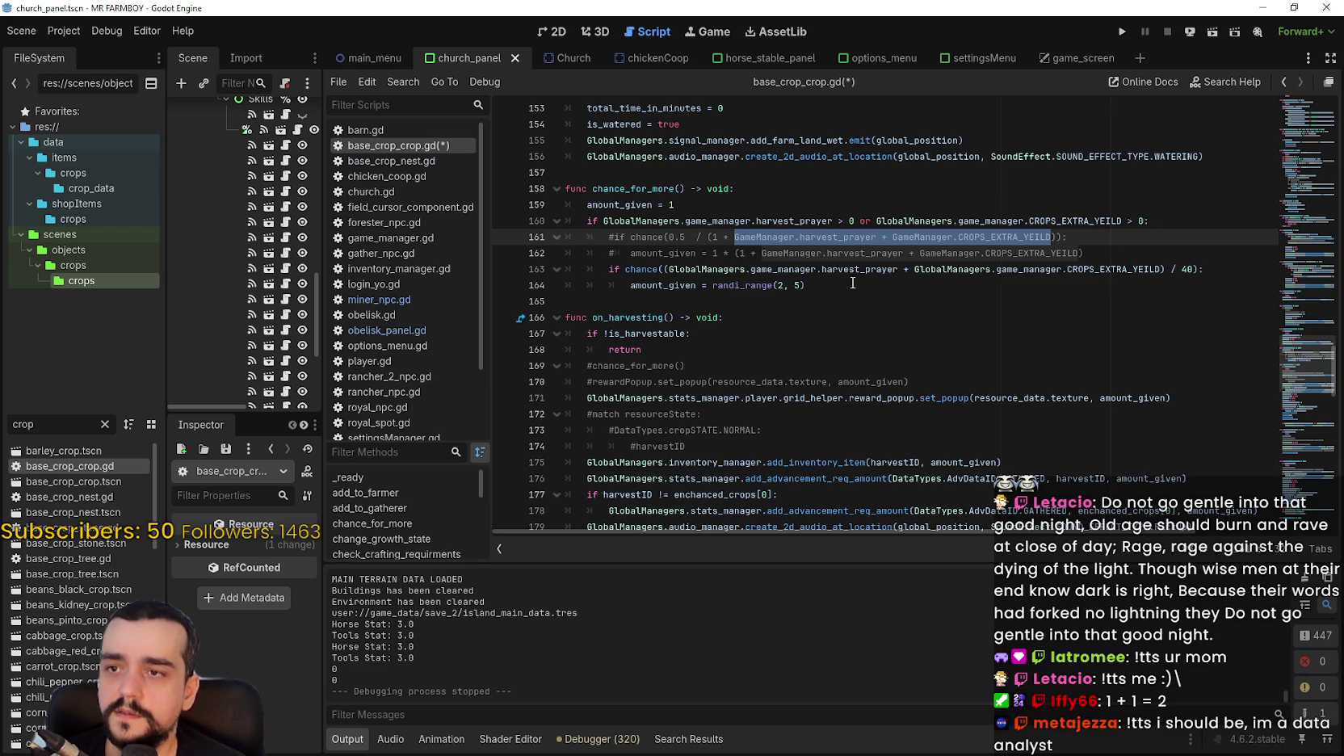
type("x")
left_click_drag(1079, 252, 755, 252)
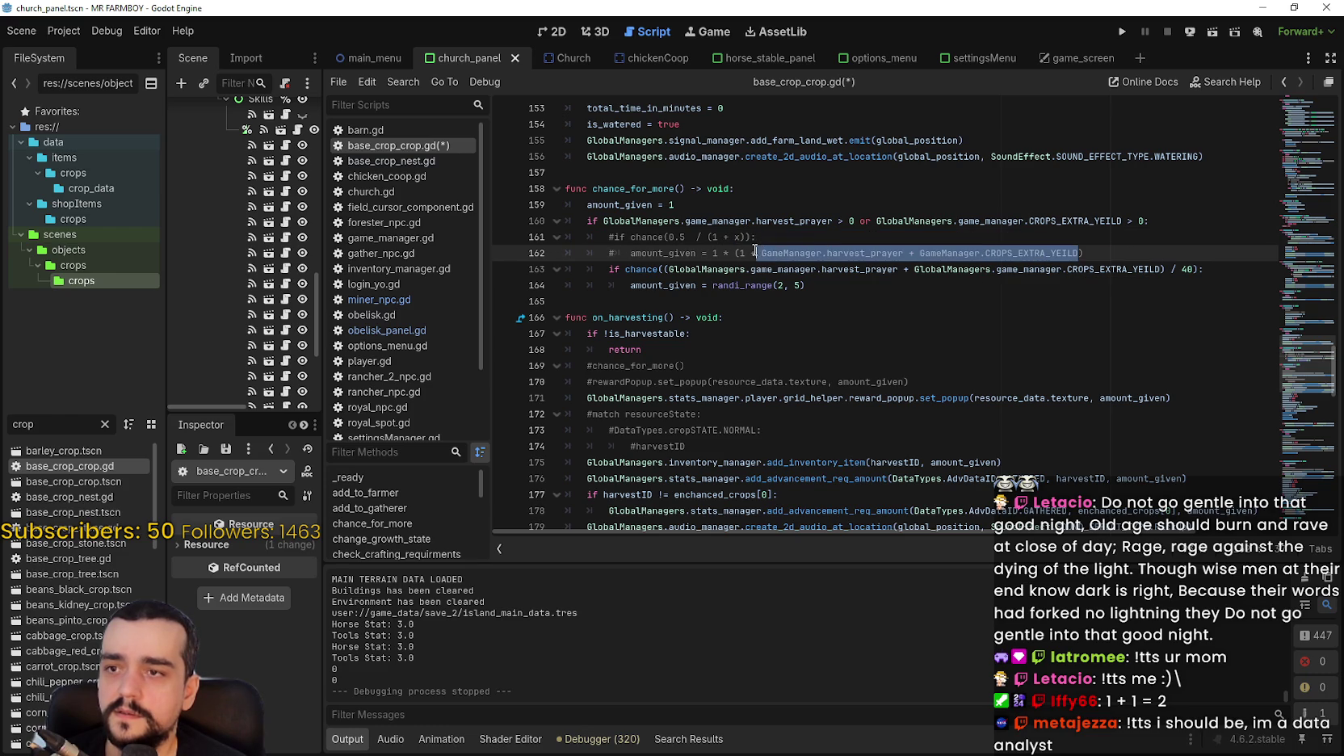
double_click(1005, 253)
left_click_drag(1005, 253, 768, 253)
type("x")
Comment out the new chance and amount lines, add pass under the if, and substitute x.
double_click(868, 269)
left_click_drag(658, 272, 614, 285)
key("ctrl+k")
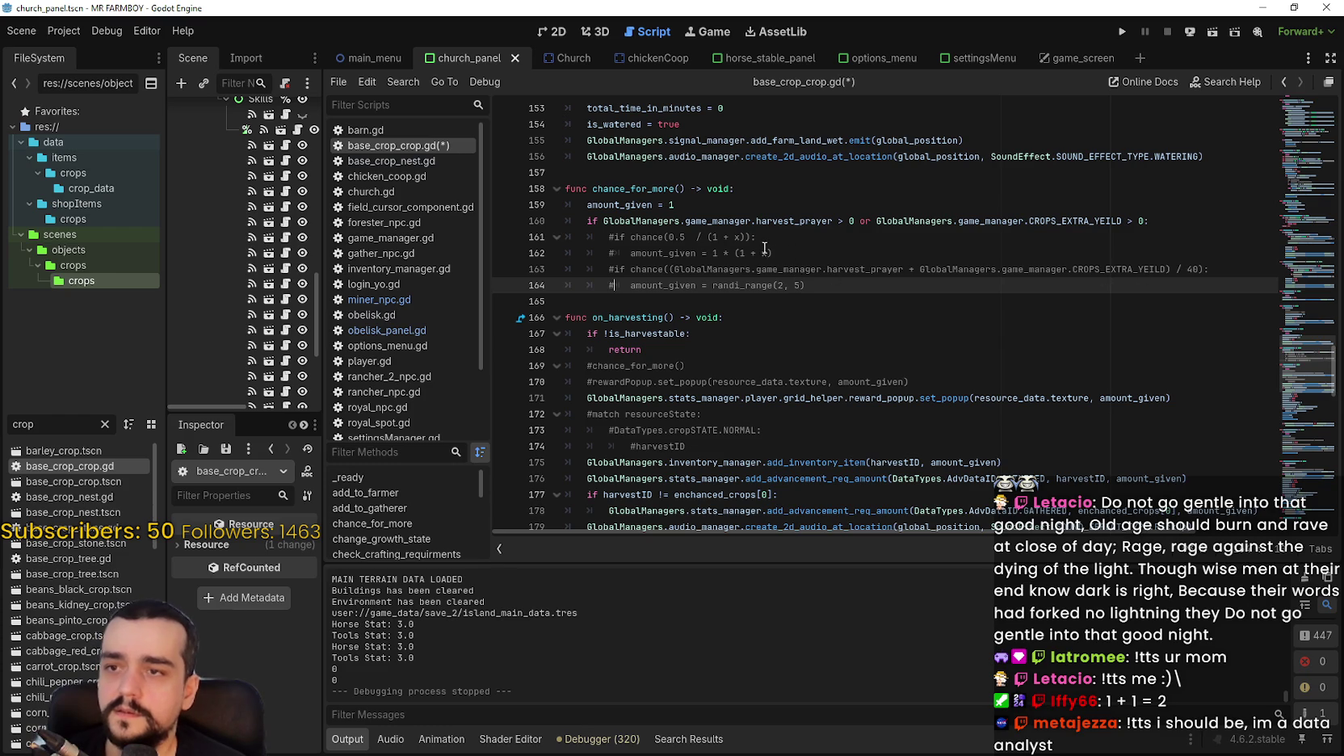
left_click(1155, 219)
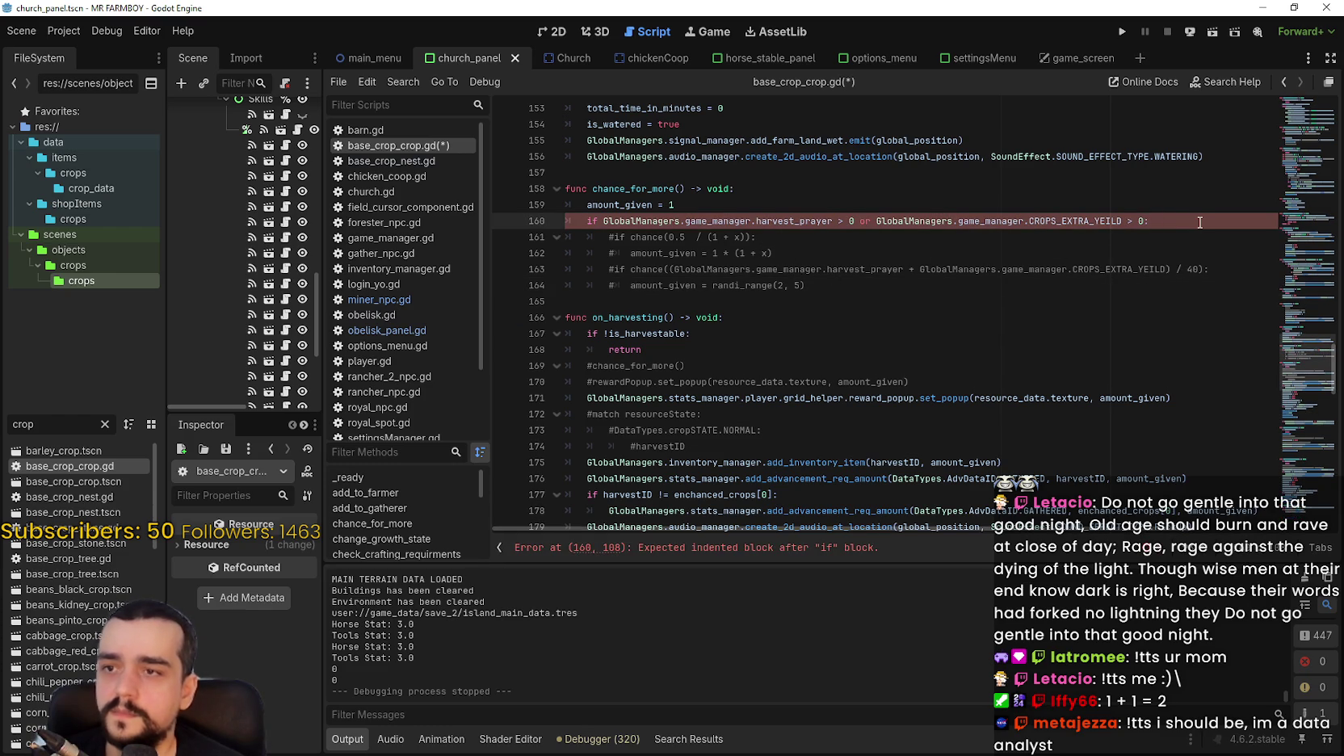
key("Return")
type("pa")
left_click(1077, 319)
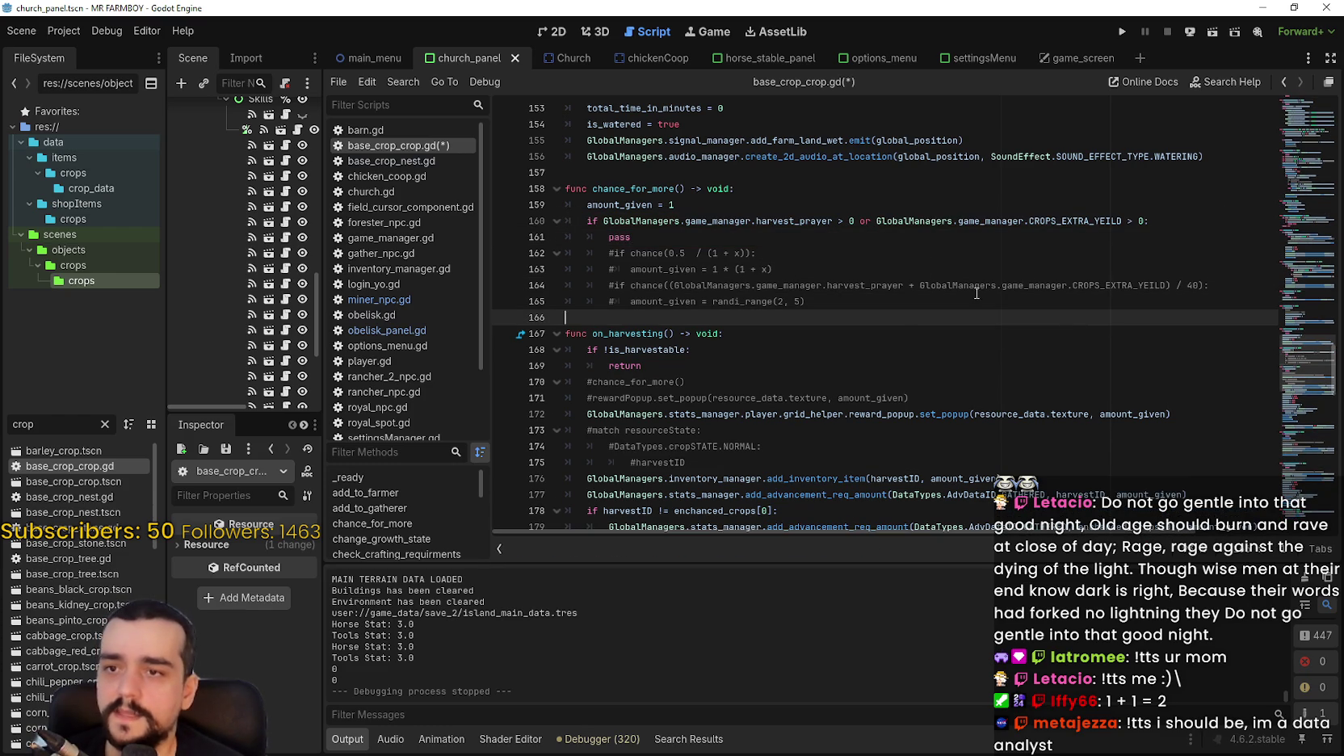
left_click_drag(1166, 285, 675, 286)
type("x")
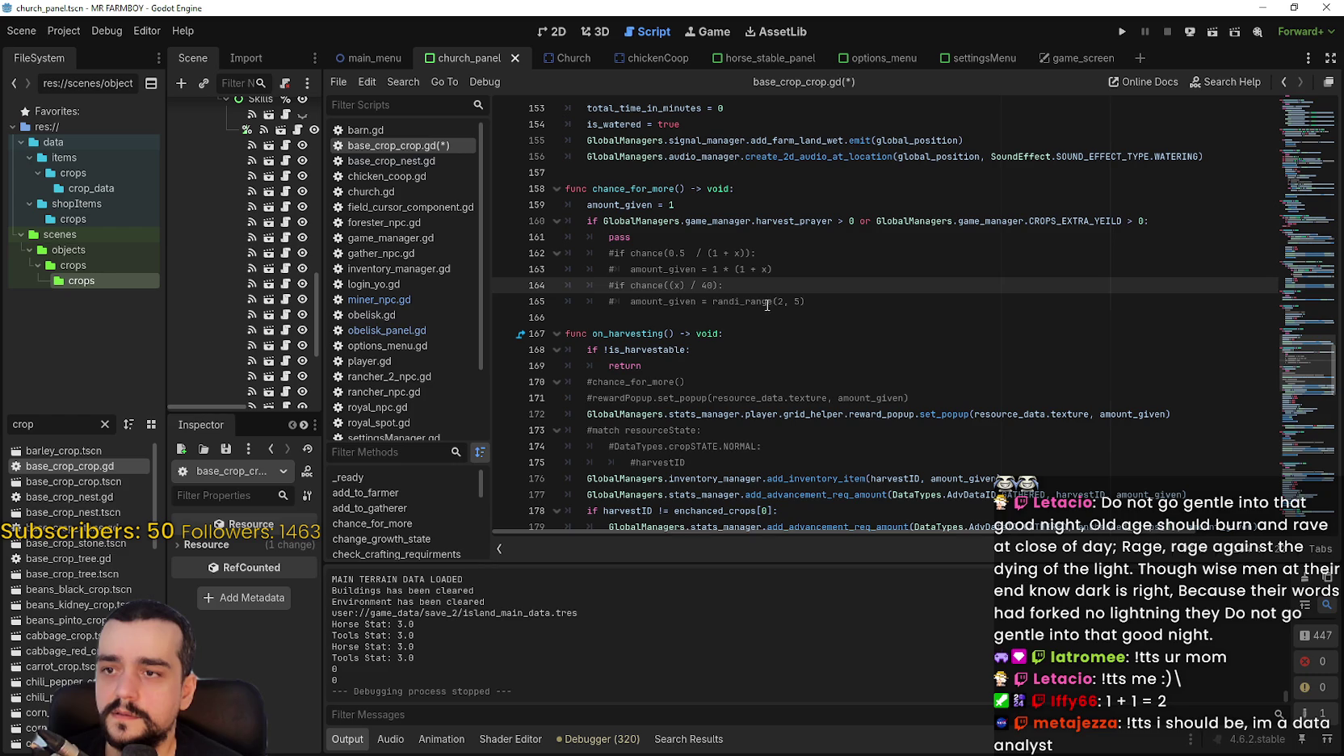
Insert blank lines between the two formulas and after pass for the labels and note.
key("Up")
key("Return")
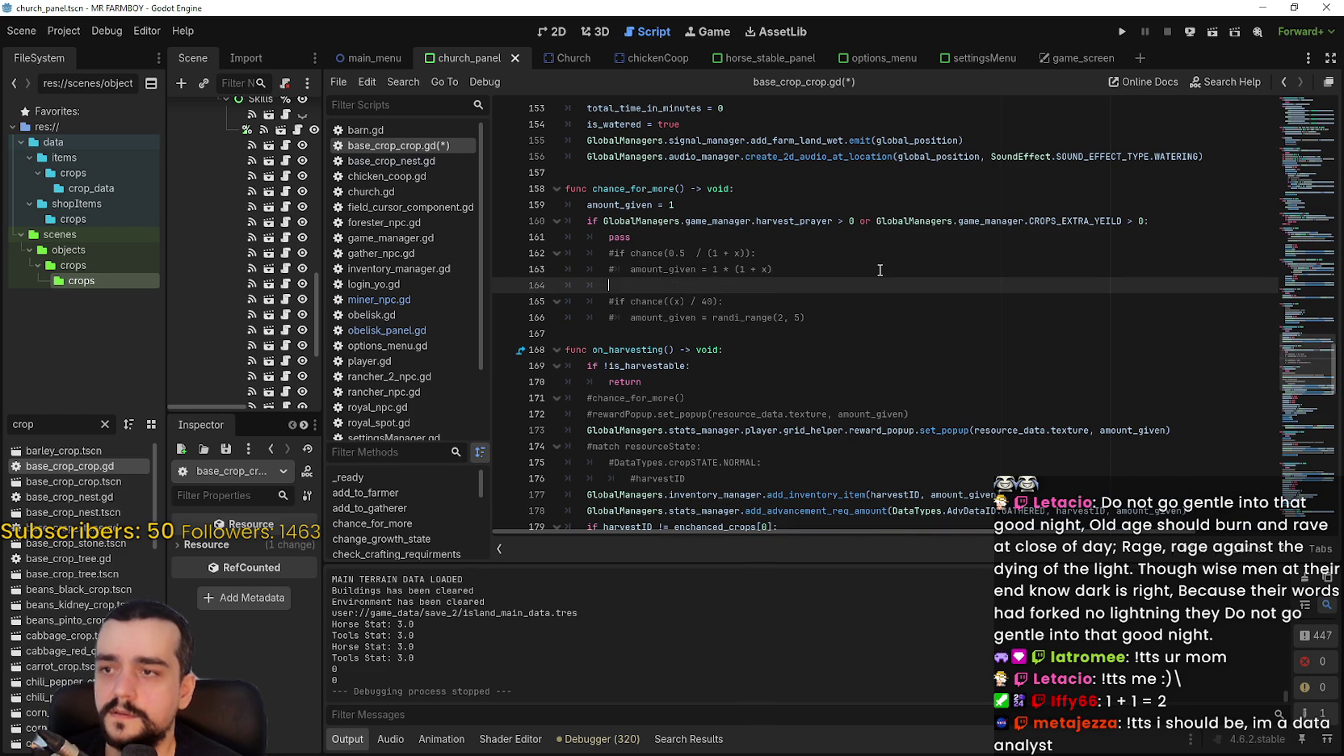
left_click(677, 235)
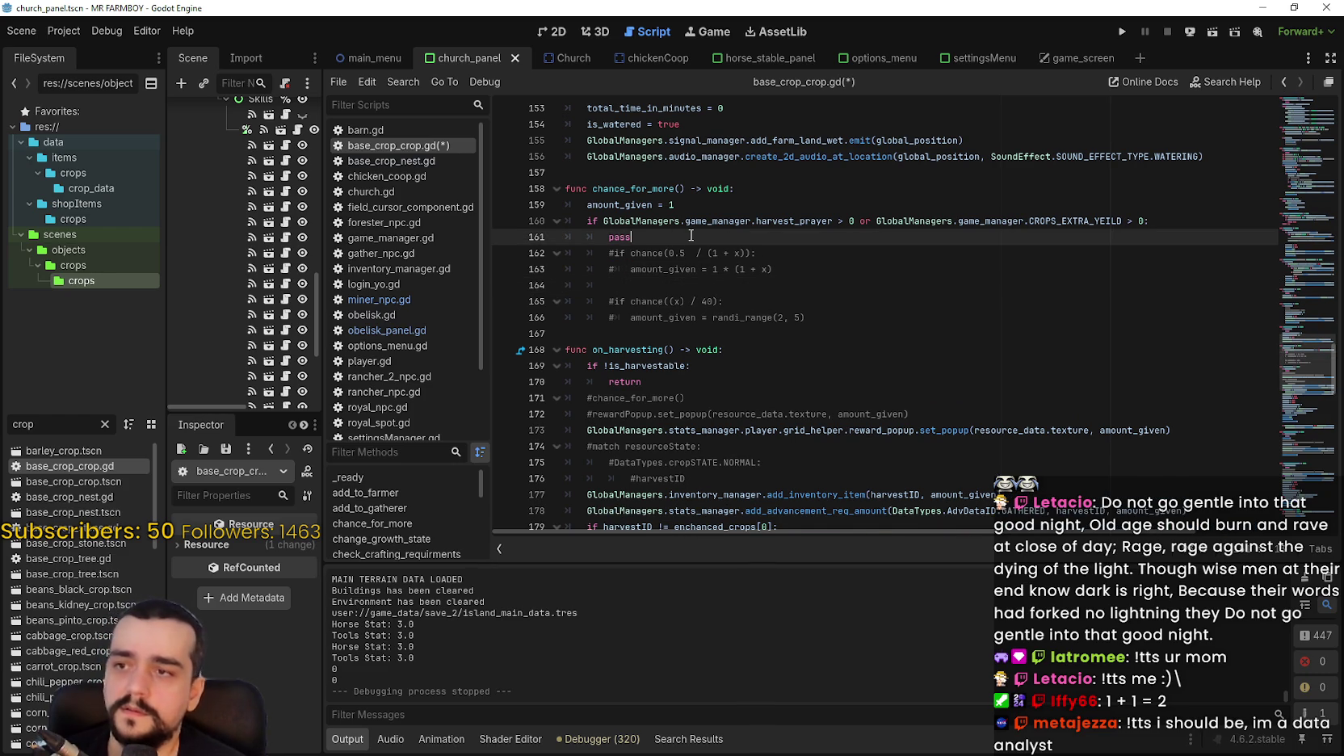
key("Return")
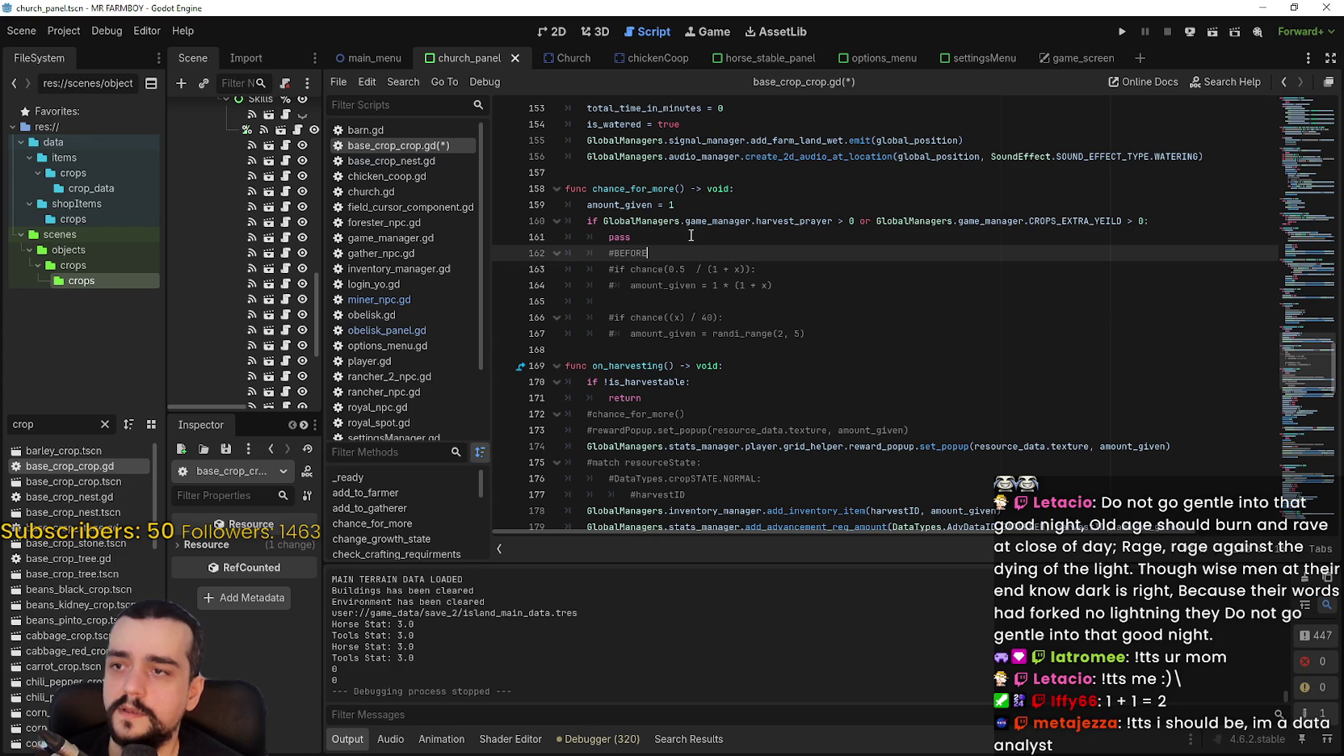
left_click(707, 305)
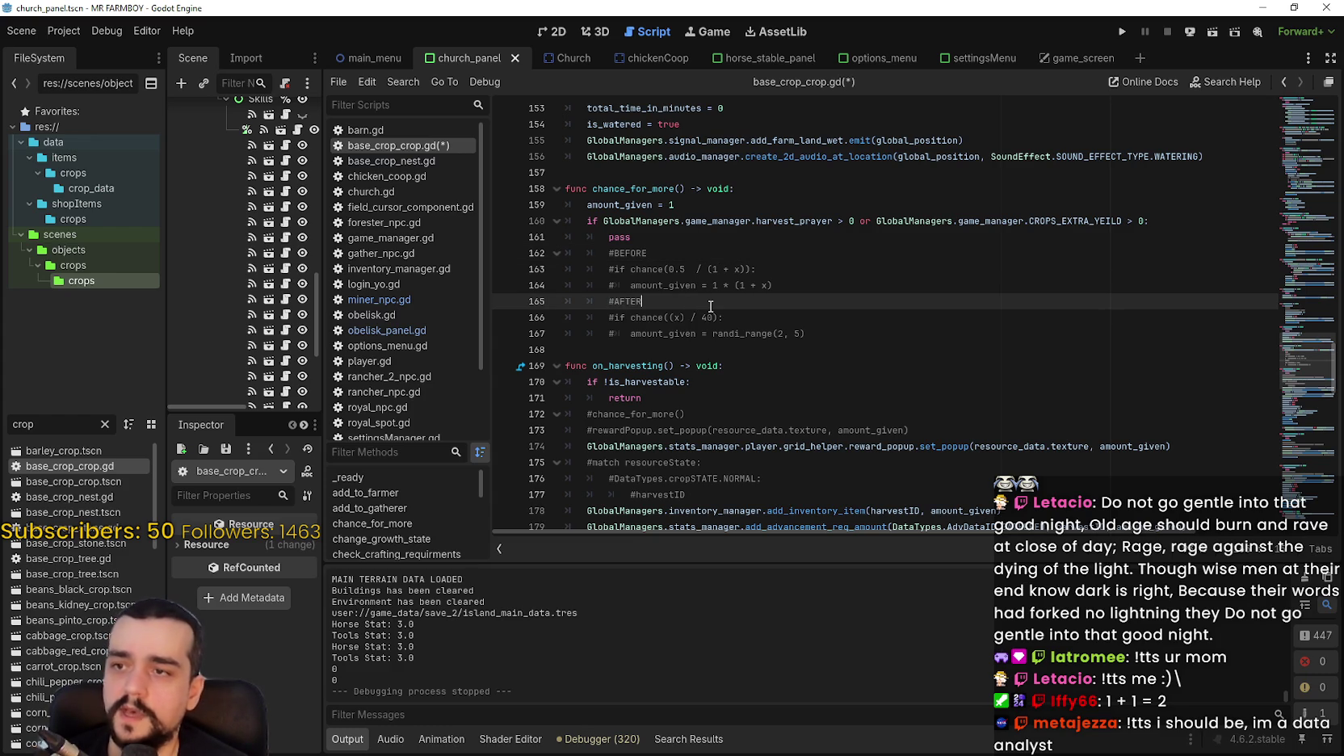
left_click(773, 318)
left_click(831, 331)
left_click(849, 269)
left_click(906, 242)
left_click(893, 271)
left_click(879, 244)
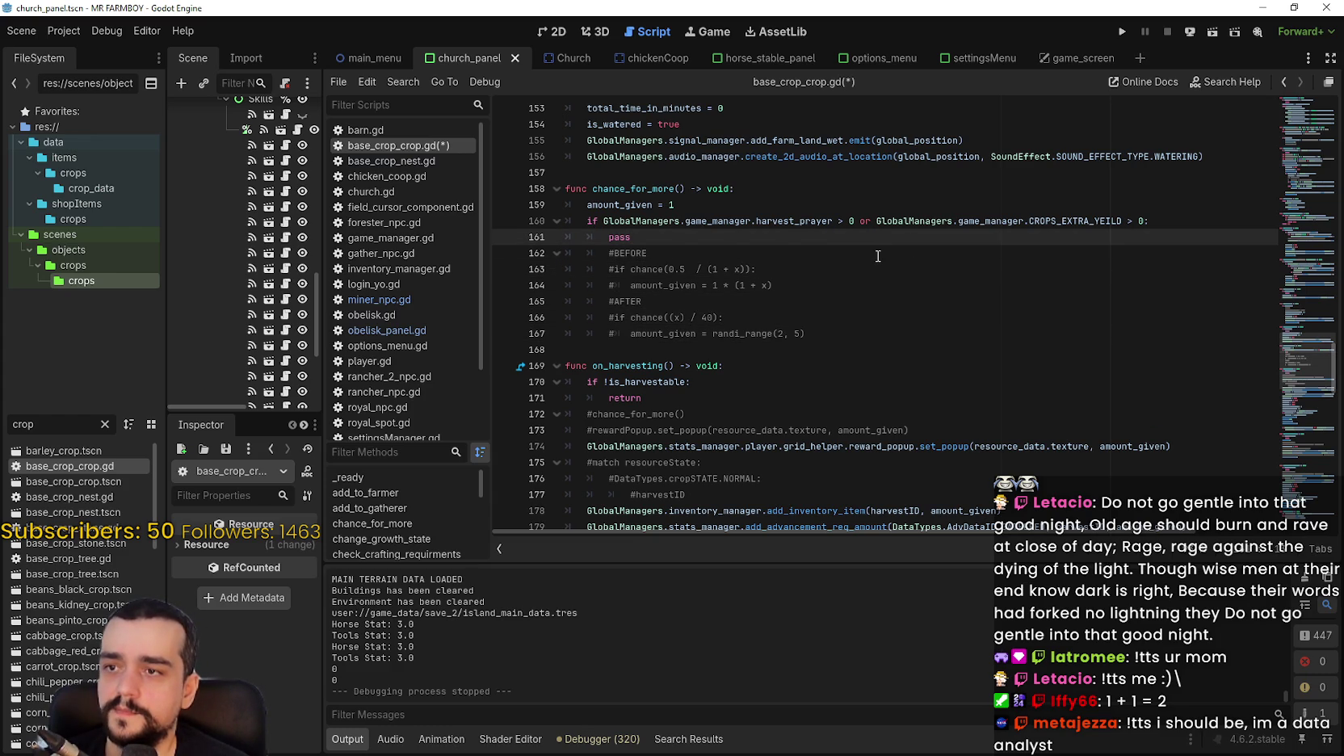
key("Return")
type("#X is between 1 to 6")
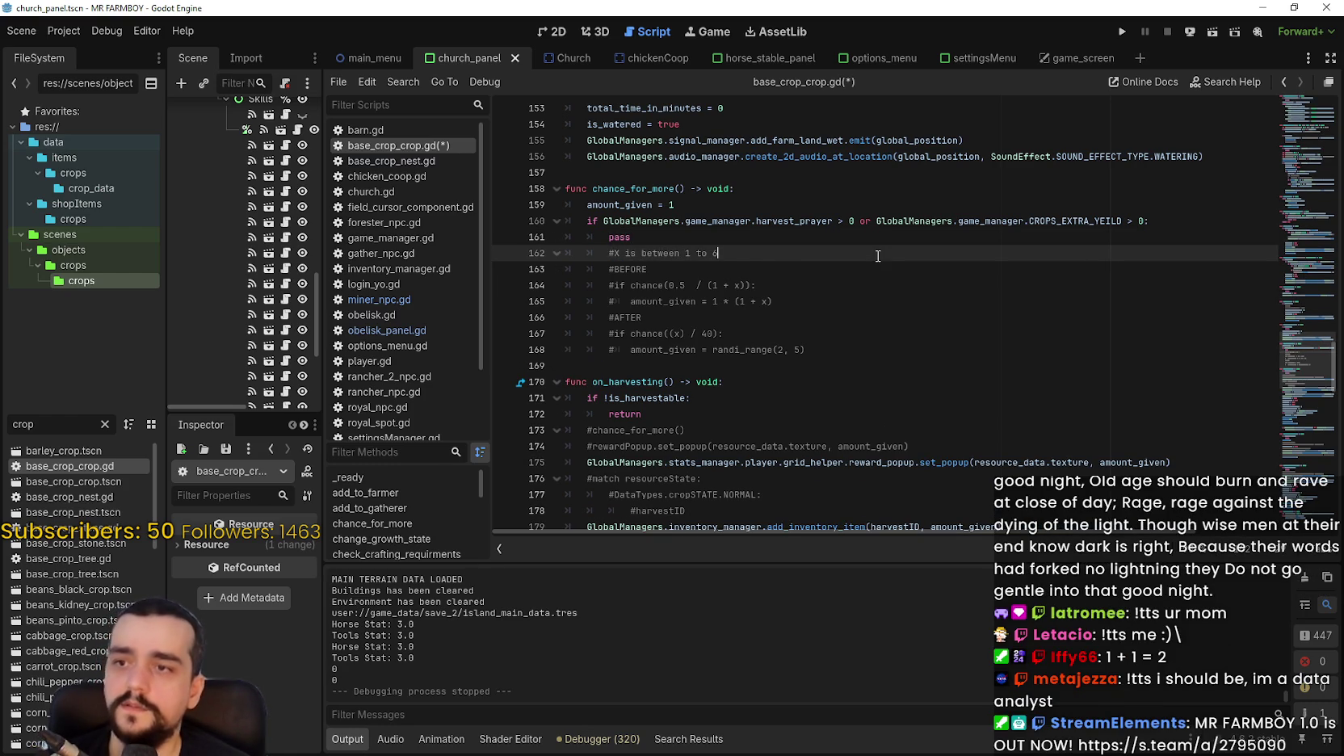
Append ', as you upgrade' to the X note and change 'between' to 'from'.
type(", as you upgrade")
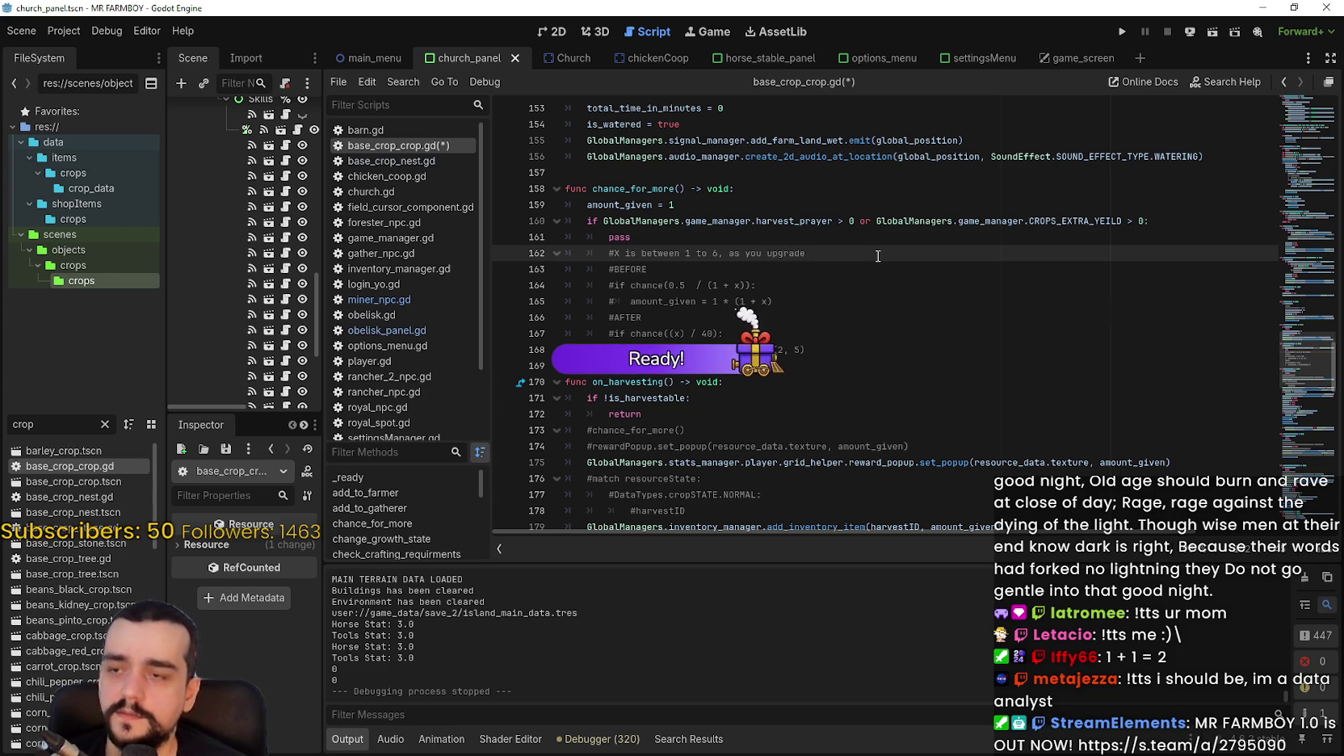
key("Down")
key("Down")
key("Down")
left_click(751, 253)
double_click(659, 252)
type("from")
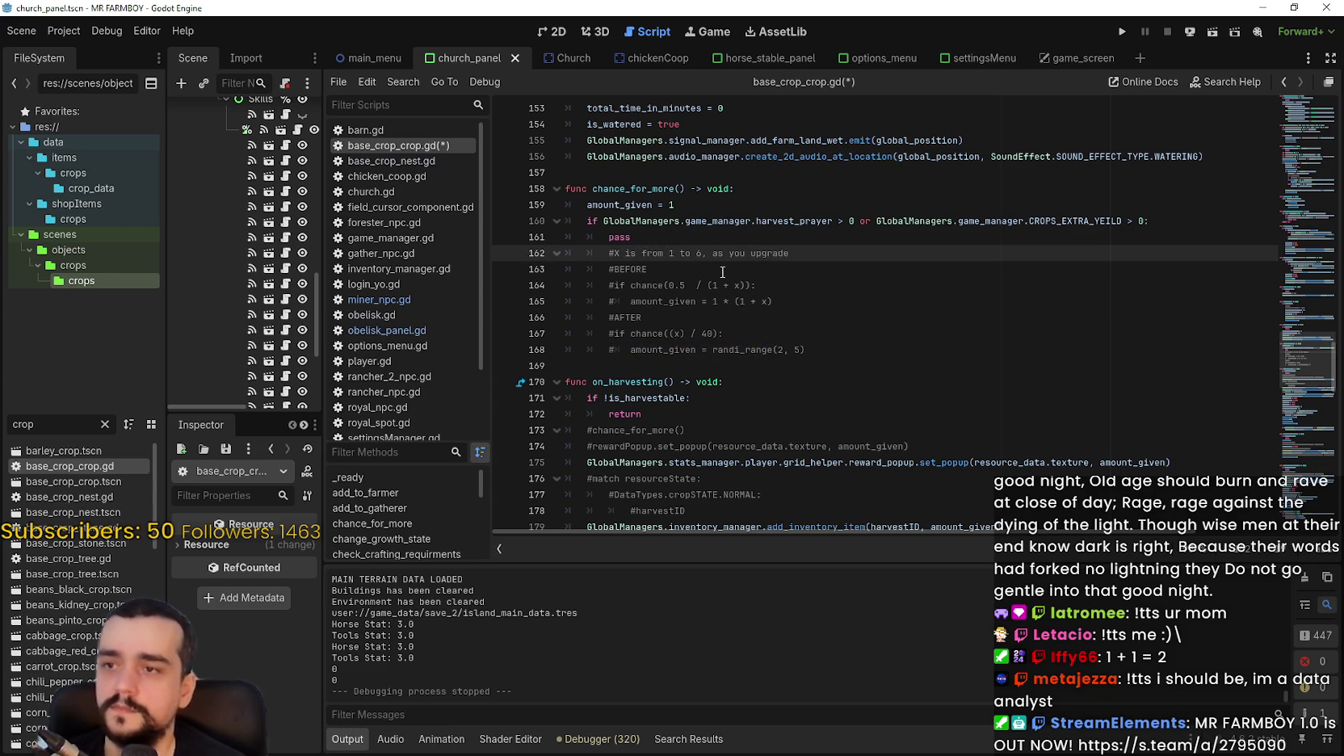
left_click(715, 263)
left_click(730, 286)
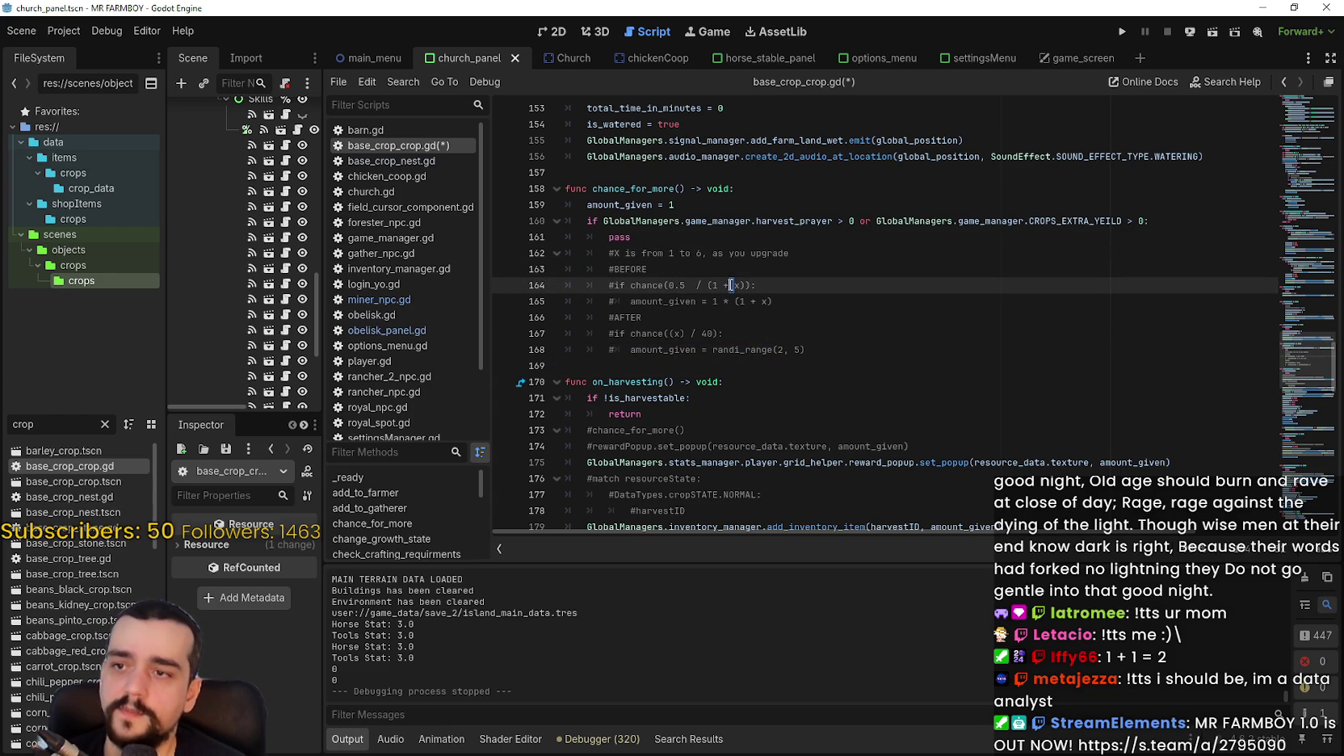
left_click(696, 252)
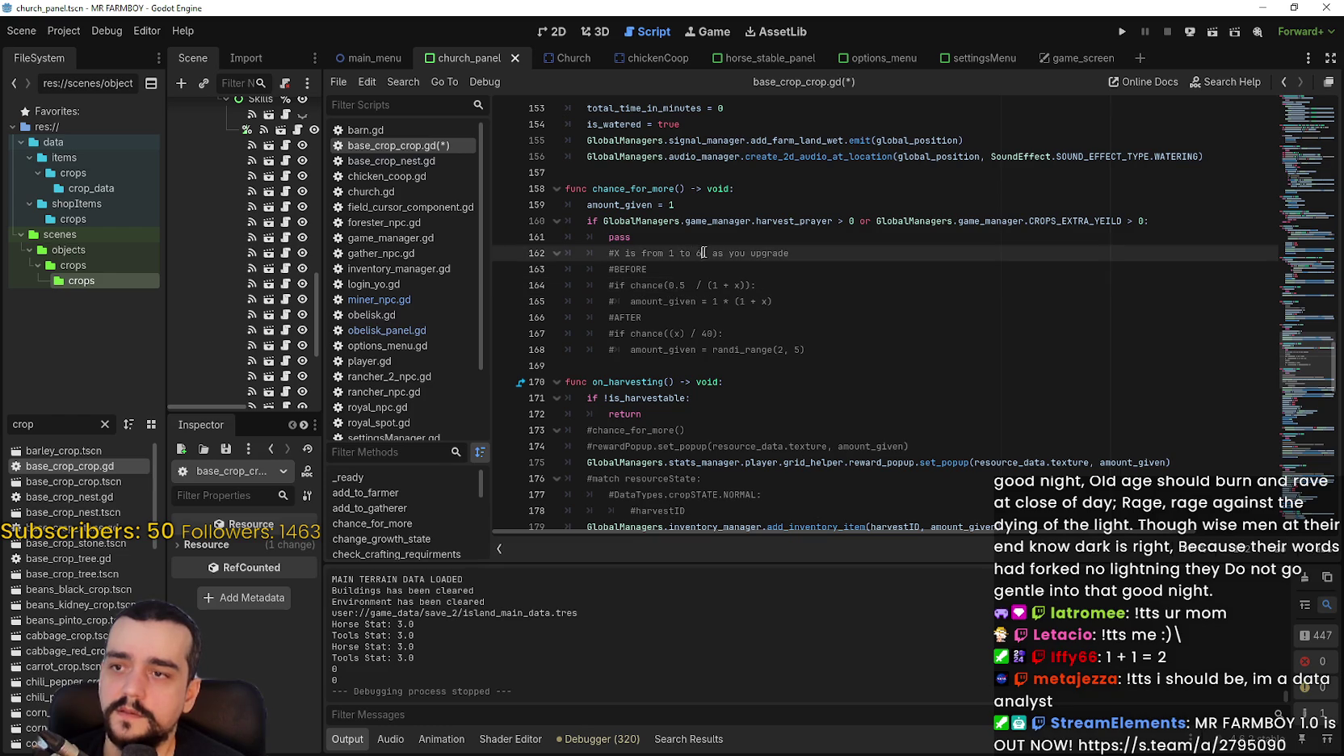
left_click(822, 300)
left_click(864, 368)
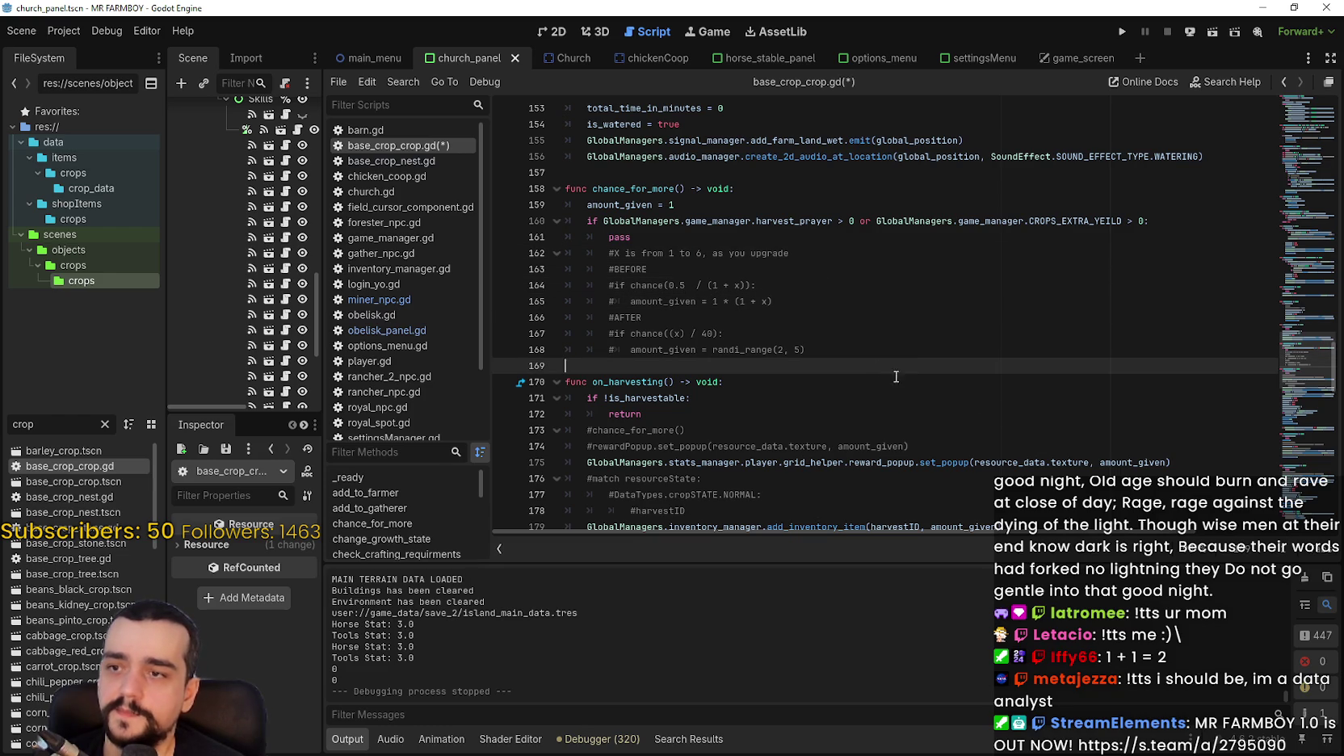
left_click(900, 350)
left_click(908, 380)
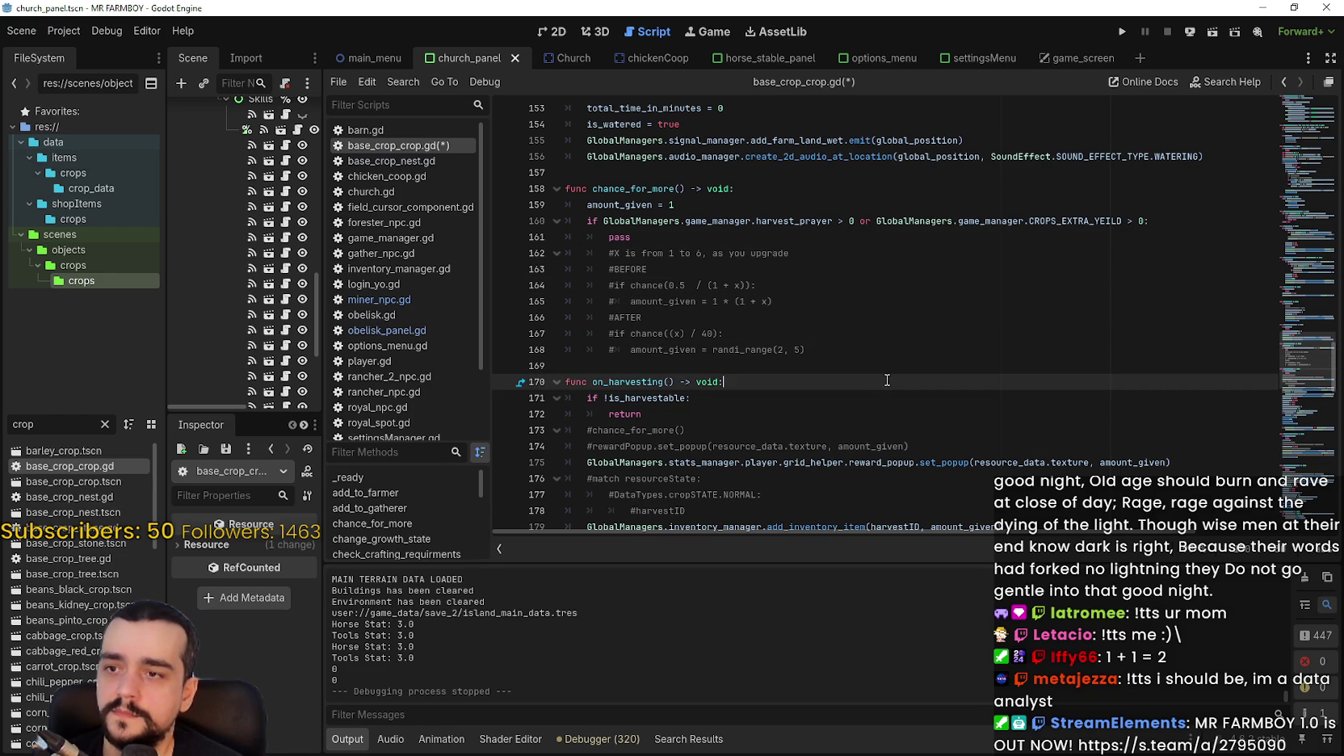
left_click(892, 365)
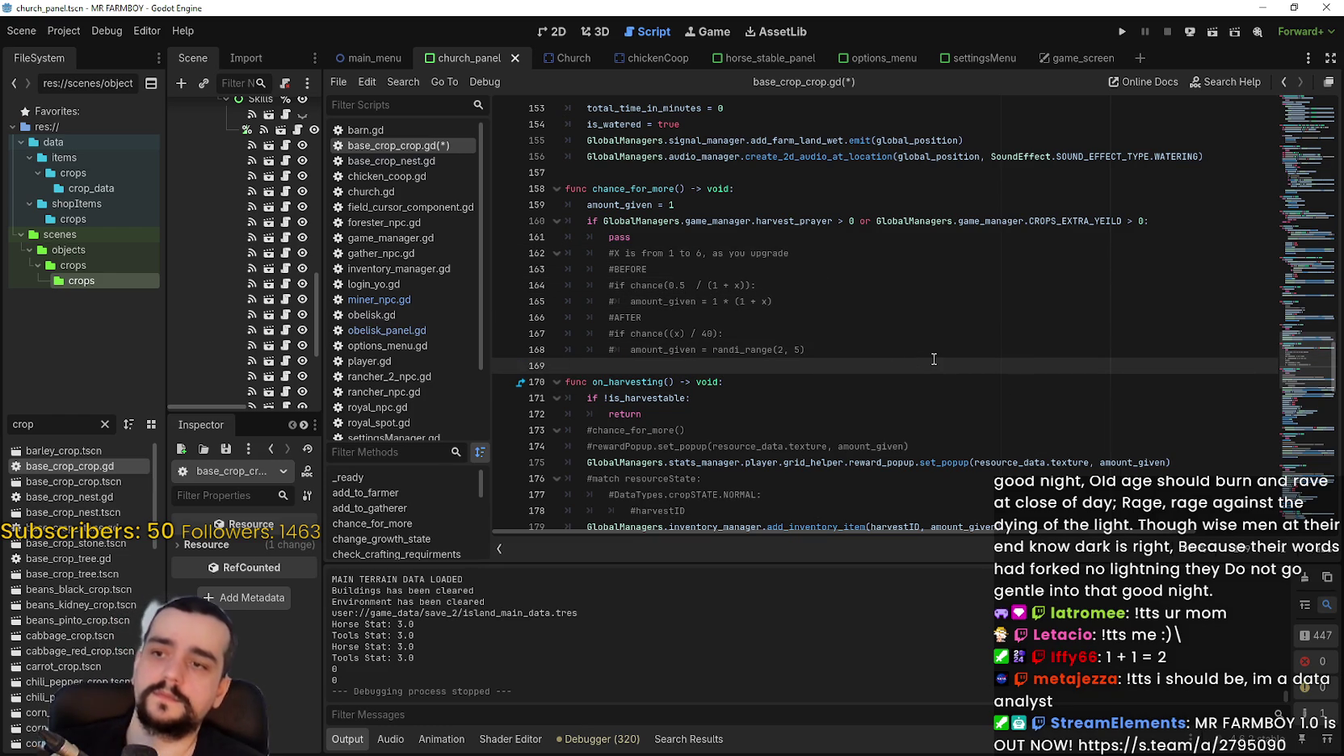
scroll(928, 358, "up", 3, "ctrl")
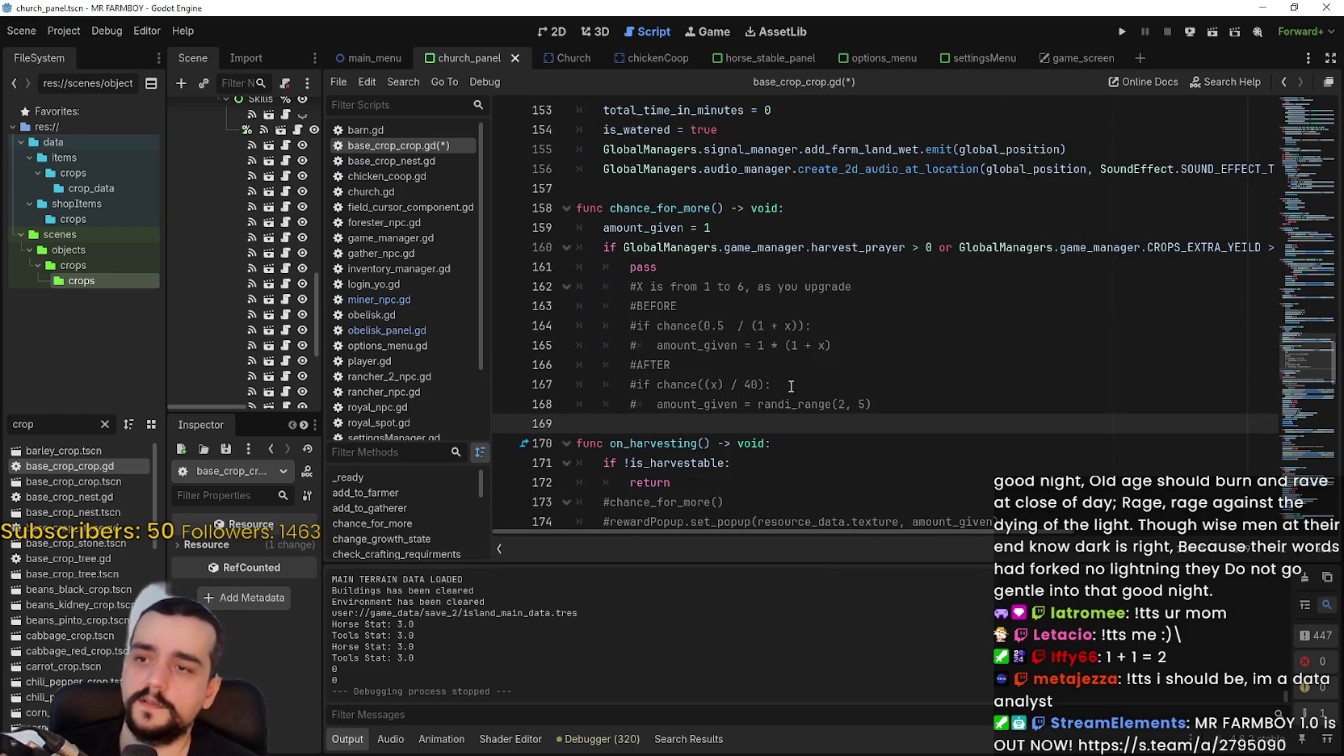
scroll(840, 398, "up", 2, "ctrl")
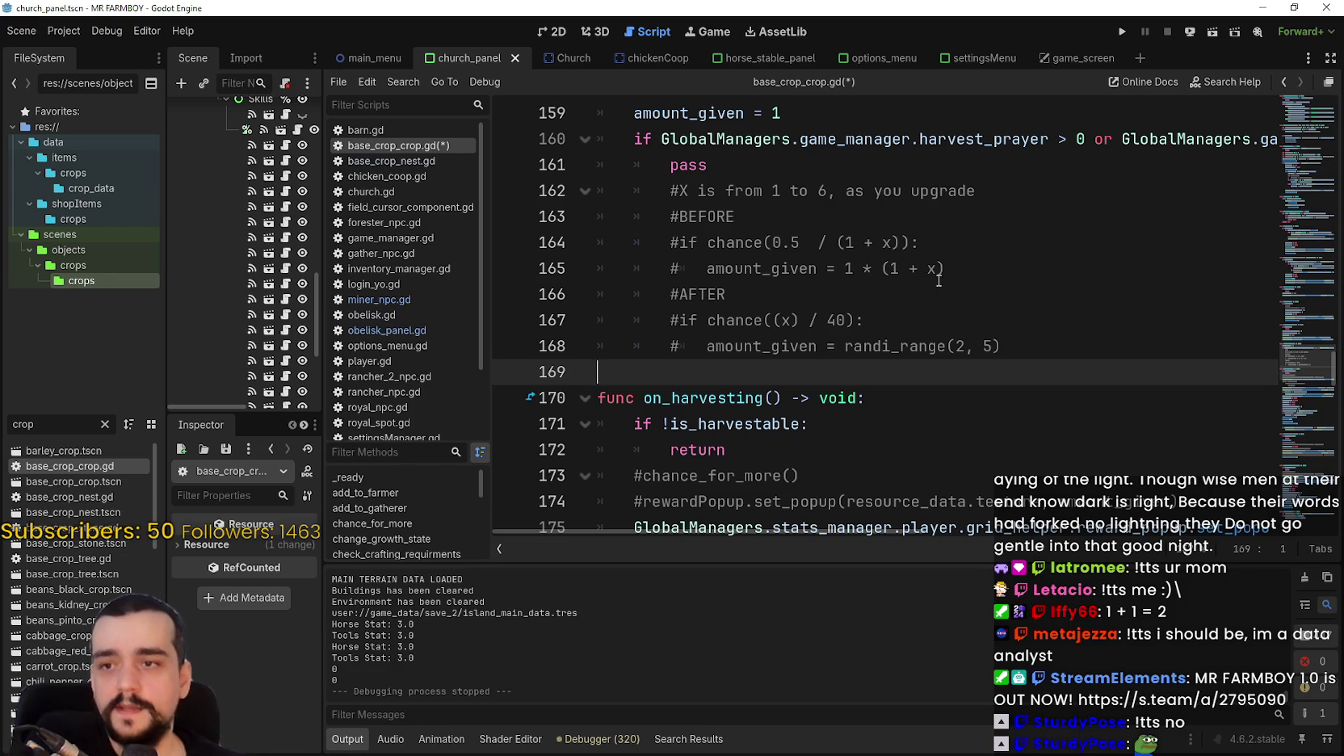
mouse_move(816, 268)
left_mouse_down()
mouse_move(990, 250)
mouse_move(1009, 266)
left_mouse_up()
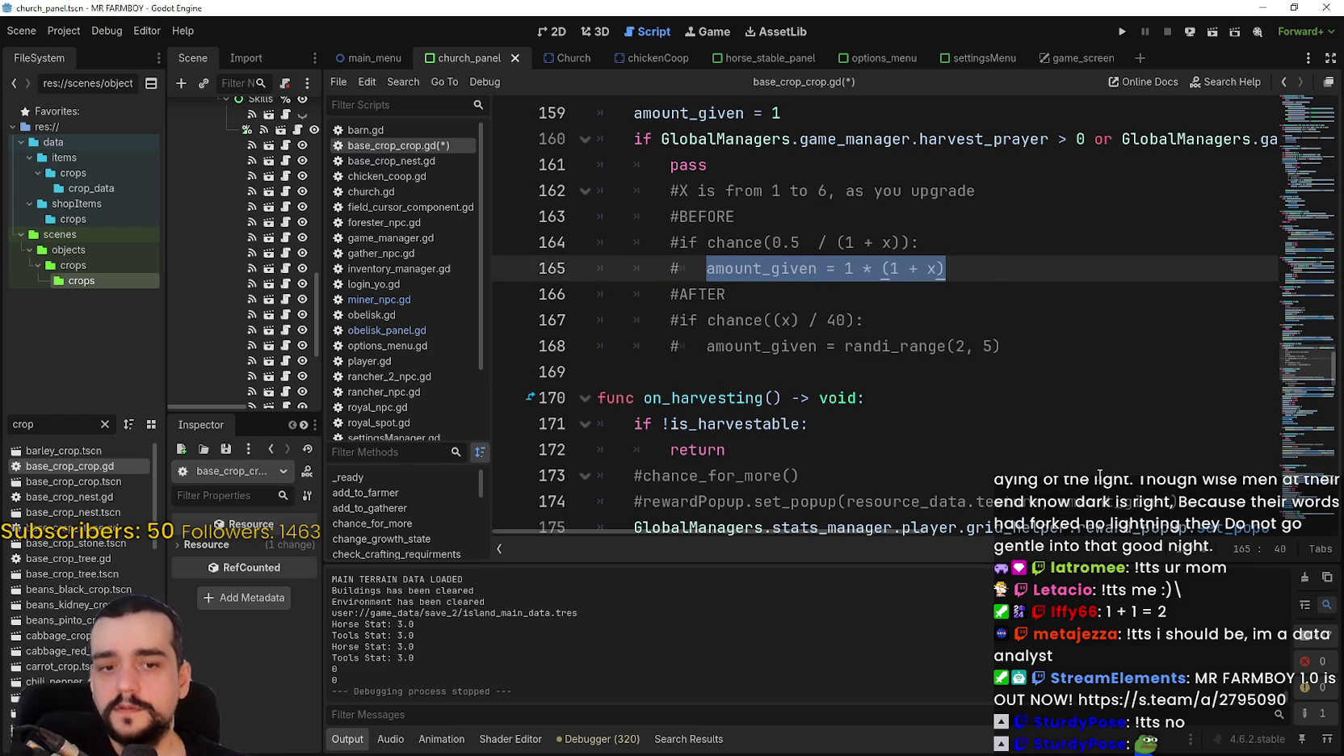
left_click(783, 268)
double_click(783, 268)
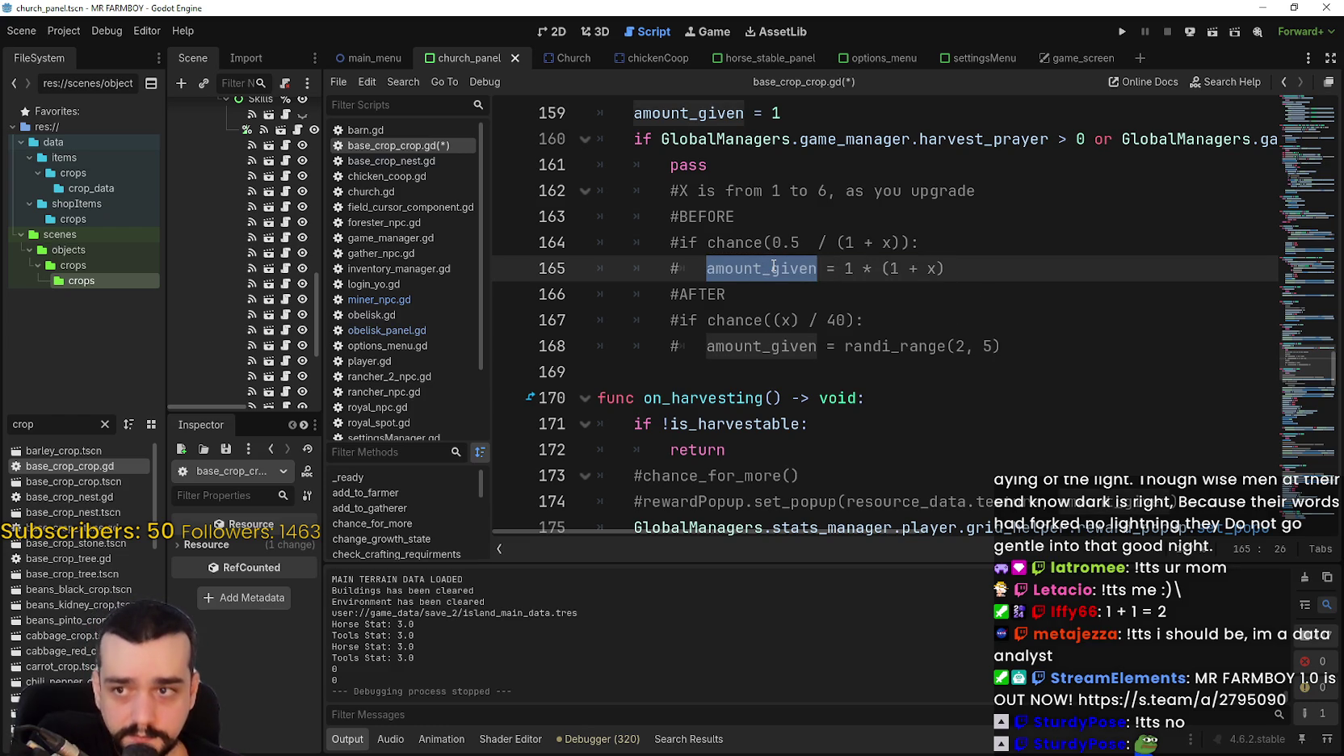
left_click(779, 348)
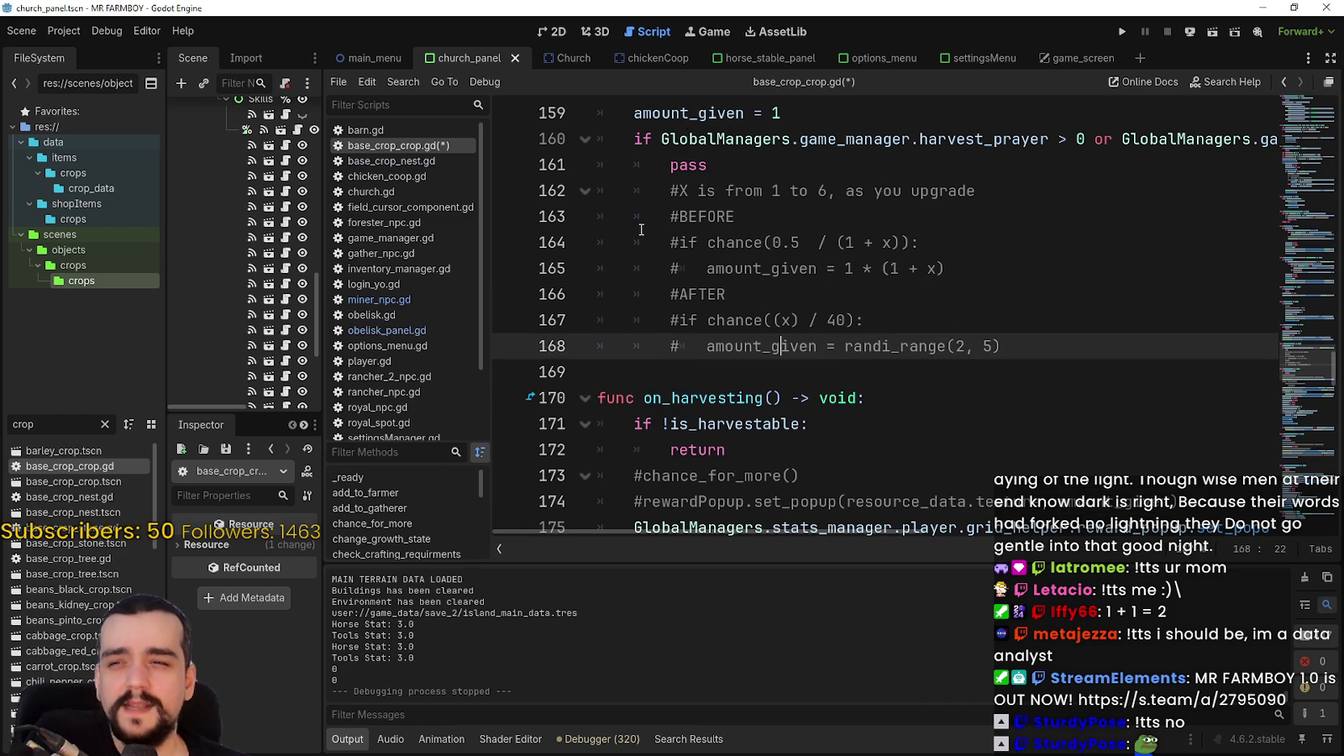
left_click_drag(642, 229, 958, 273)
left_click_drag(1061, 354, 876, 322)
left_click_drag(795, 320, 532, 308)
left_click(898, 347)
left_click_drag(898, 347, 1001, 348)
left_click(780, 347)
double_click(781, 348)
left_click(759, 347)
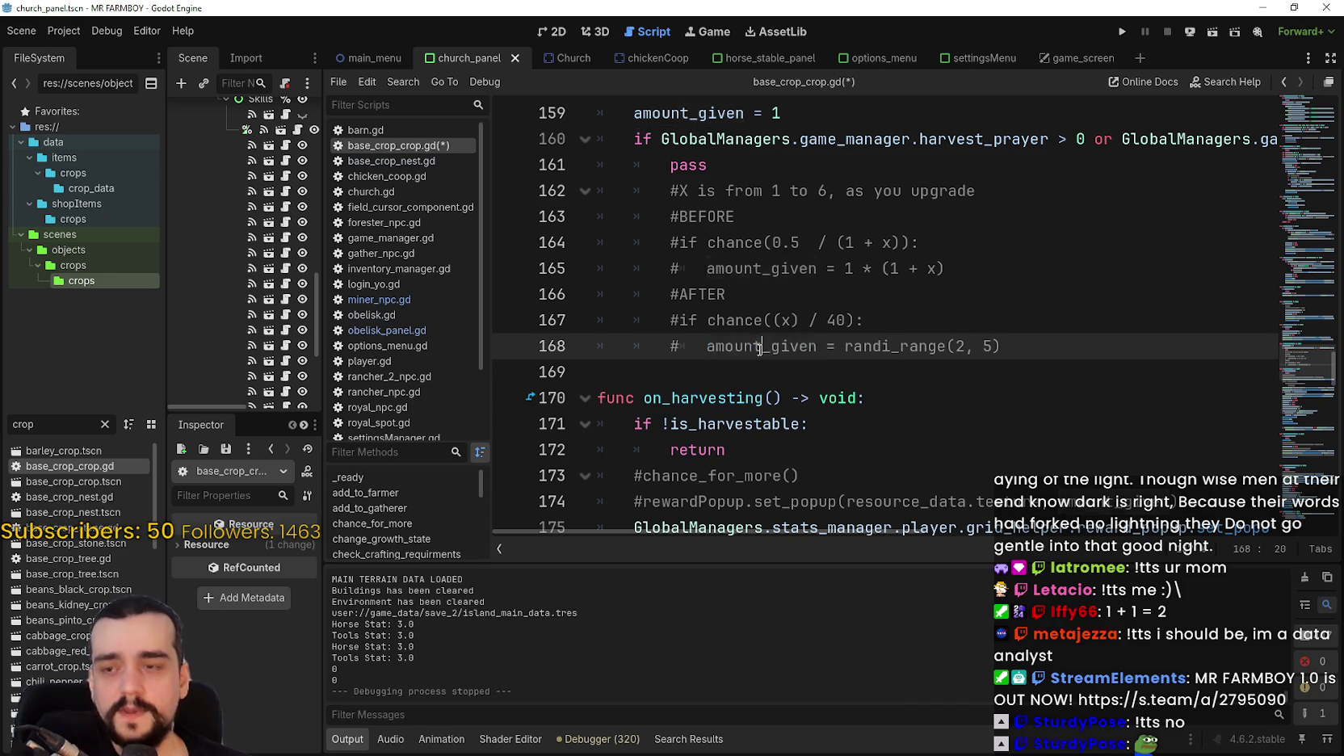
left_click_drag(707, 348, 1041, 347)
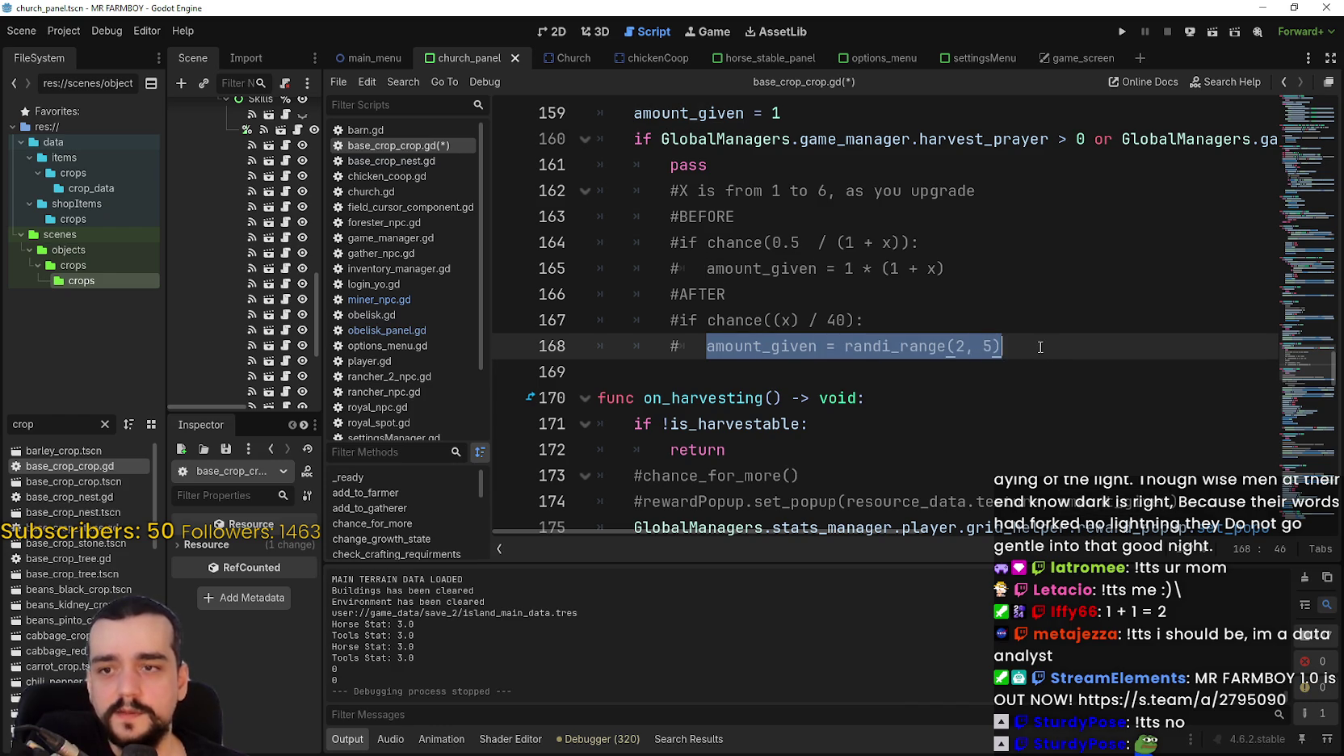
left_click_drag(707, 321, 847, 321)
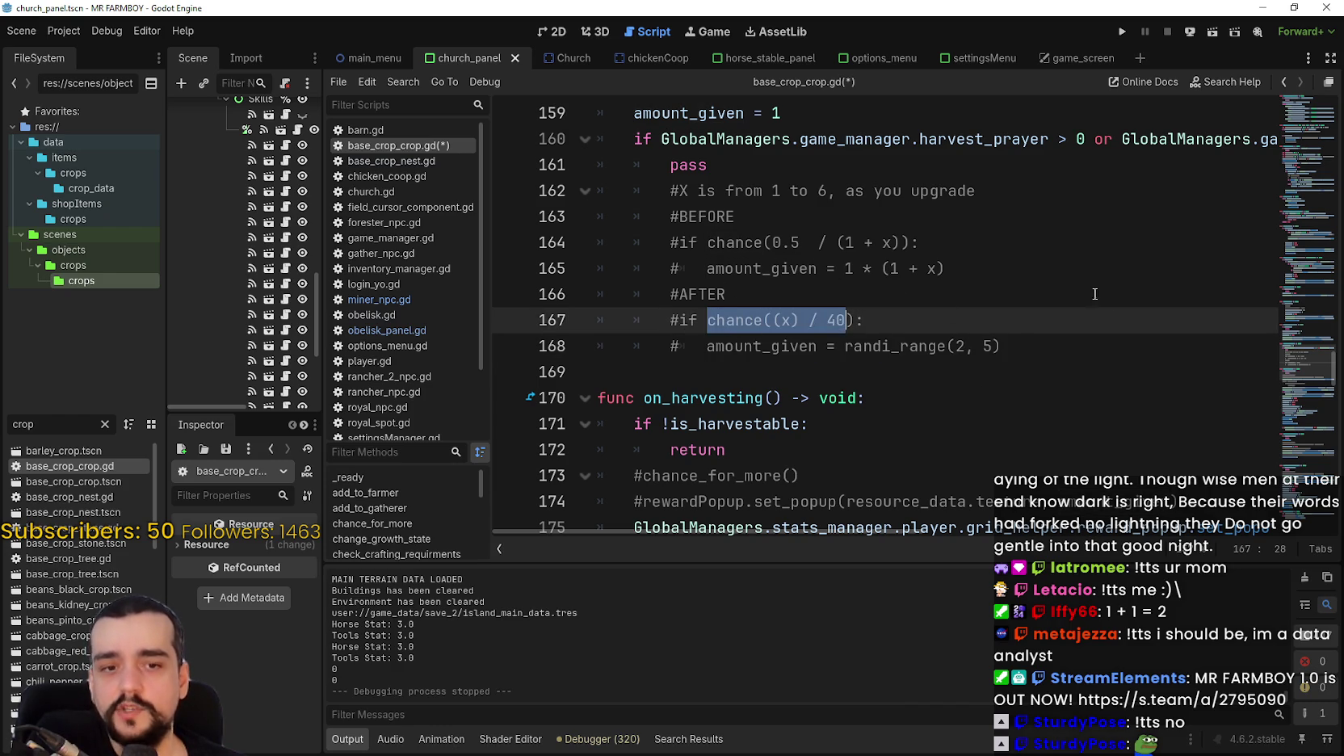
left_click(959, 242)
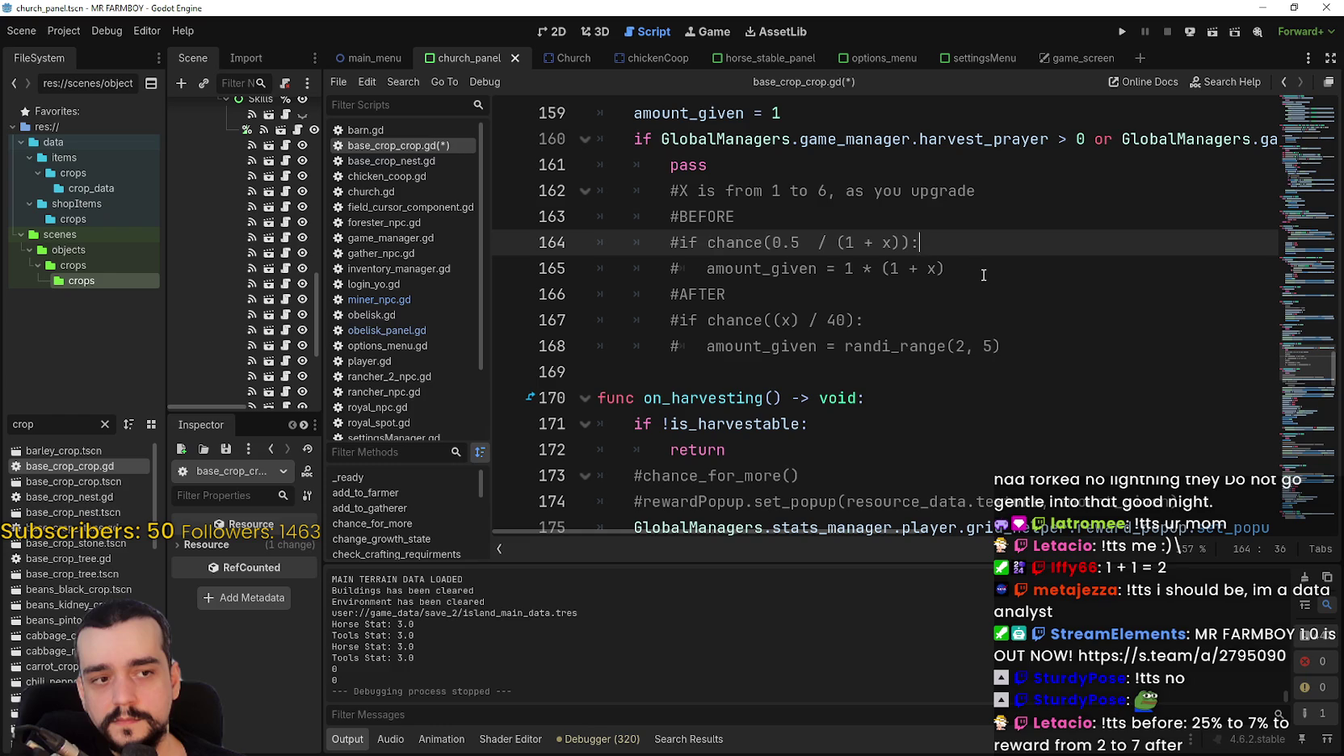
left_click_drag(947, 268, 706, 269)
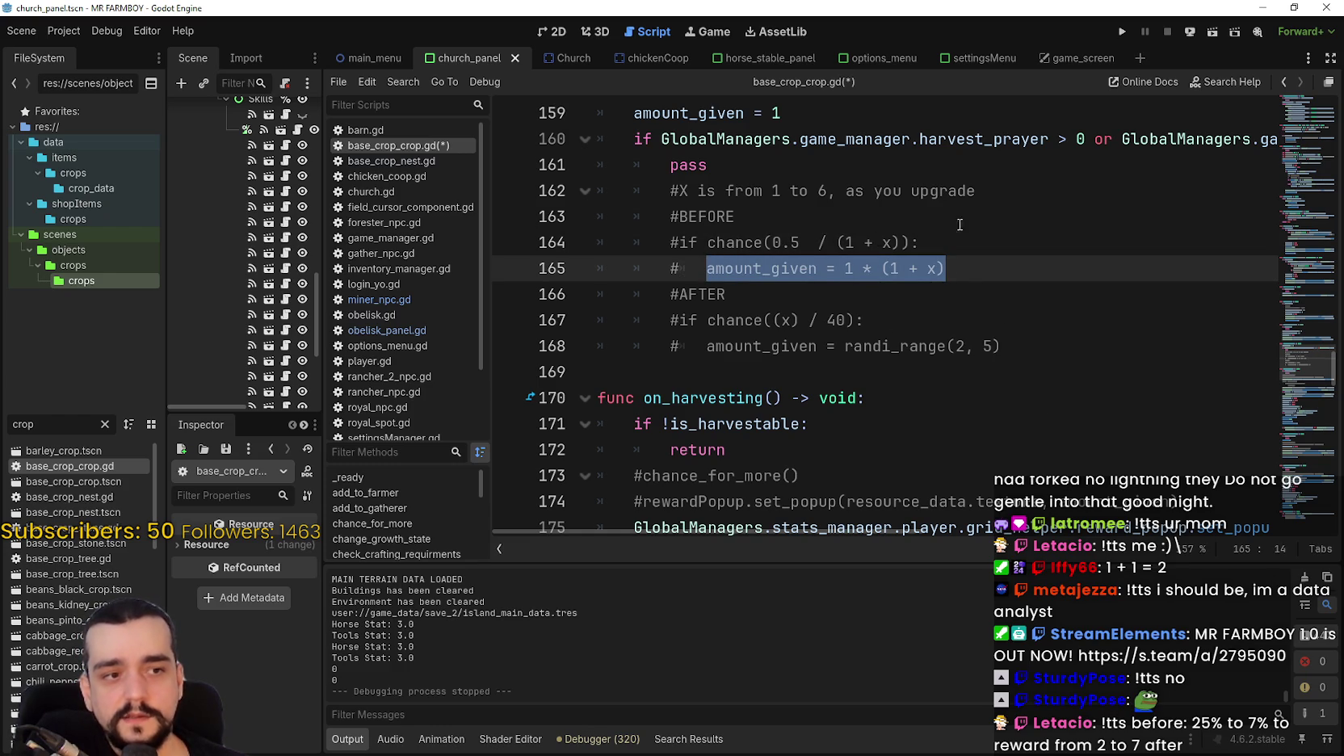
left_click_drag(756, 252, 810, 264)
left_click_drag(707, 268, 1015, 256)
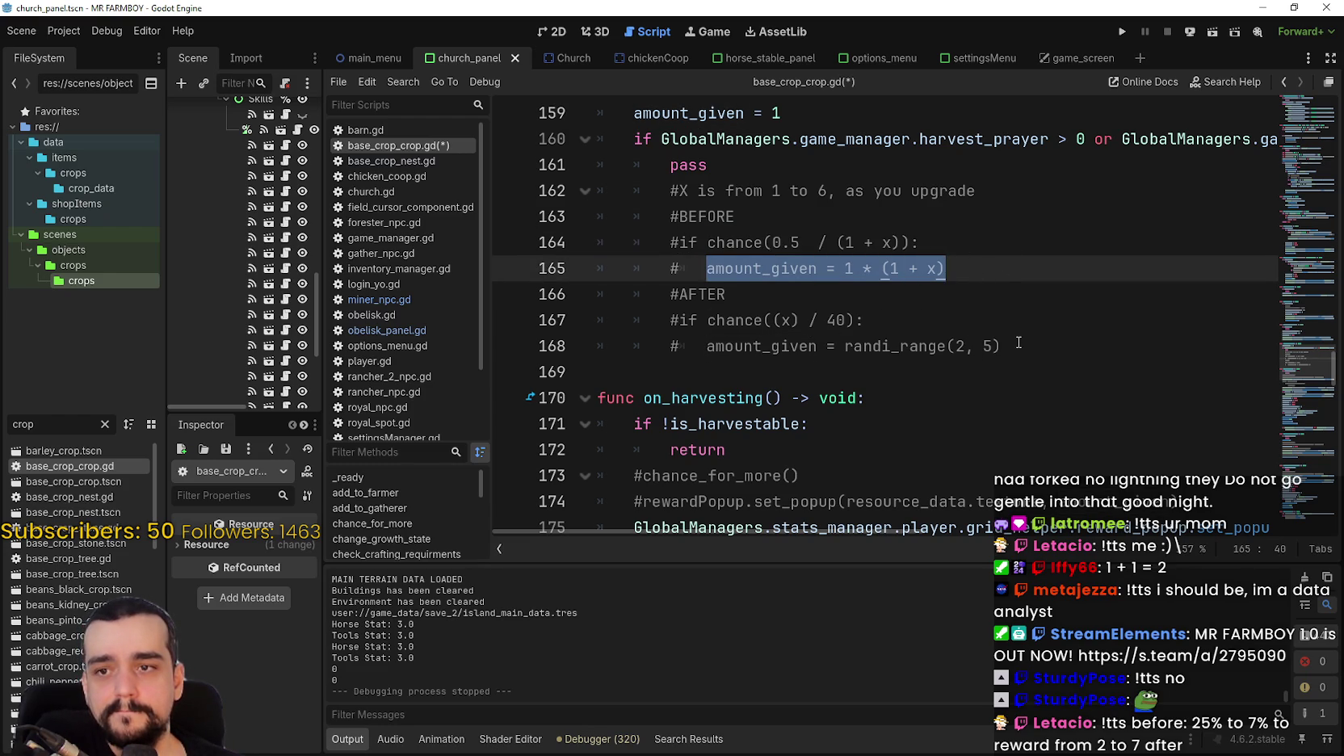
left_click(771, 347)
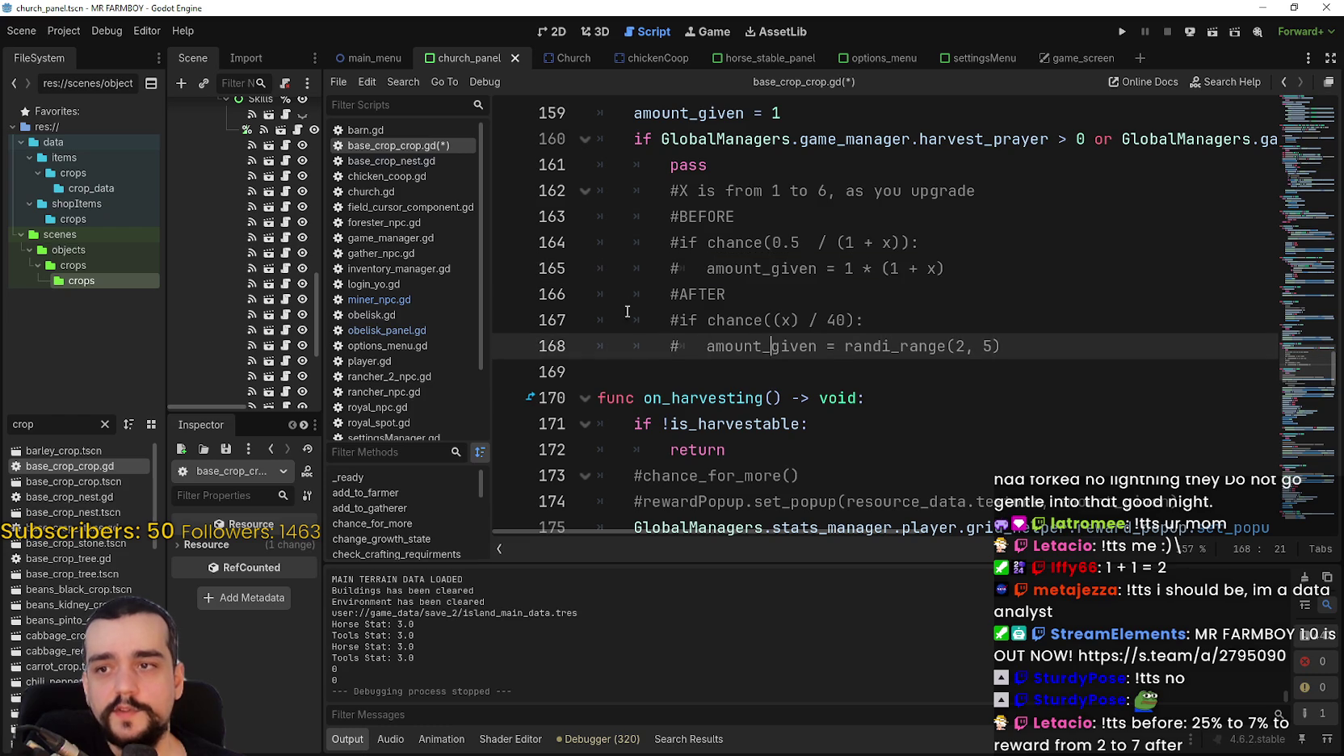
key("ctrl+Left")
key("shift+End")
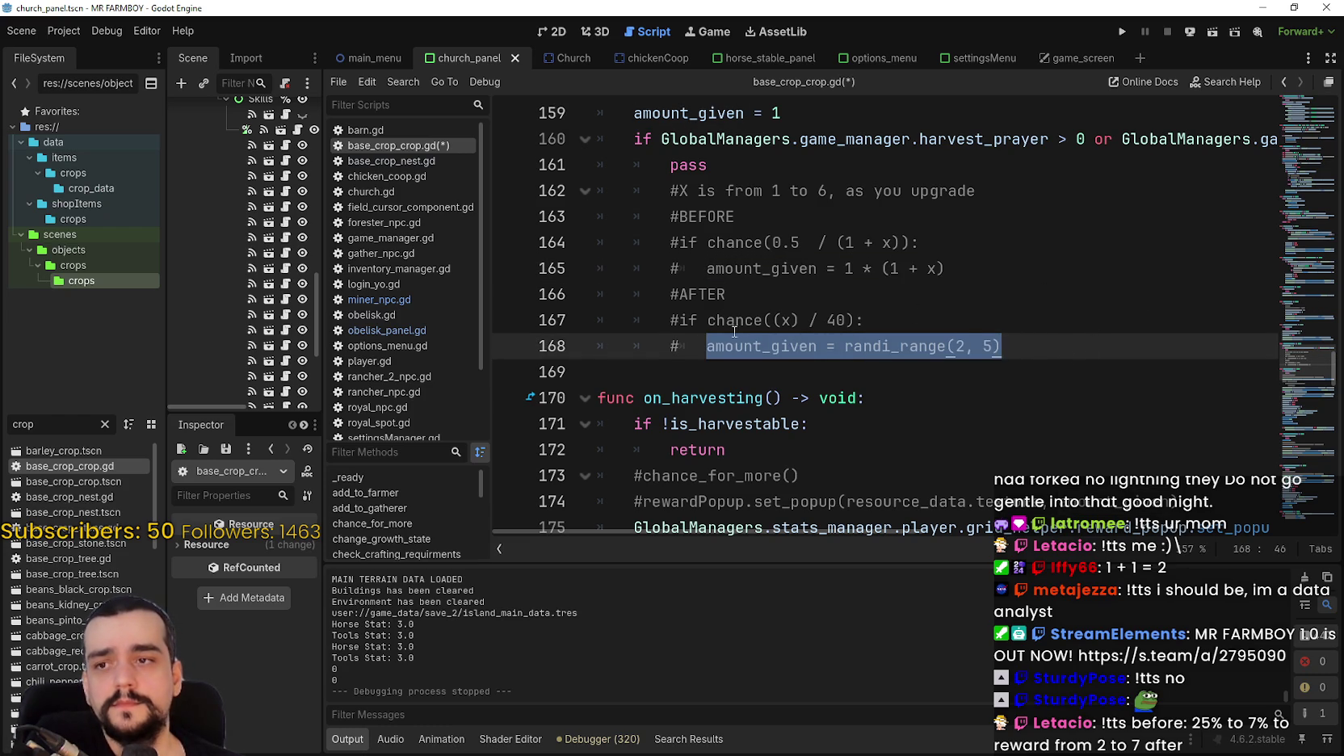
left_click_drag(655, 319, 896, 310)
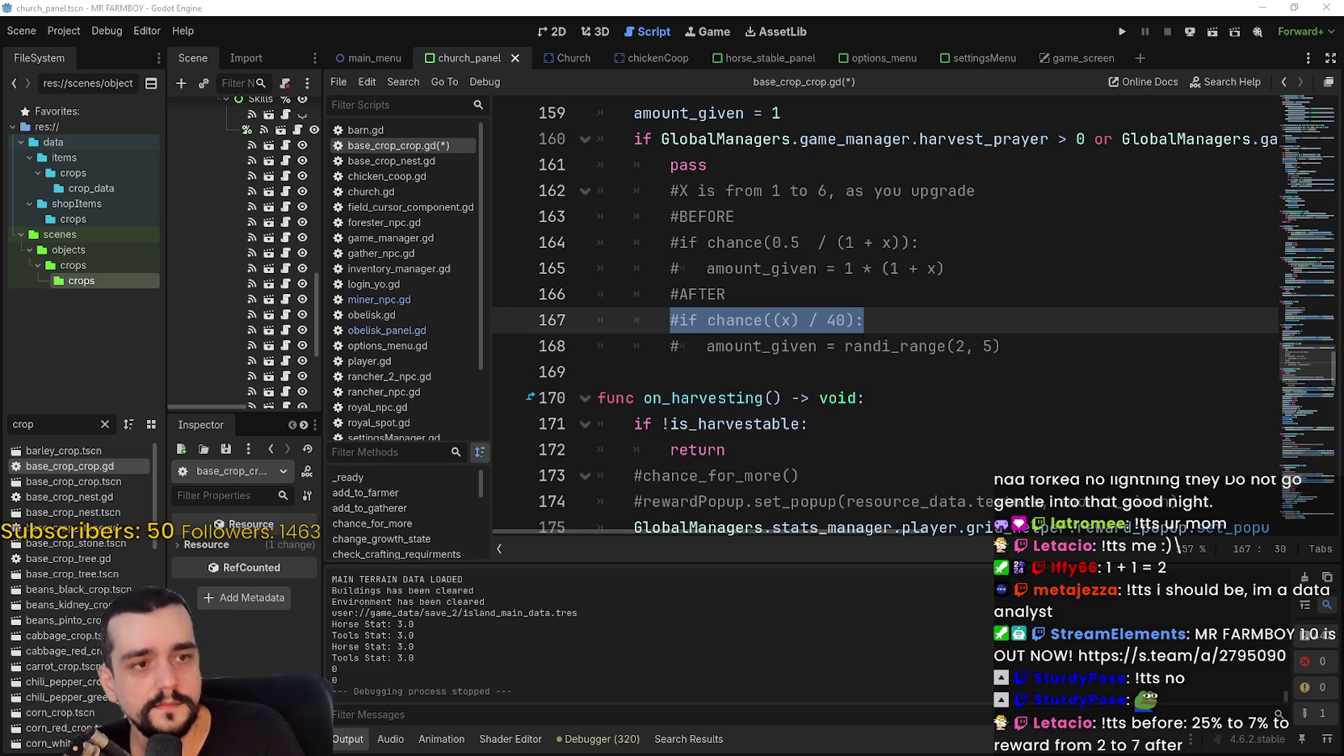
left_click(1001, 346)
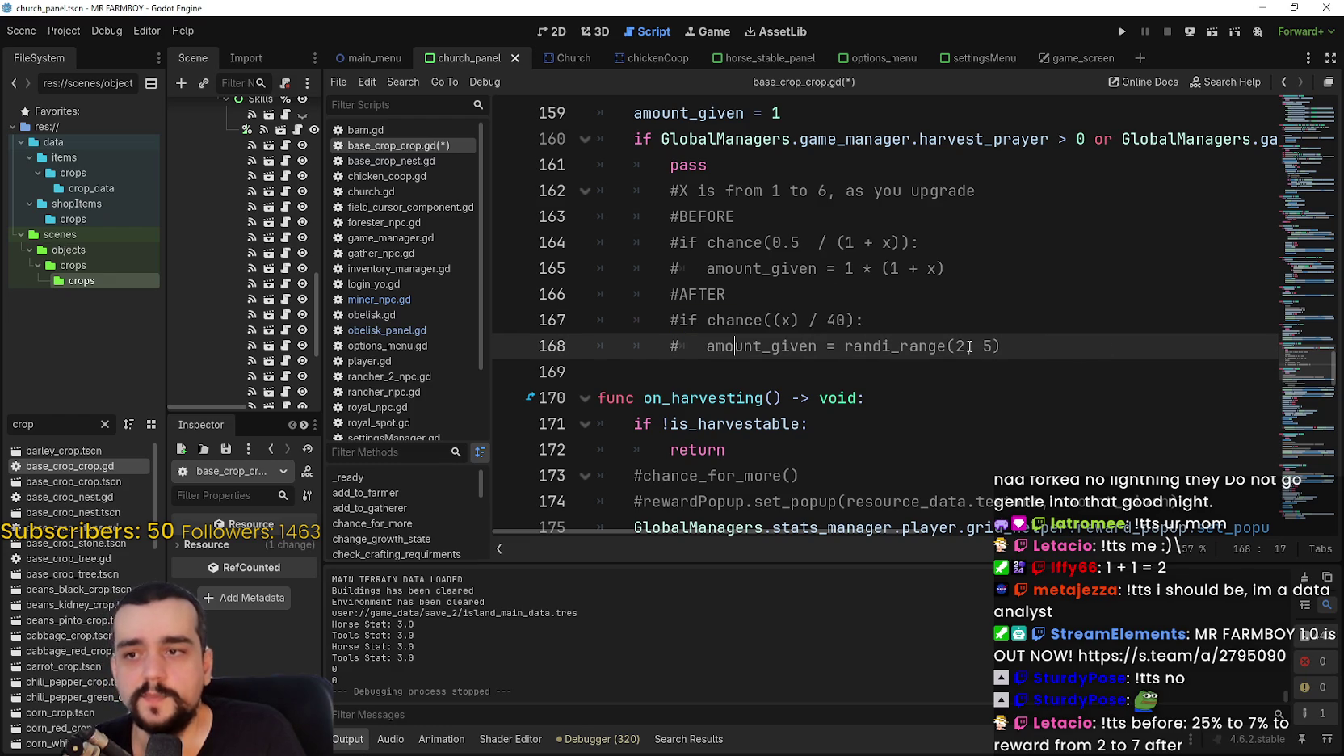
left_click(577, 317, "shift")
left_click_drag(1039, 355, 725, 345)
left_click_drag(843, 346, 994, 346)
left_click_drag(684, 320, 894, 318)
left_click_drag(707, 346, 1058, 340)
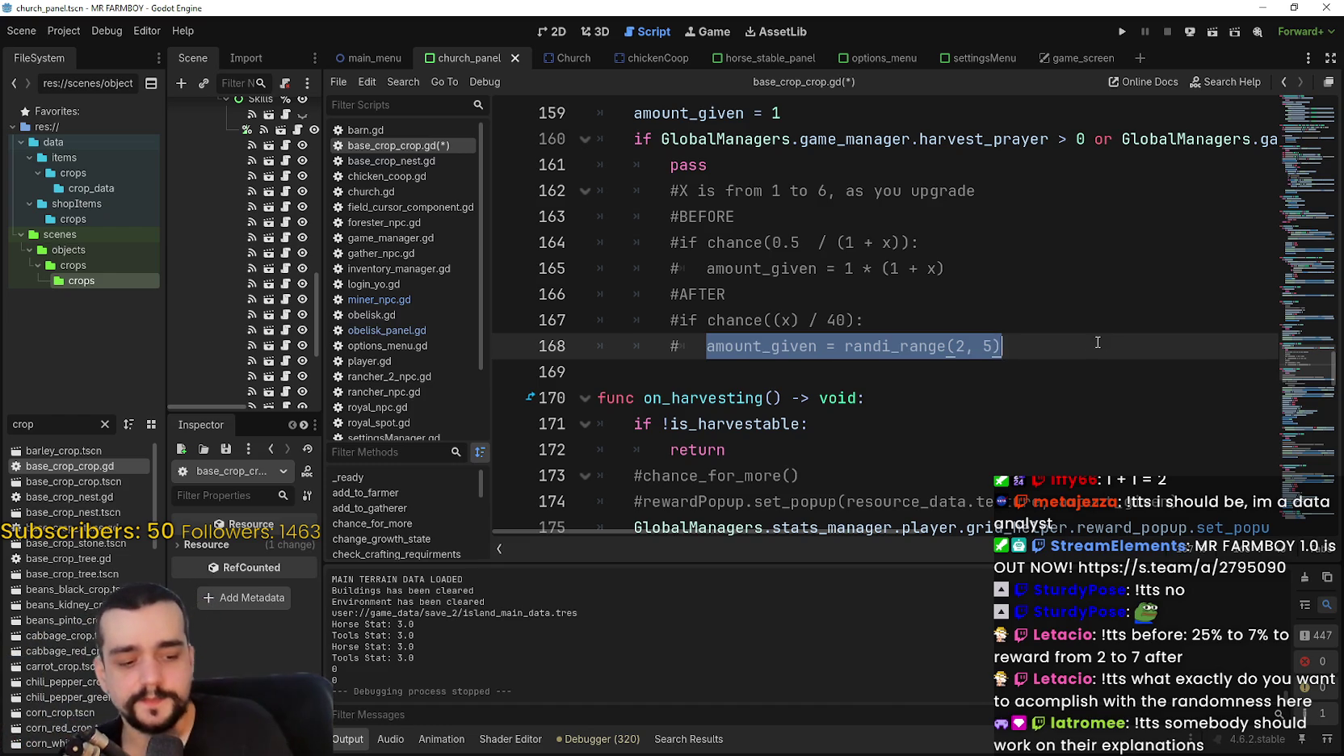
left_click_drag(707, 269, 1015, 272)
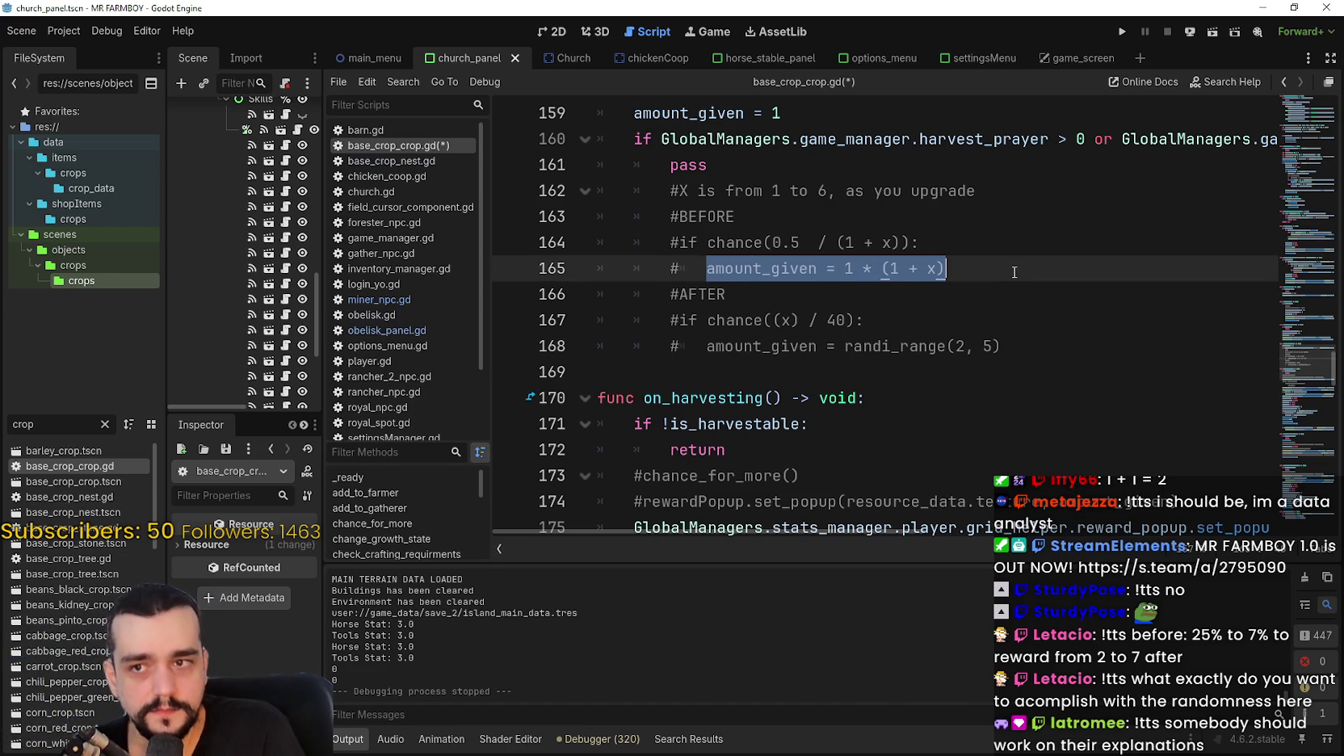
mouse_move(707, 269)
left_mouse_down()
mouse_move(1053, 255)
mouse_move(1038, 272)
left_mouse_up()
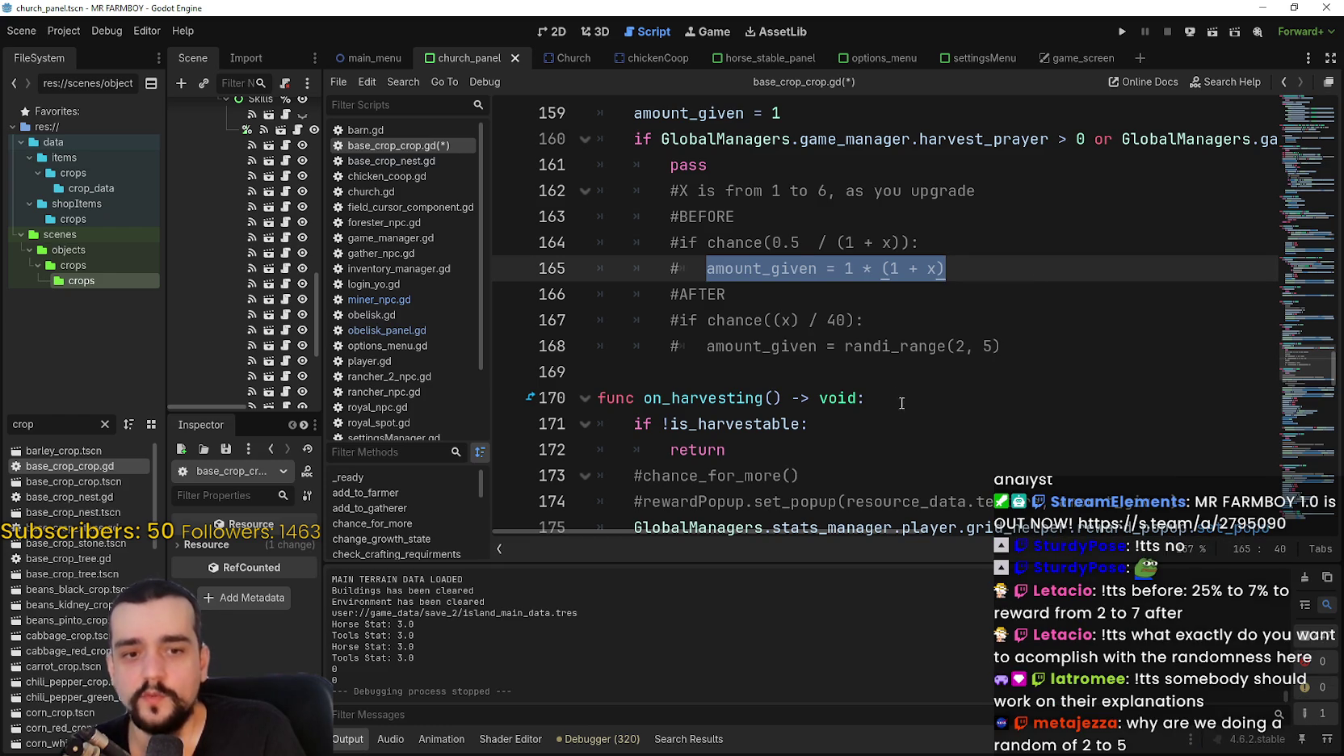
left_click_drag(709, 346, 1066, 337)
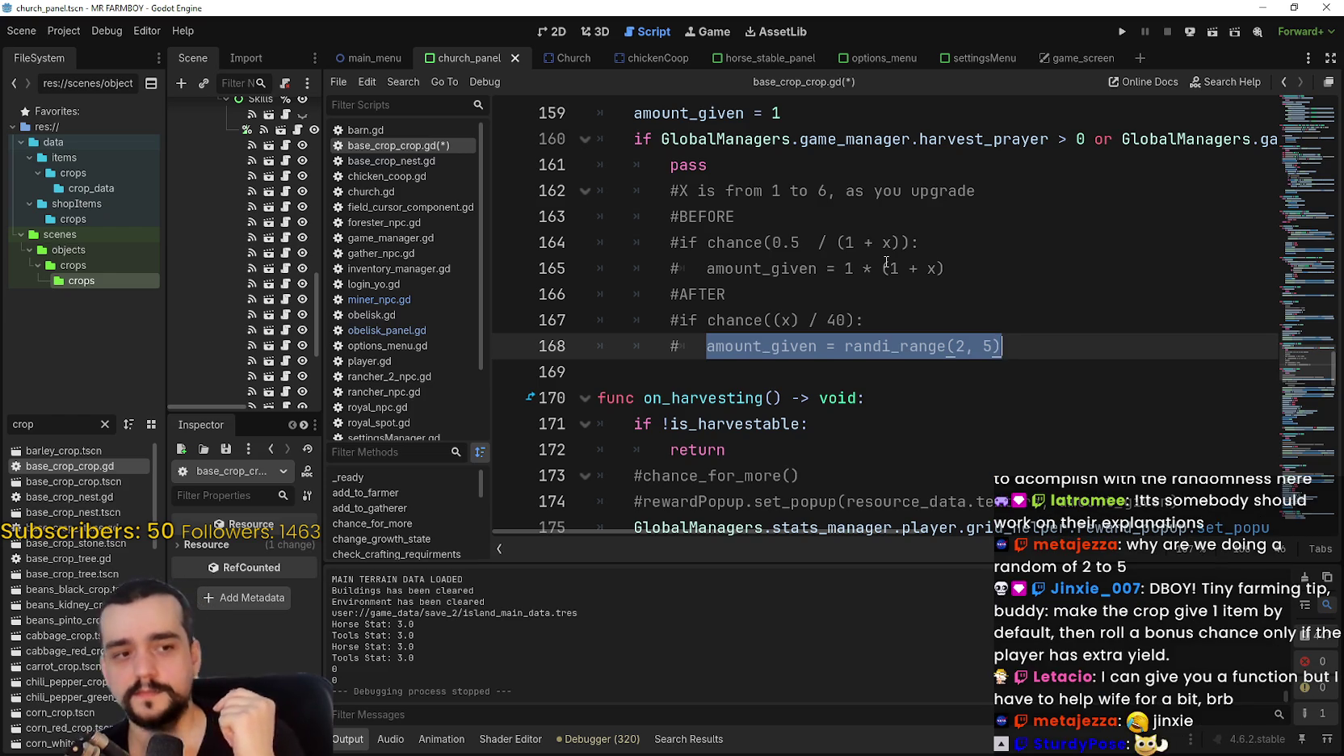
left_click(1047, 337)
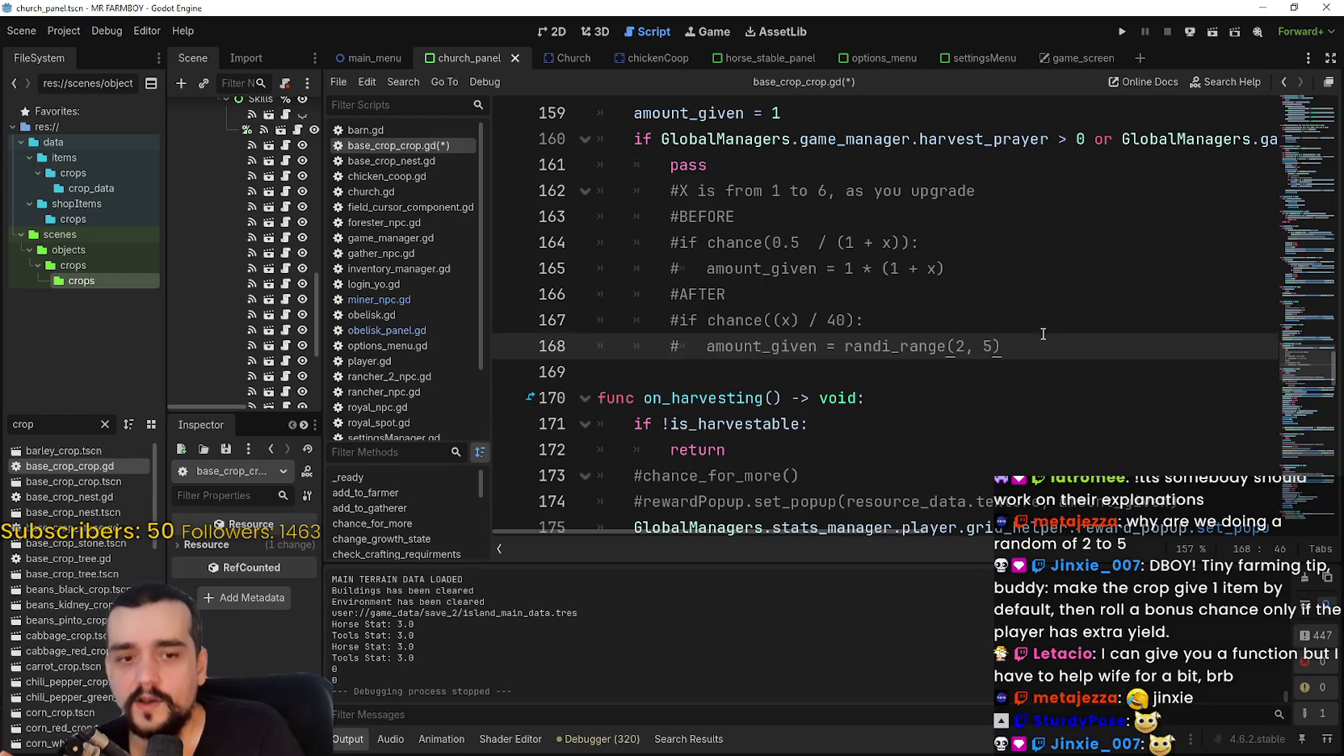
key("shift+Up")
key("shift+Up")
key("shift+Up")
key("shift+Up")
key("shift+Up")
key("shift+Down")
left_click(869, 287)
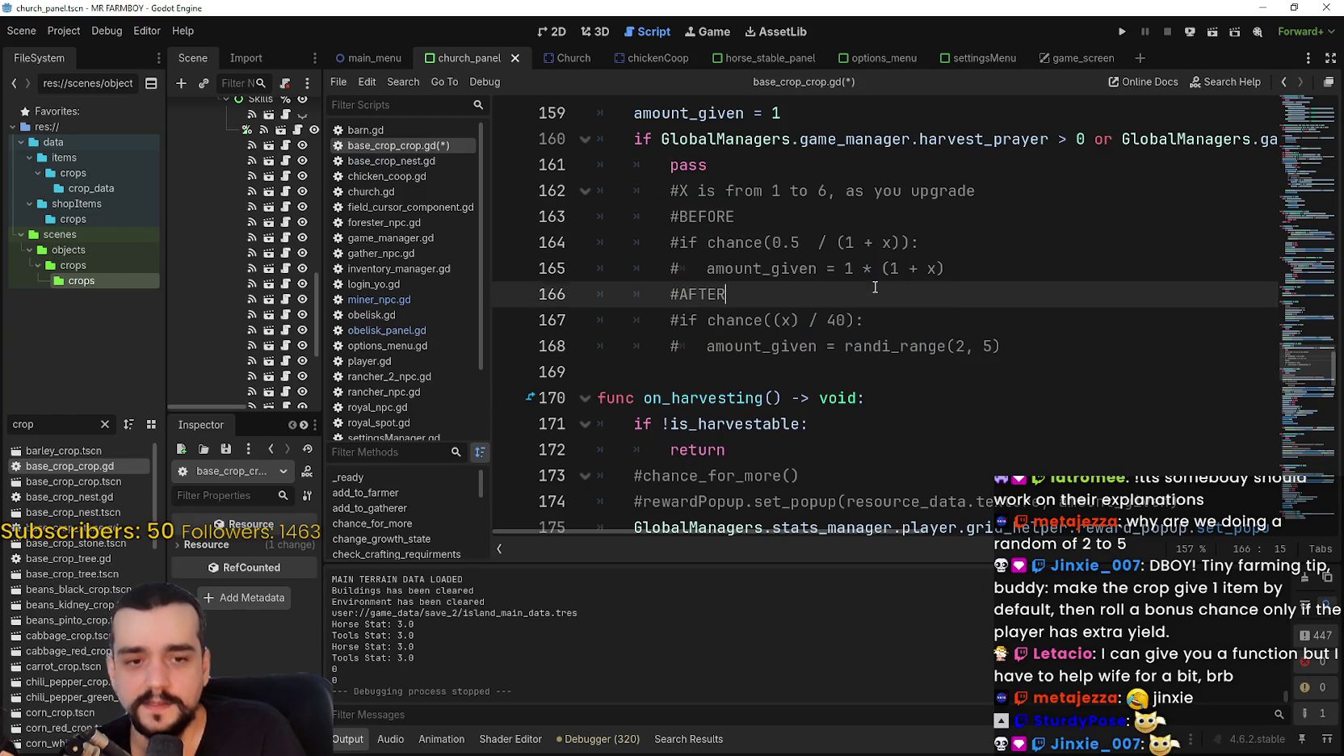
left_click(951, 267)
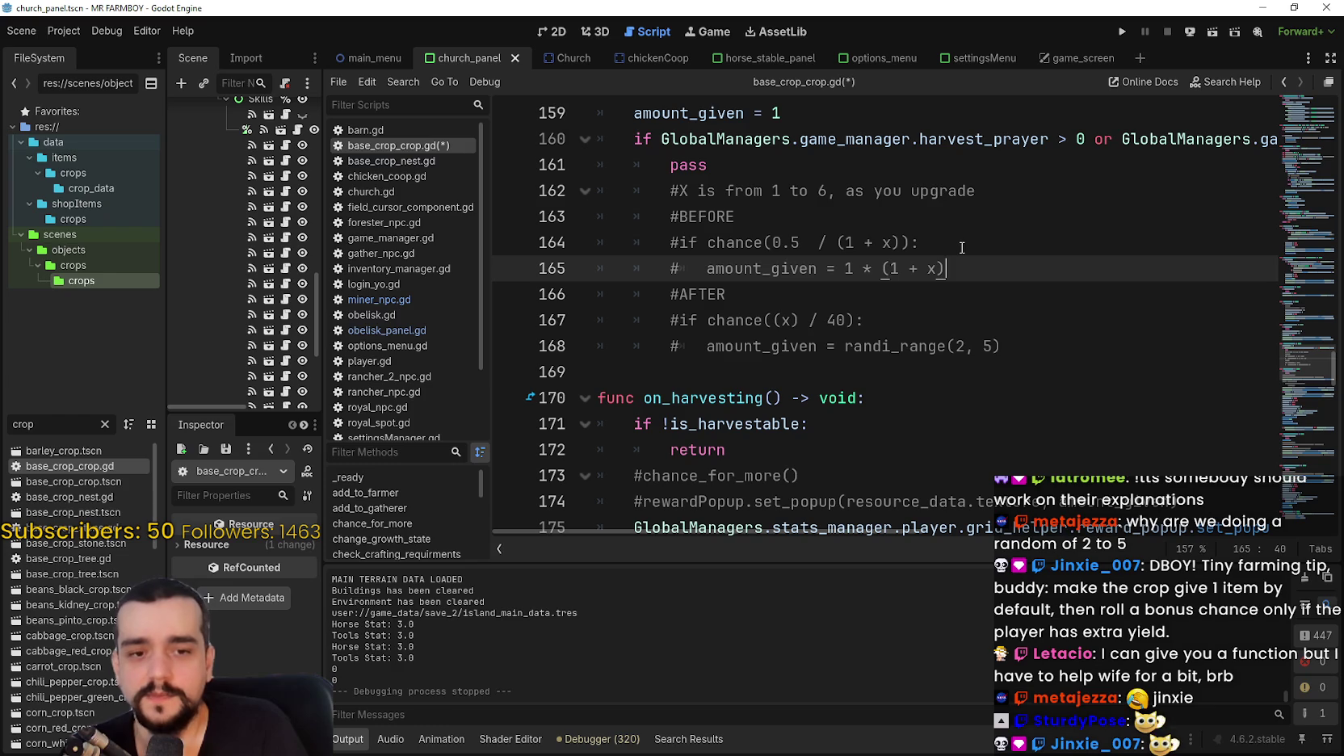
left_click(1055, 346)
left_click_drag(1056, 347, 596, 320)
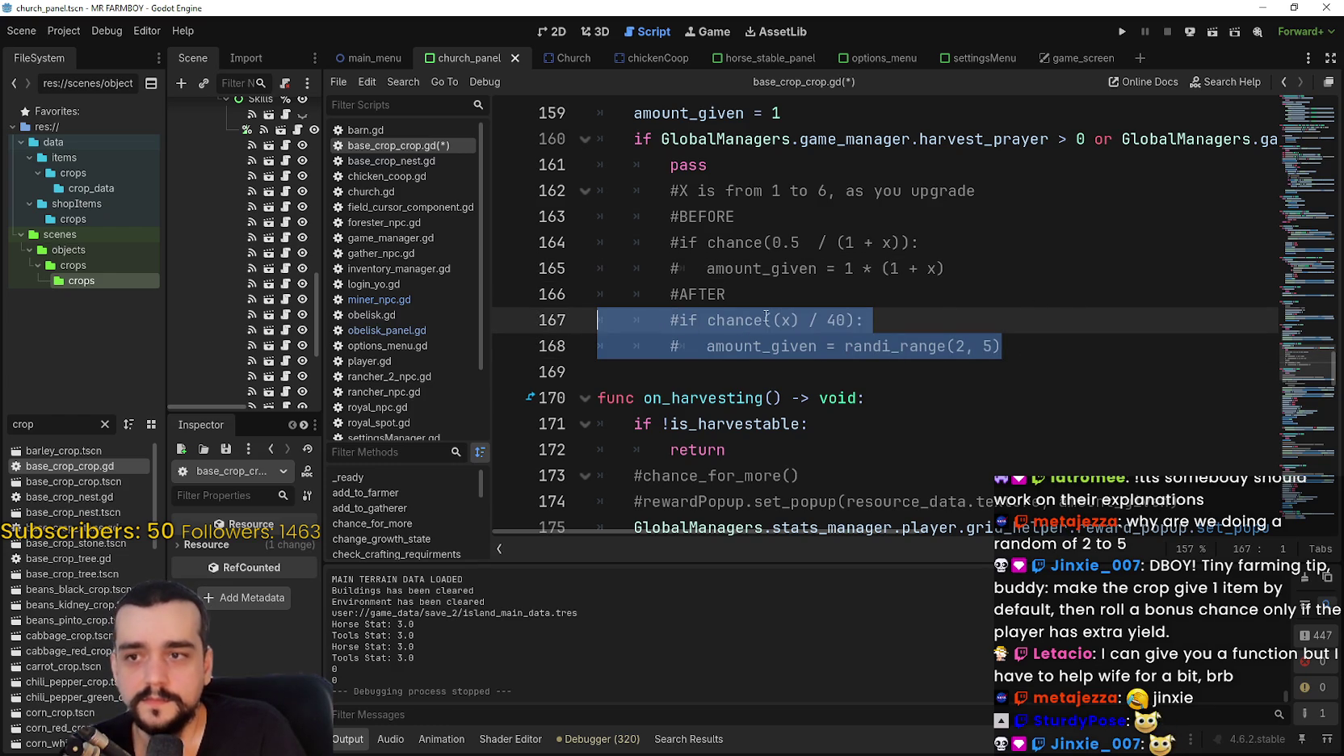
left_click(791, 319)
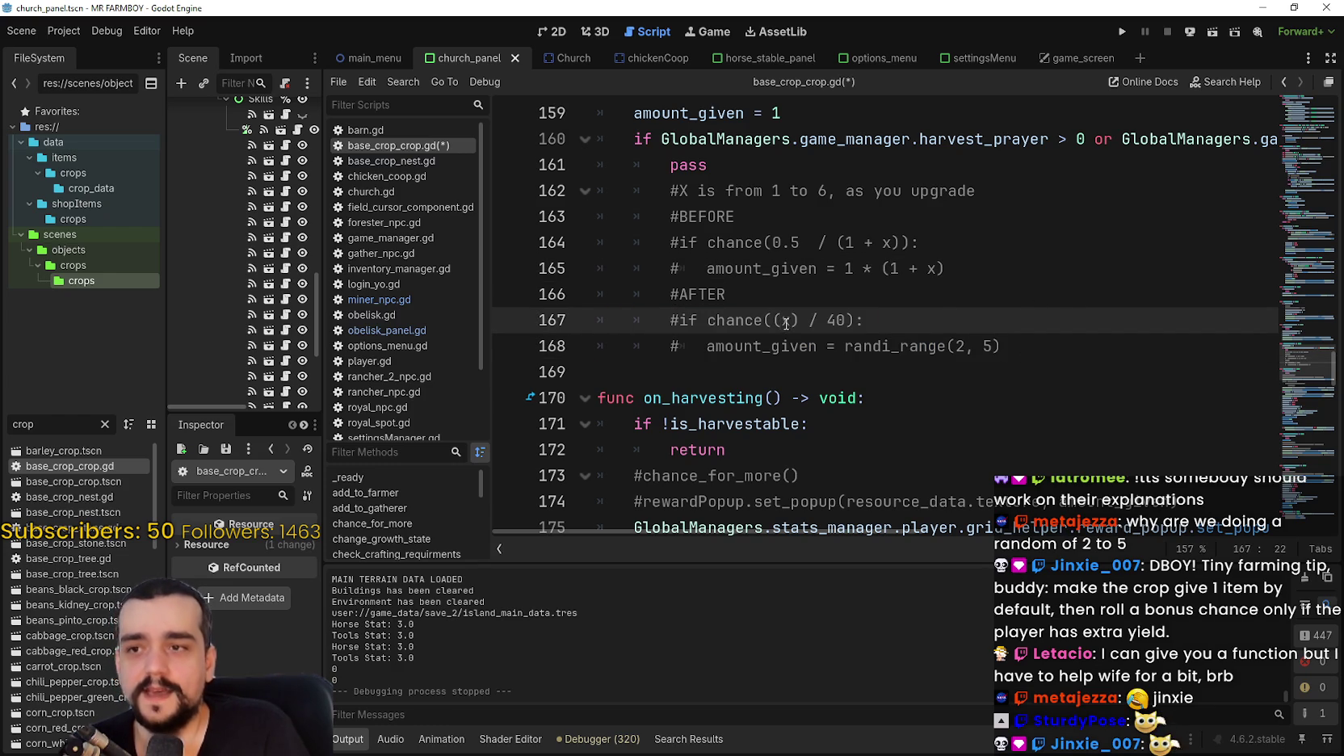
key("End")
key("Left")
left_click_drag(708, 320, 856, 319)
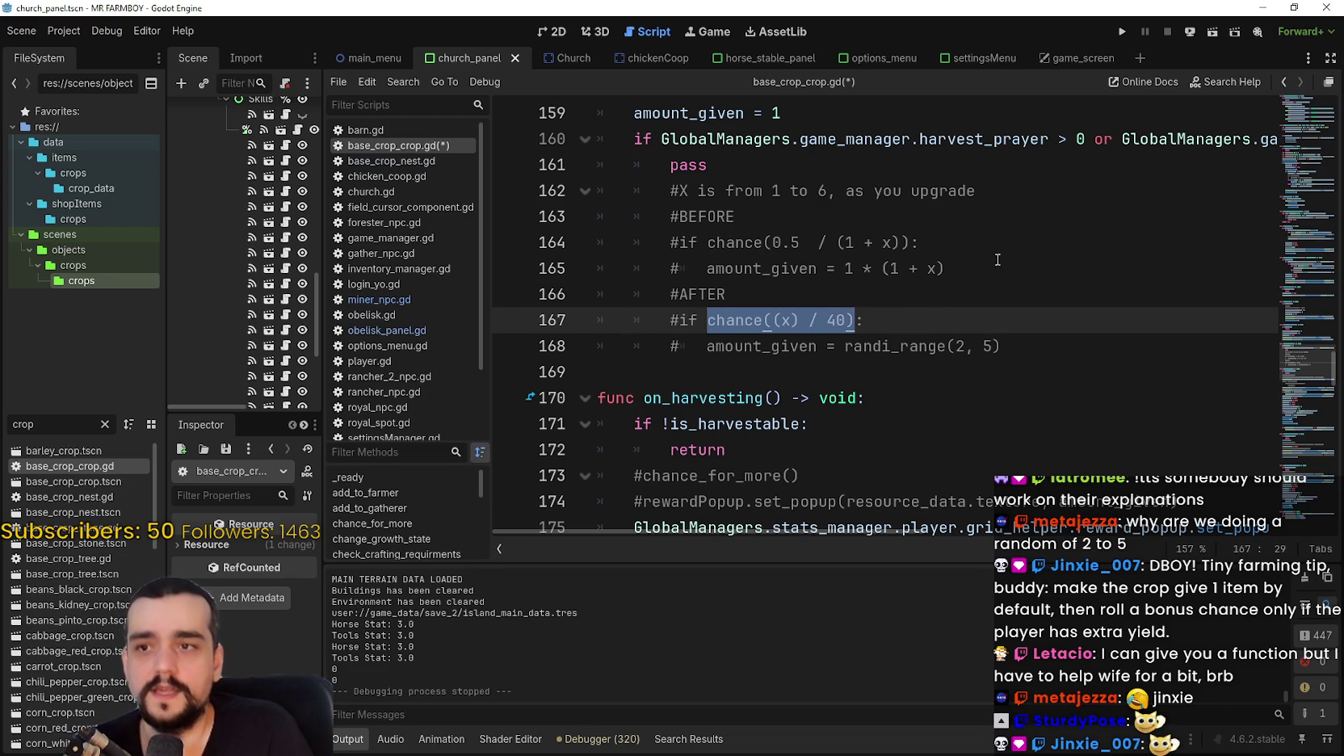
left_click_drag(708, 345, 1038, 346)
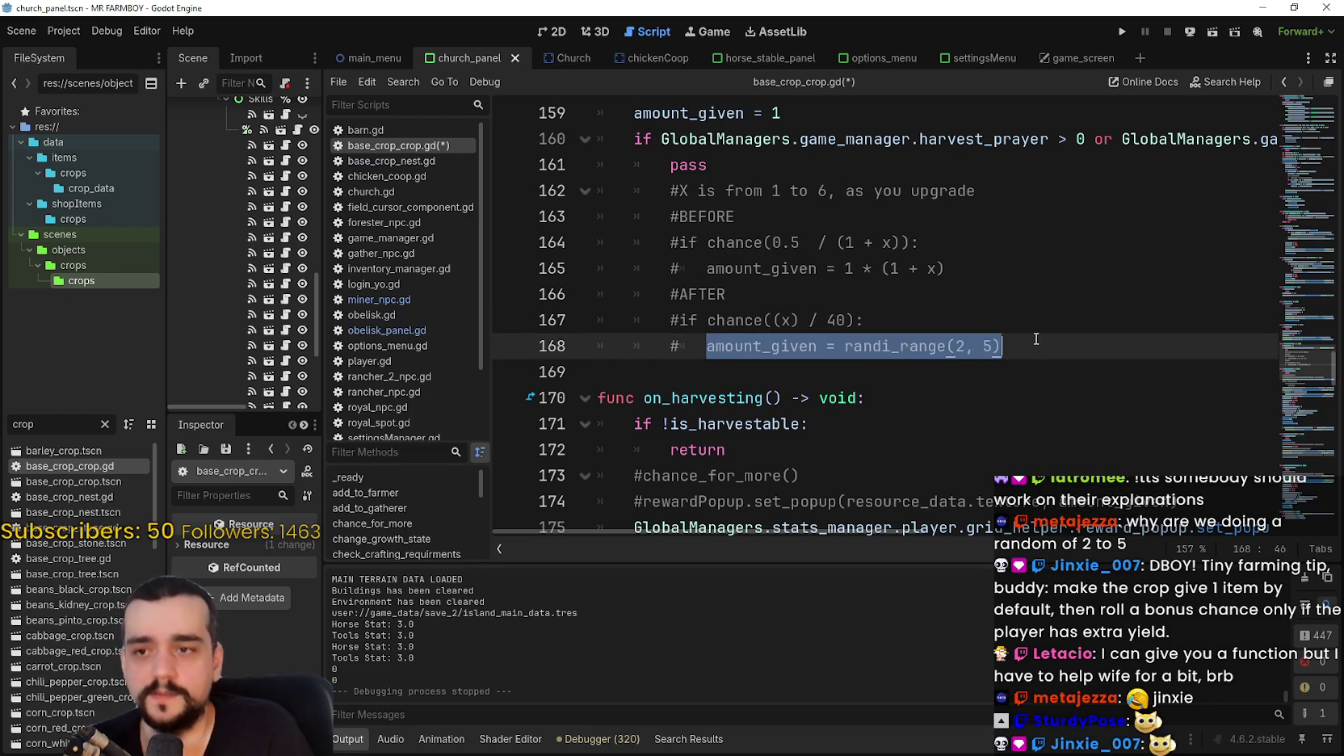
left_click_drag(945, 268, 501, 248)
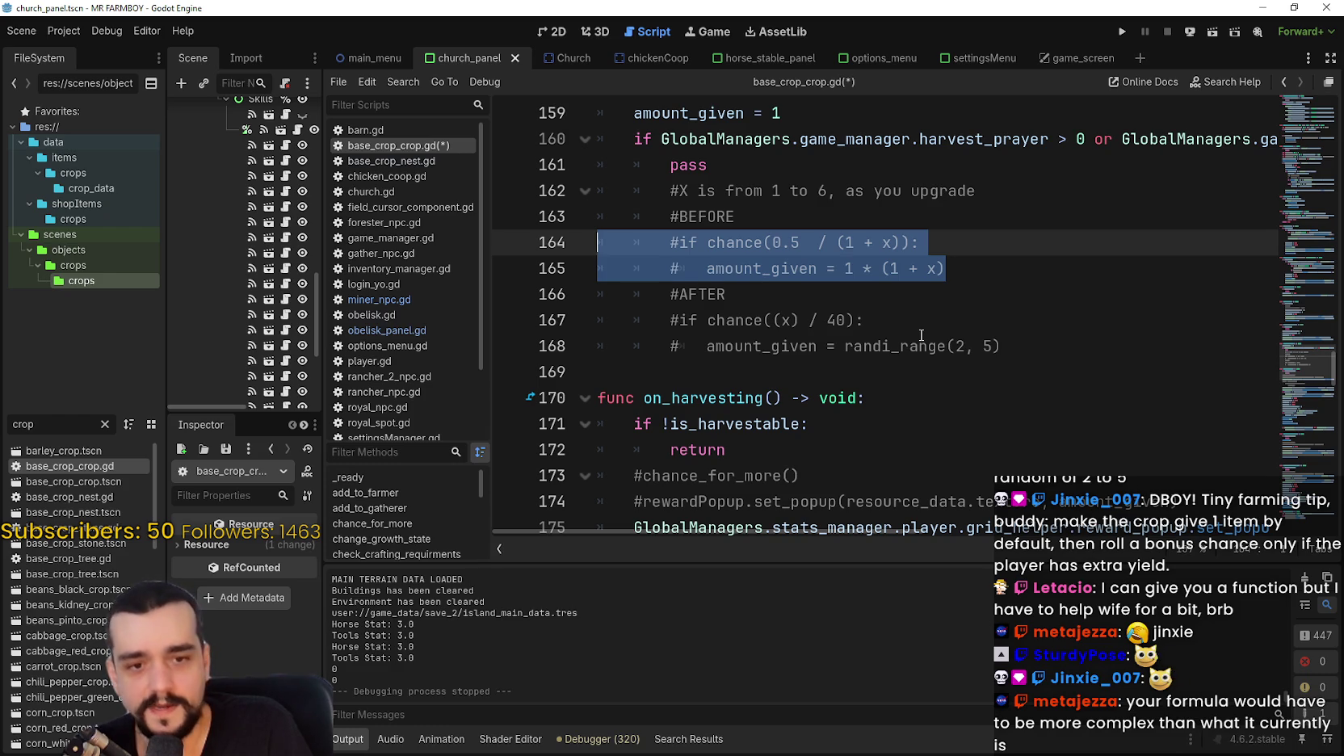
left_click(933, 323)
mouse_move(945, 268)
left_mouse_down()
mouse_move(598, 271)
mouse_move(593, 252)
left_mouse_up()
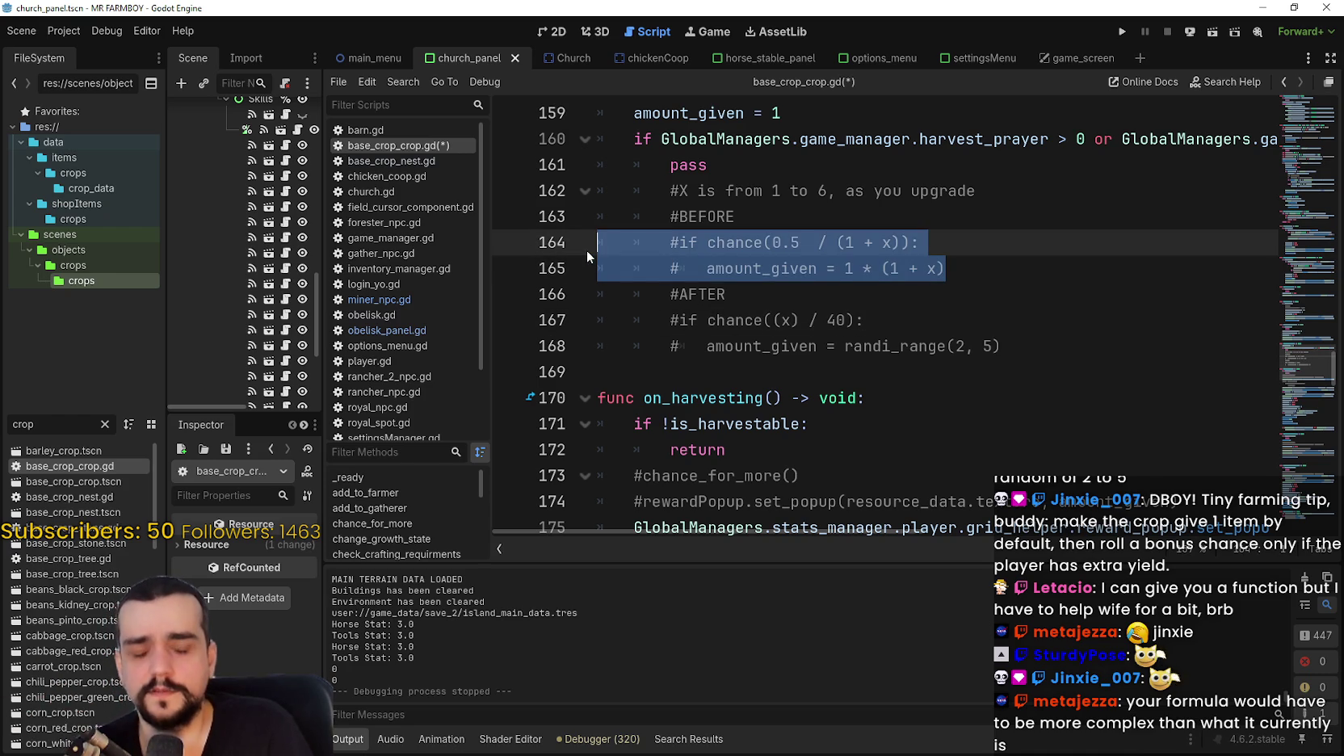
double_click(771, 268)
left_click(978, 267, "shift")
left_click_drag(817, 268, 928, 243)
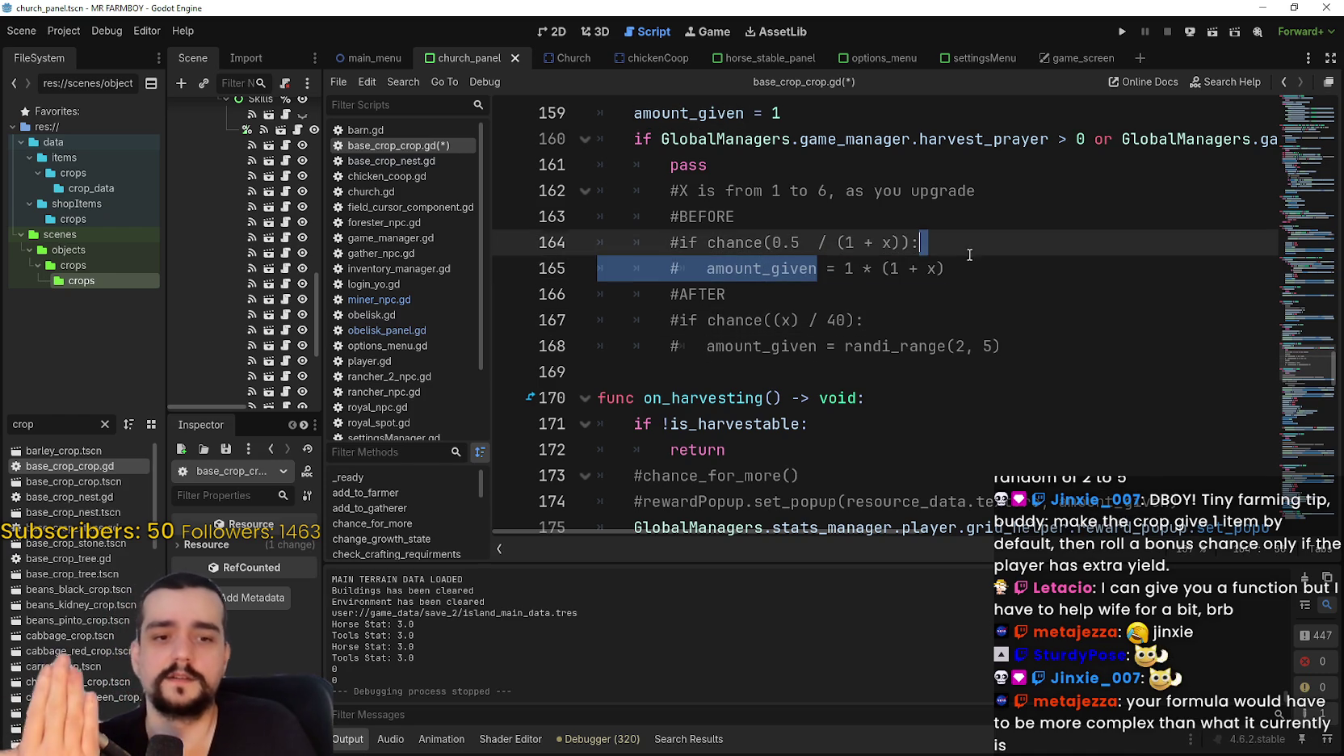
left_click_drag(675, 323, 862, 319)
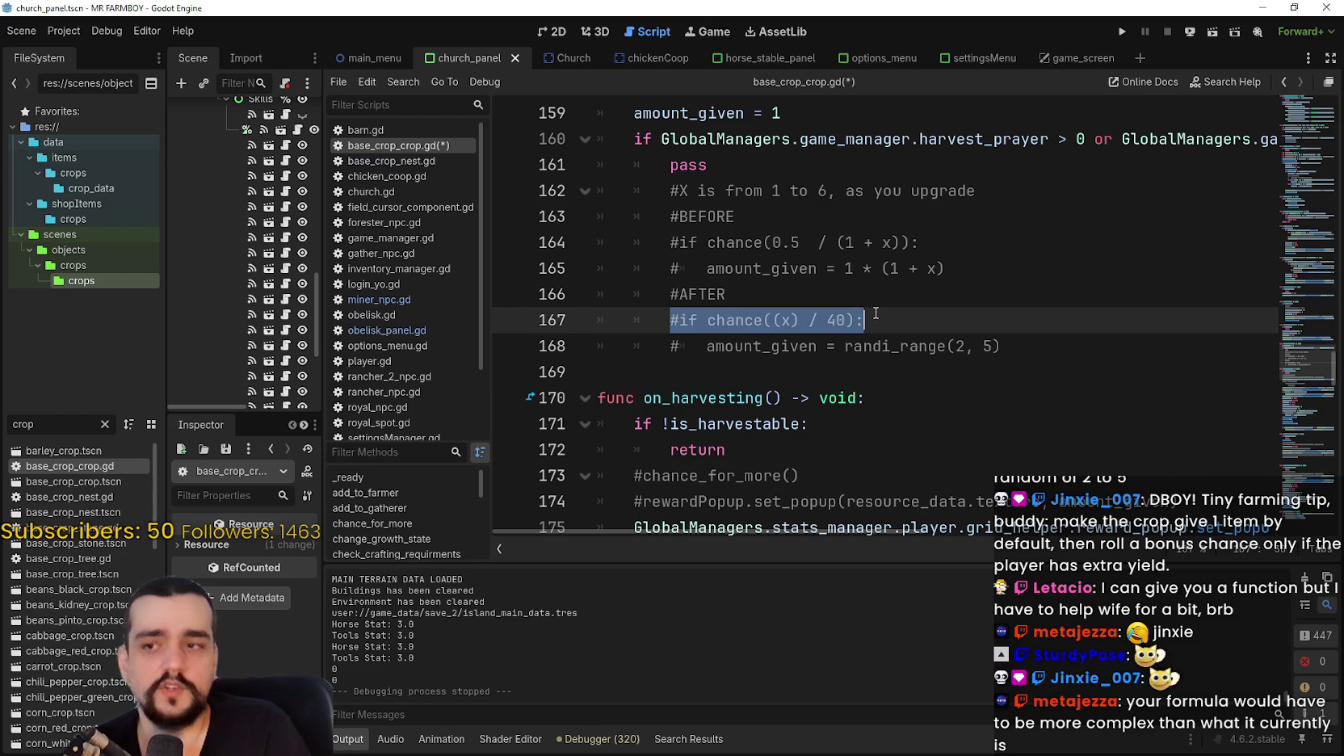
double_click(799, 348)
left_click(1028, 353, "shift")
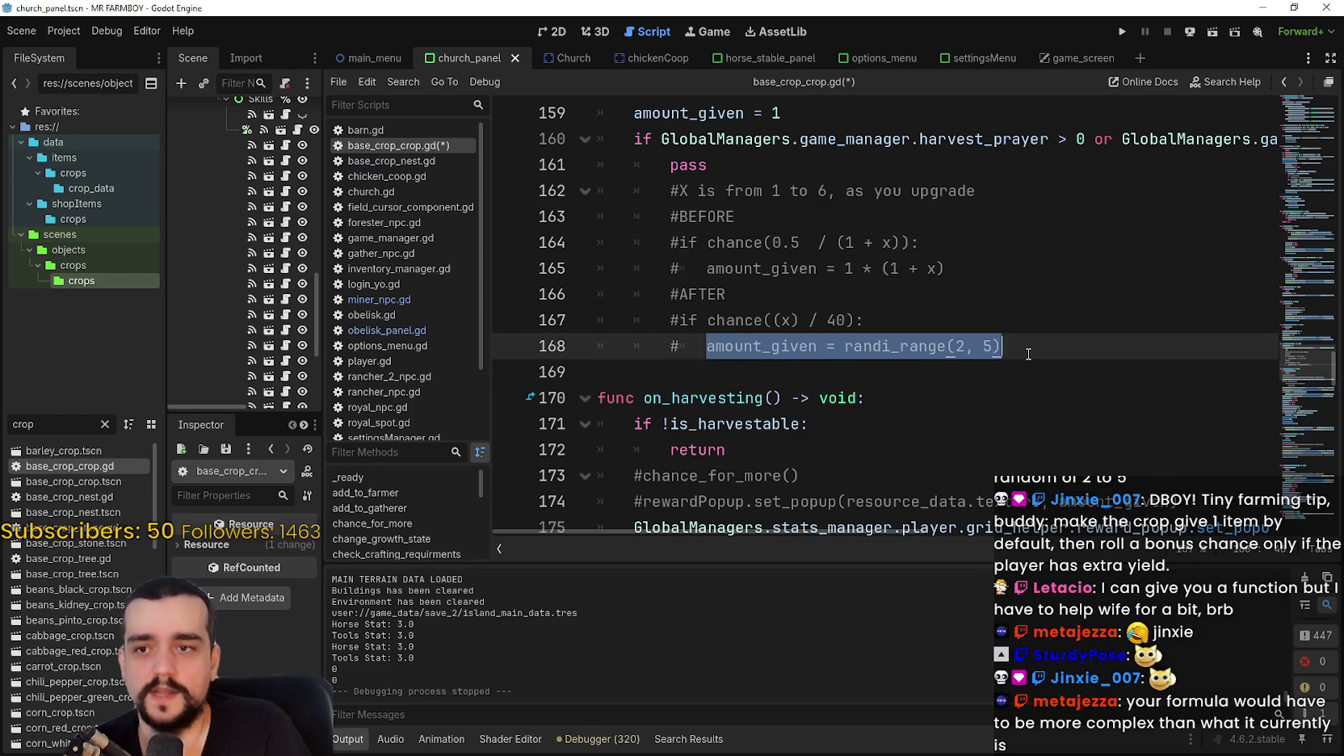
left_click(972, 321)
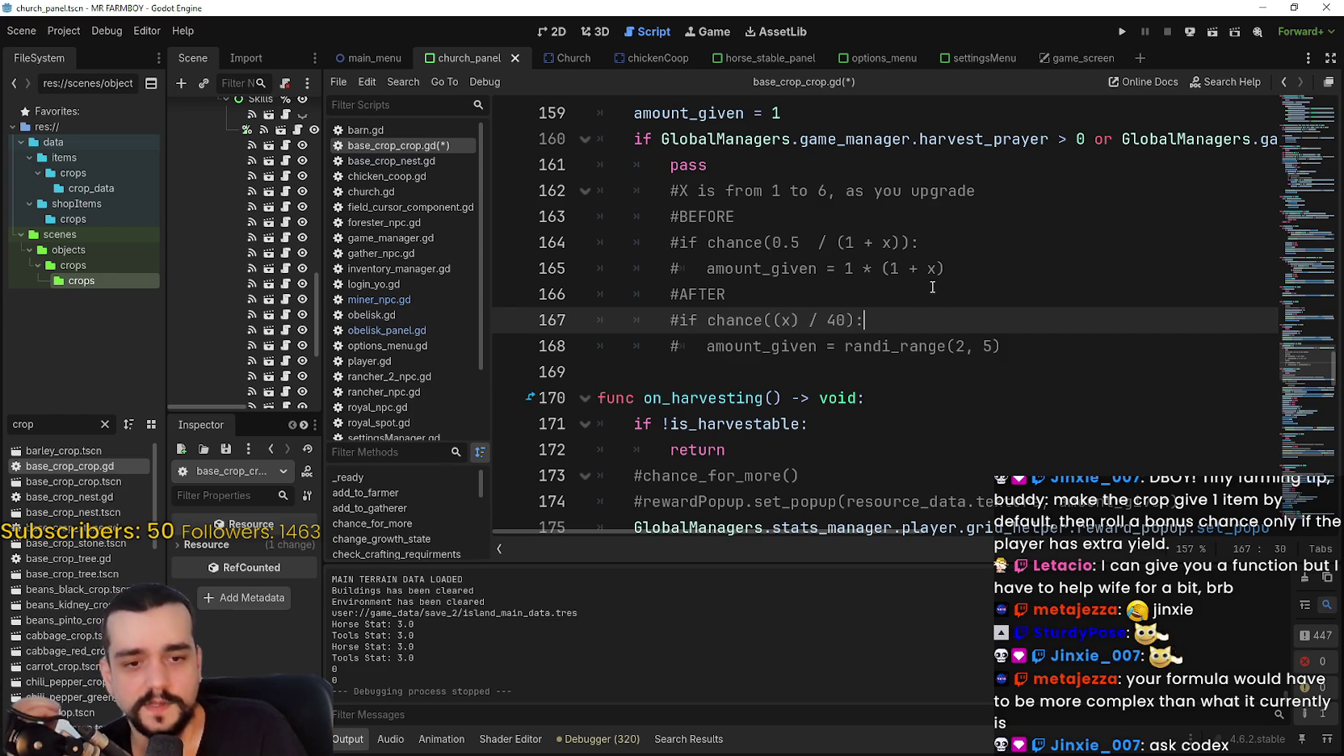
mouse_move(1003, 347)
left_mouse_down()
mouse_move(808, 317)
mouse_move(591, 230)
mouse_move(602, 218)
mouse_move(1014, 339)
mouse_move(606, 234)
left_mouse_up()
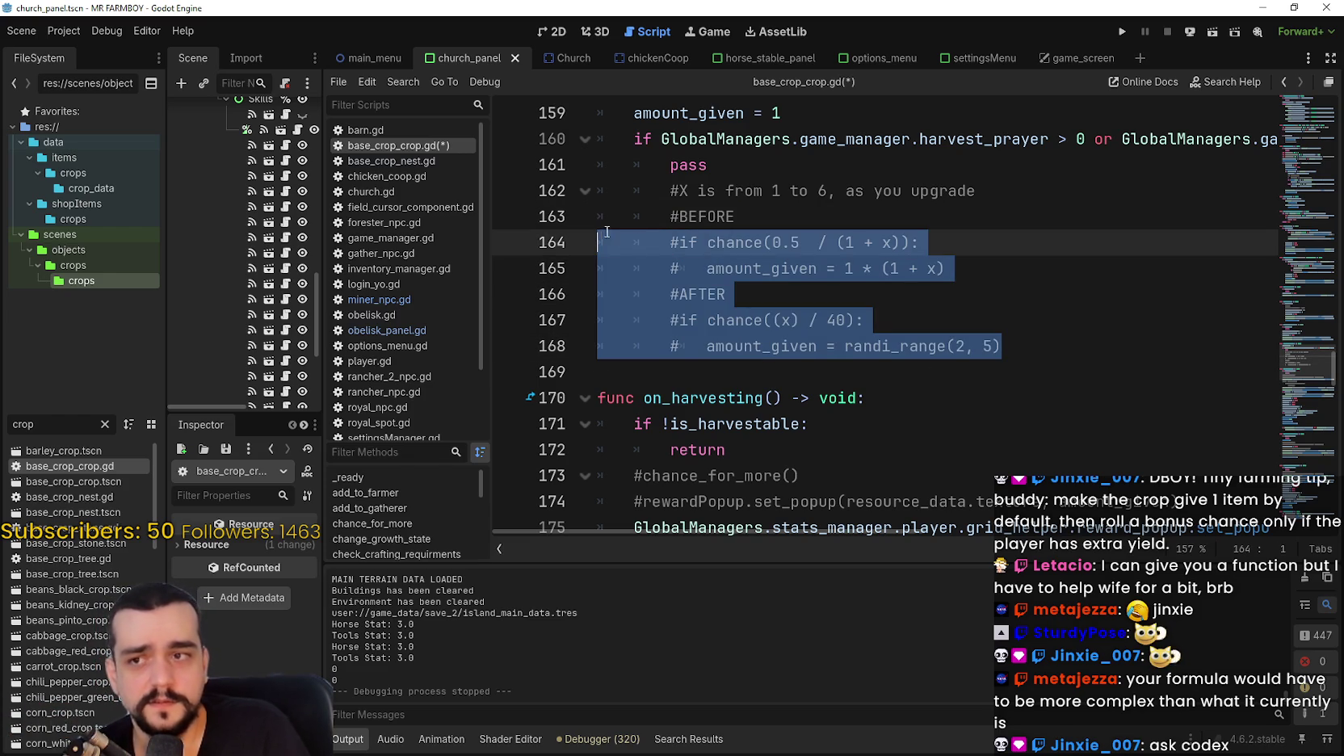
left_click(856, 289)
mouse_move(1066, 335)
left_mouse_down()
mouse_move(1028, 346)
mouse_move(727, 294)
left_mouse_up()
left_click_drag(462, 187, 437, 181)
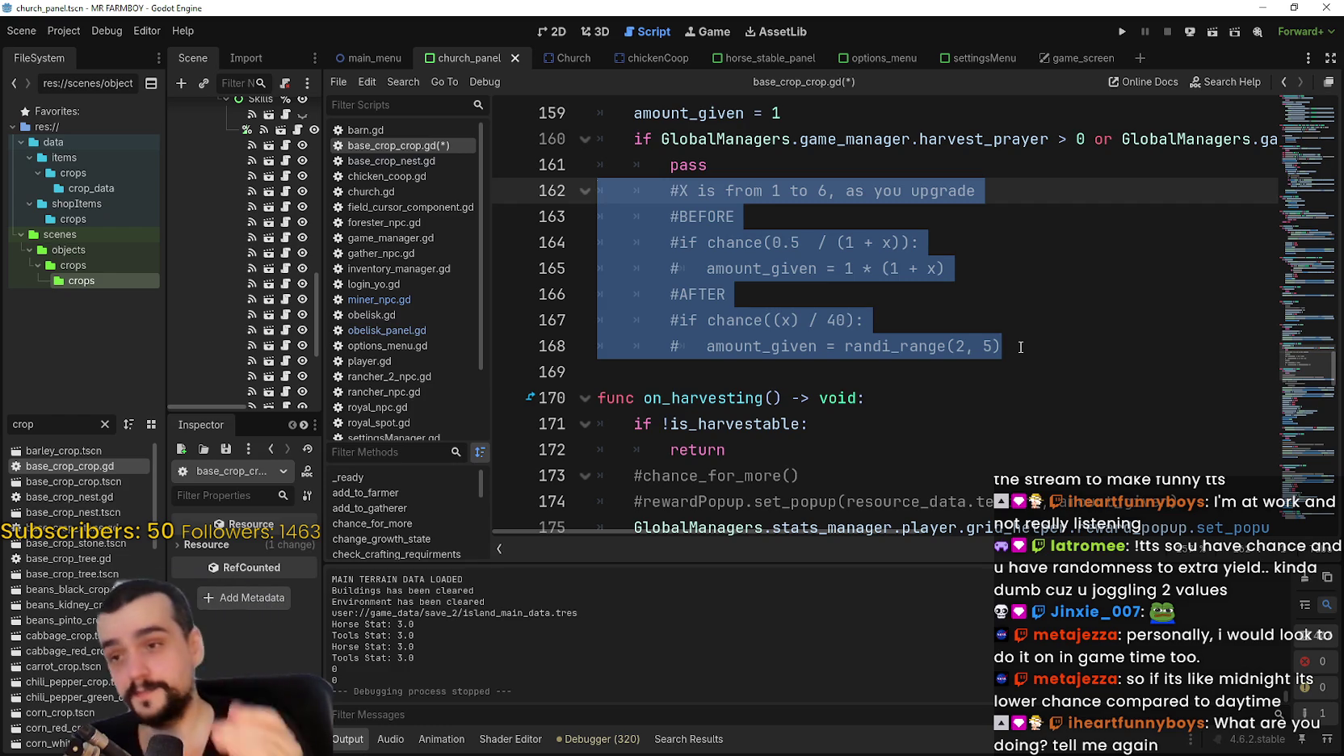
left_click(995, 339)
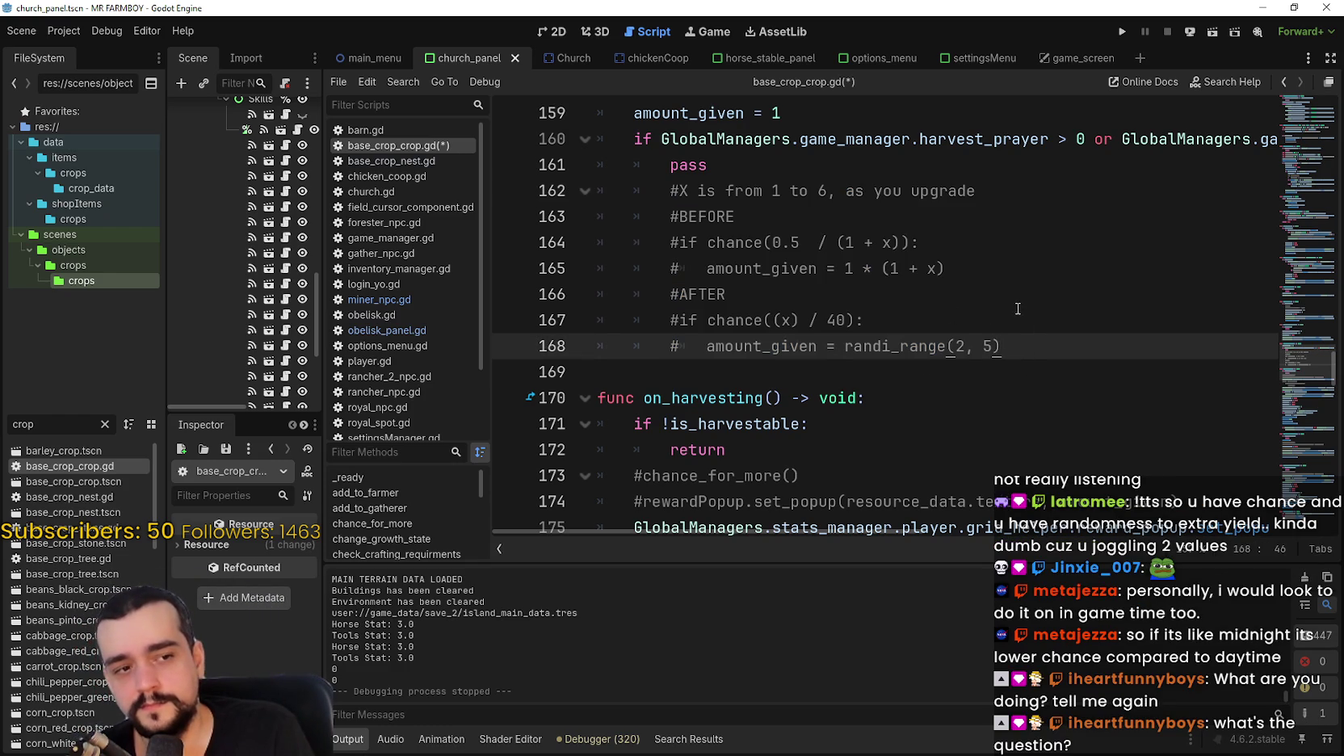
left_click(991, 267)
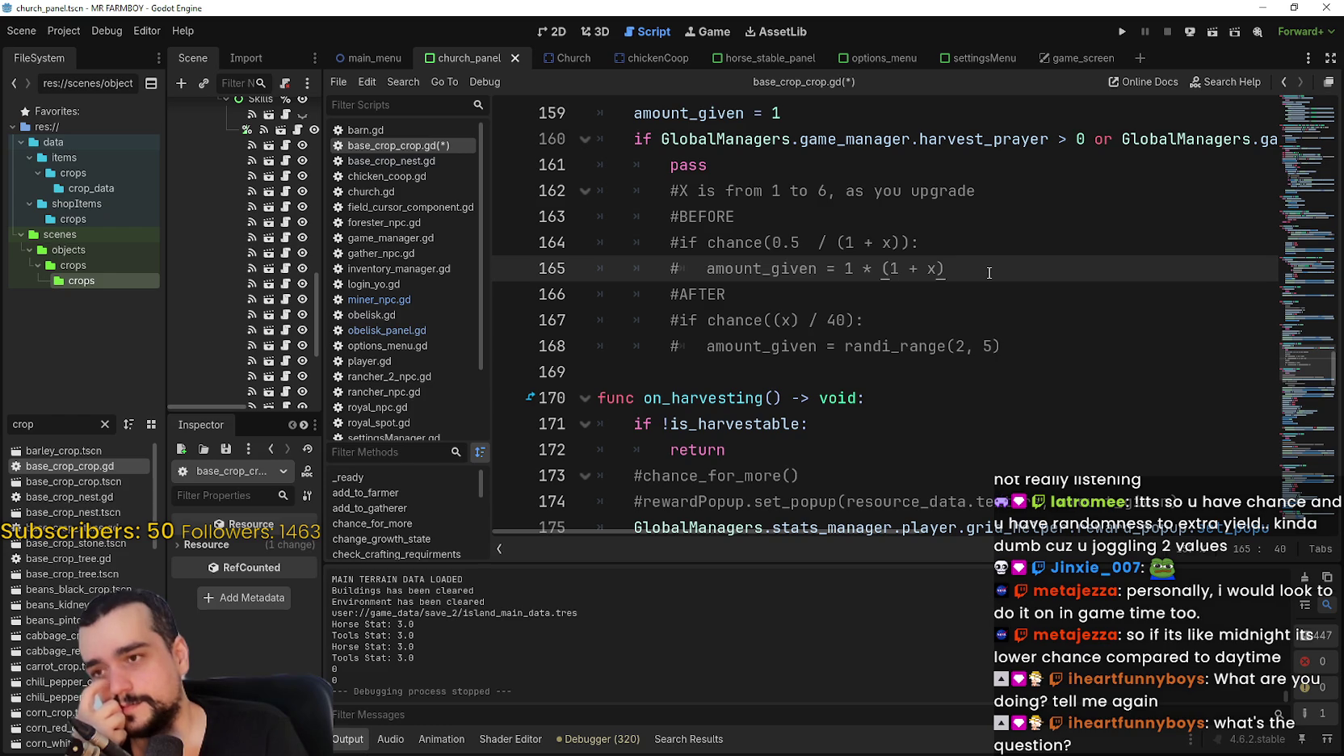
mouse_move(965, 275)
left_mouse_down()
mouse_move(598, 217)
mouse_move(571, 232)
left_mouse_up()
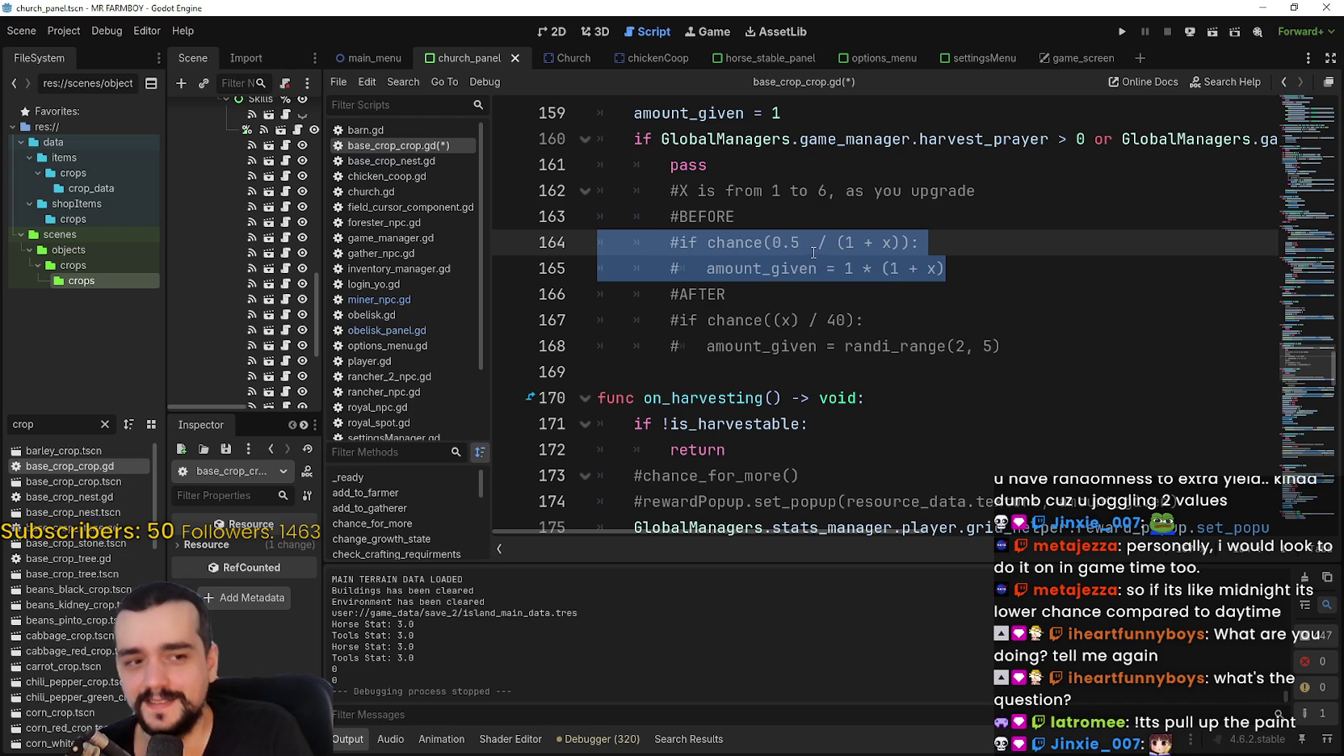
left_click(811, 251)
scroll(840, 283, "up", 3, "ctrl")
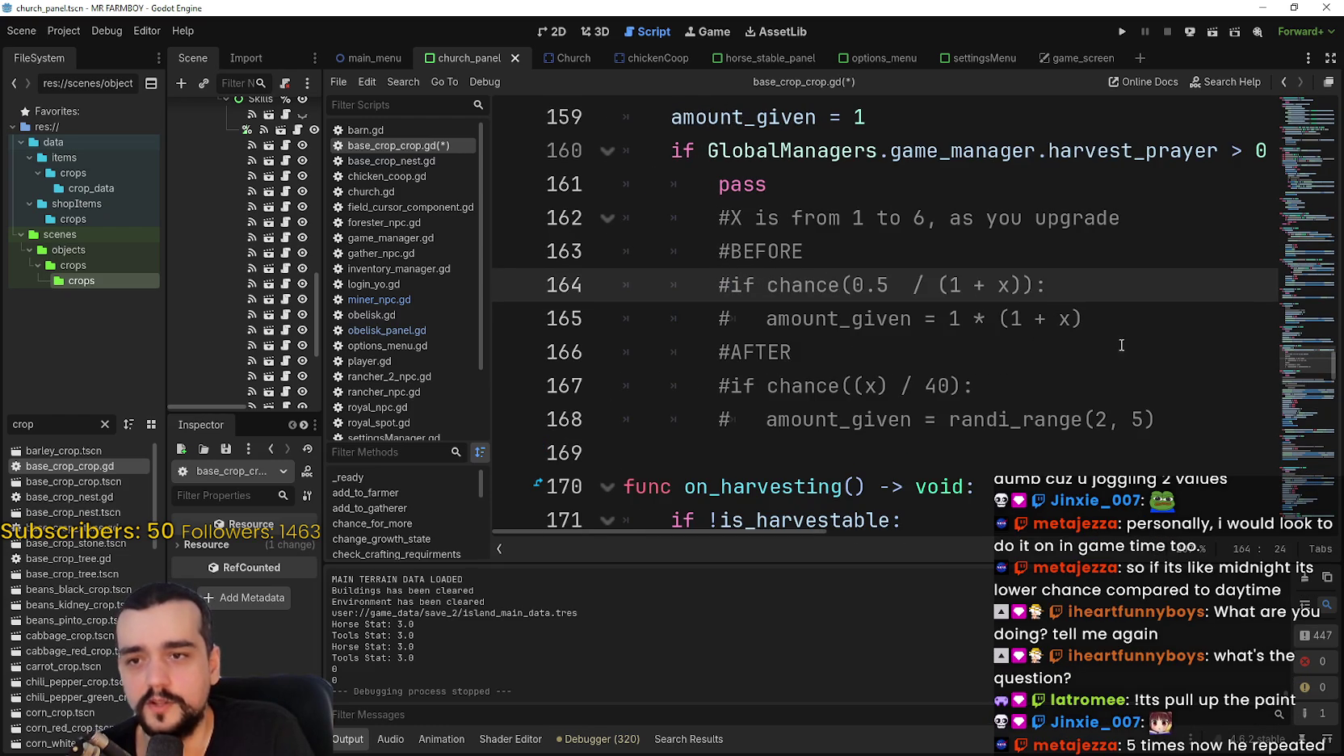
scroll(1117, 334, "up", 2, "ctrl")
mouse_move(675, 531)
left_mouse_down()
mouse_move(714, 525)
mouse_move(692, 533)
left_mouse_up()
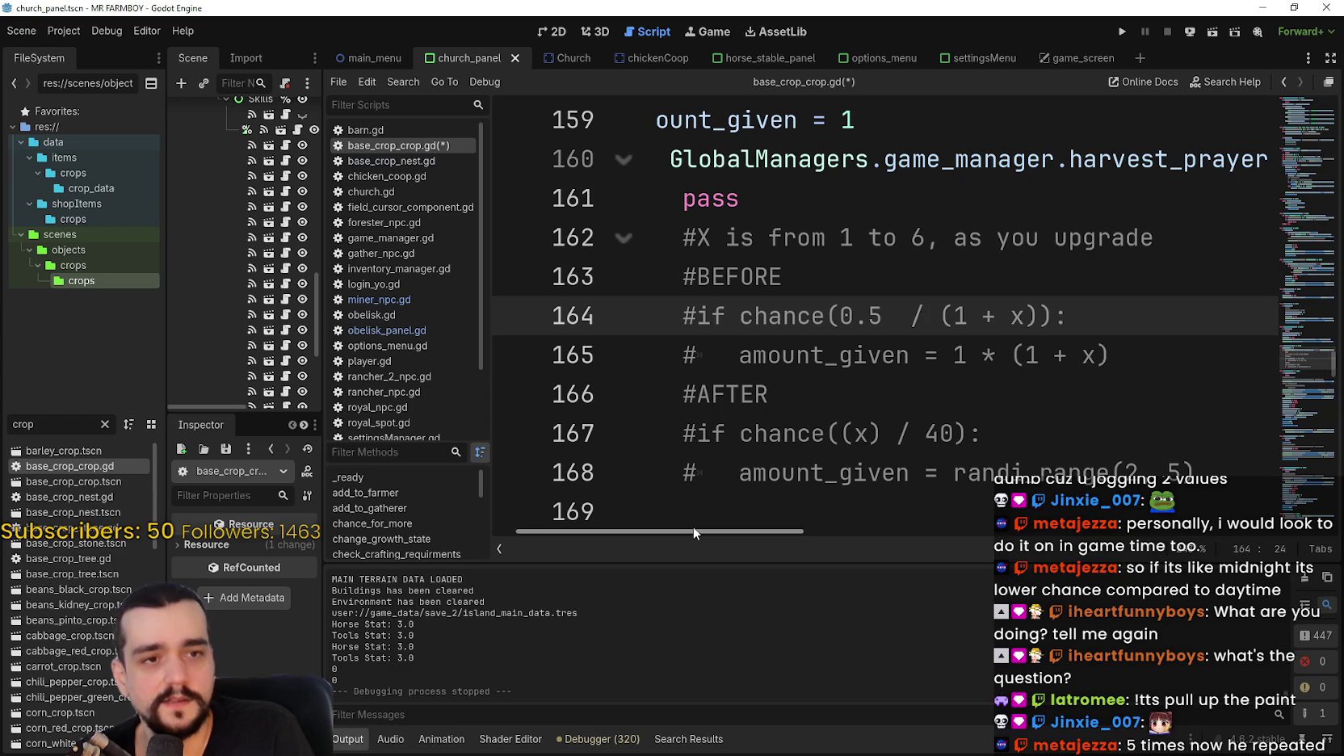
left_click_drag(1152, 238, 683, 236)
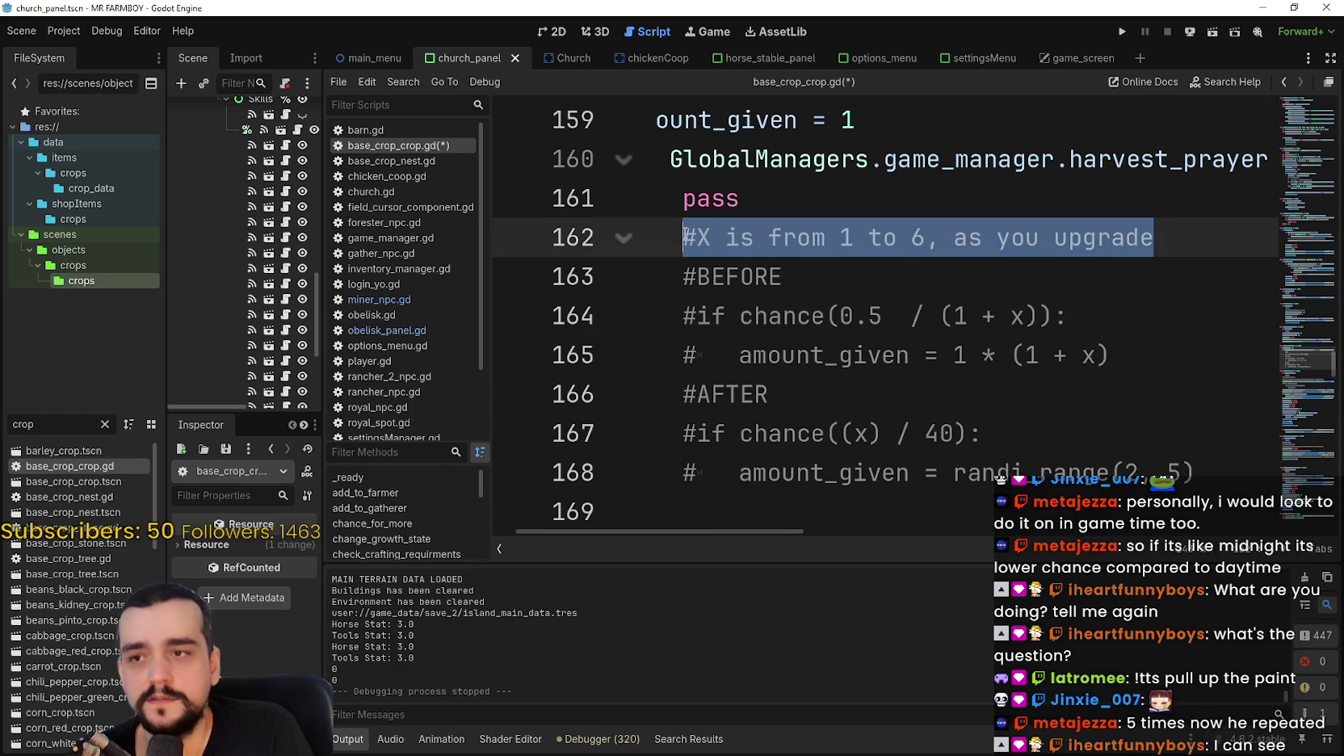
left_click(750, 253)
left_click(698, 238)
key("shift+Right")
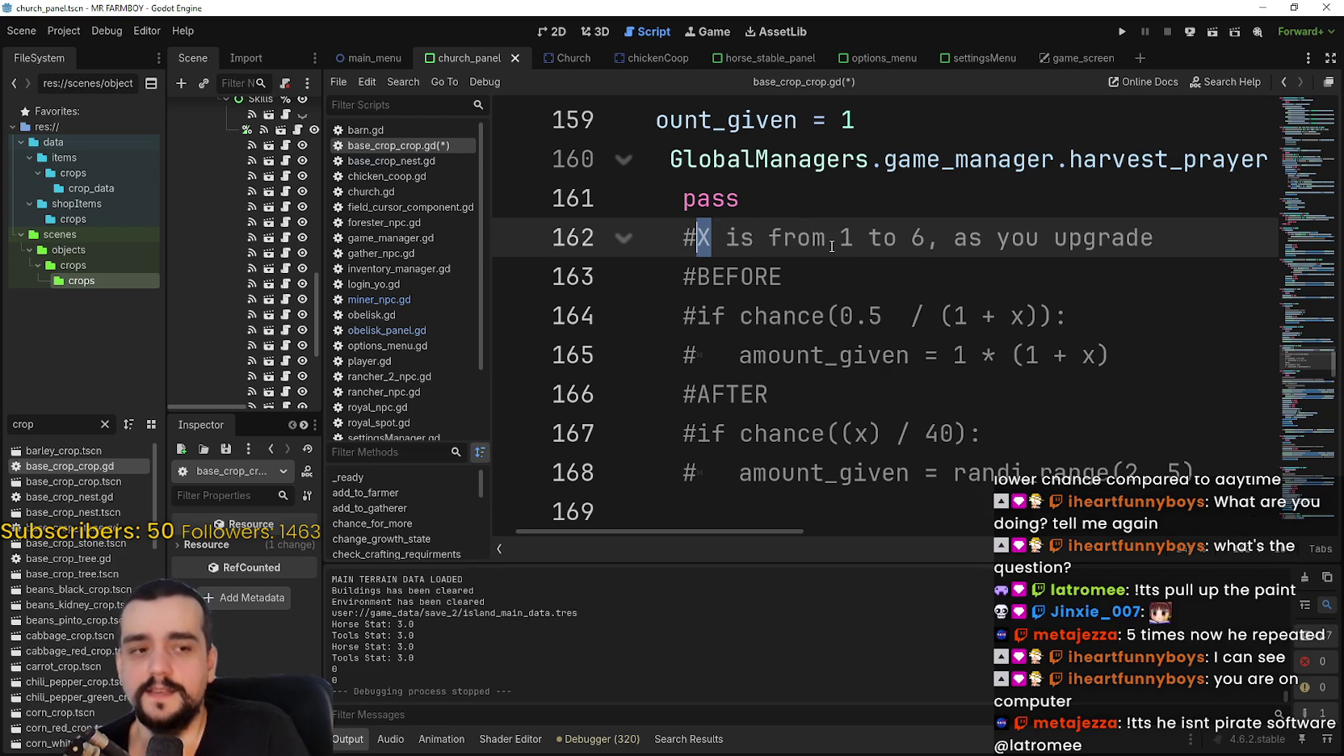
left_click(791, 236)
double_click(844, 234)
left_click(911, 236)
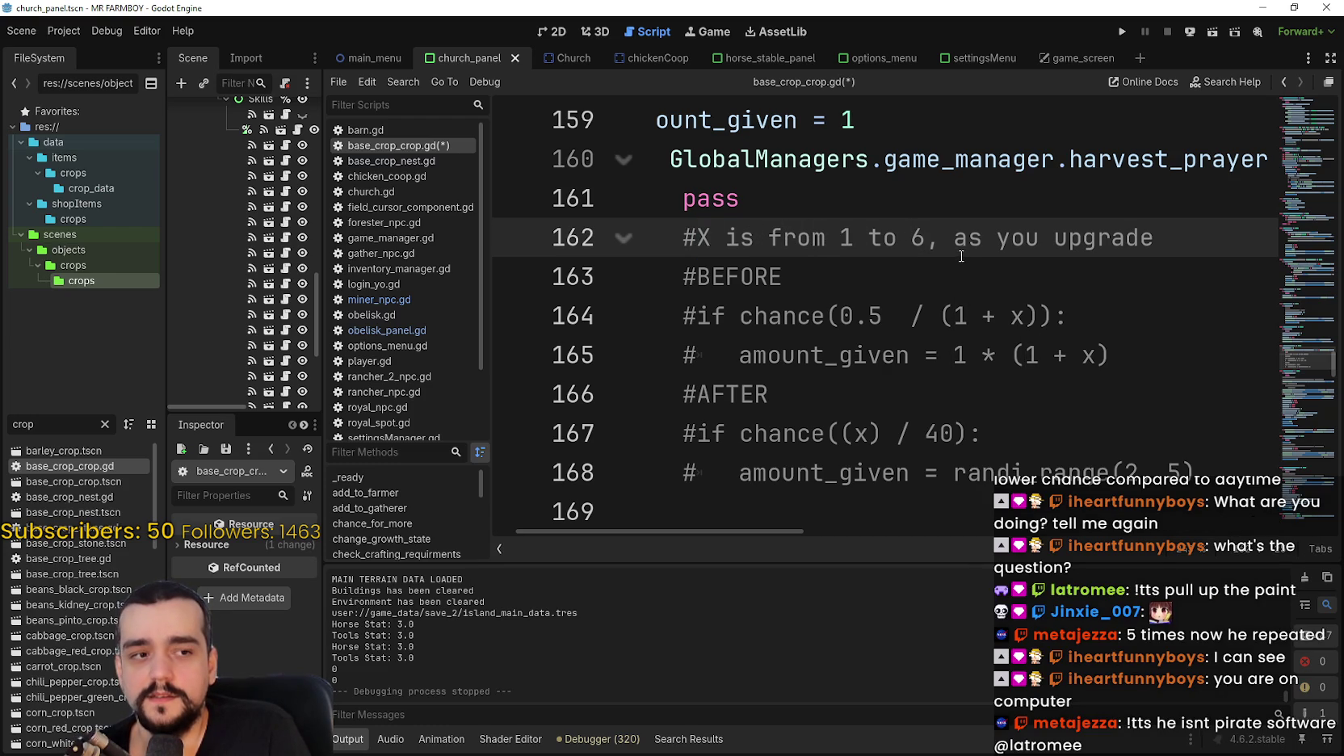
left_click_drag(928, 237, 911, 239)
left_click_drag(1153, 238, 1004, 236)
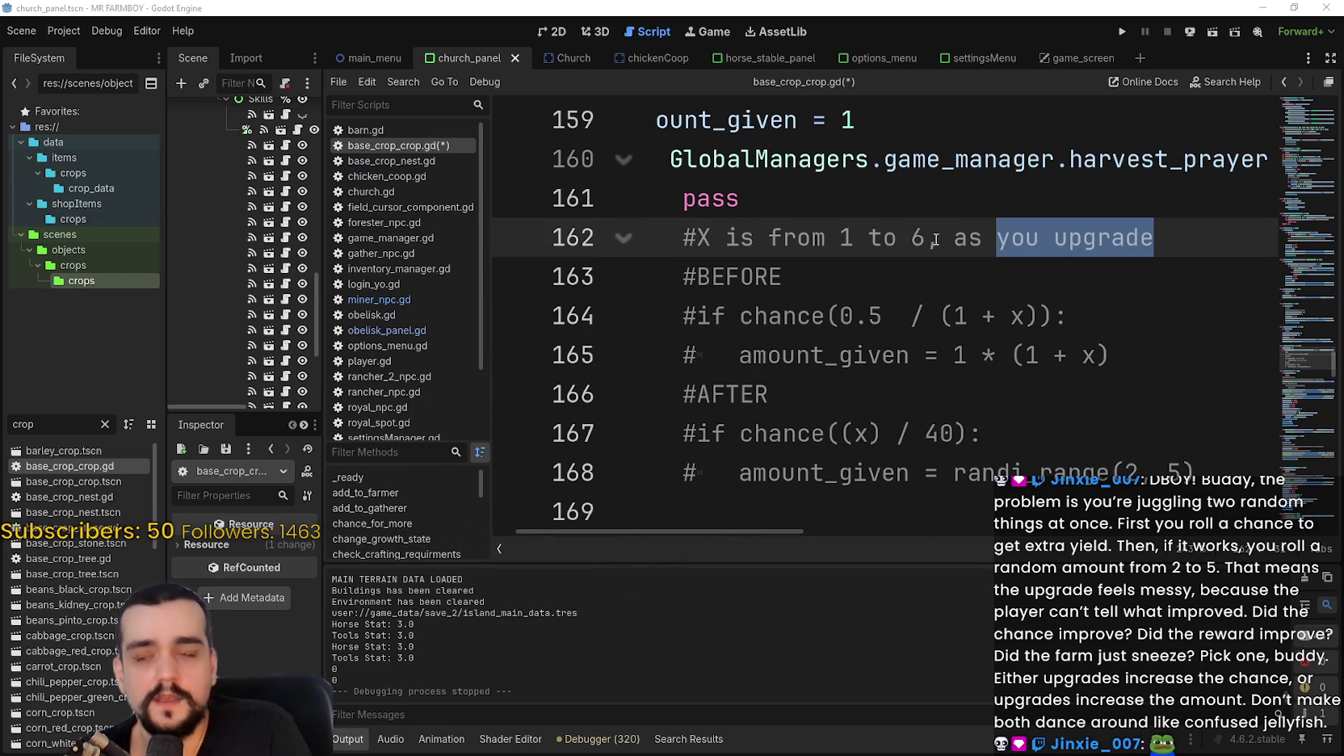
left_click(1089, 240)
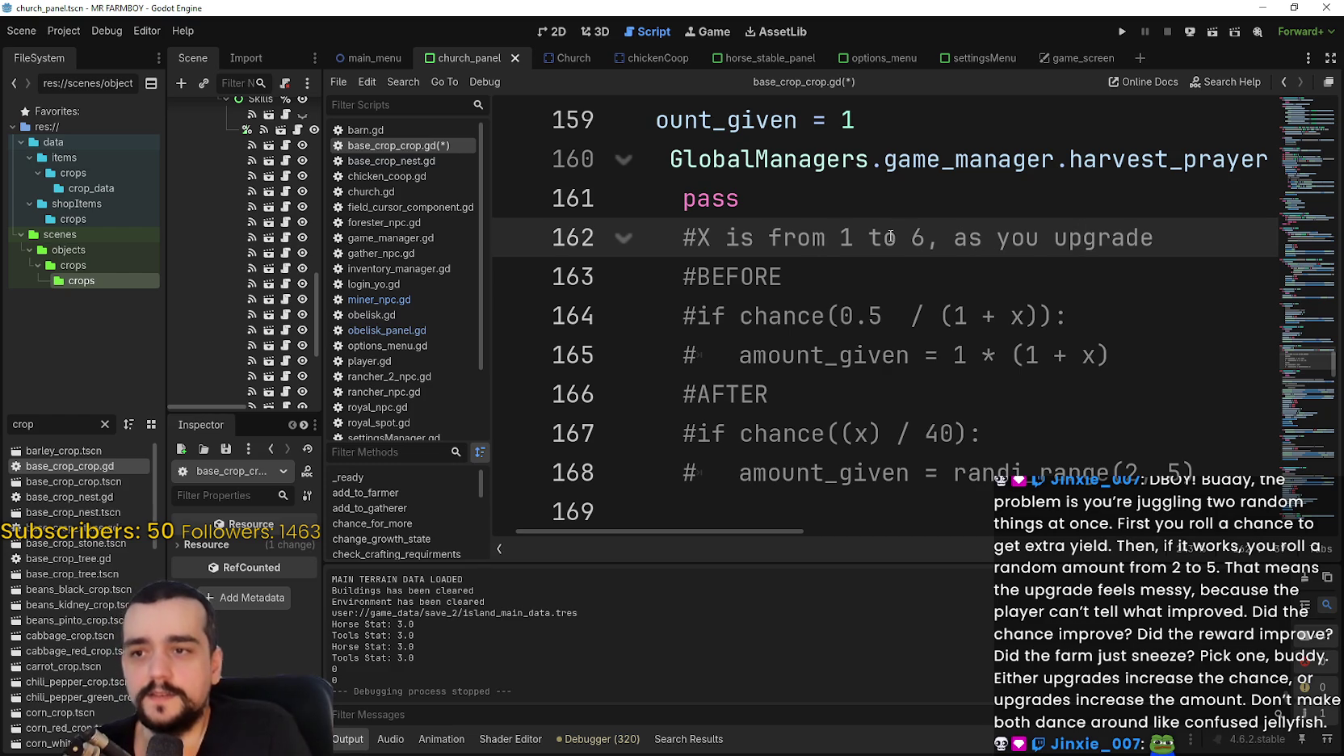
left_click(928, 234)
key("End")
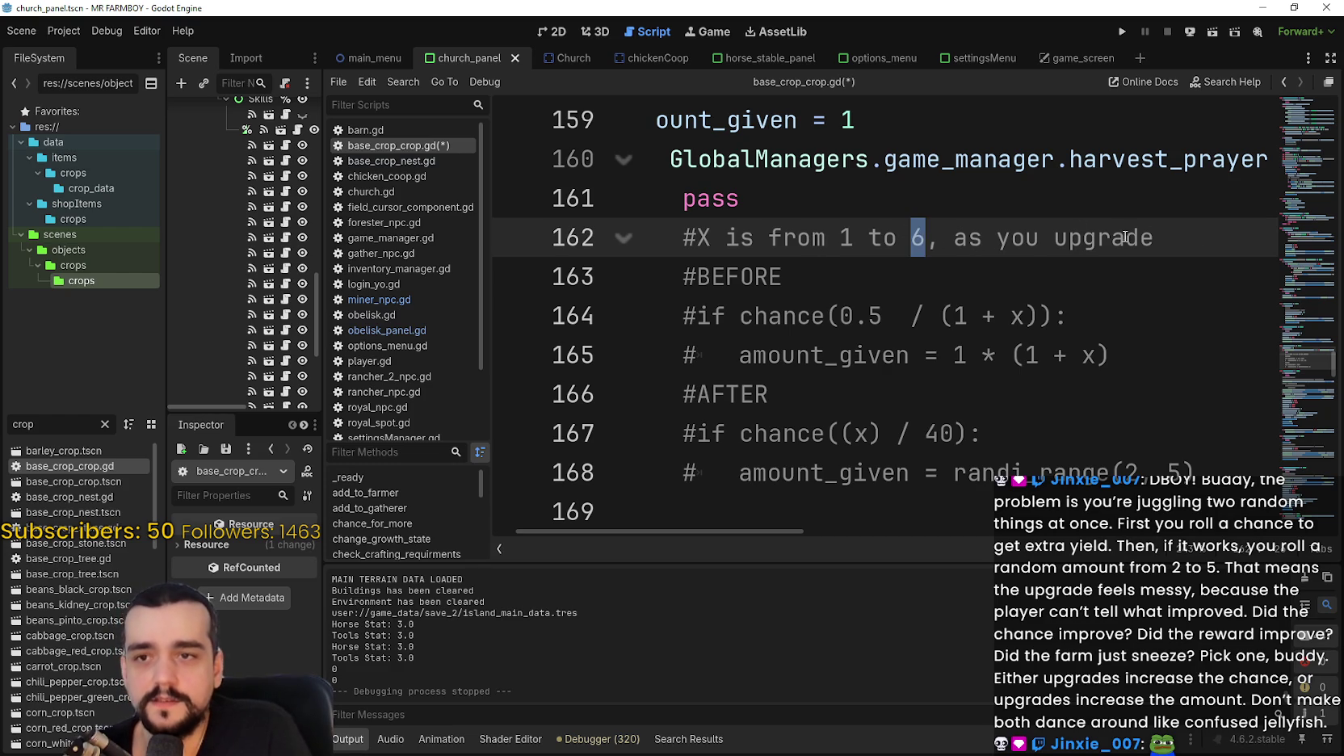
key("ctrl+shift+Left")
left_click(672, 243, "shift")
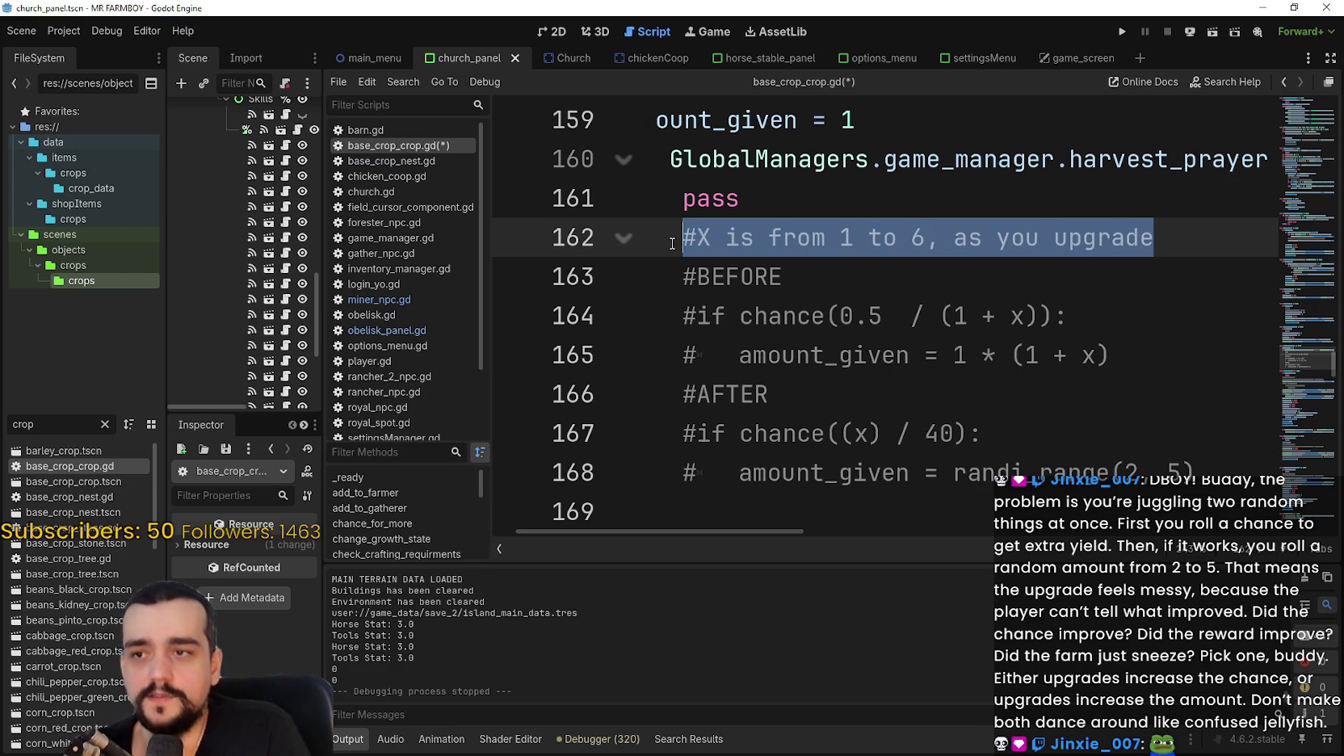
left_click(865, 282)
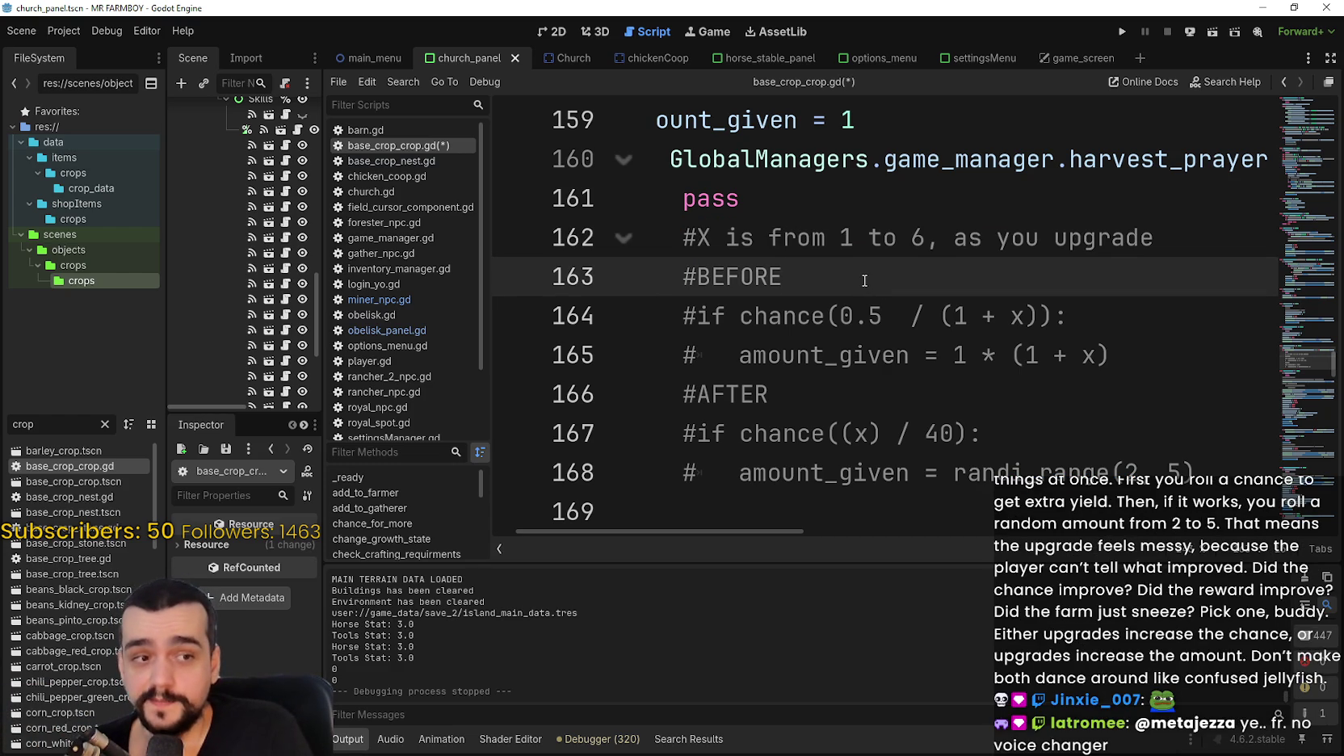
double_click(772, 283)
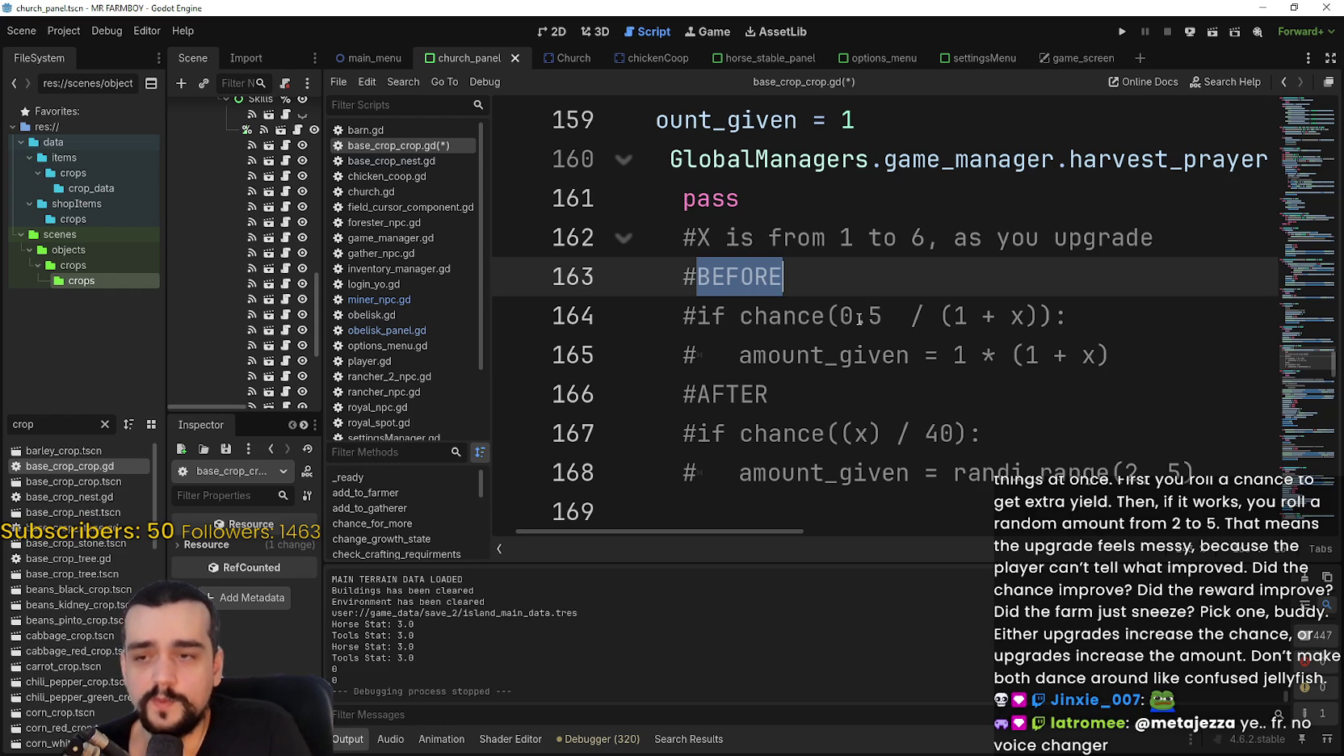
Highlight the 0.5, division and 1 + x parts of the old chance formula and amount line.
left_click_drag(841, 316, 879, 317)
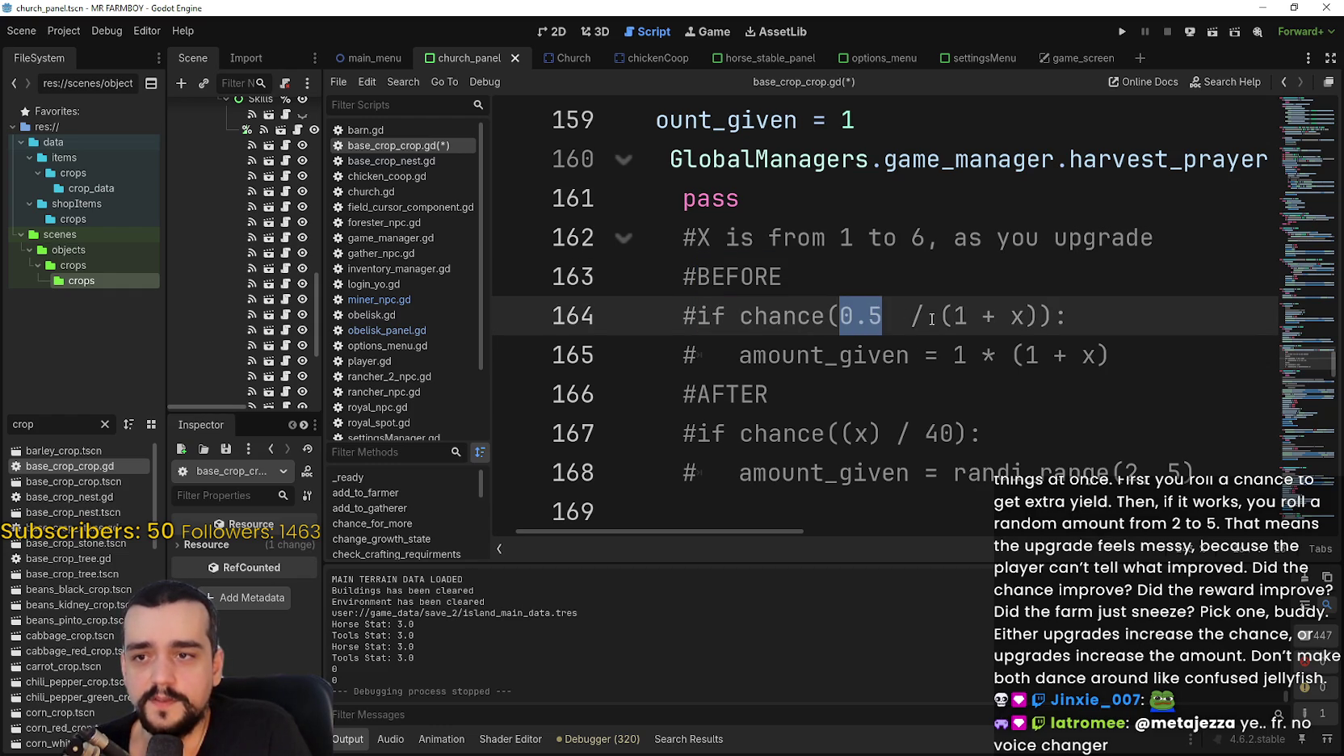
double_click(912, 316)
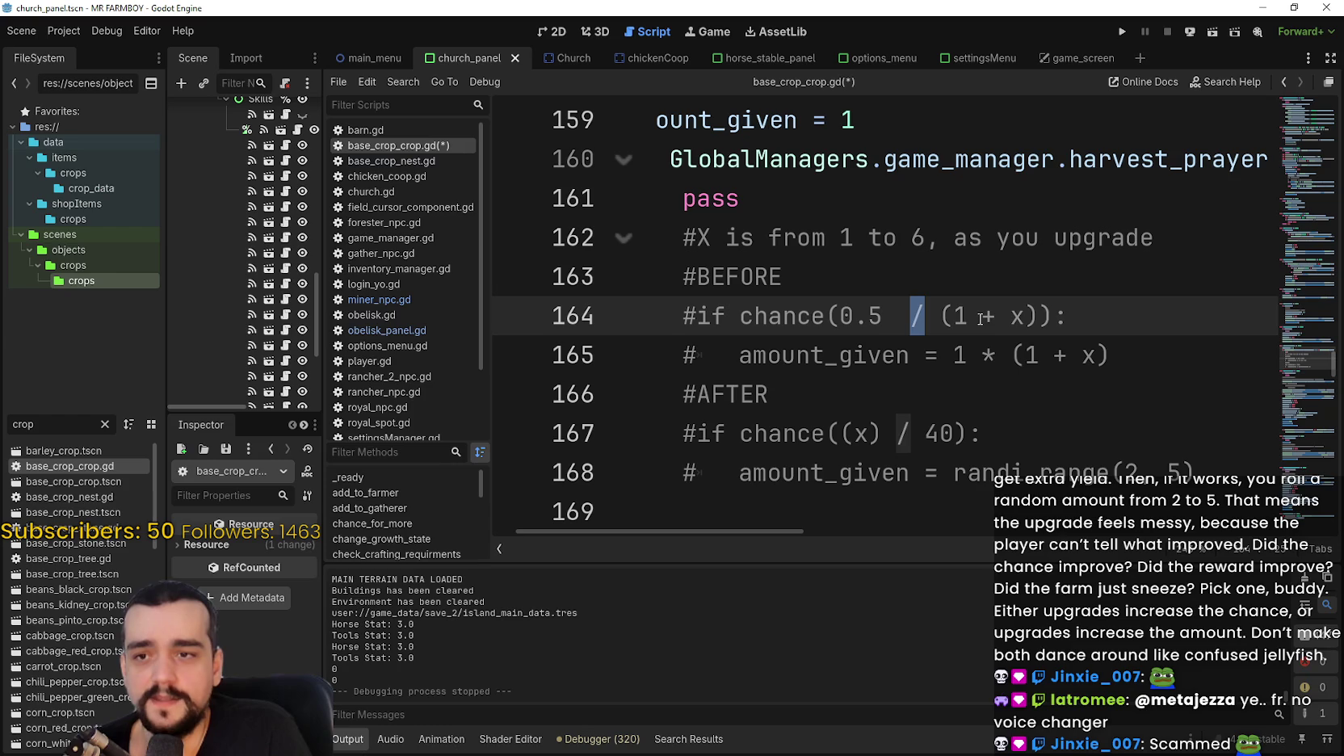
left_click_drag(1024, 317, 966, 315)
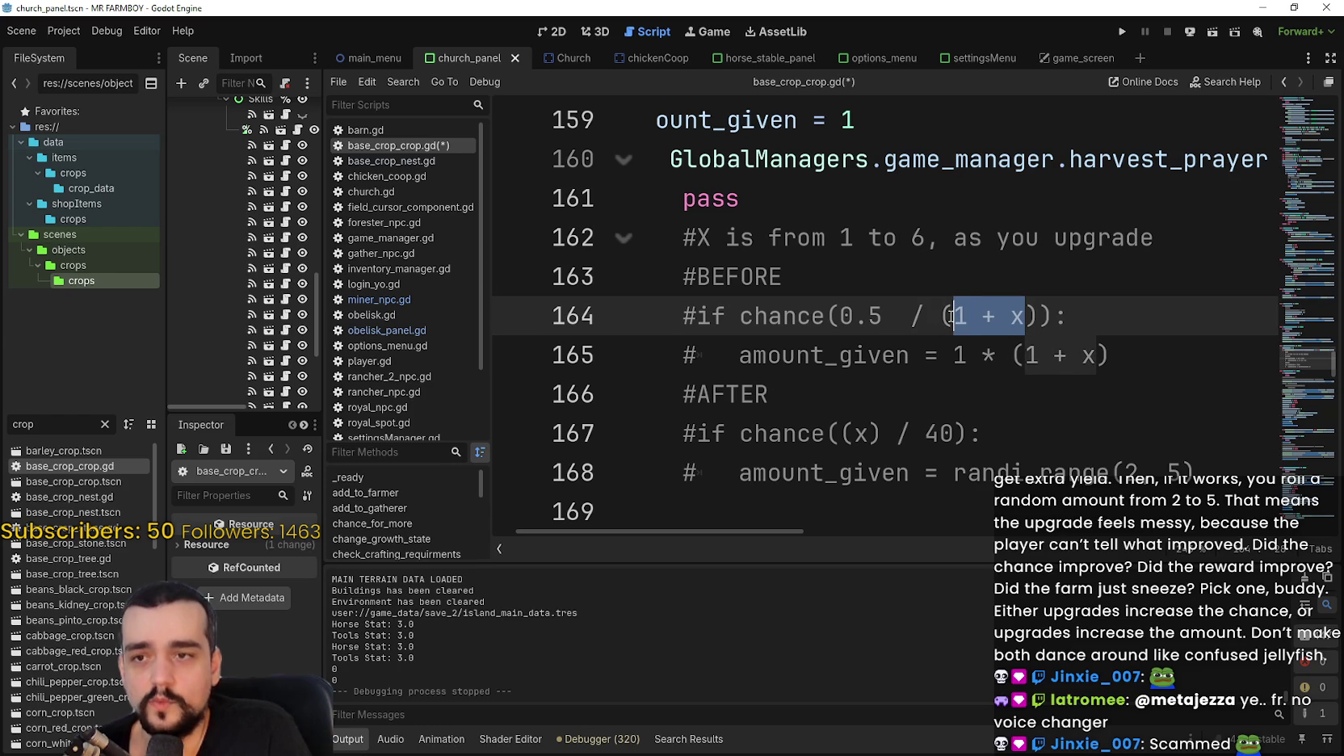
mouse_move(1066, 317)
left_mouse_down()
mouse_move(767, 317)
mouse_move(903, 356)
mouse_move(1111, 354)
left_mouse_up()
left_click(771, 361)
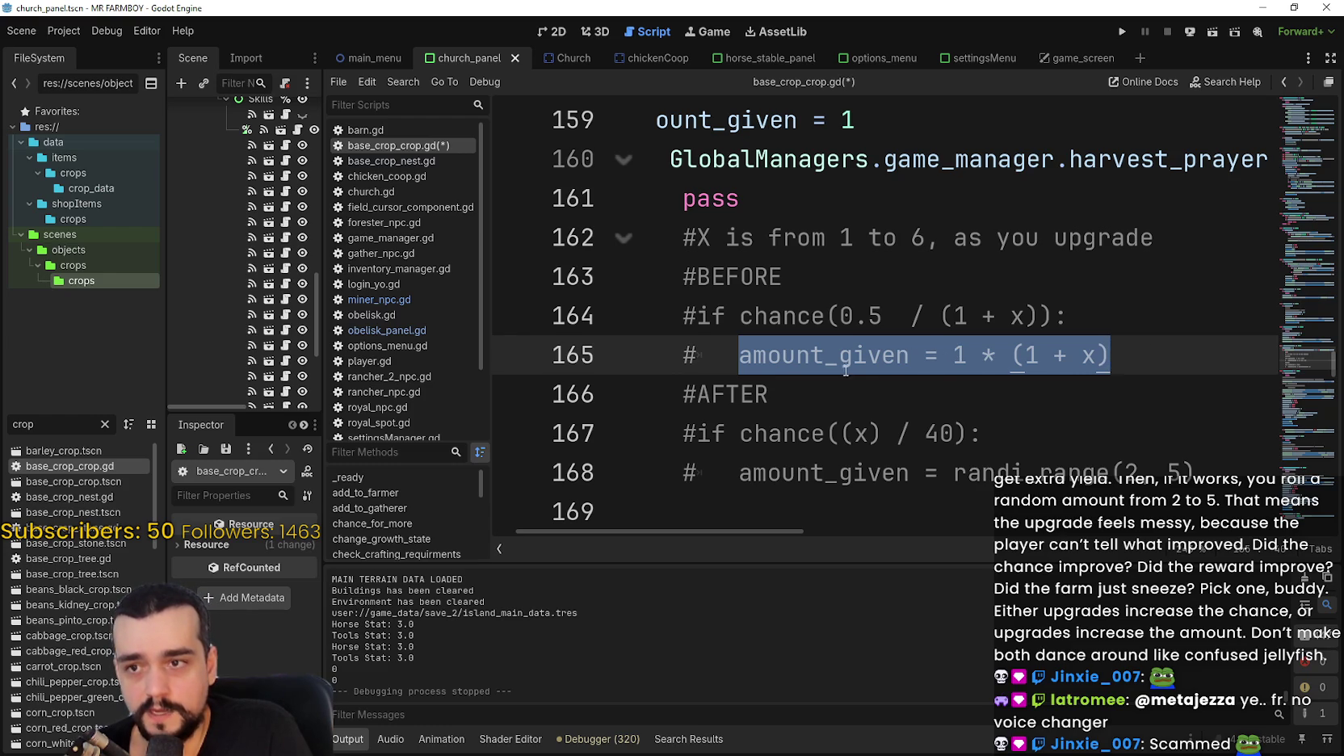
scroll(716, 438, "down", 2)
scroll(826, 406, "up", 2)
Highlight the new chance condition and randi_range(2, 5) amount formula on lines 167–168.
left_click(777, 434)
left_click(759, 395)
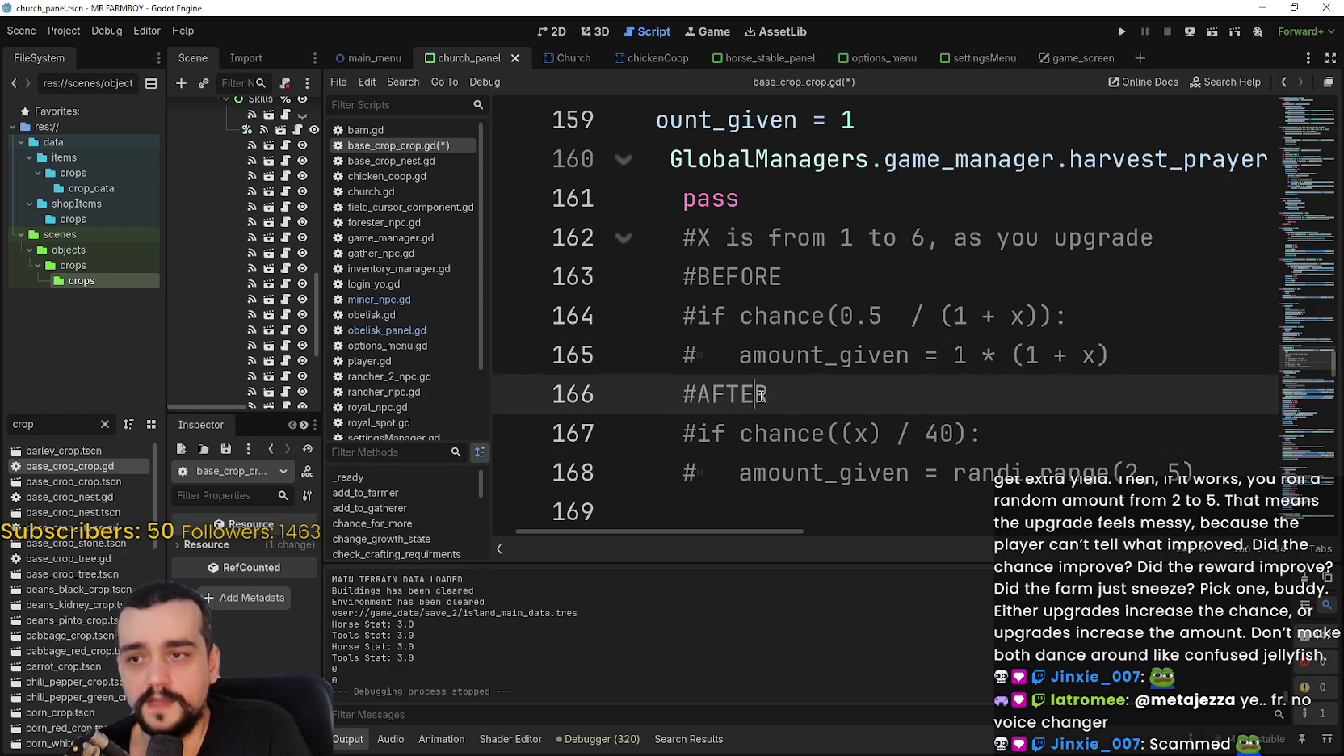
left_click_drag(697, 434, 964, 433)
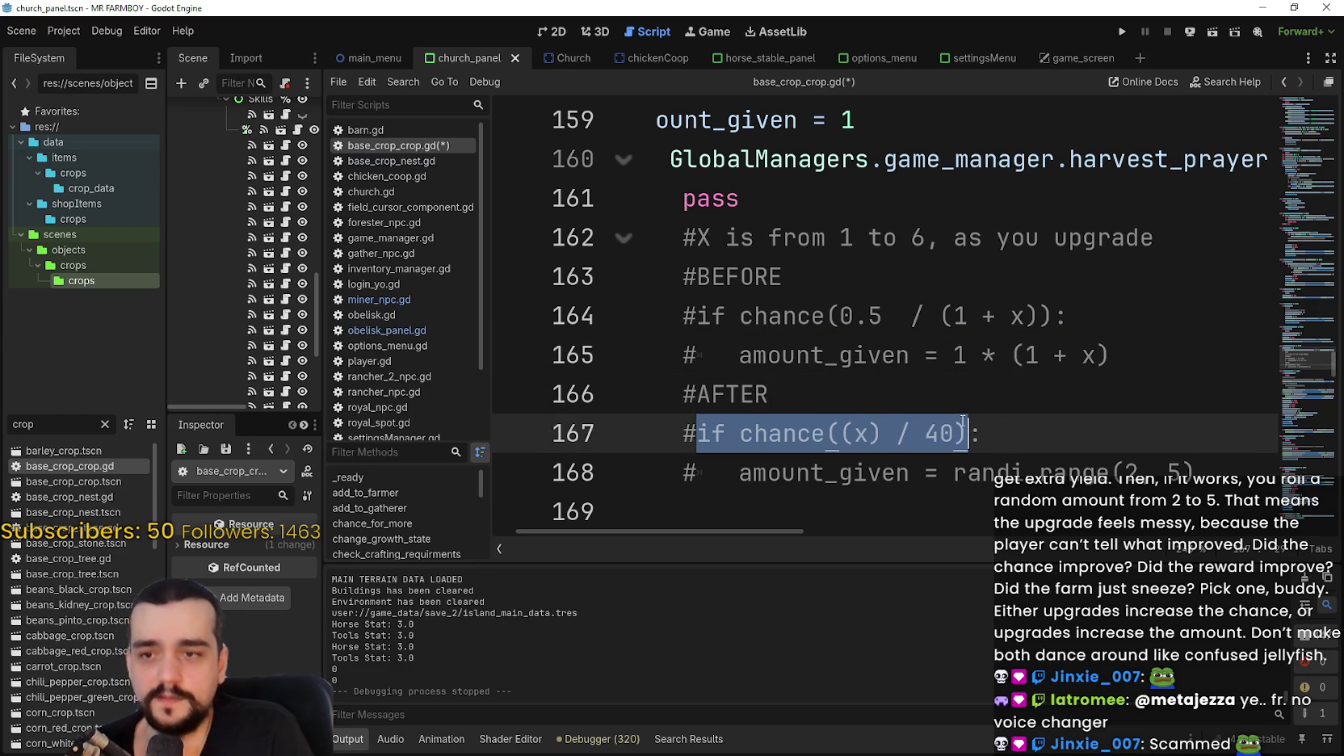
left_click(819, 465)
left_click_drag(819, 465, 1210, 465)
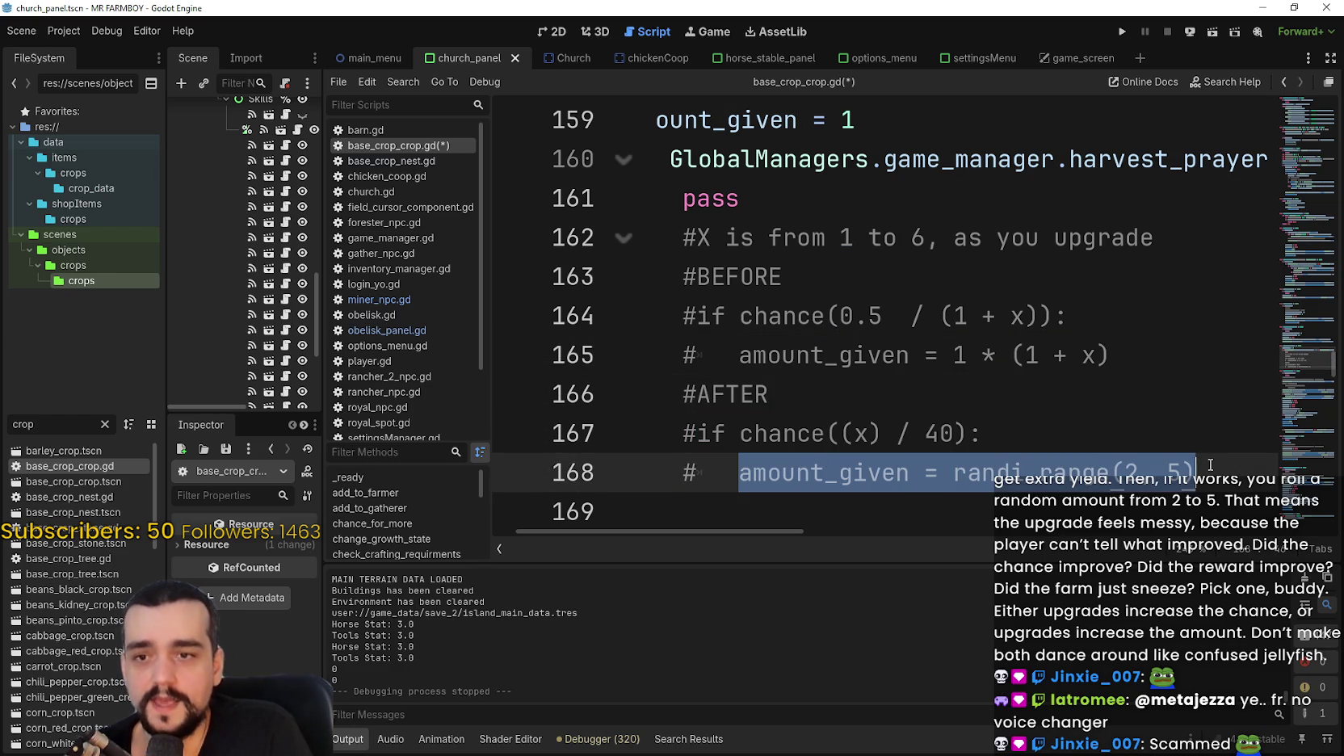
left_click(1205, 464)
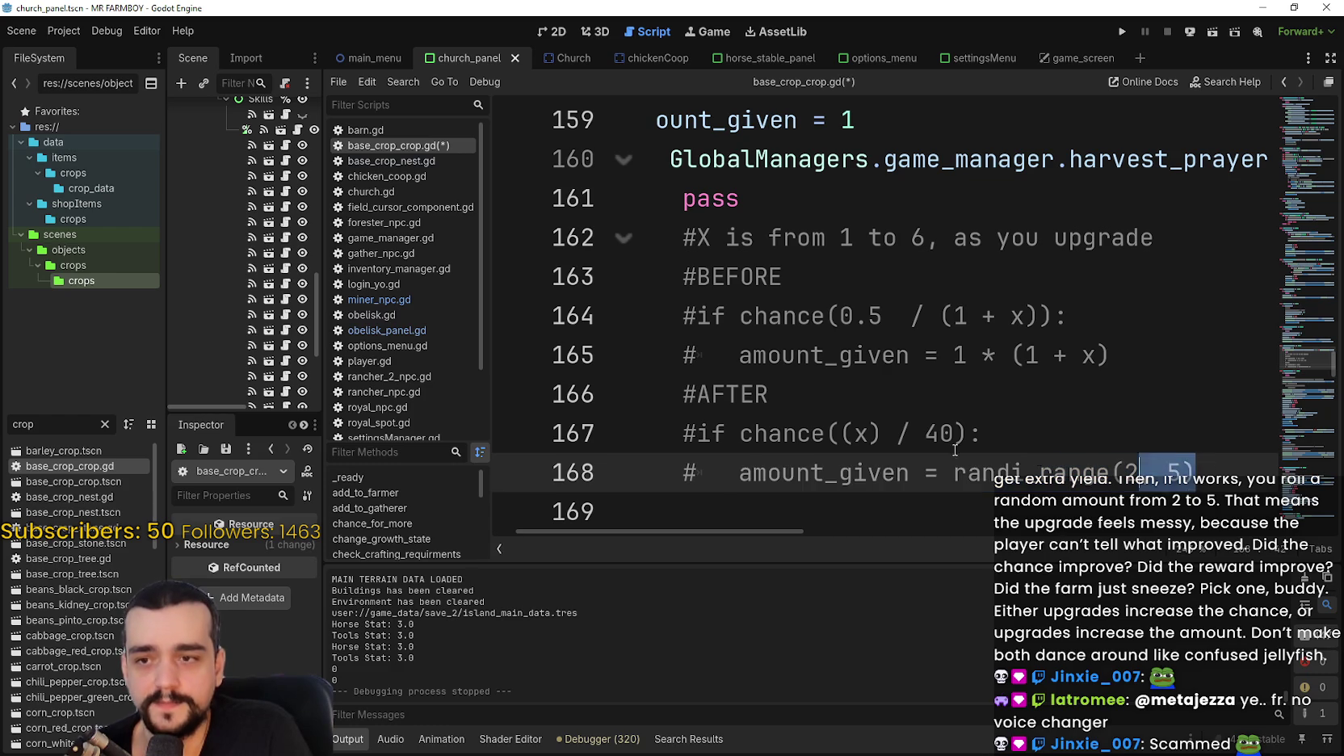
key("shift+Up")
key("shift+Home")
key("shift+Home")
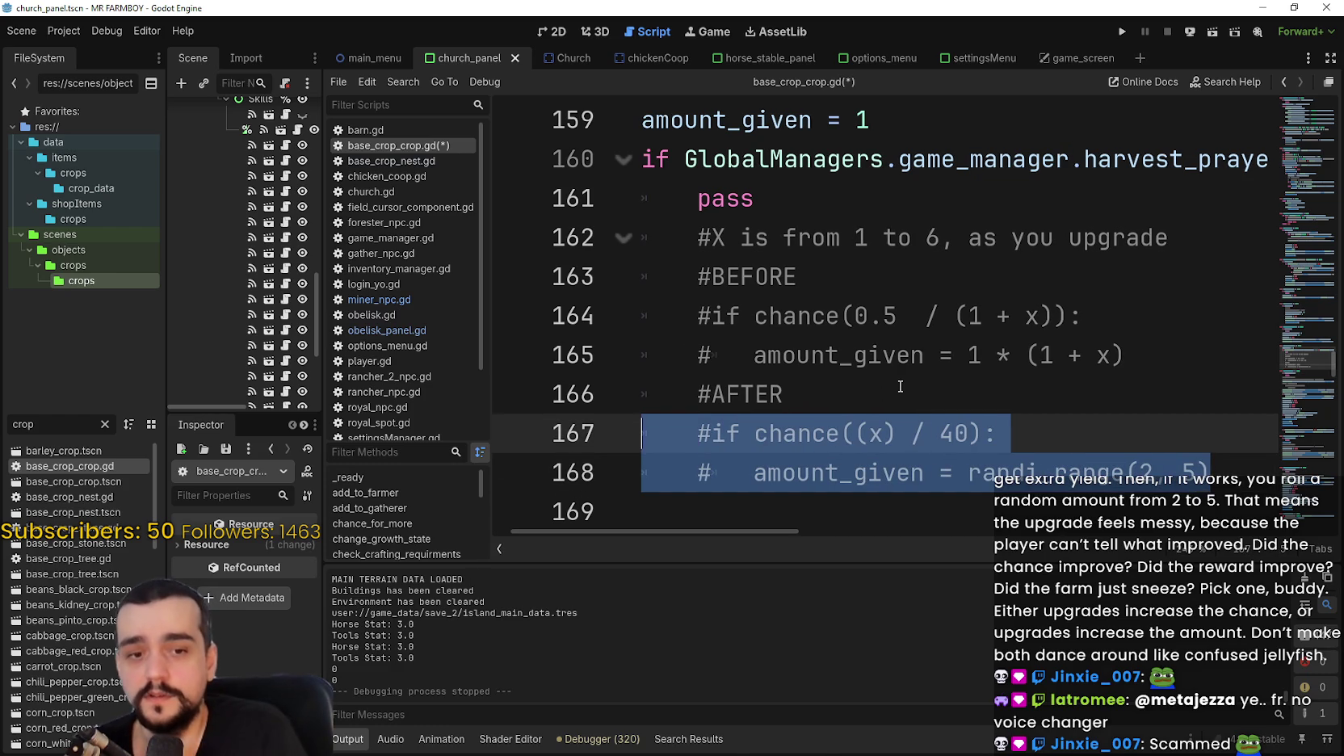
left_click(999, 407)
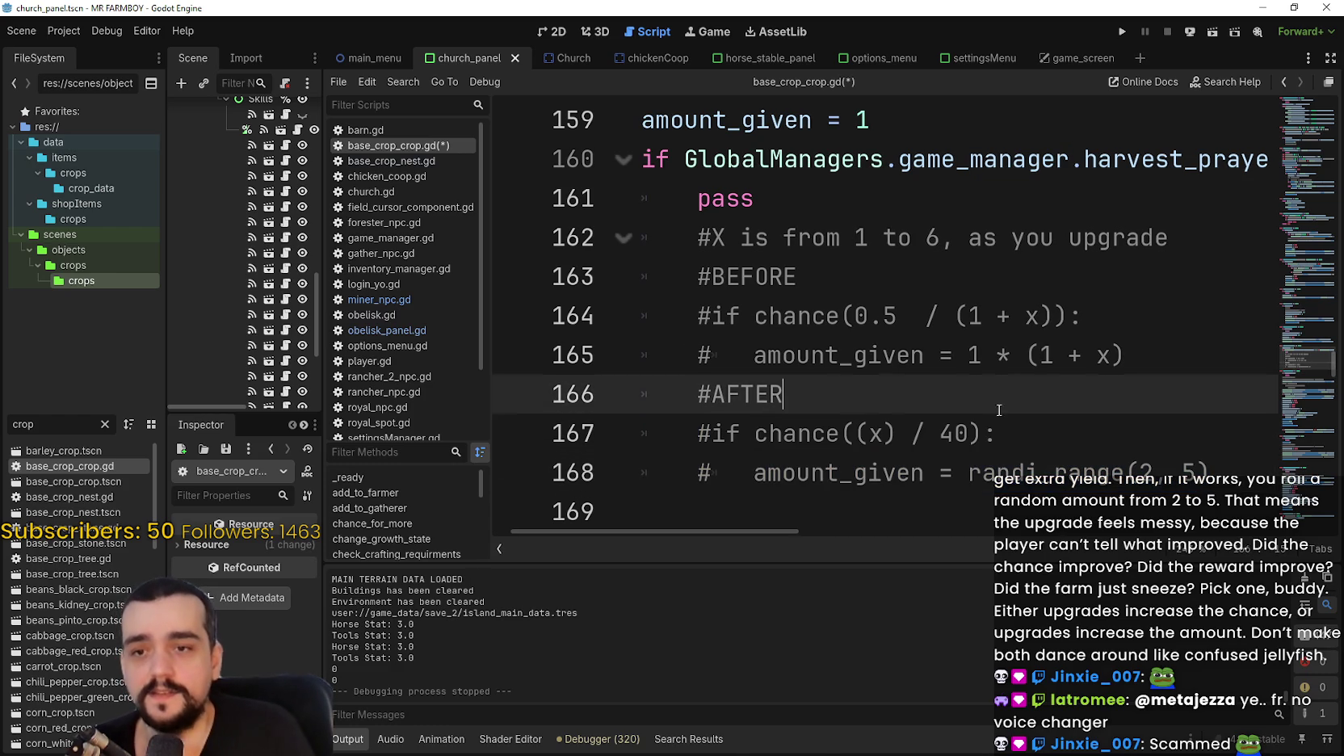
left_click(1233, 466)
key("shift+Up")
mouse_move(1034, 429)
left_mouse_down()
mouse_move(695, 432)
mouse_move(753, 430)
mouse_move(712, 430)
left_mouse_up()
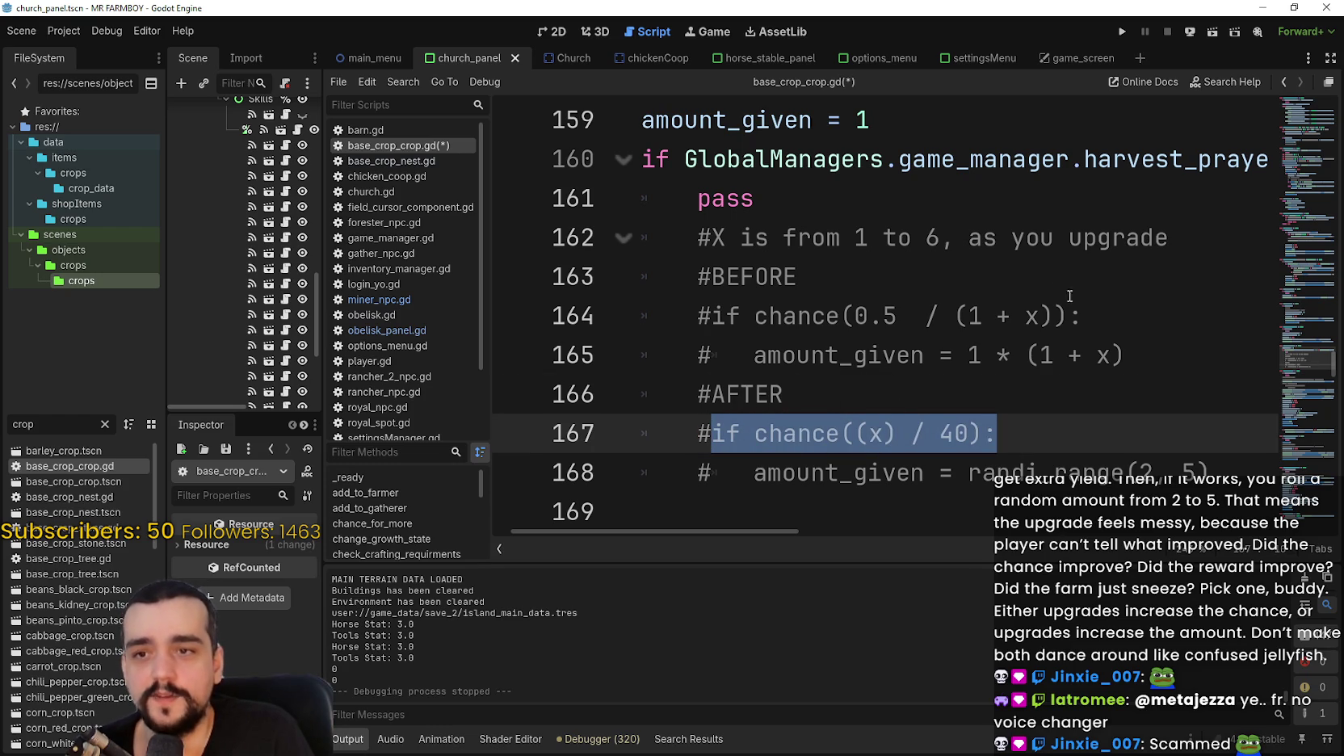
Compare old lines 164–165 with new lines 167–168, then place Calculator over the editor.
left_click_drag(1139, 355, 642, 316)
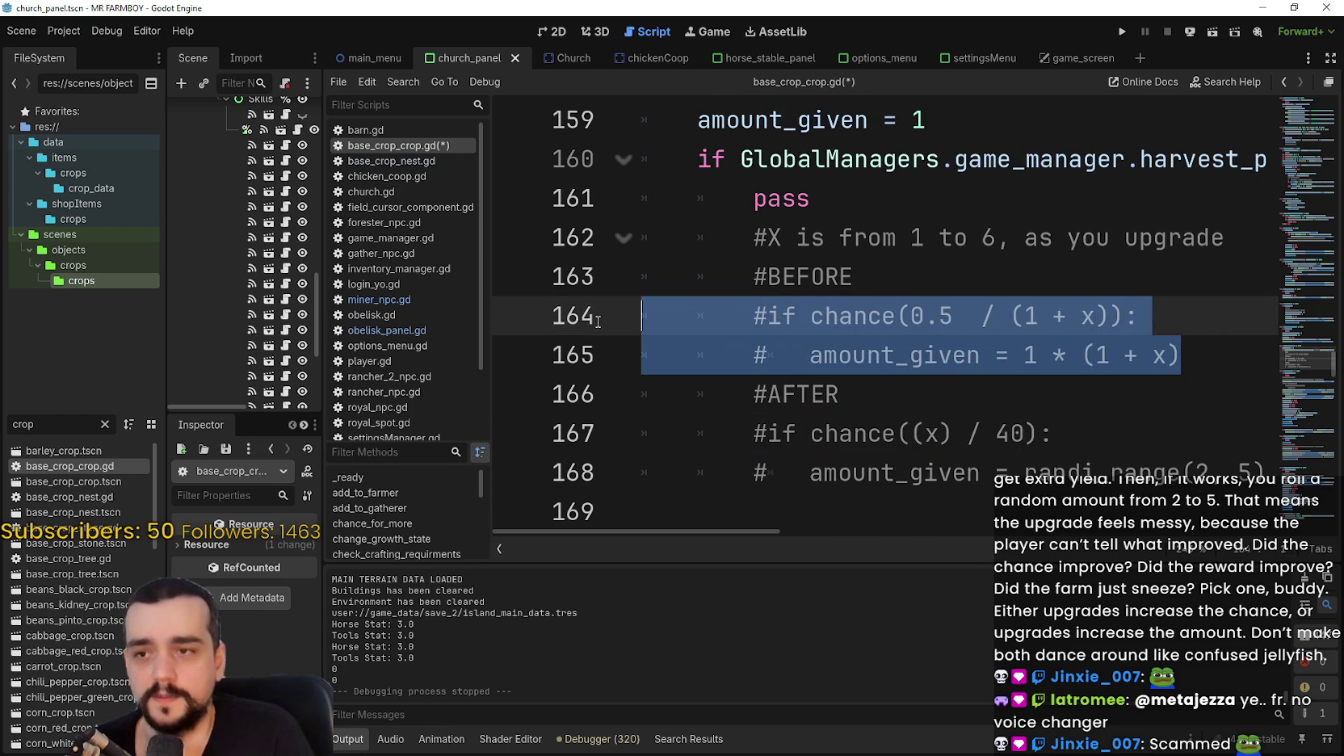
mouse_move(770, 527)
left_mouse_down()
mouse_move(794, 528)
mouse_move(779, 529)
left_mouse_up()
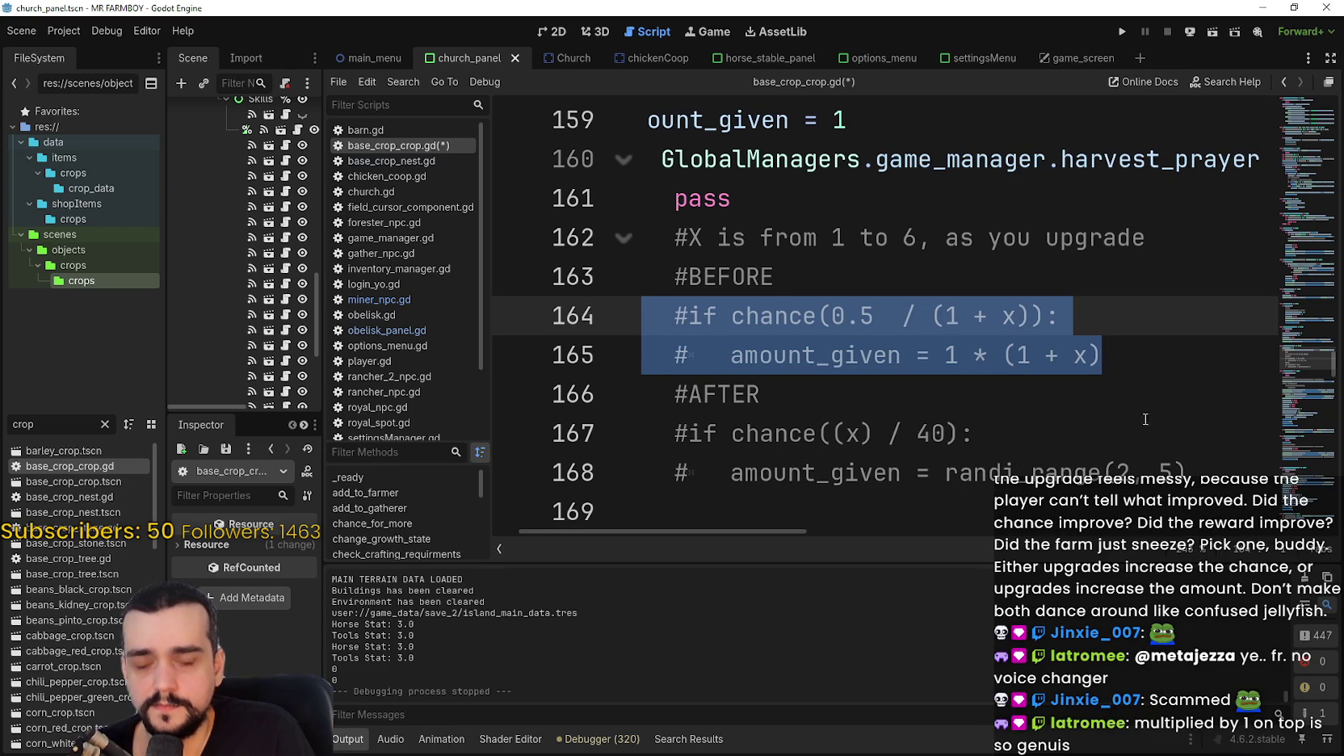
left_click_drag(1187, 473, 646, 433)
left_click(924, 434)
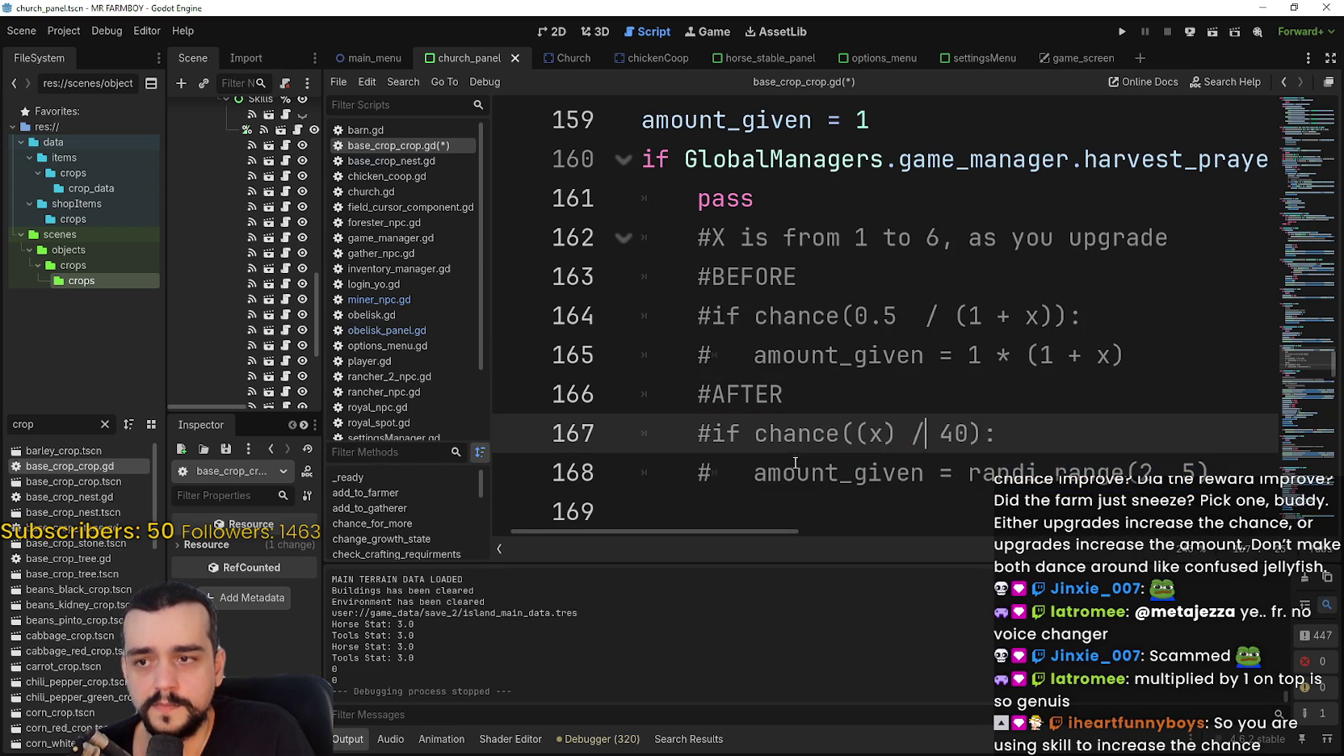
left_click(797, 460)
double_click(810, 465)
left_click_drag(810, 465, 1225, 465)
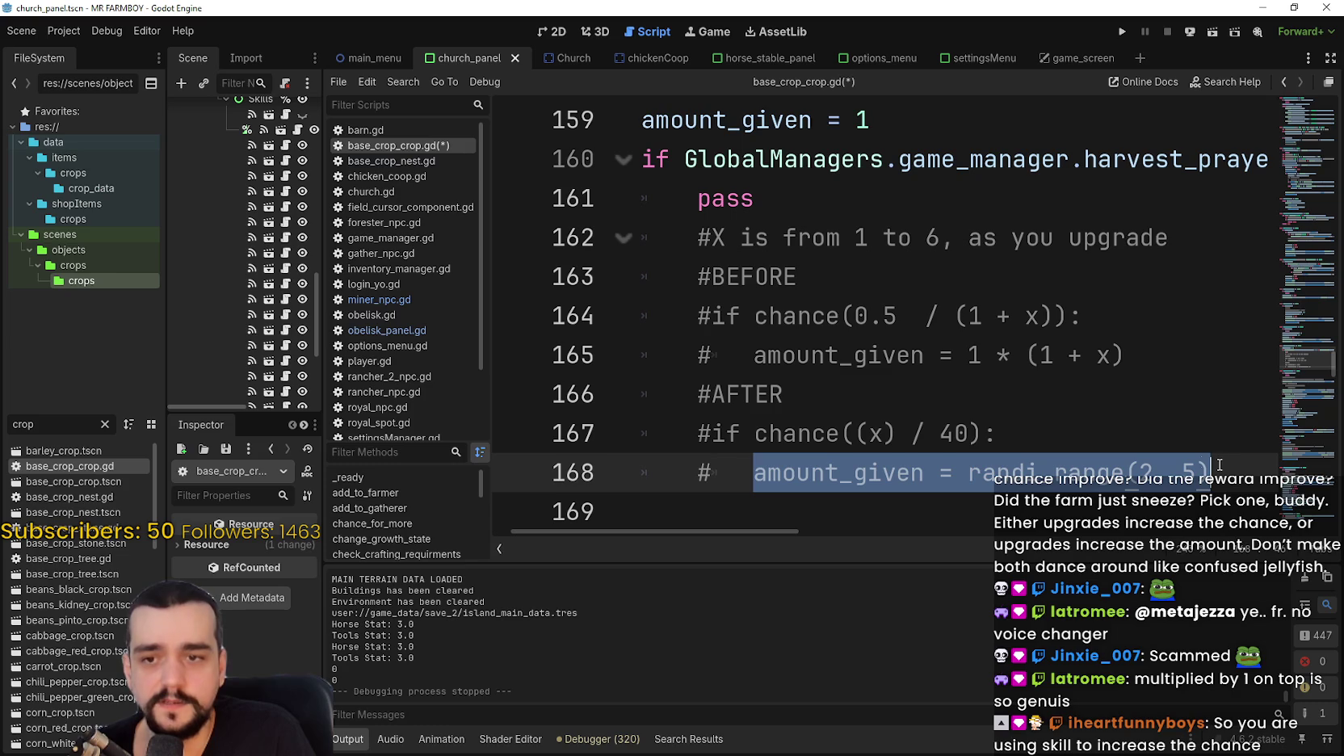
left_click_drag(984, 433, 710, 440)
left_click_drag(748, 531, 748, 530)
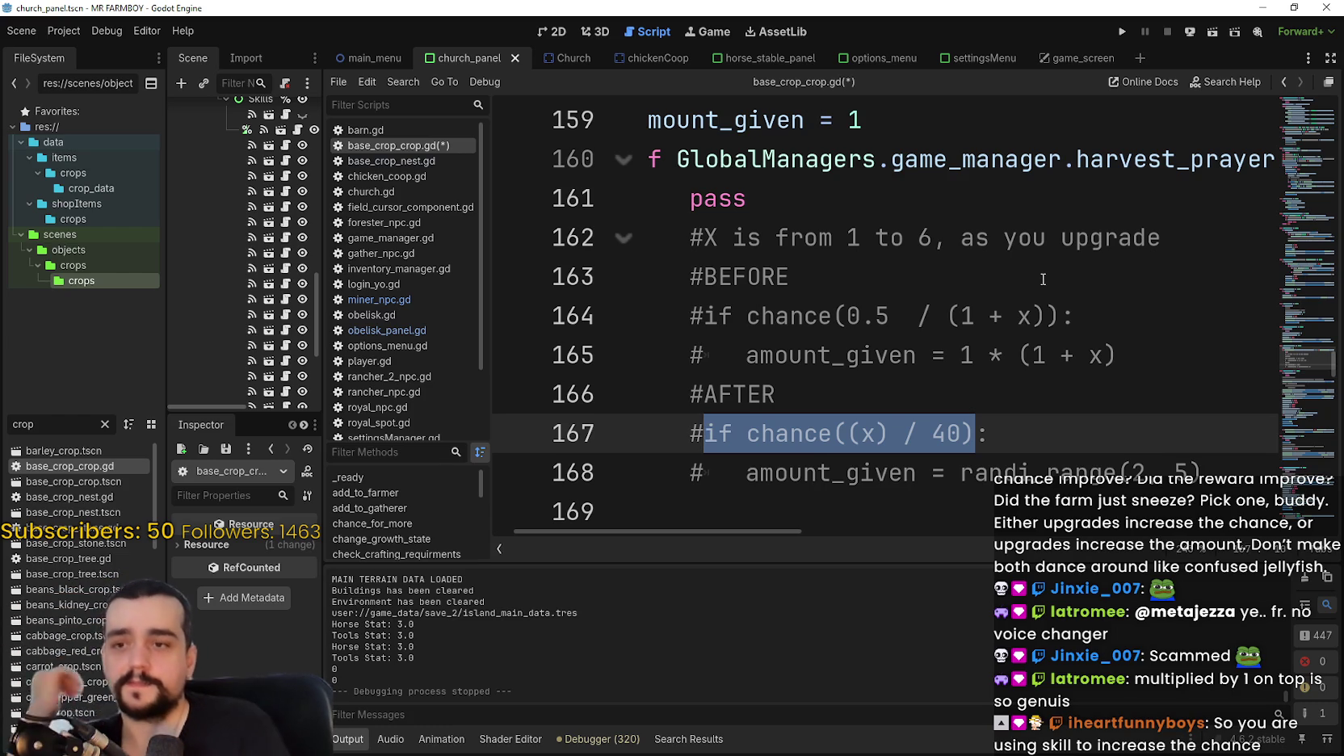
left_click_drag(960, 472, 1240, 489)
left_click(757, 474)
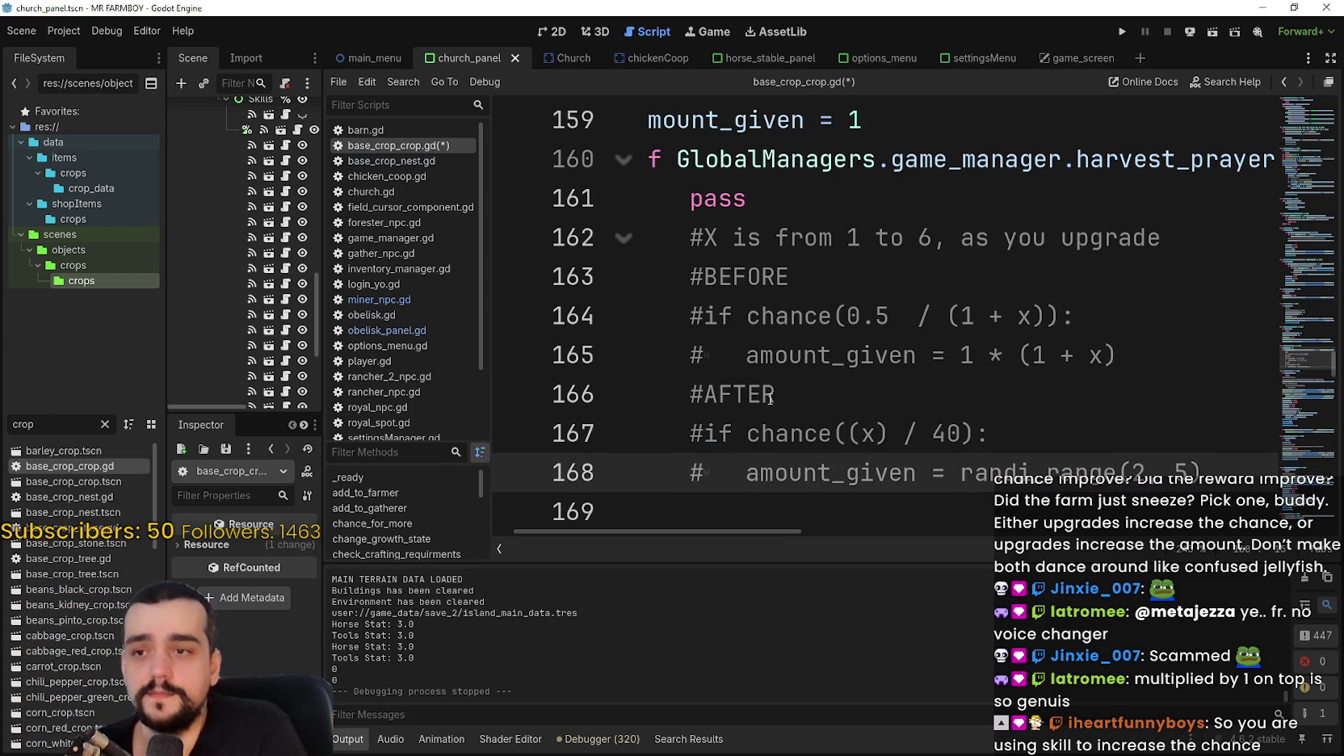
left_click(806, 434)
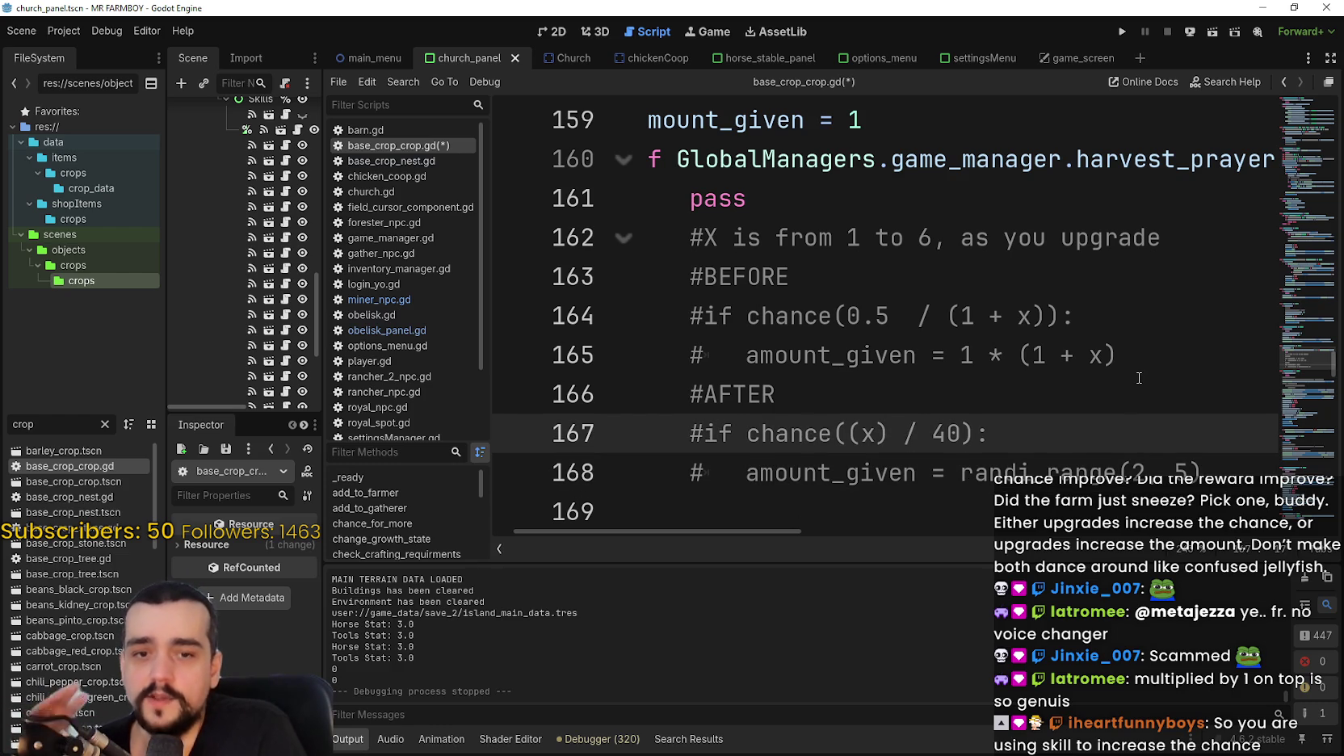
mouse_move(1164, 360)
left_mouse_down()
mouse_move(920, 360)
mouse_move(690, 323)
left_mouse_up()
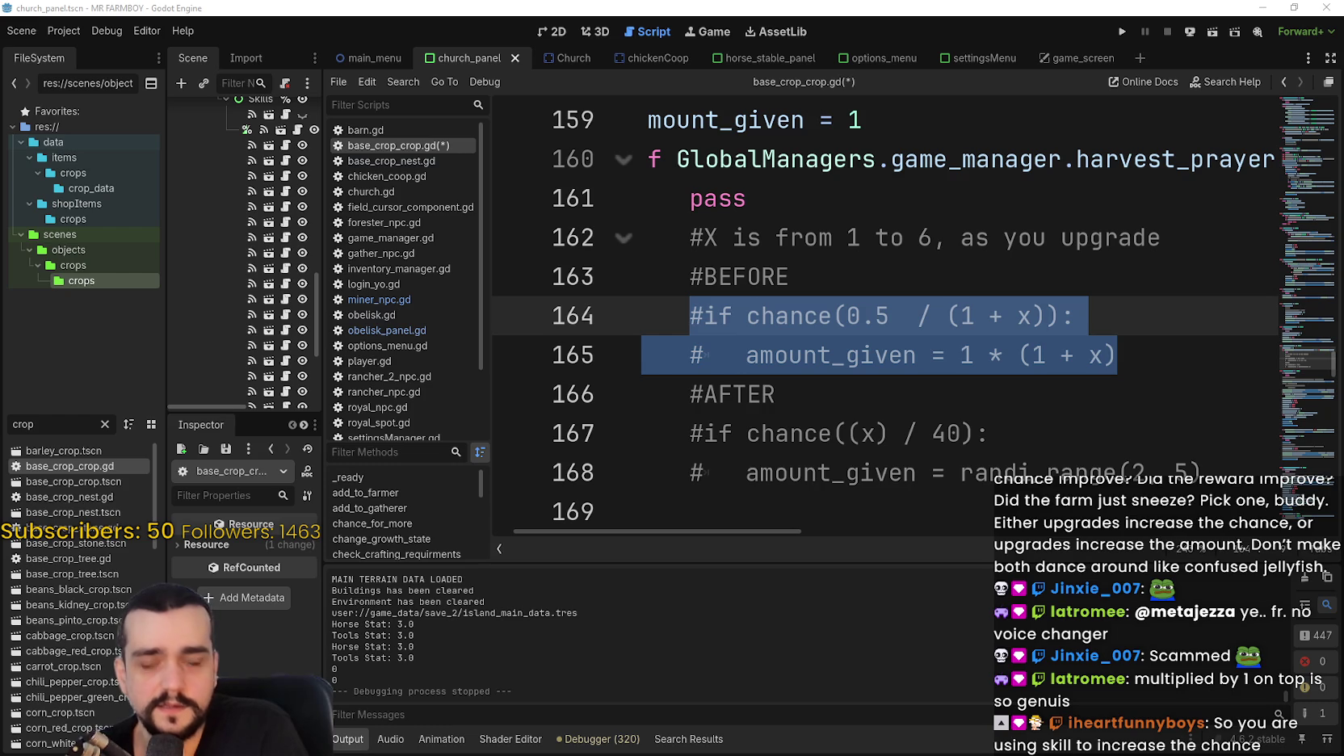
left_click_drag(395, 166, 387, 158)
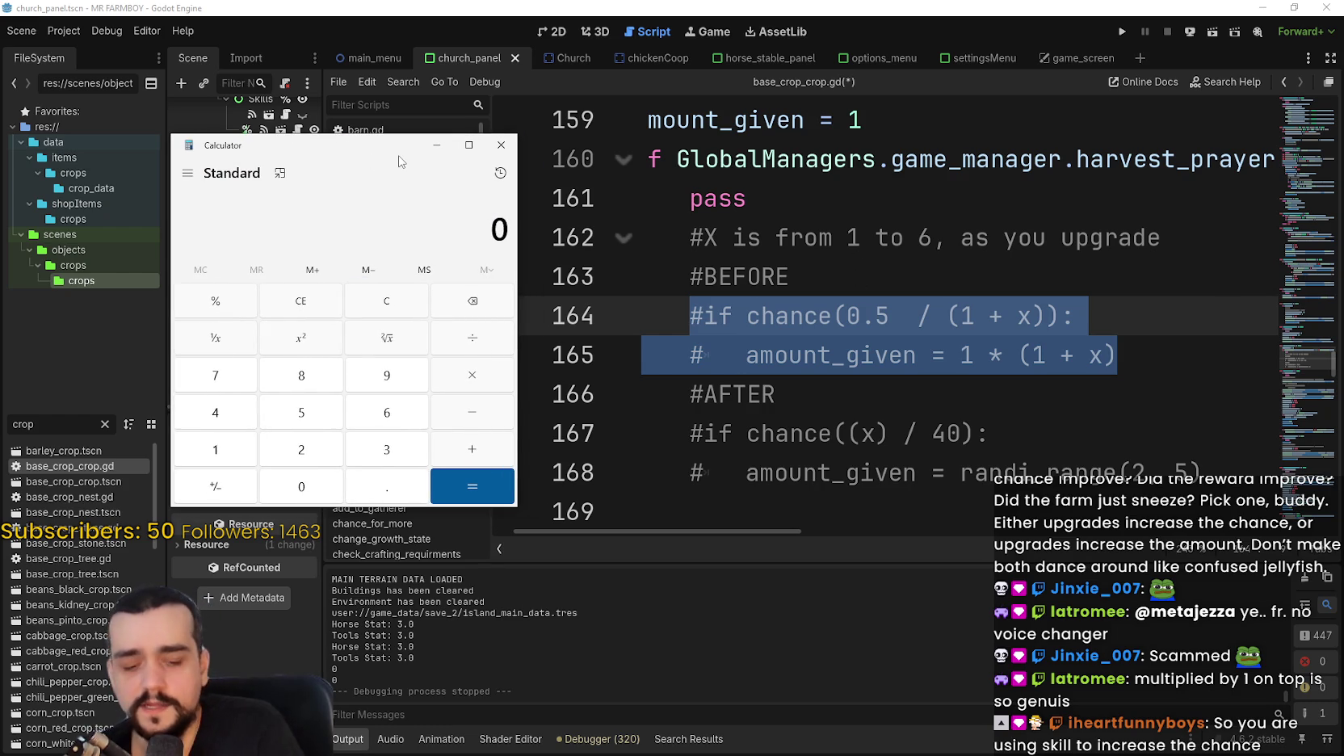
Compute 0.5 ÷ 7 = 0.0714285714285714 in Calculator, then close it.
key("slash")
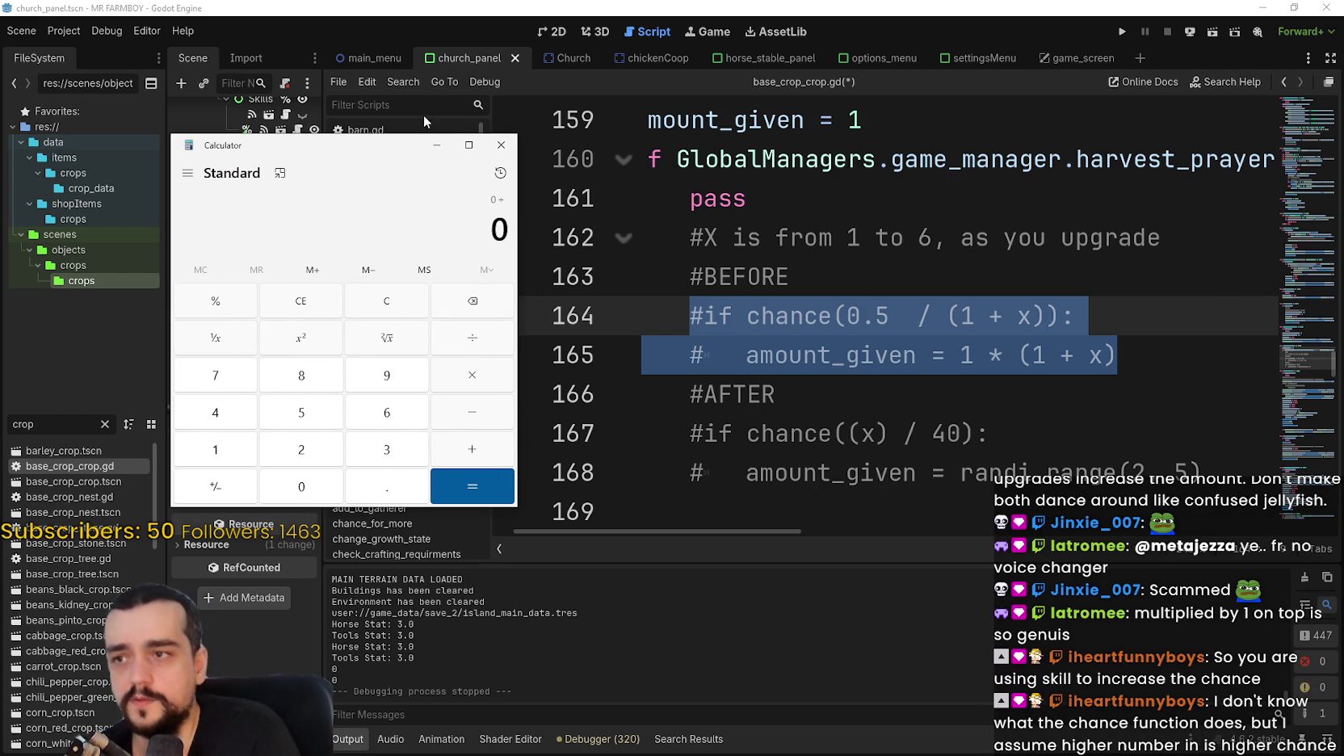
left_click(395, 298)
type("0.5 ÷ ")
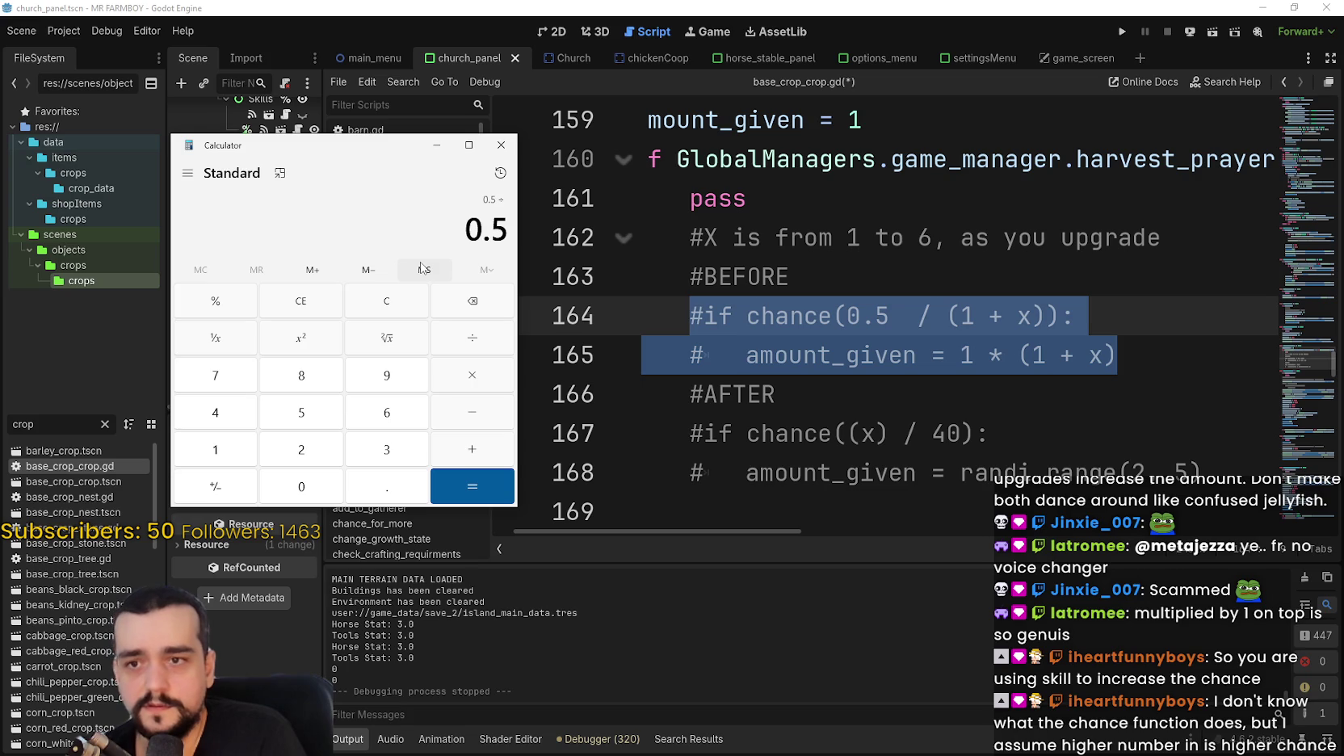
type("7")
key("Return")
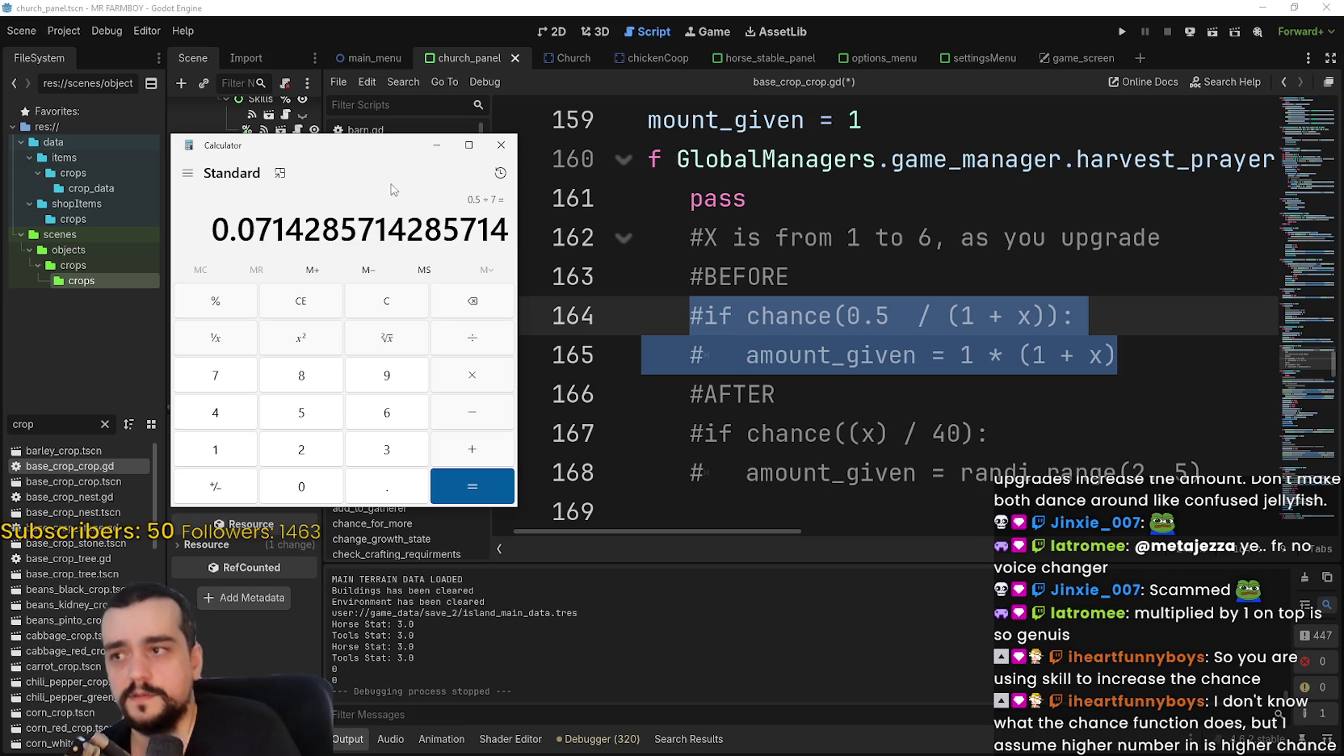
left_click_drag(258, 229, 514, 228)
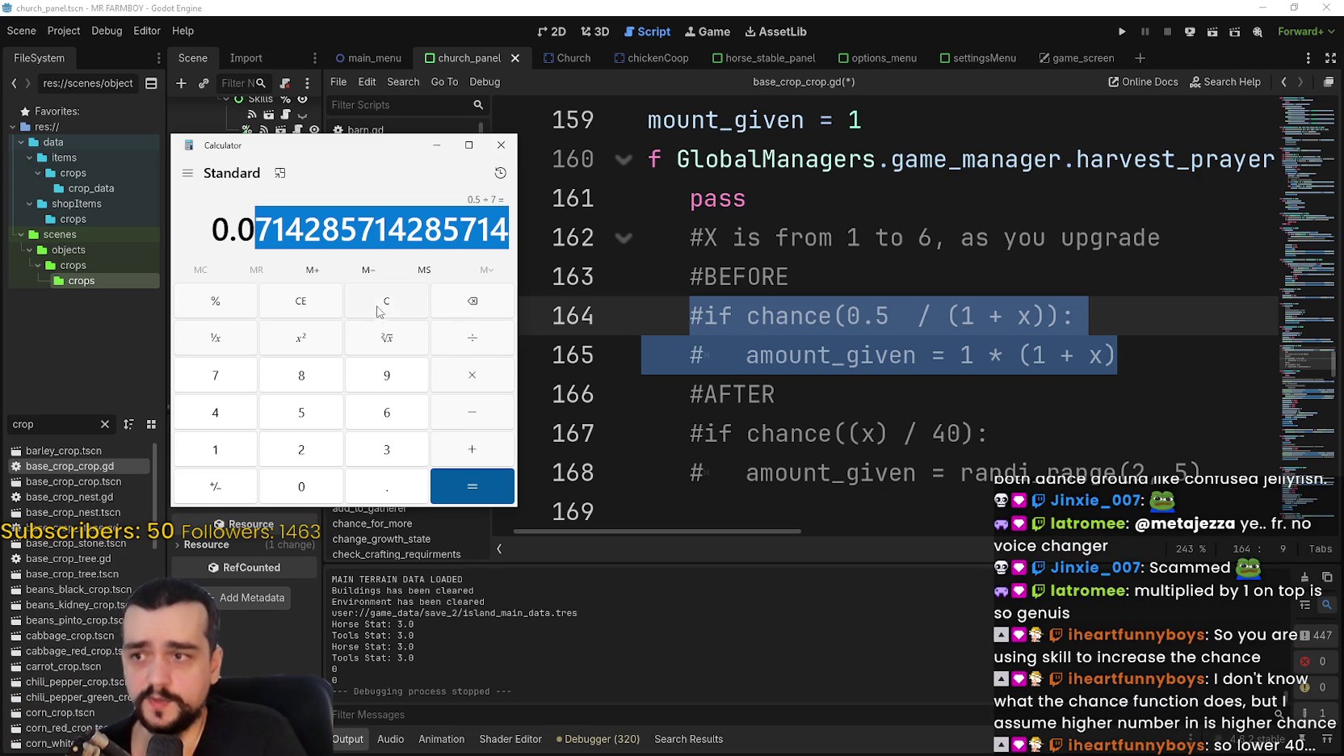
left_click(482, 231)
left_click(501, 146)
Review the old BEFORE formula on lines 164–165 and the new AFTER formula on lines 167–168.
left_click(789, 316)
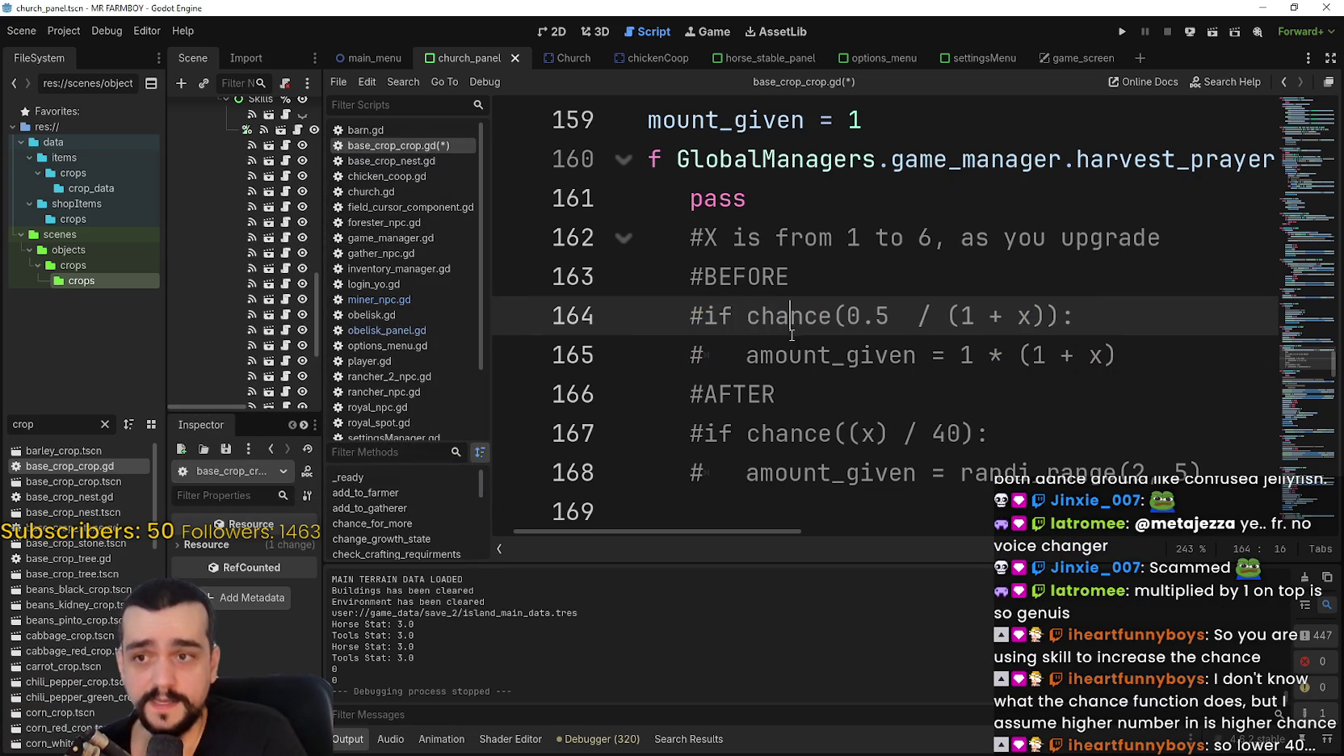
double_click(806, 353)
left_click(1150, 353, "shift")
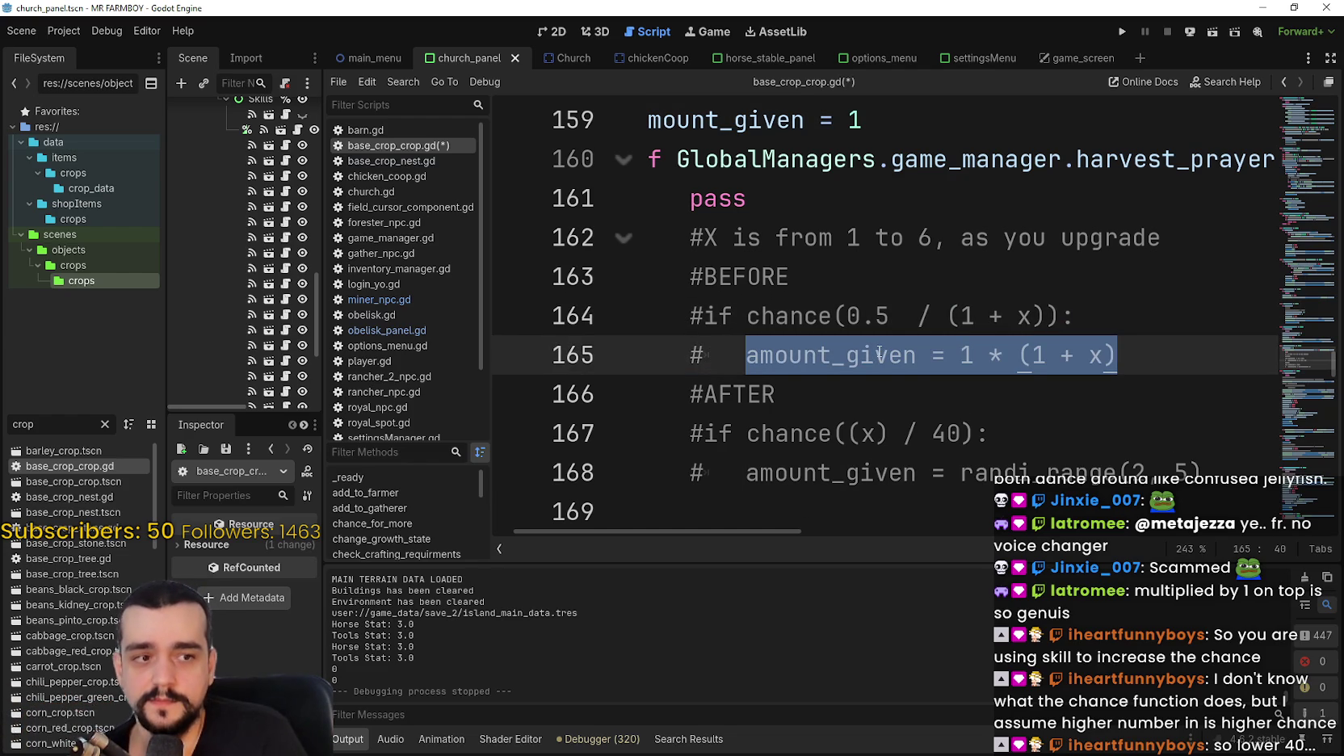
double_click(878, 353)
double_click(950, 435)
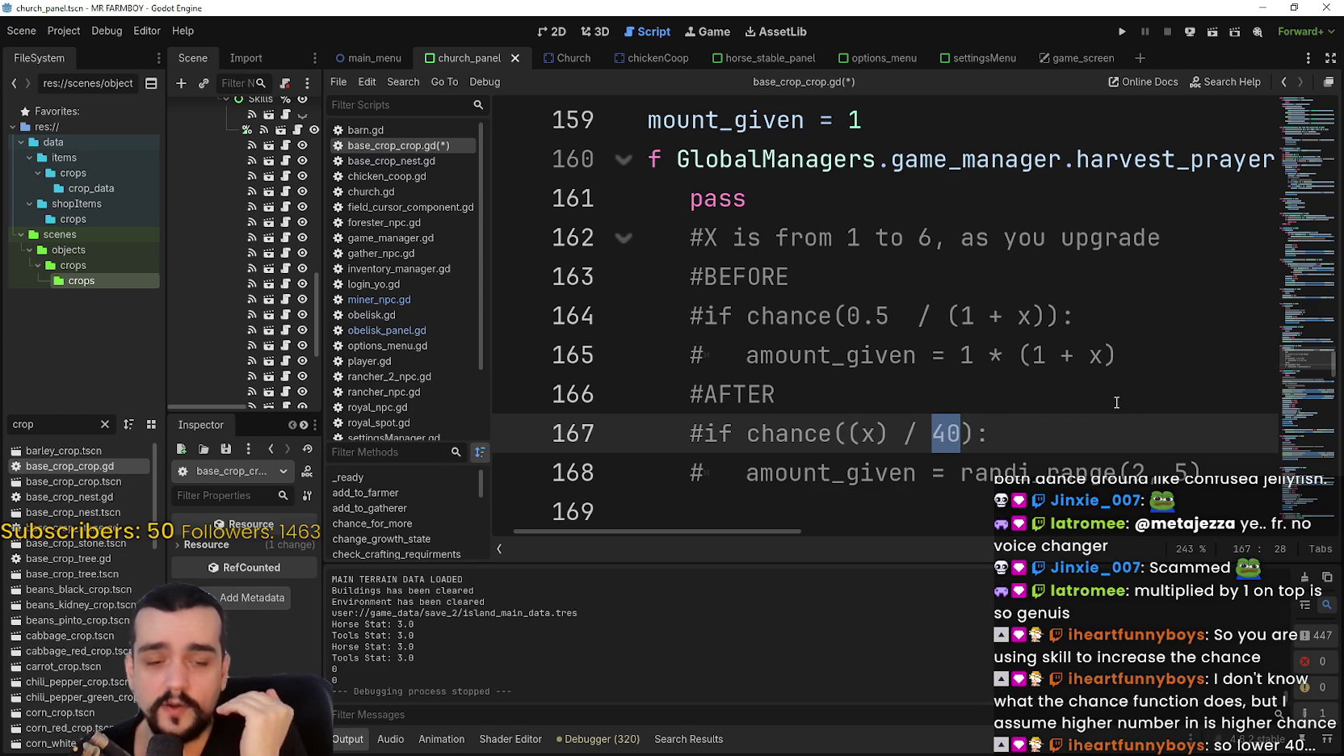
mouse_move(1235, 466)
left_mouse_down()
mouse_move(646, 386)
mouse_move(566, 428)
left_mouse_up()
left_click(965, 376)
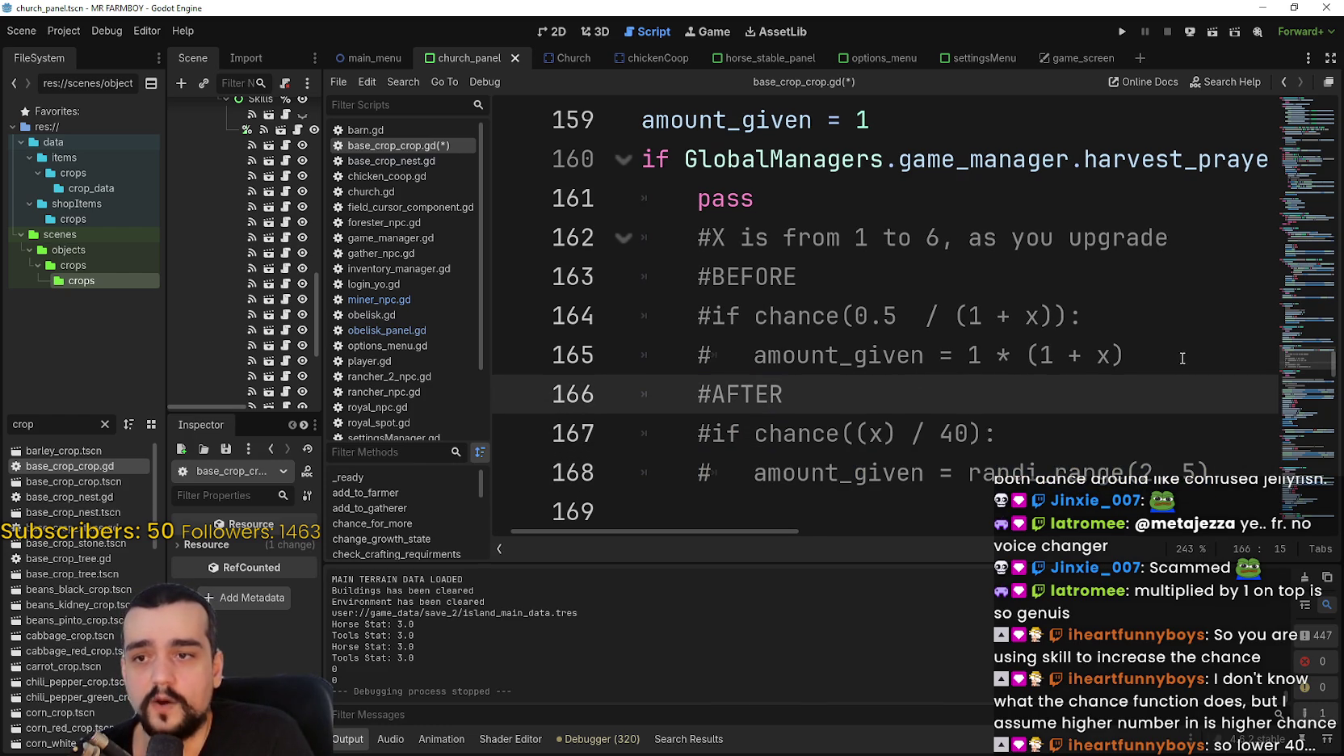
left_click_drag(1124, 355, 678, 305)
left_click_drag(1121, 355, 642, 319)
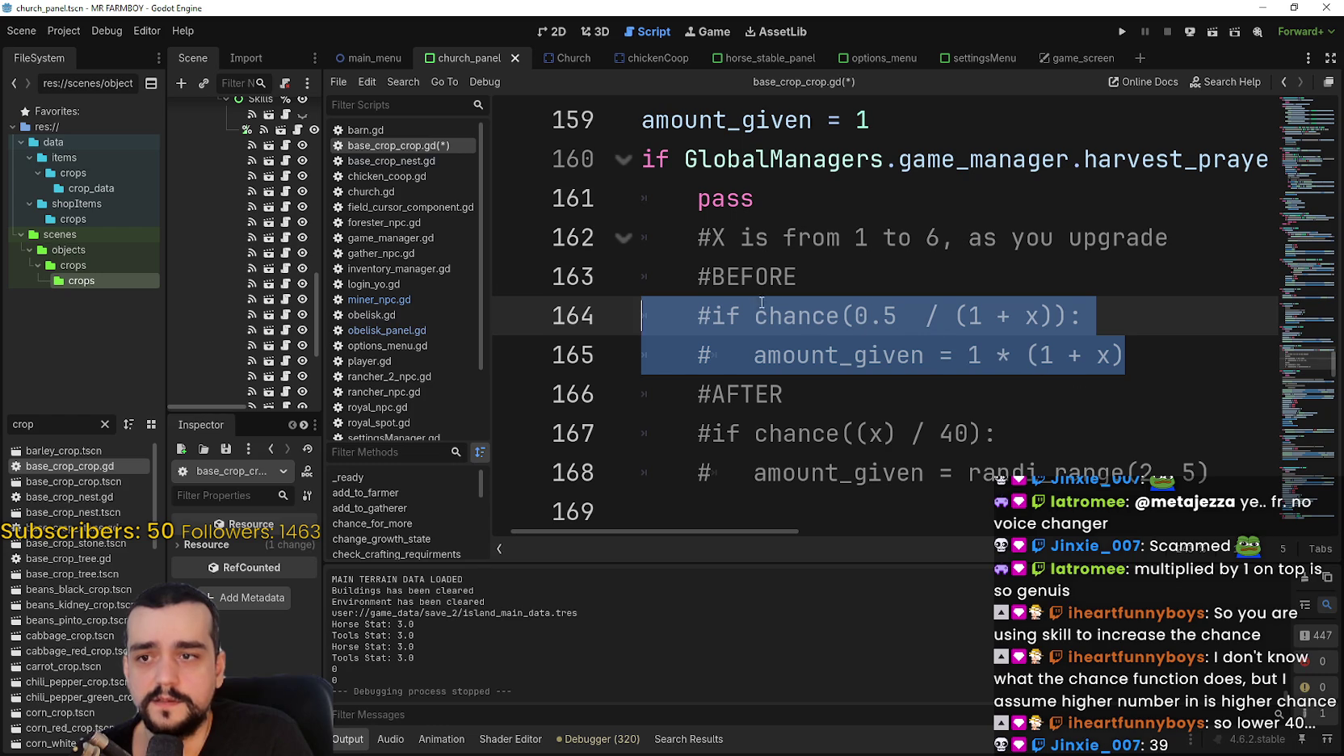
Undo the last edit to restore the commented formula block's indentation, then check lines 164–168.
key("ctrl+z")
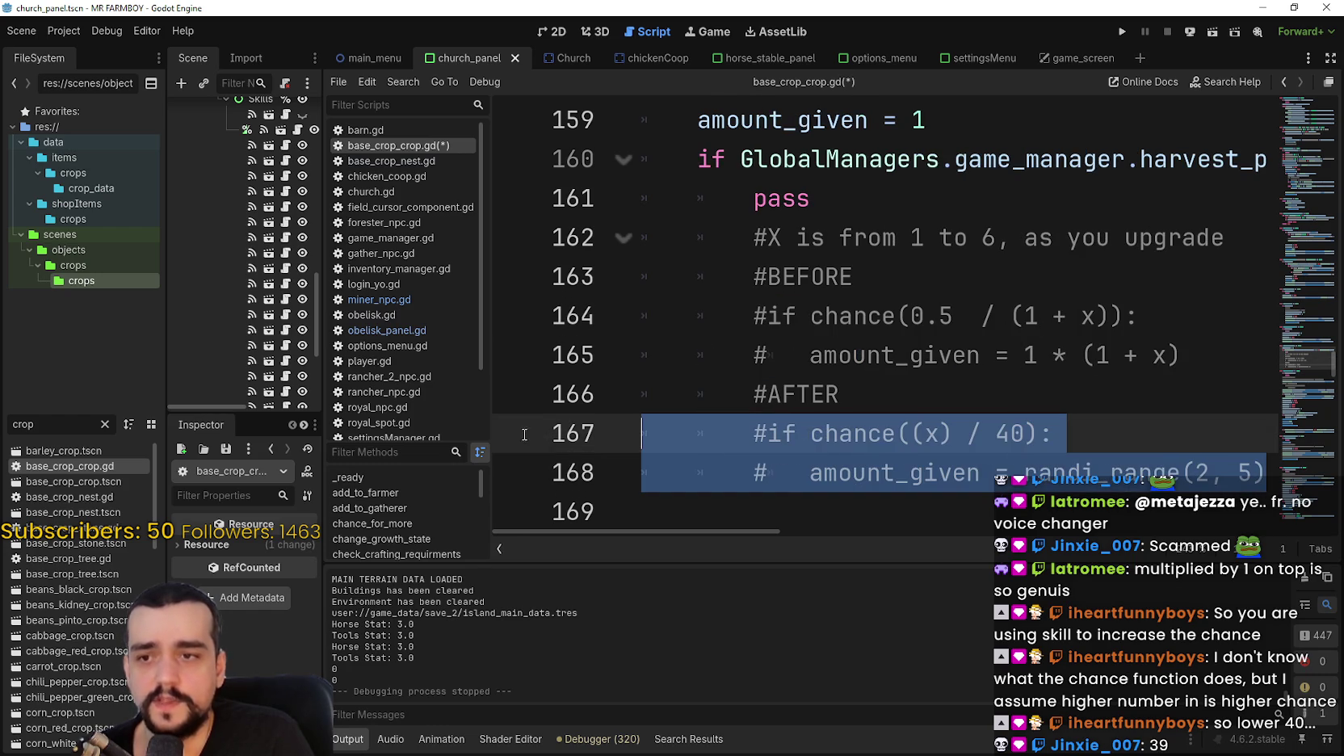
left_click(990, 426)
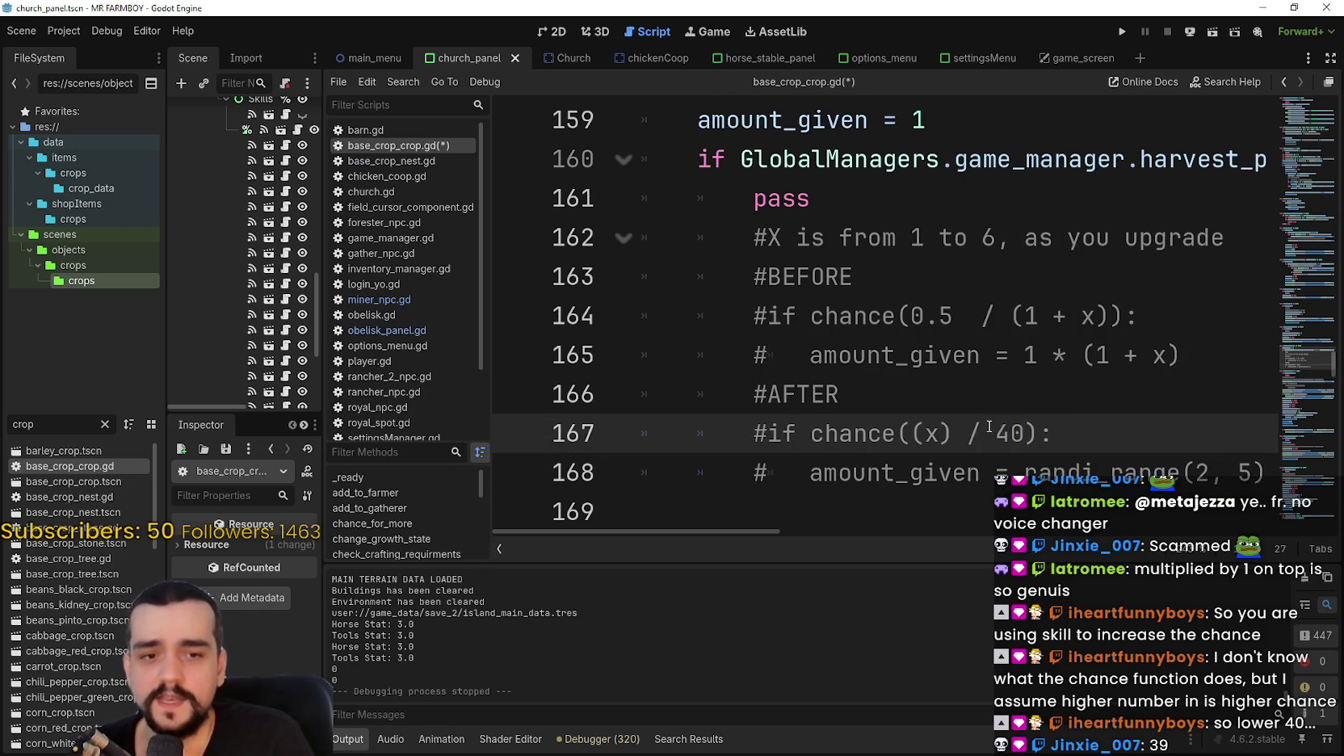
double_click(1014, 434)
scroll(771, 533, "right", 3)
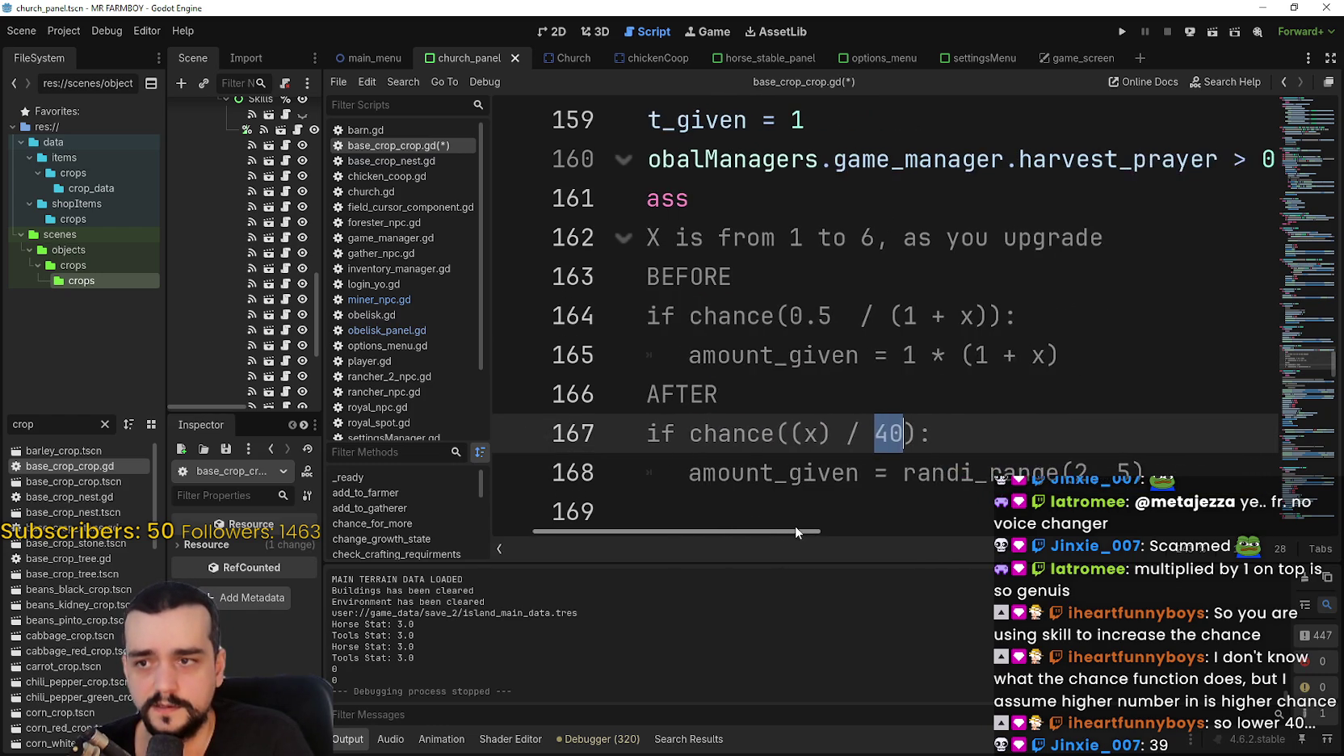
left_click(848, 398)
left_click(1147, 359)
left_click(1210, 461)
left_click(1179, 346)
left_click(1175, 332)
left_click(1173, 397)
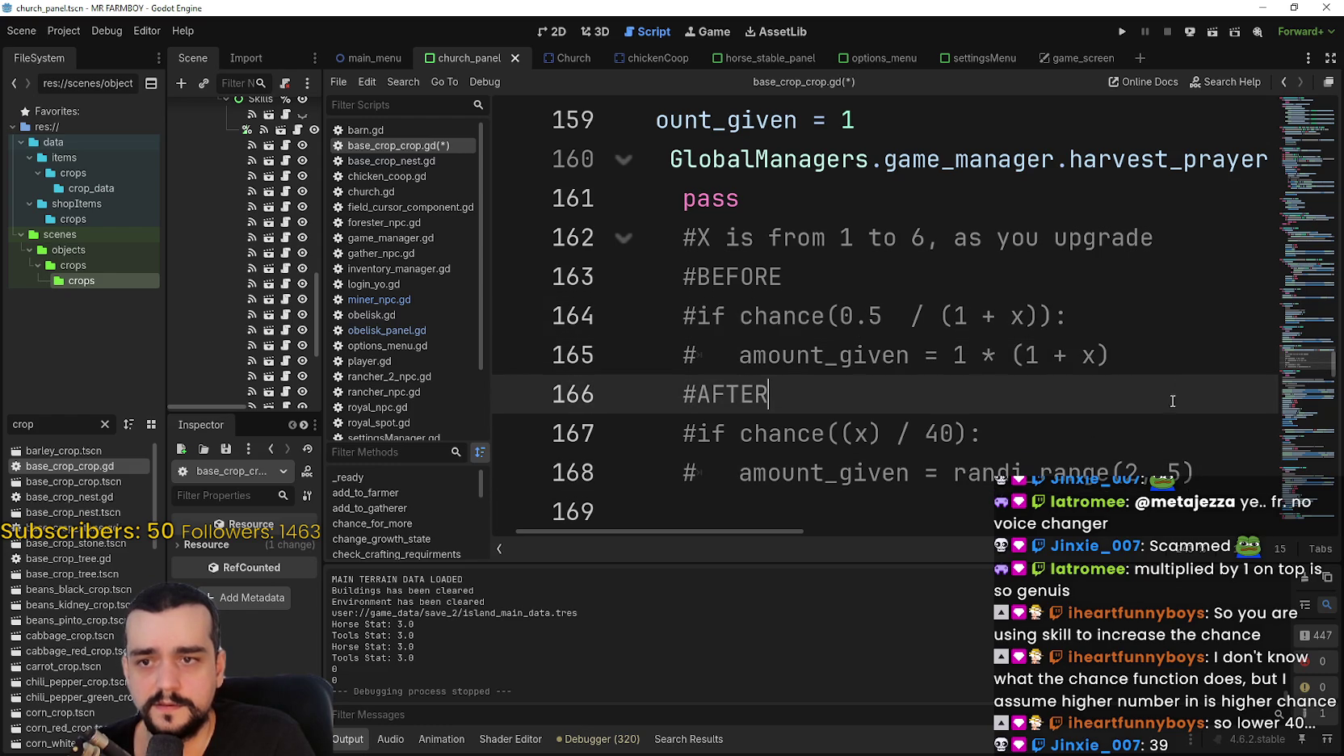
left_click(1164, 433)
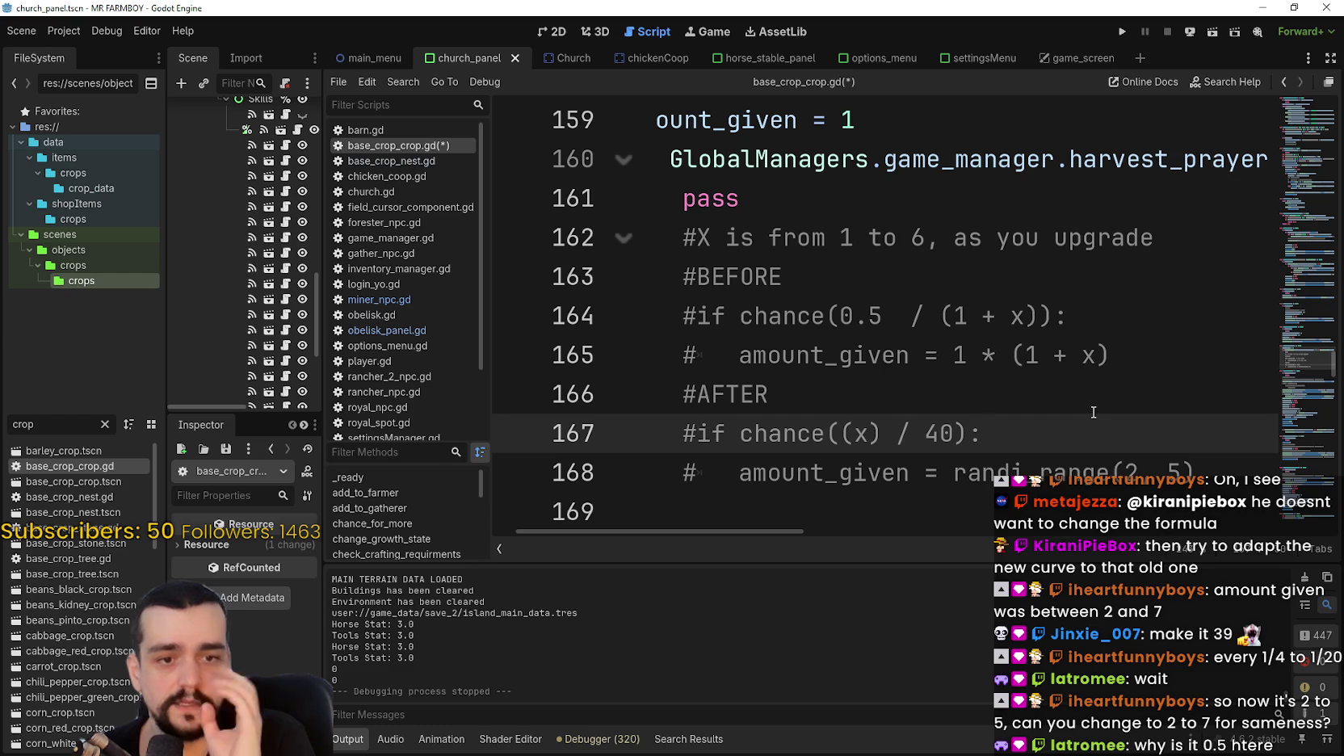
Change the randi_range upper bound on line 168 from 5 to 7.
left_click(1169, 472)
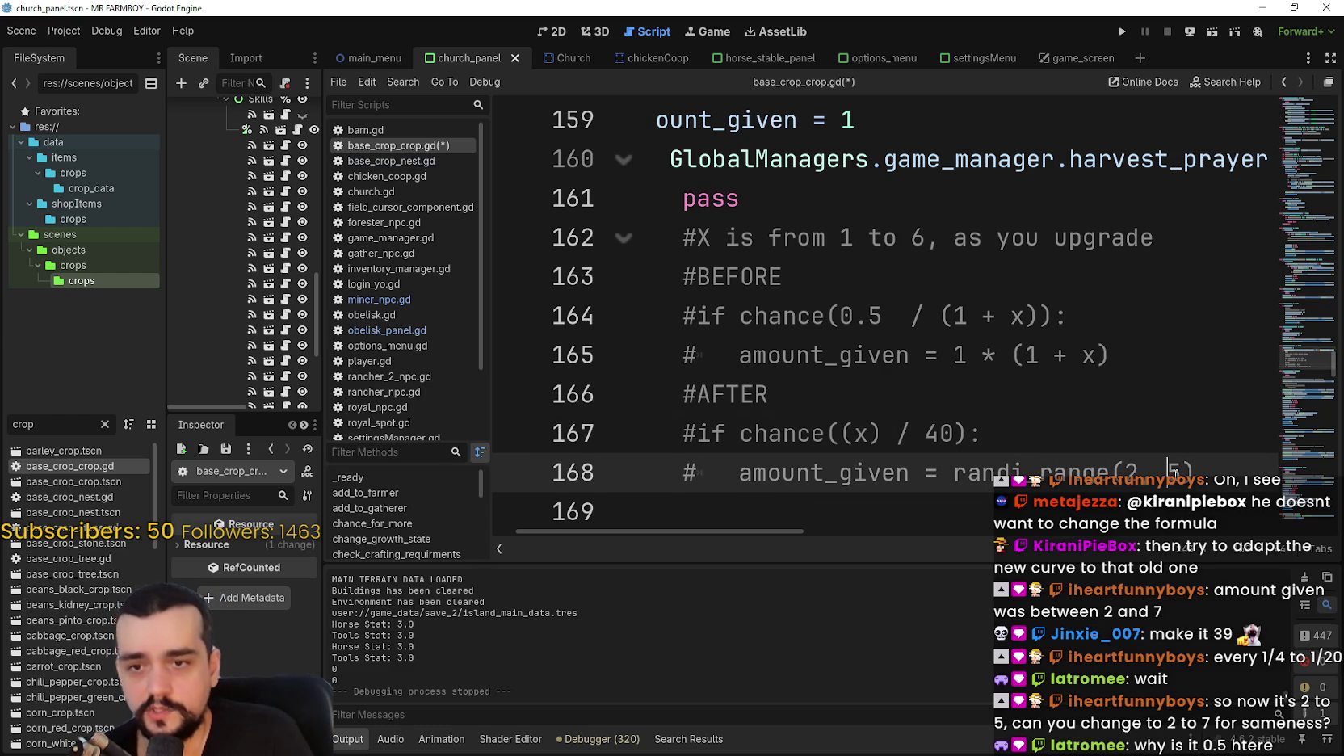
double_click(1173, 472)
type("7")
left_click(1166, 445)
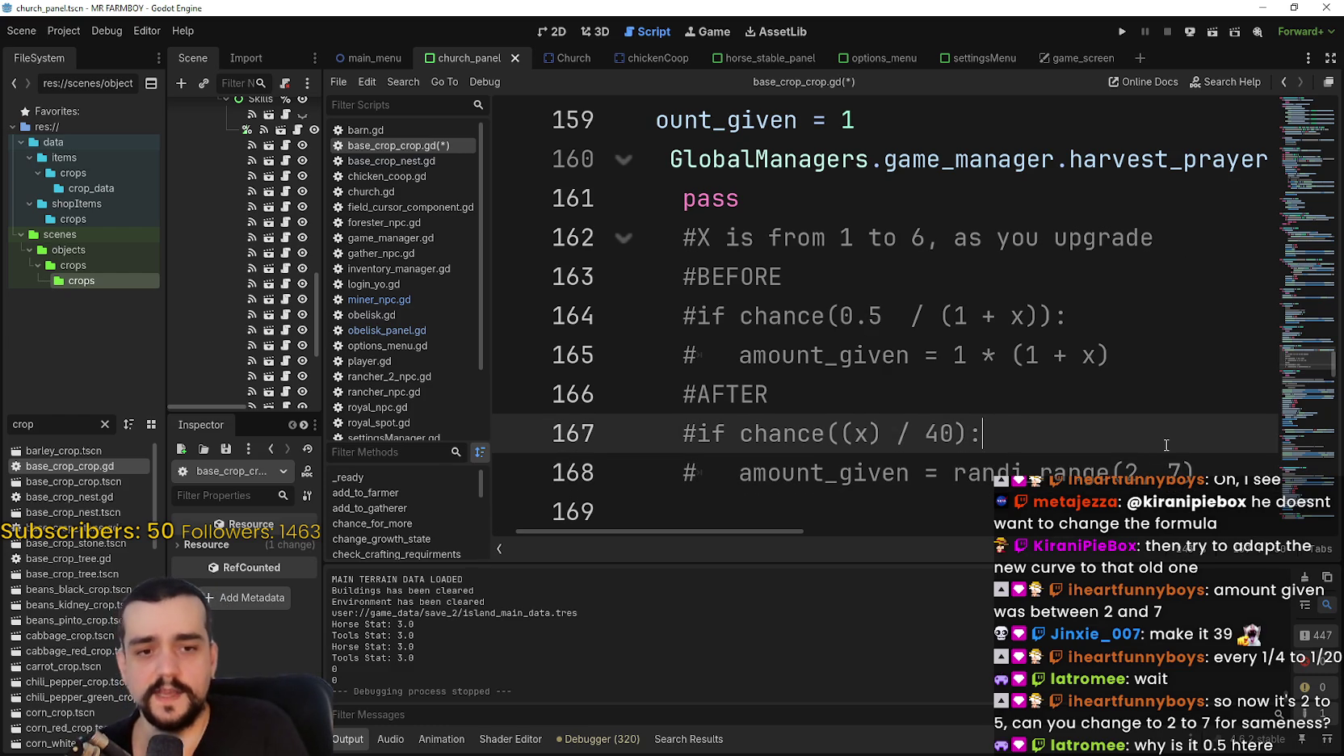
scroll(1166, 445, "left", 1)
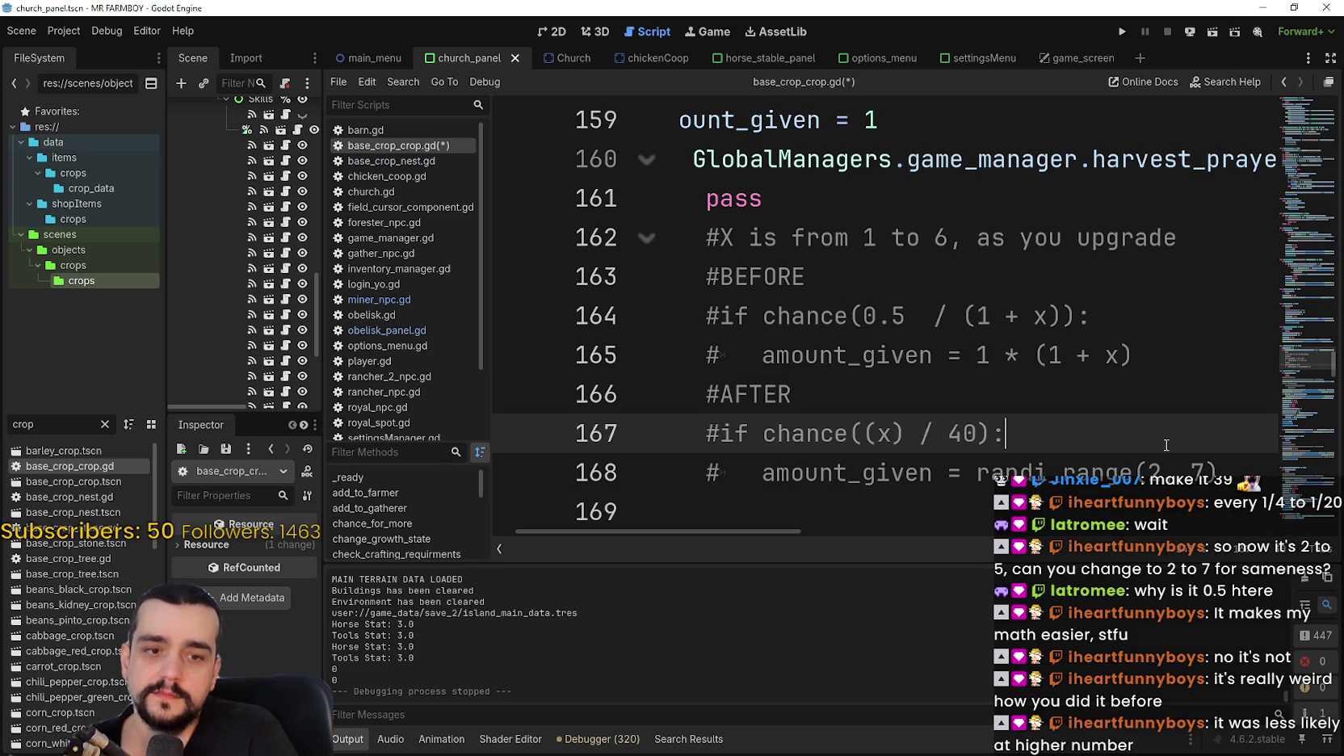
left_click_drag(762, 355, 1214, 352)
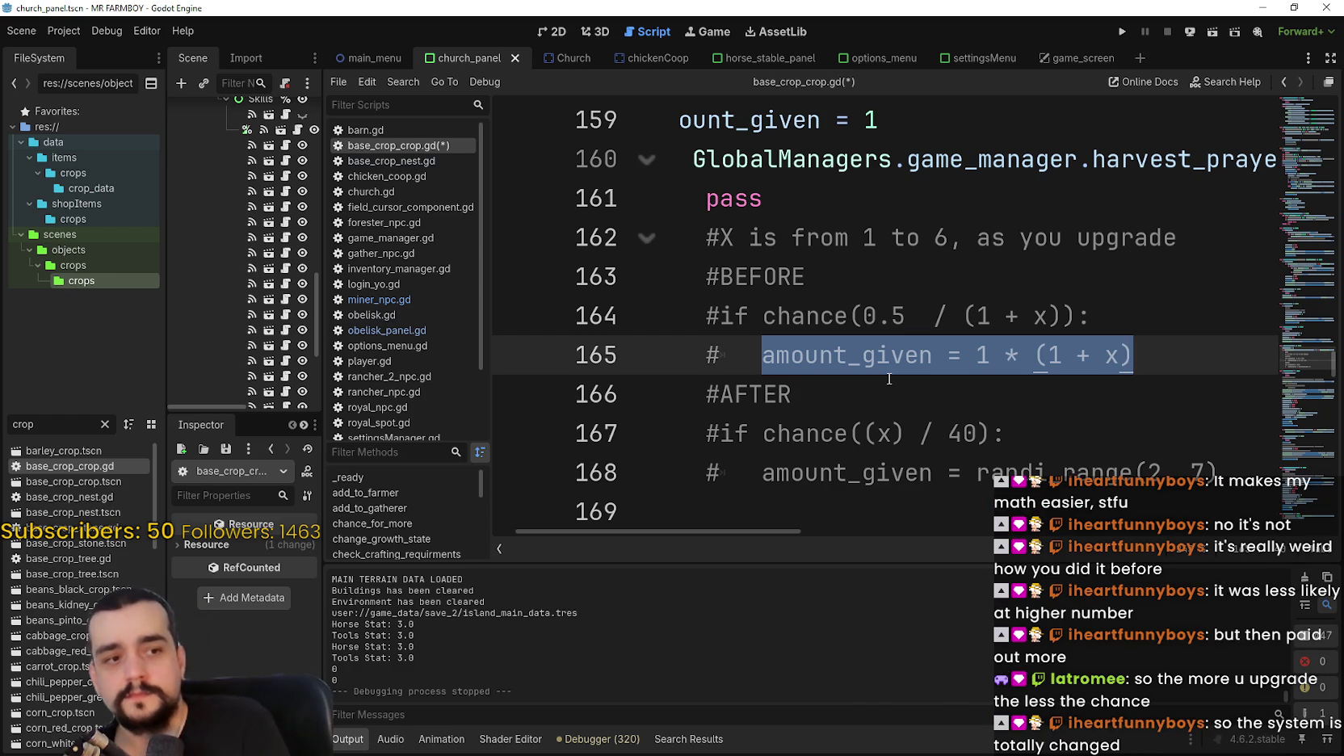
left_click(880, 430)
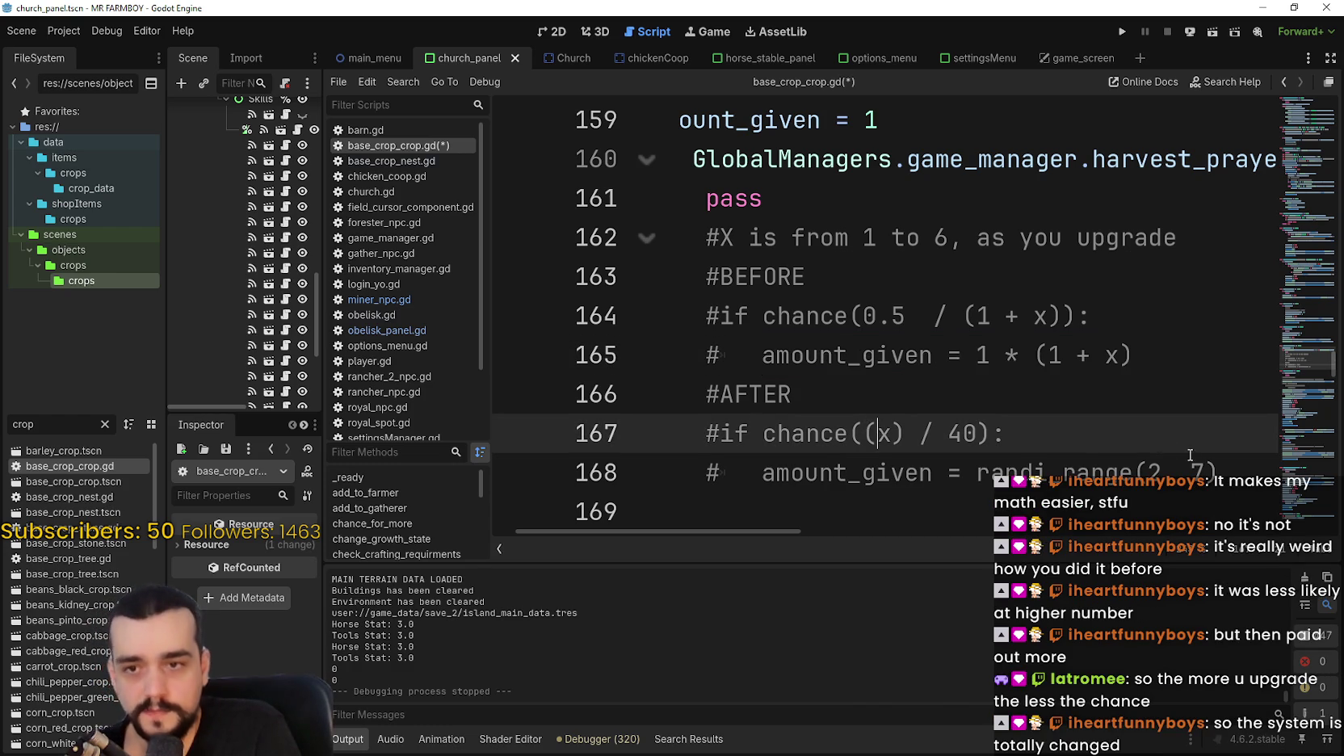
left_click_drag(1224, 469, 687, 428)
left_click_drag(777, 527, 785, 532)
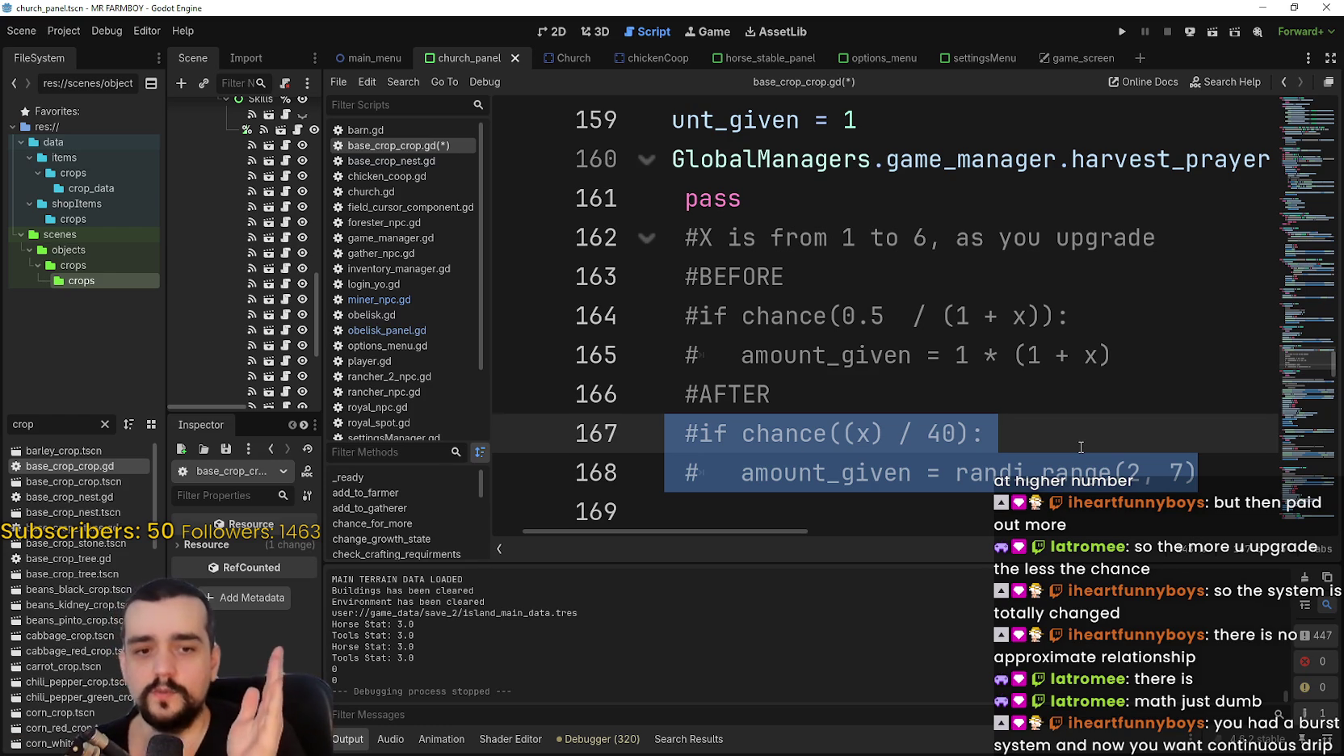
left_click_drag(1126, 355, 643, 313)
scroll(893, 459, "right", 2)
left_click_drag(897, 505, 670, 437)
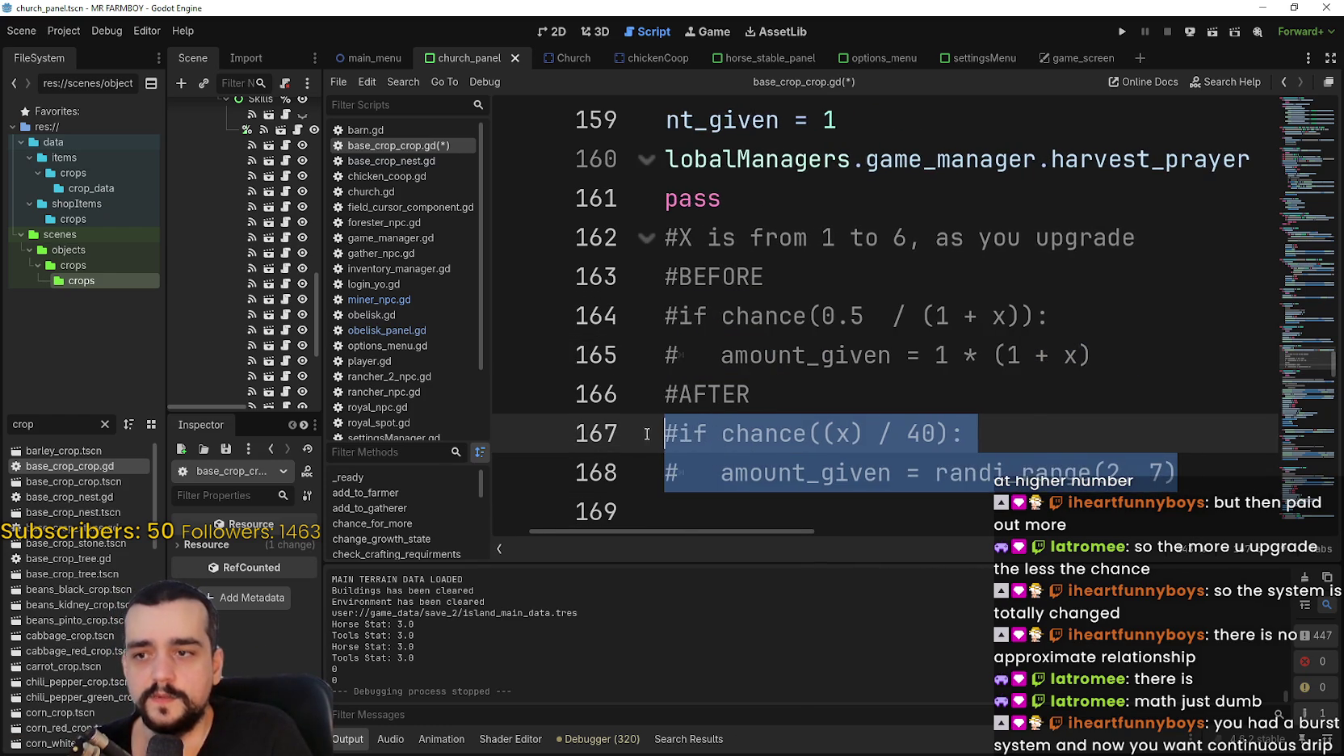
scroll(753, 532, "right", 2)
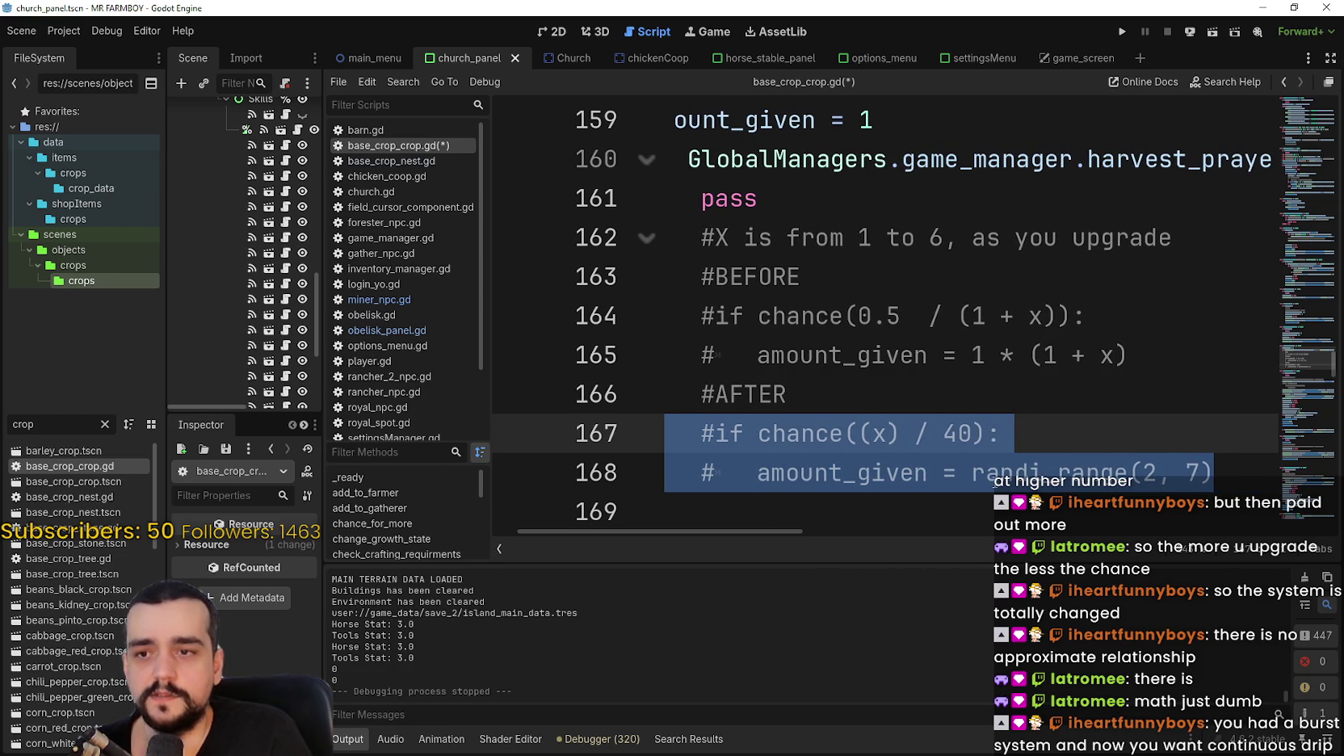
left_click(973, 434)
left_click_drag(973, 434, 942, 433)
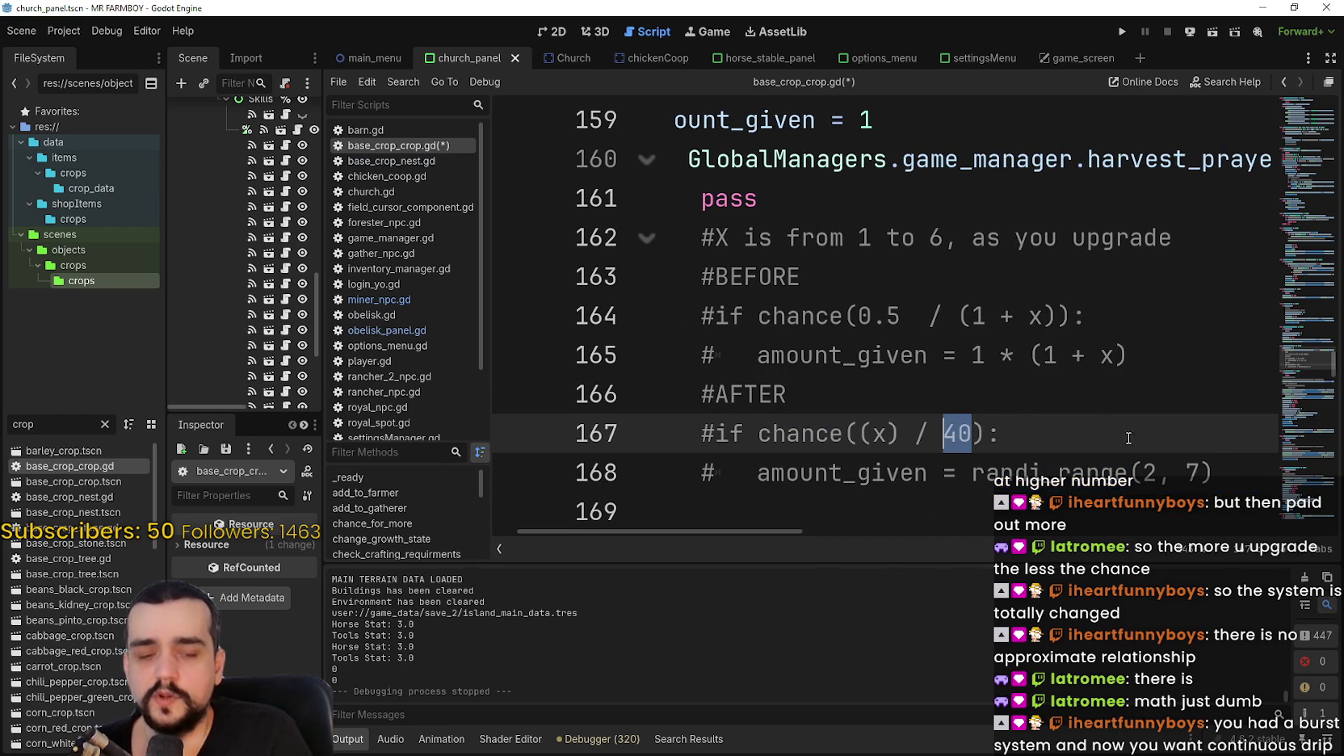
left_click(1036, 428)
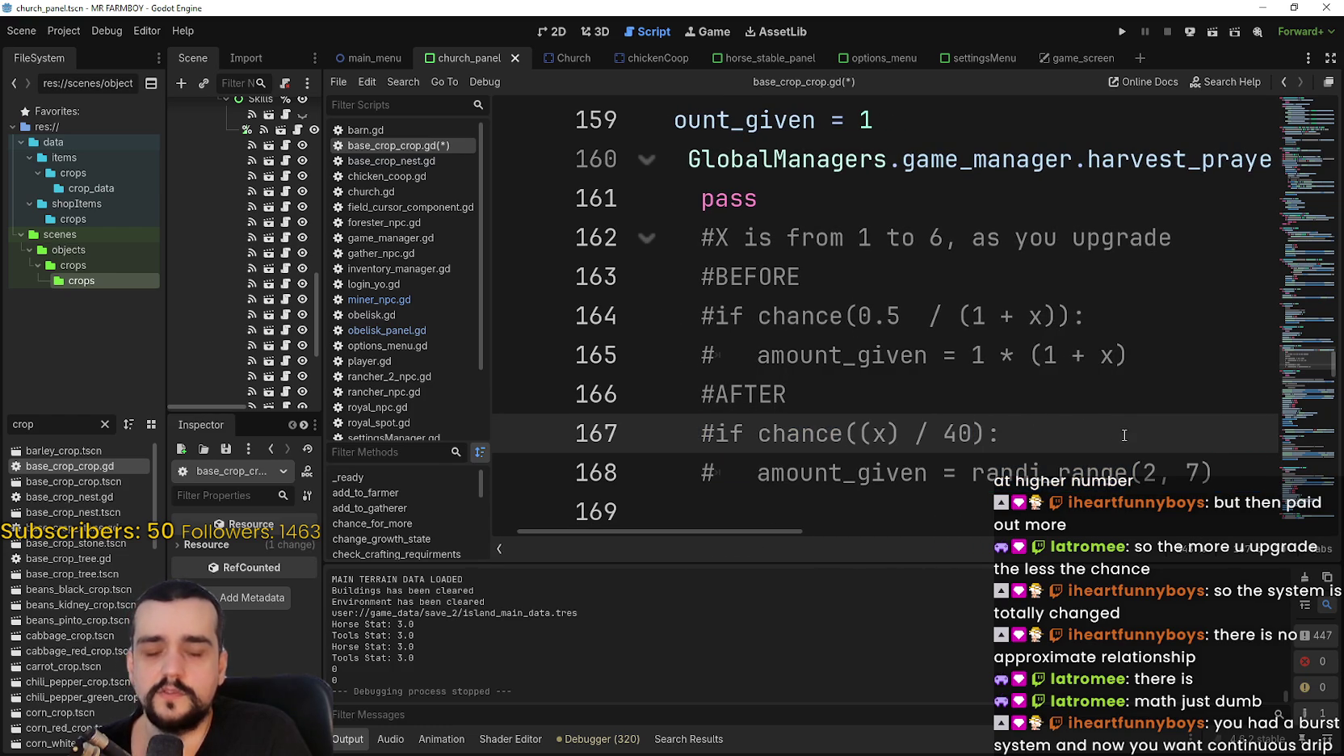
key("Up")
double_click(974, 434)
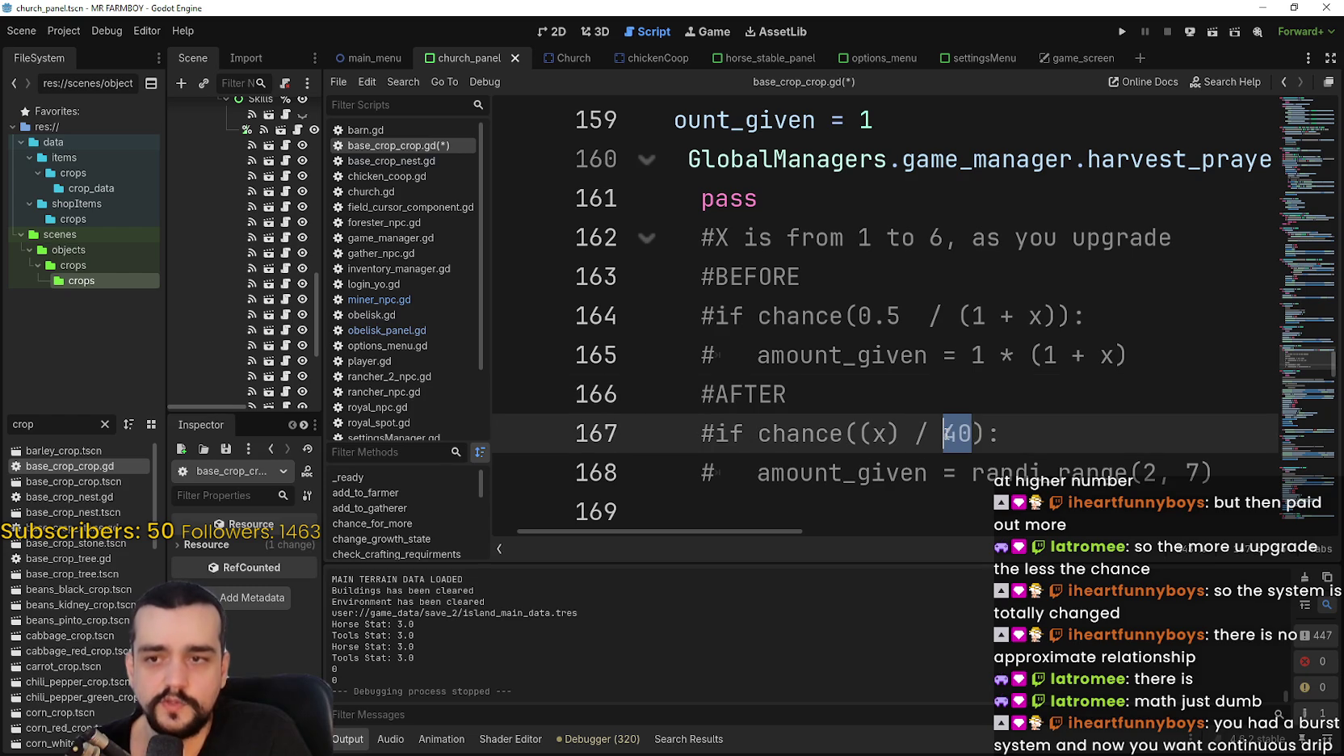
left_click(970, 394)
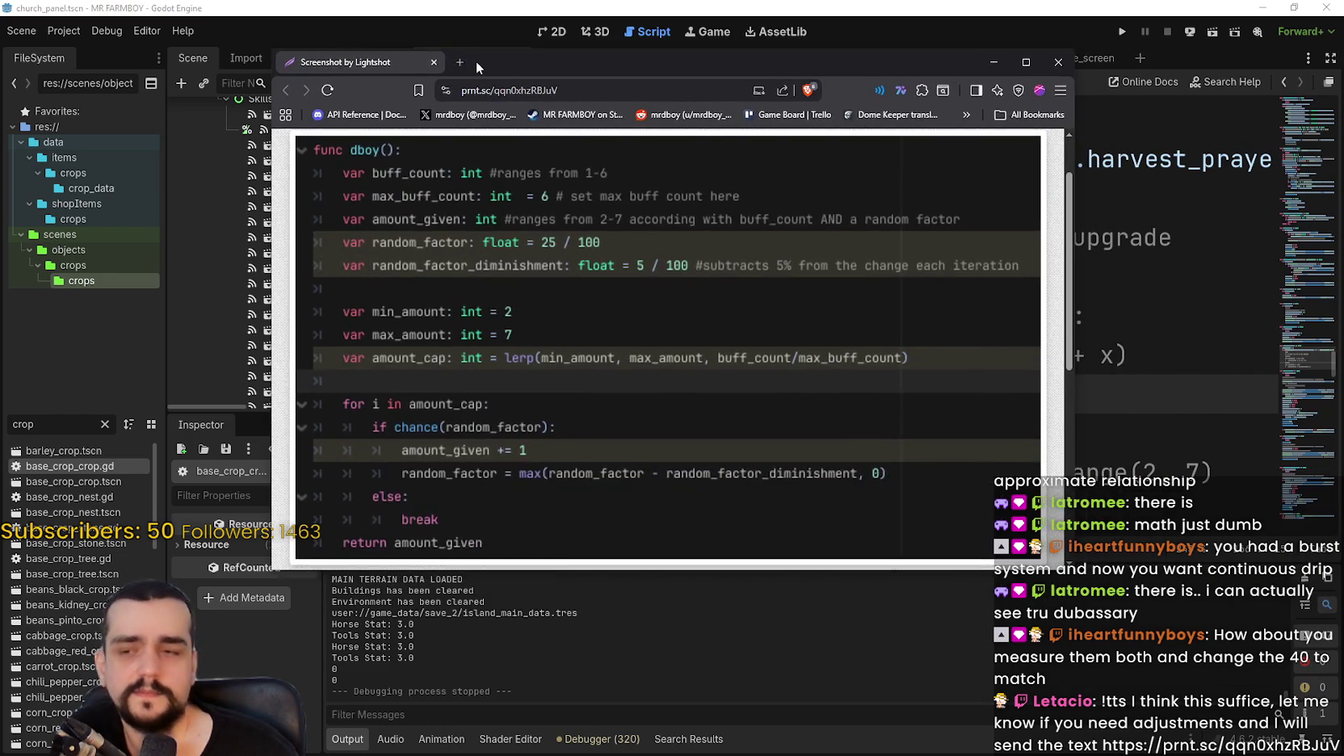
left_click_drag(475, 61, 522, 55)
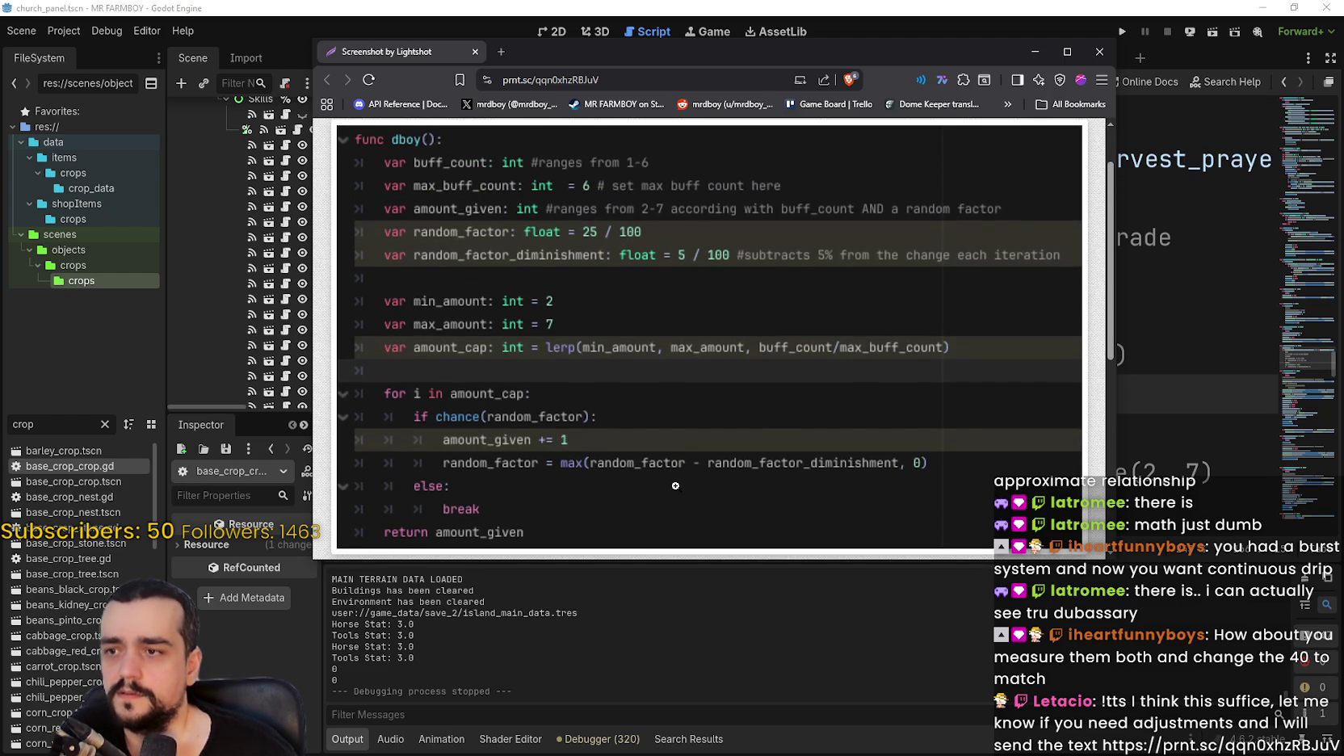
left_click(1099, 51)
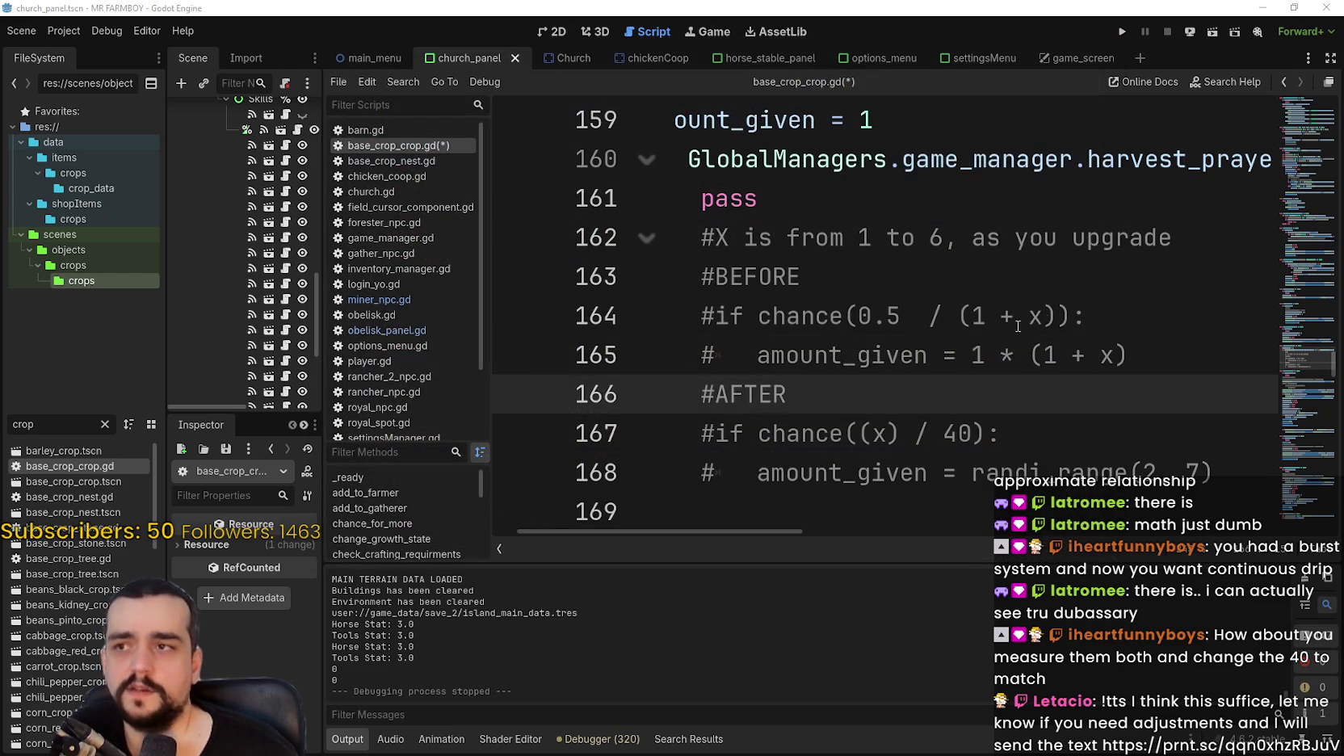
left_click(1037, 314)
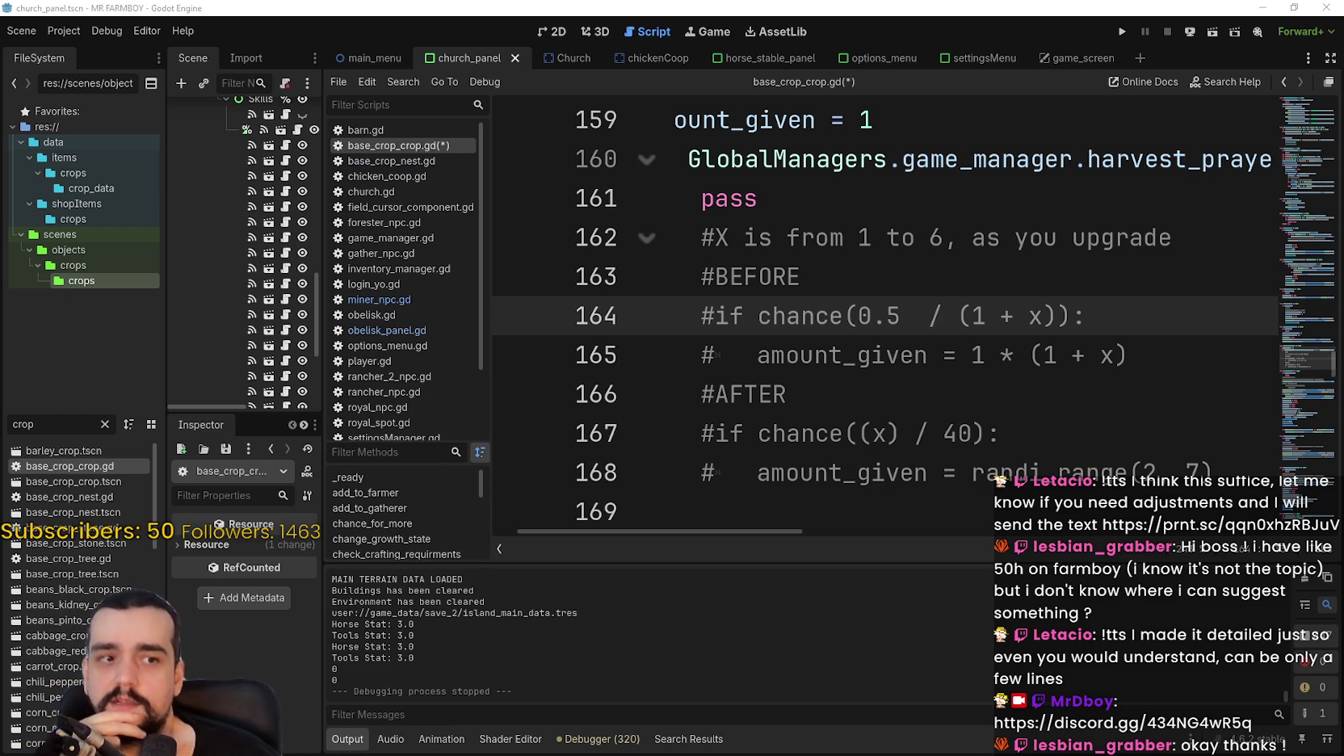
left_click(833, 435)
double_click(834, 437)
left_click_drag(834, 437, 1007, 437)
left_click(1008, 436)
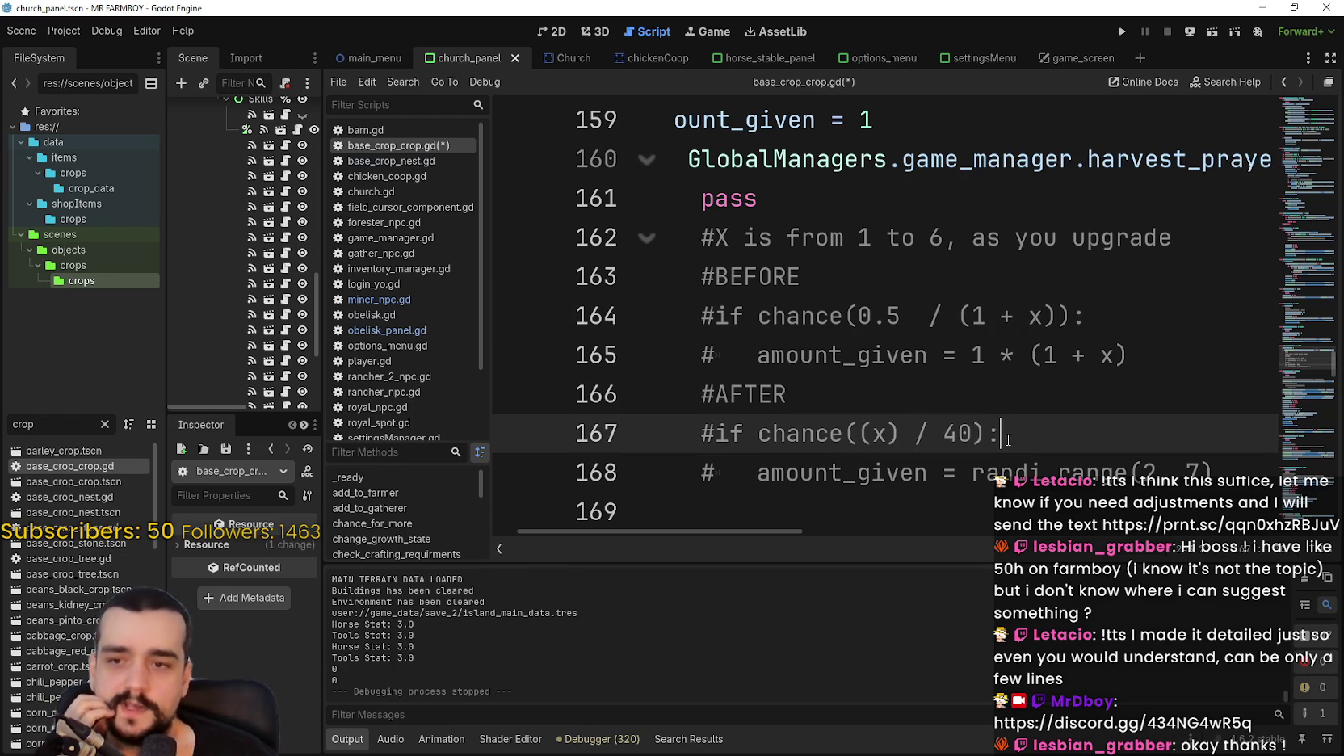
key("Left")
key("Left")
key("Left")
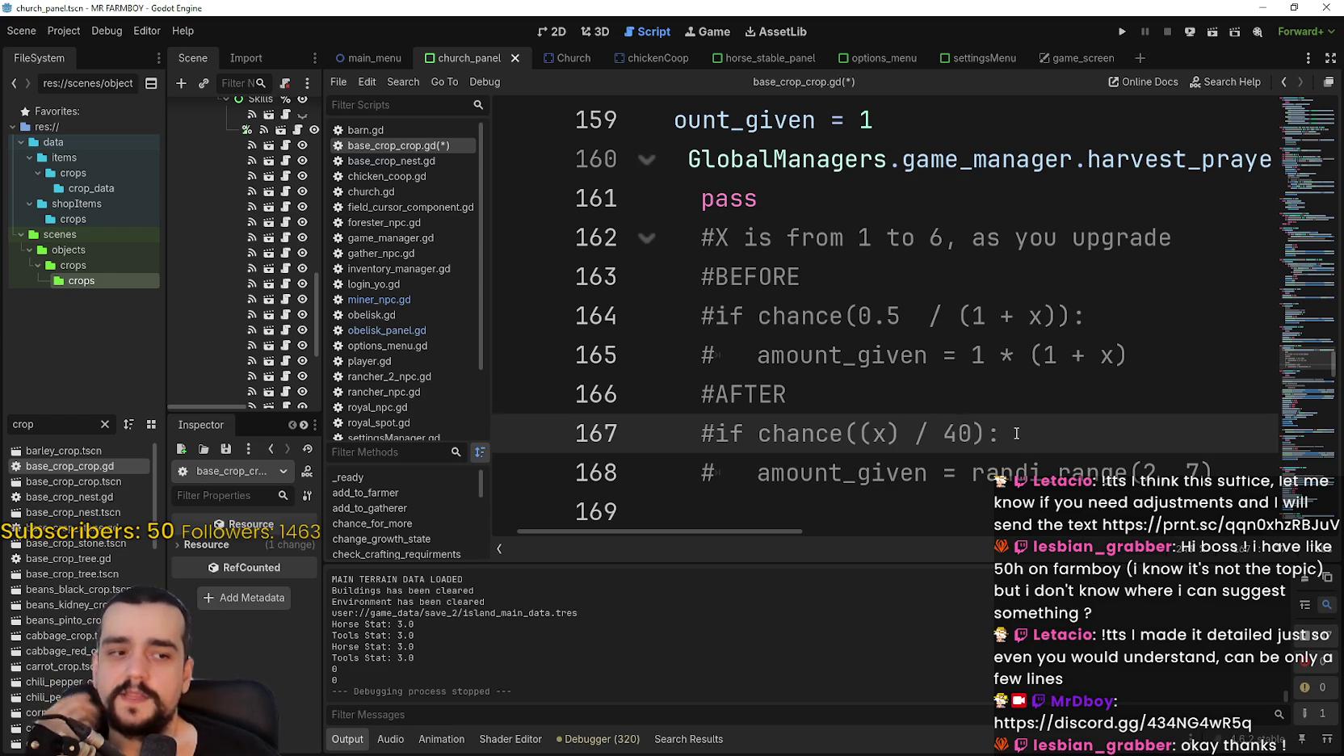
left_click(1016, 431)
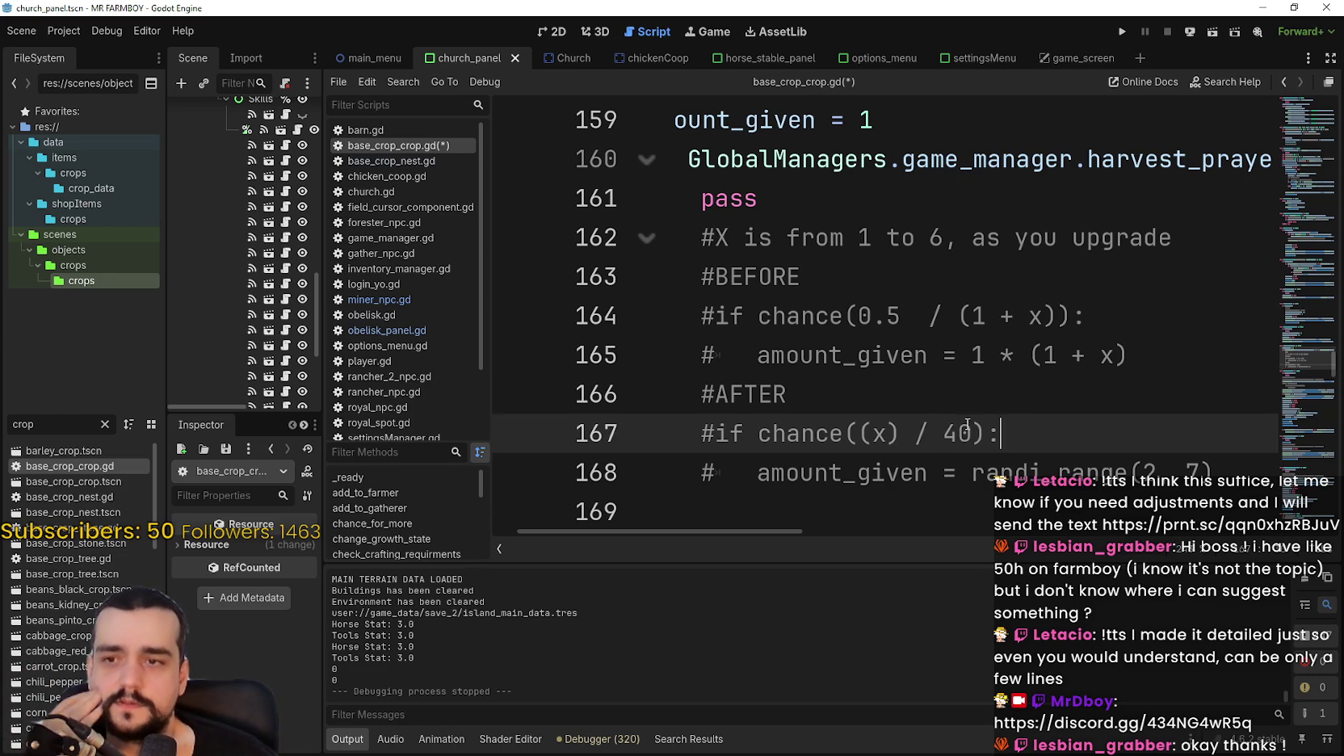
mouse_move(1215, 473)
left_mouse_down()
mouse_move(658, 396)
mouse_move(659, 433)
left_mouse_up()
mouse_move(761, 534)
left_mouse_down()
mouse_move(785, 525)
mouse_move(770, 531)
left_mouse_up()
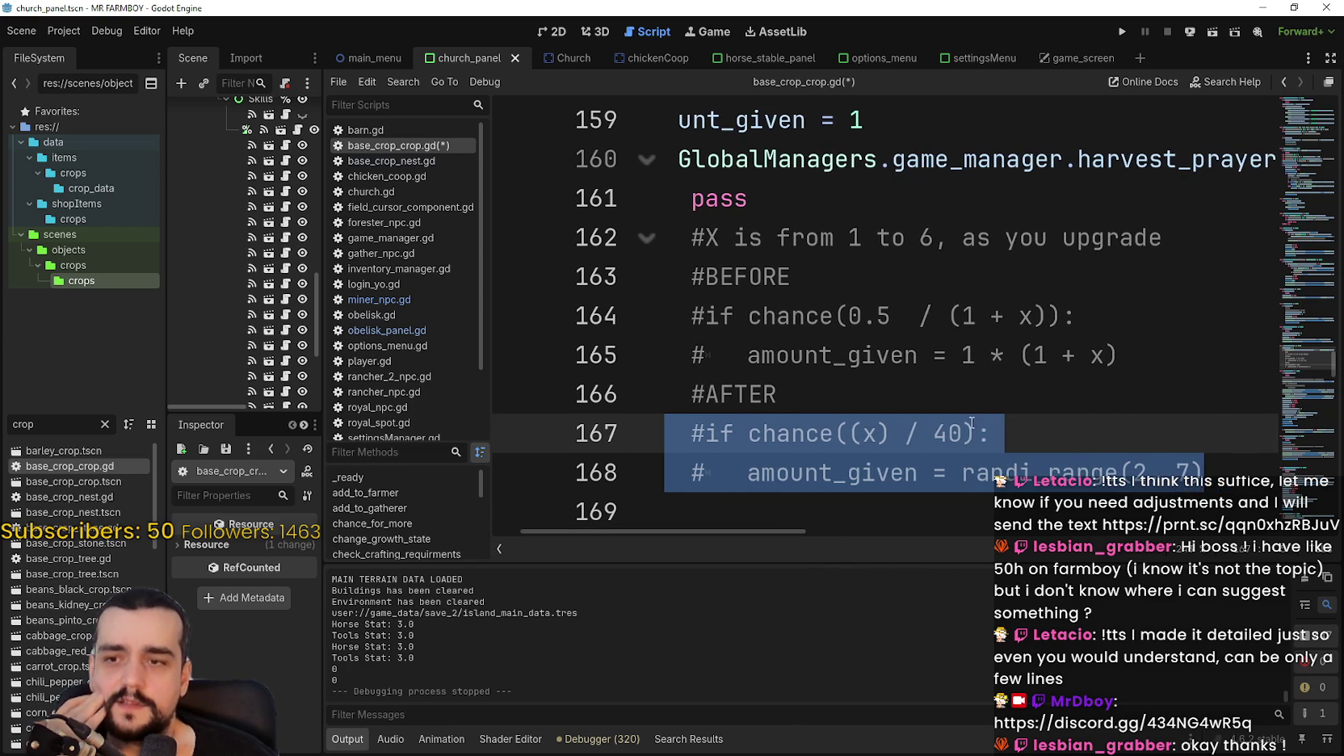
left_click(965, 412)
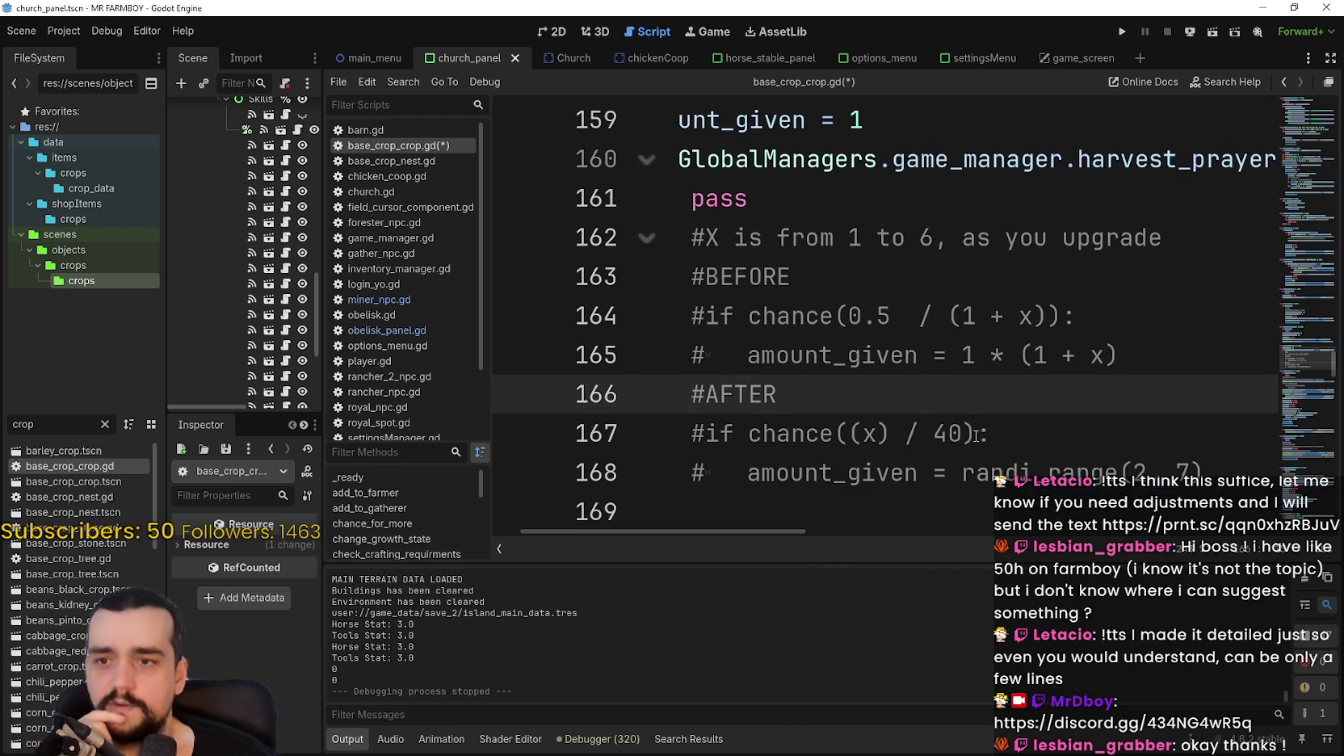
left_click(965, 434)
double_click(963, 434)
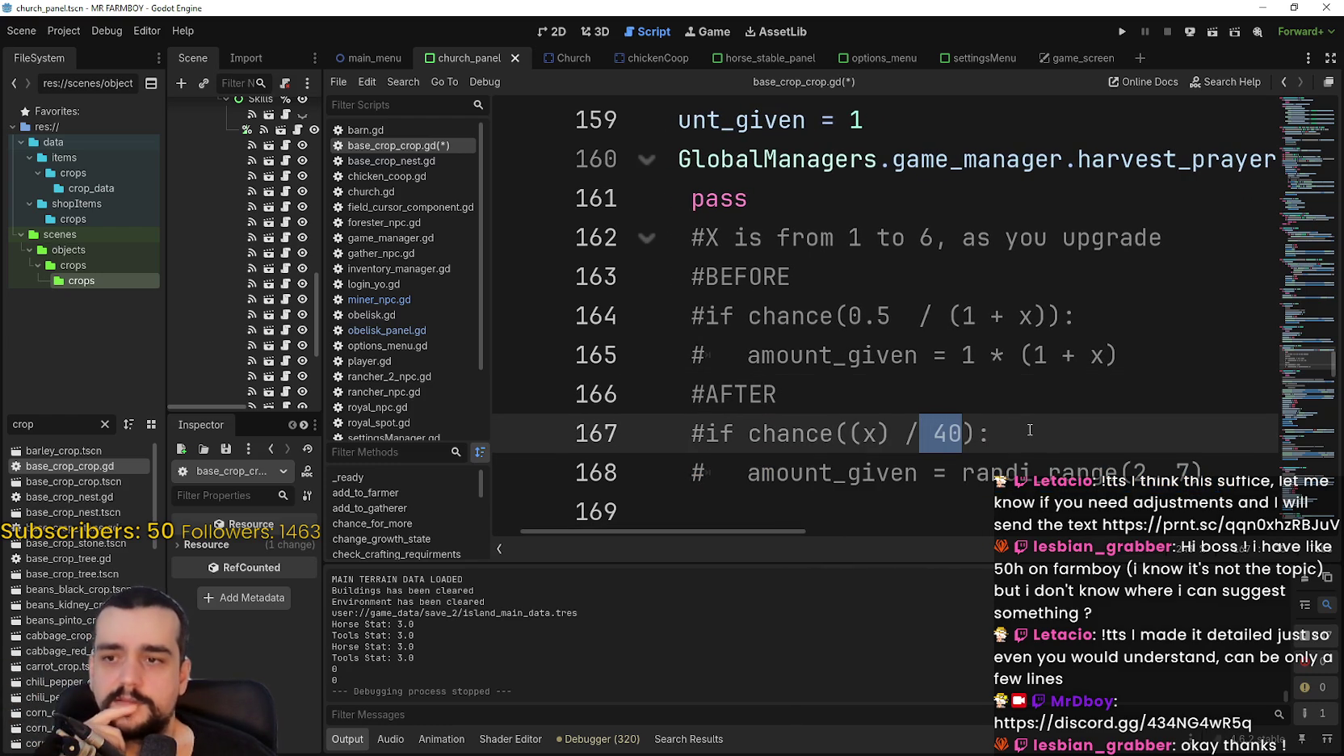
left_click(1030, 430)
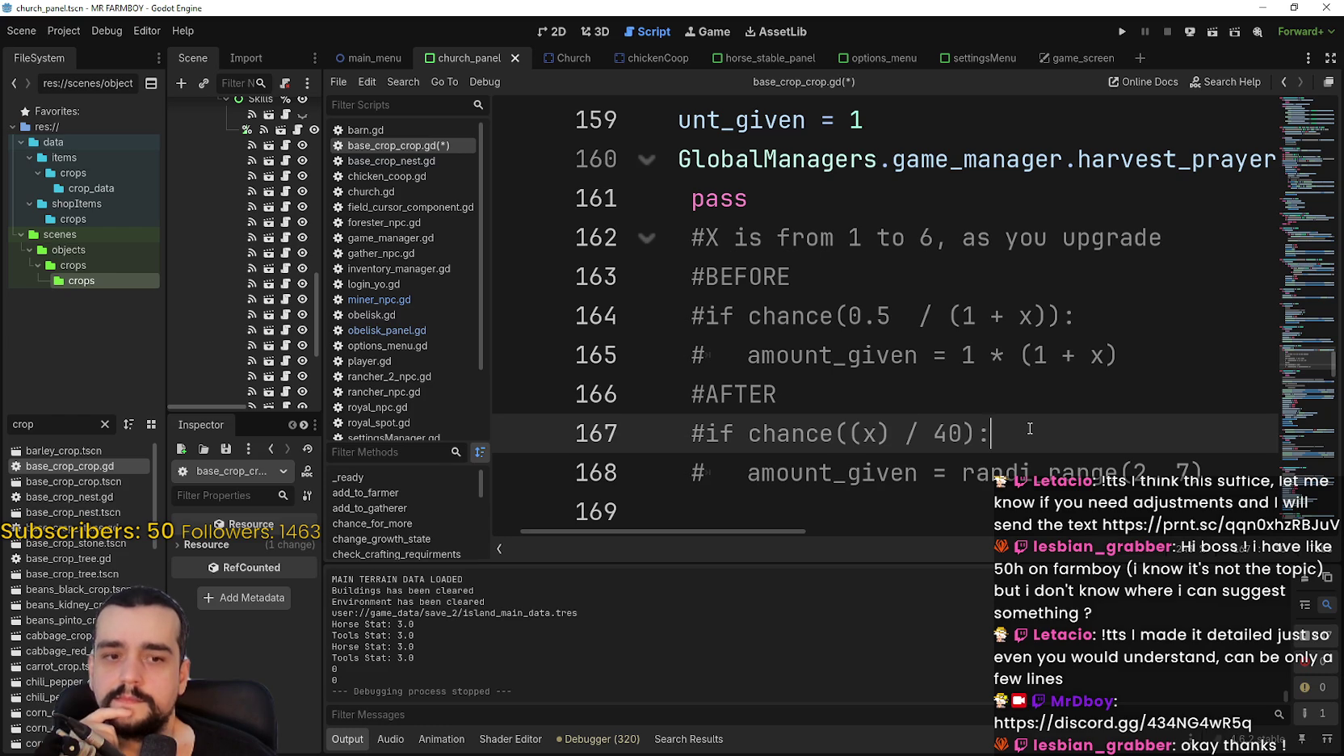
left_click_drag(962, 434, 762, 433)
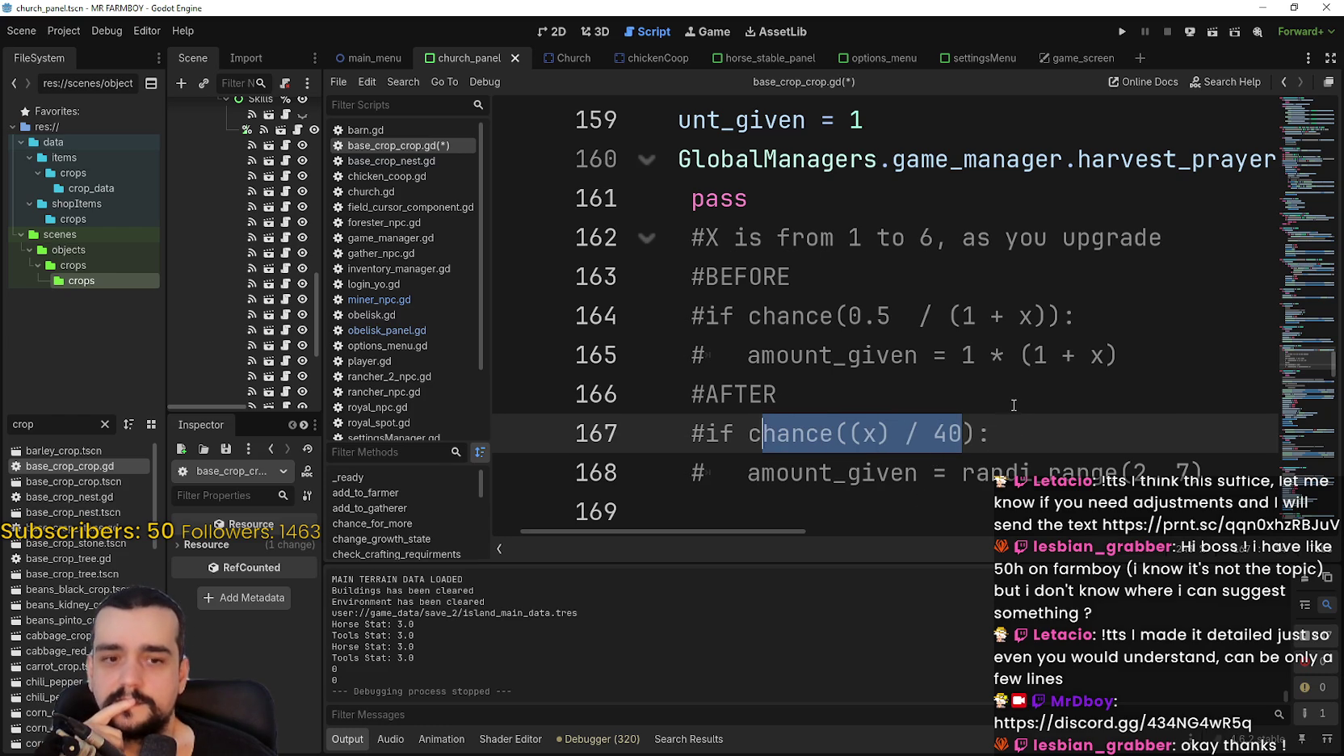
left_click(1013, 436)
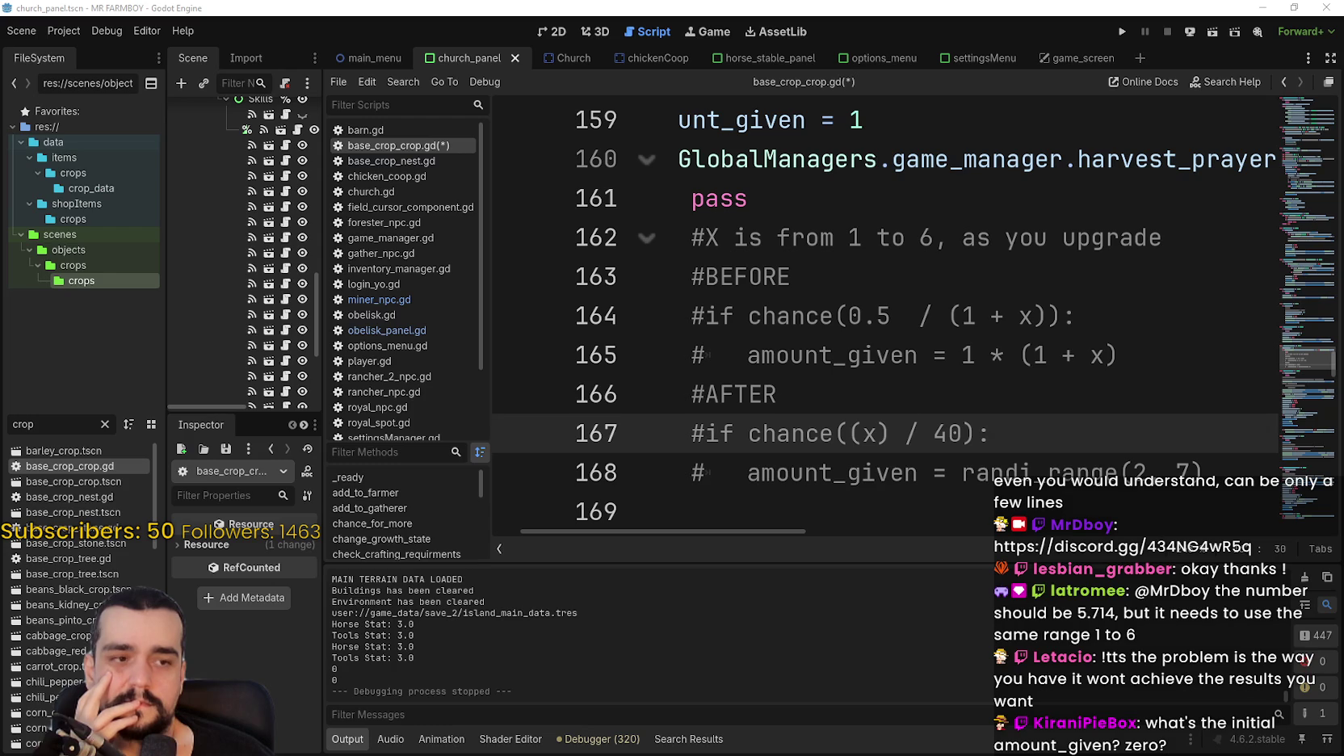
double_click(826, 472)
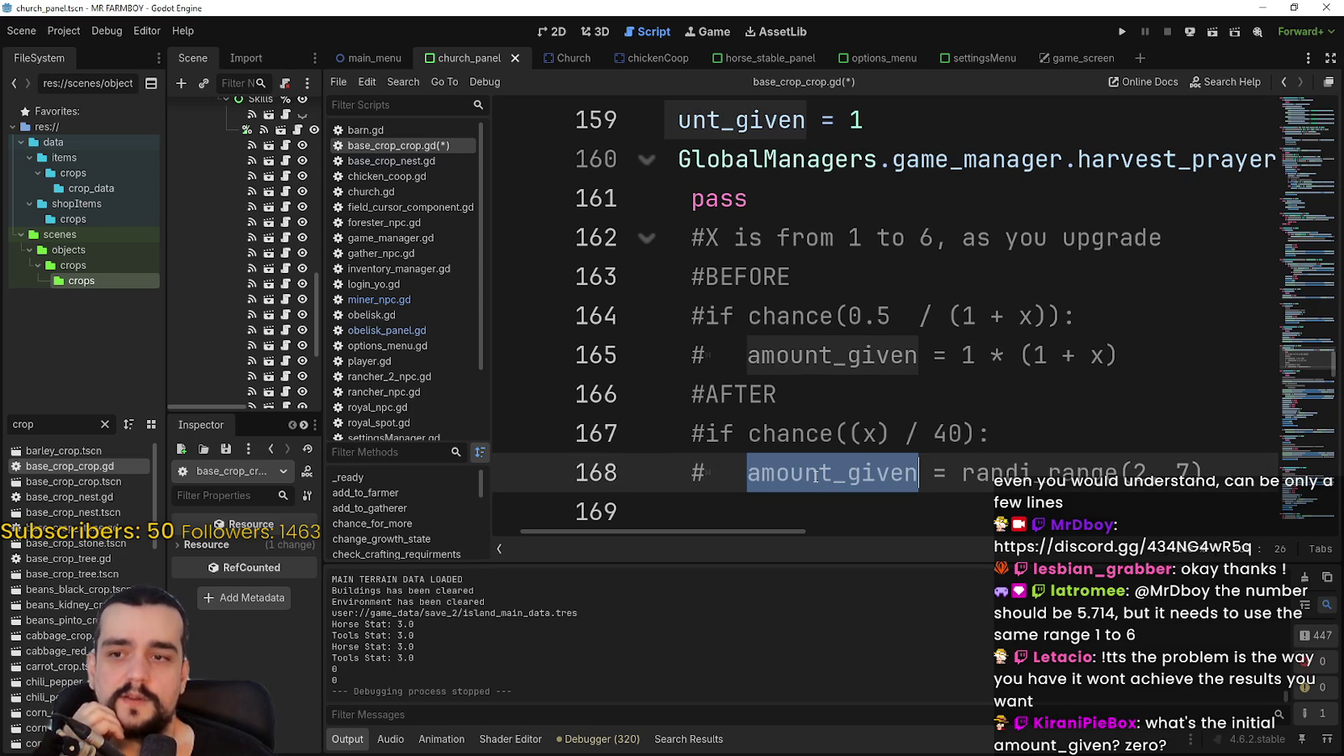
left_click(1024, 411)
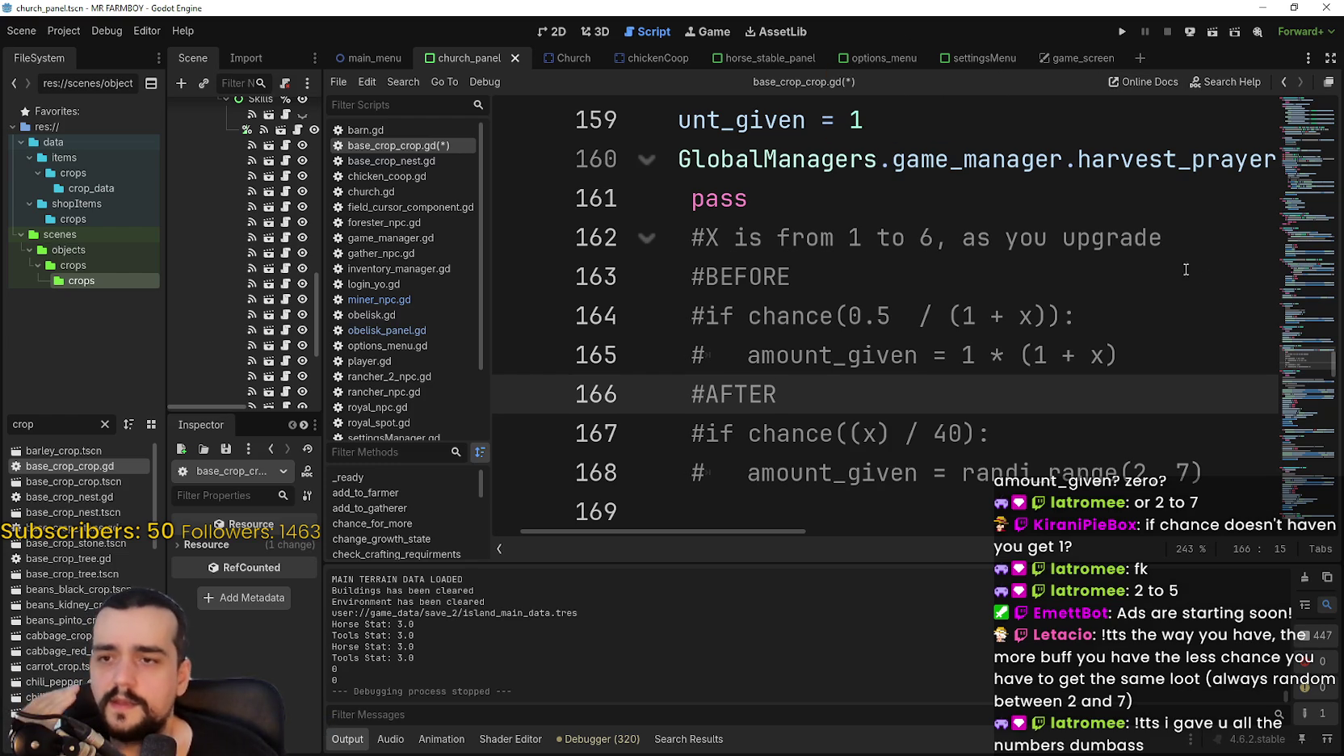
left_click_drag(1163, 358, 629, 264)
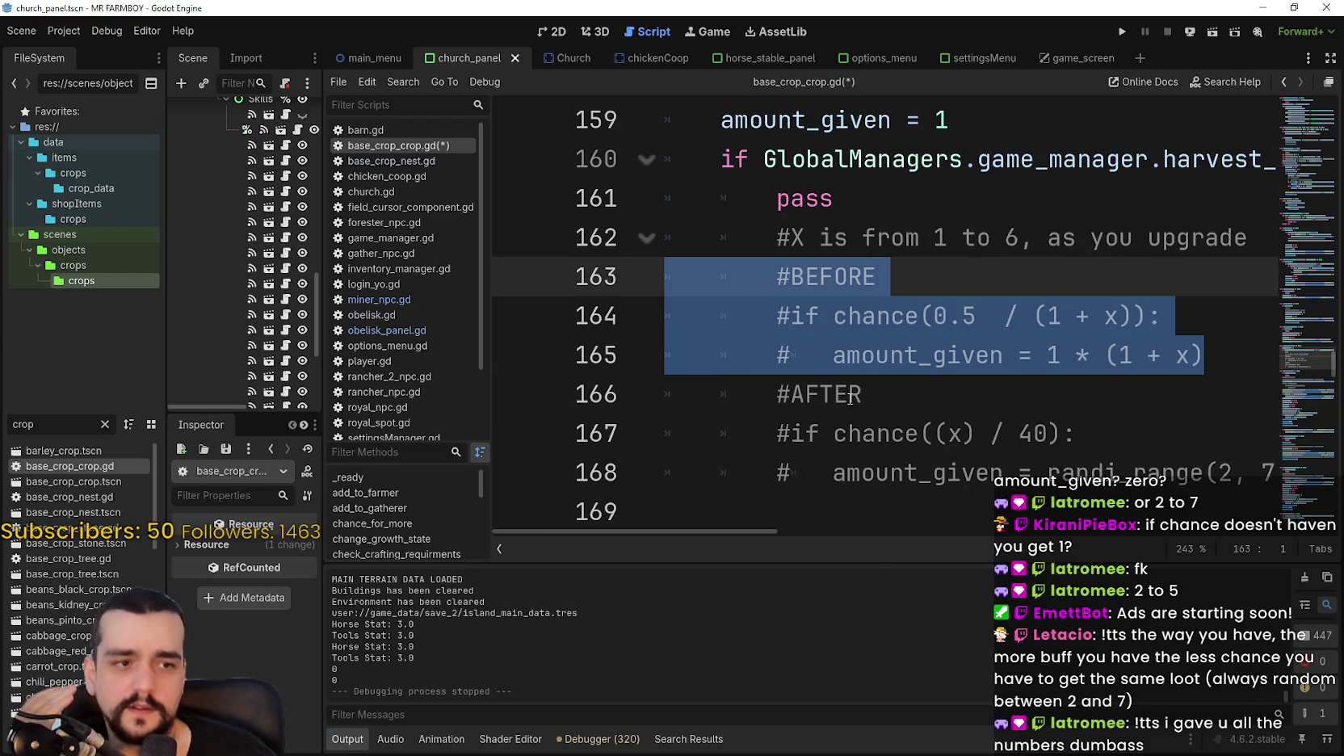
mouse_move(774, 395)
left_mouse_down()
mouse_move(1211, 473)
mouse_move(1292, 473)
left_mouse_up()
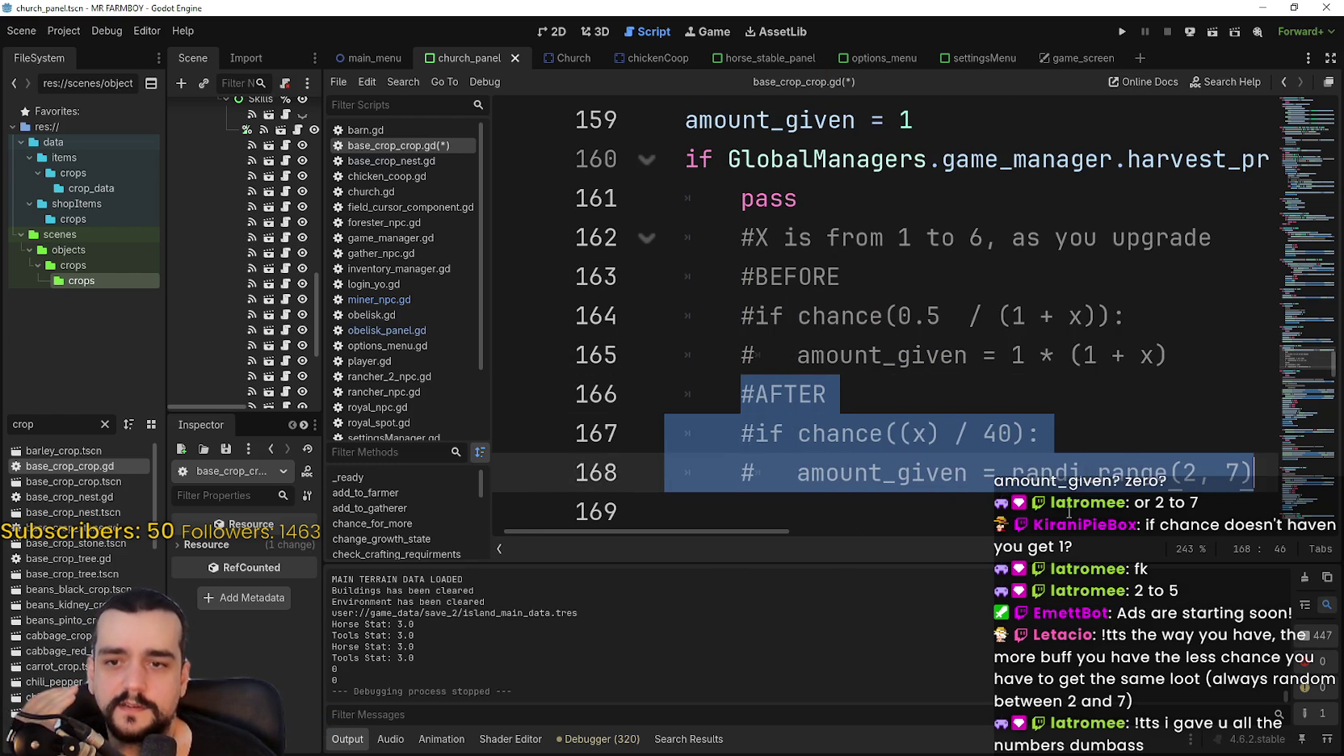
mouse_move(751, 530)
left_mouse_down()
mouse_move(785, 531)
mouse_move(772, 531)
left_mouse_up()
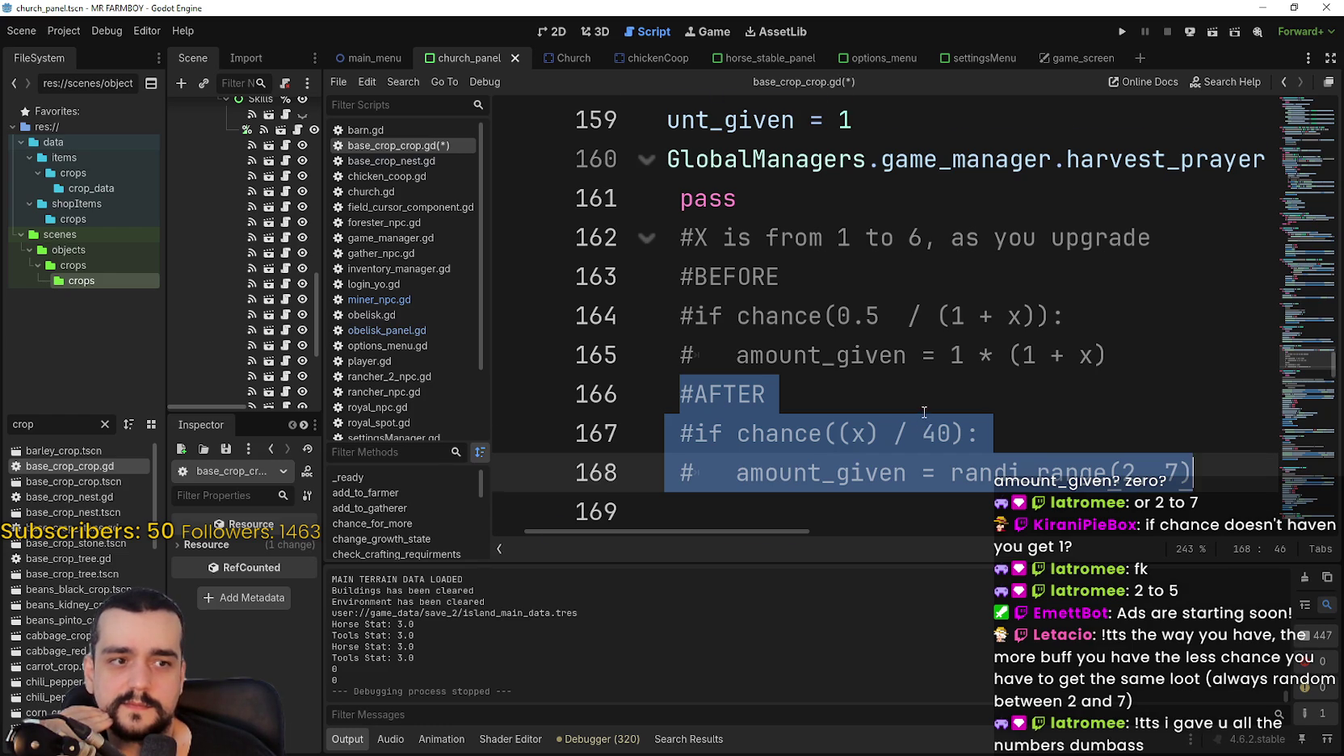
scroll(924, 412, "down", 1)
scroll(924, 410, "up", 1)
mouse_move(1115, 355)
left_mouse_down()
mouse_move(744, 315)
mouse_move(675, 293)
left_mouse_up()
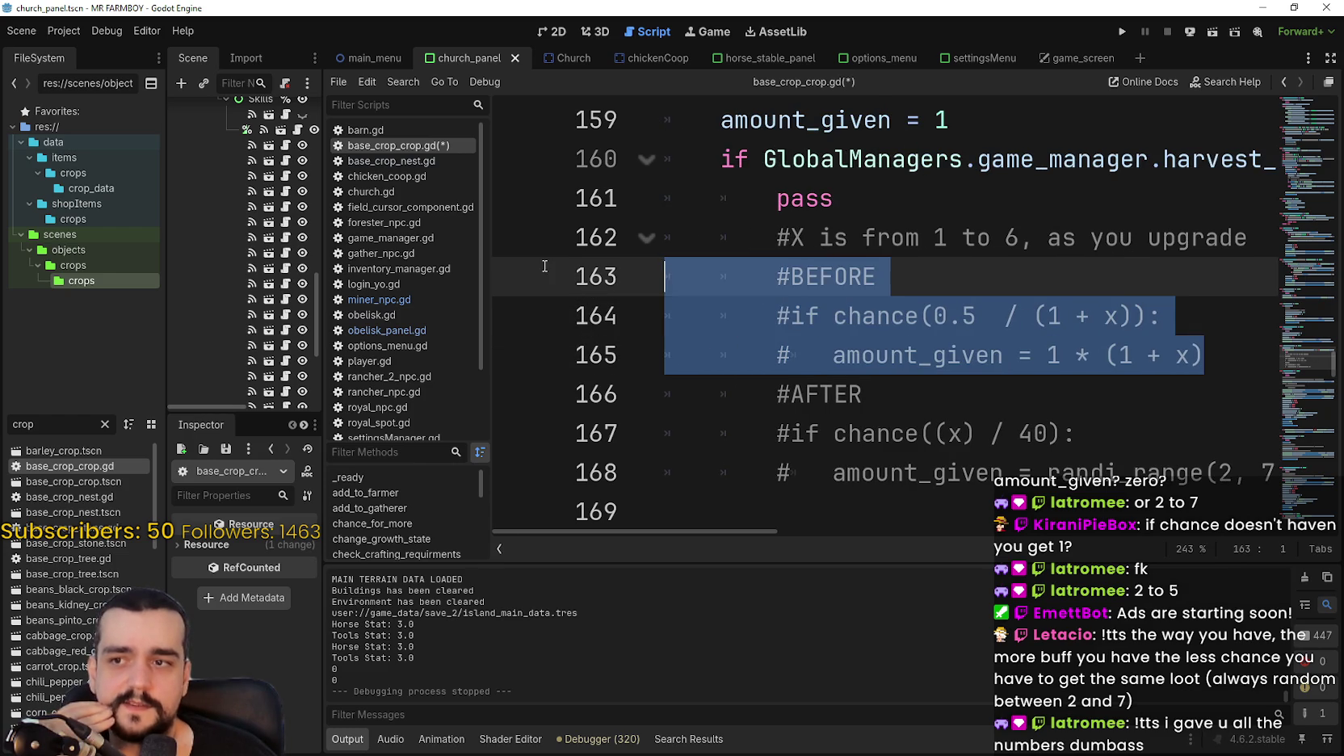
left_click_drag(698, 532, 730, 526)
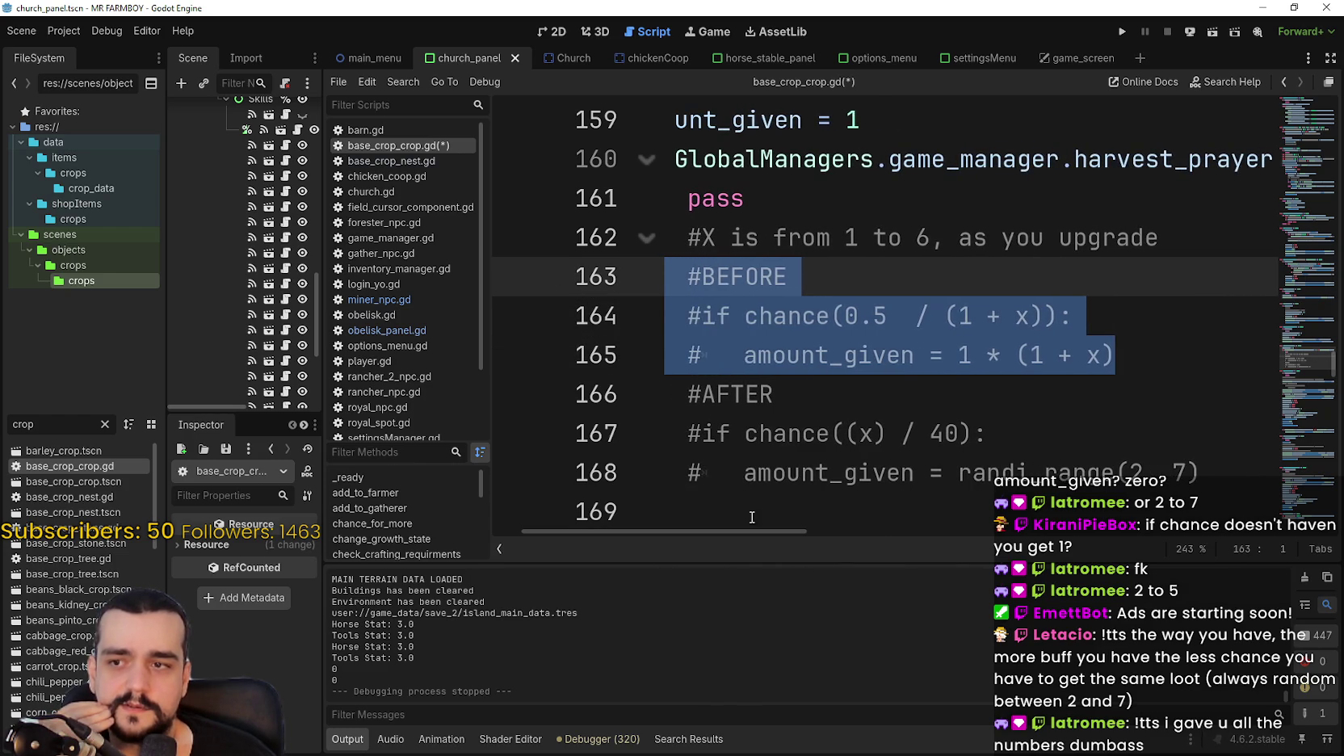
left_click(710, 434)
mouse_move(1201, 473)
left_mouse_down()
mouse_move(686, 433)
mouse_move(687, 393)
mouse_move(664, 393)
left_mouse_up()
left_click_drag(740, 532, 763, 532)
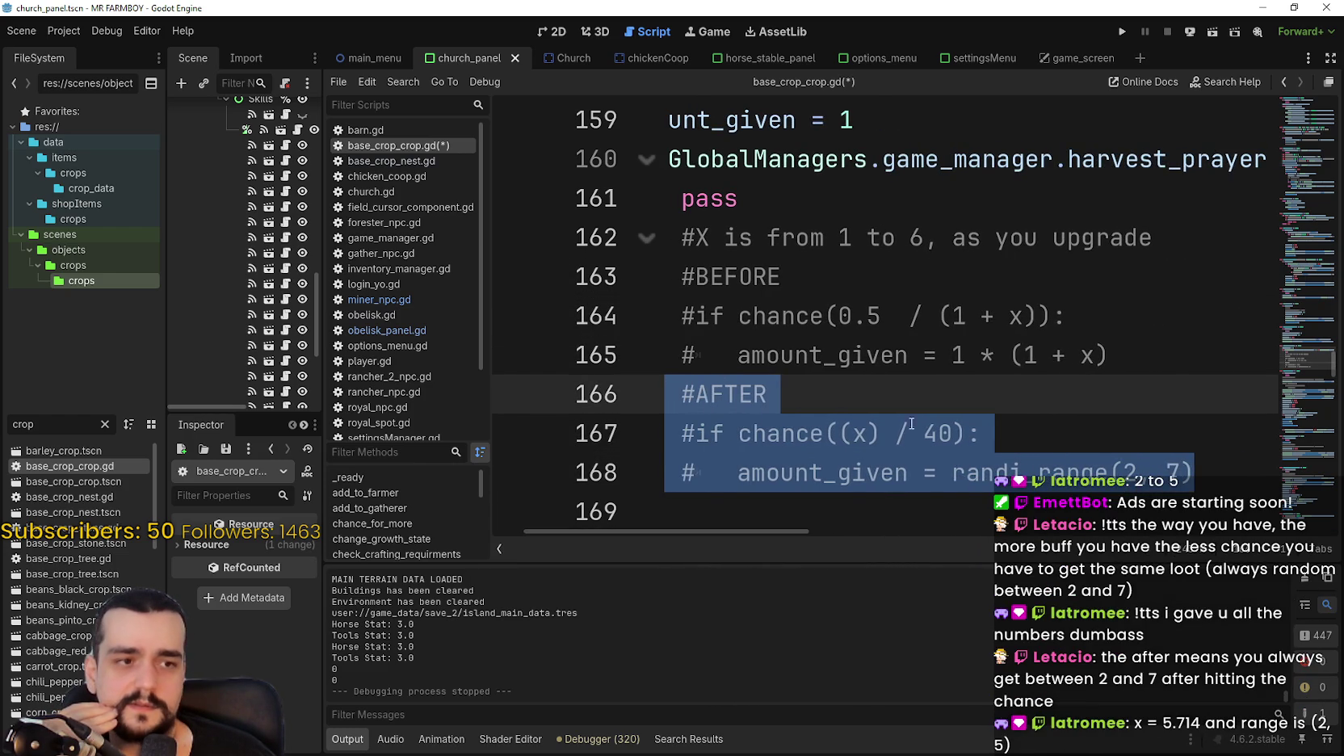
left_click(953, 355)
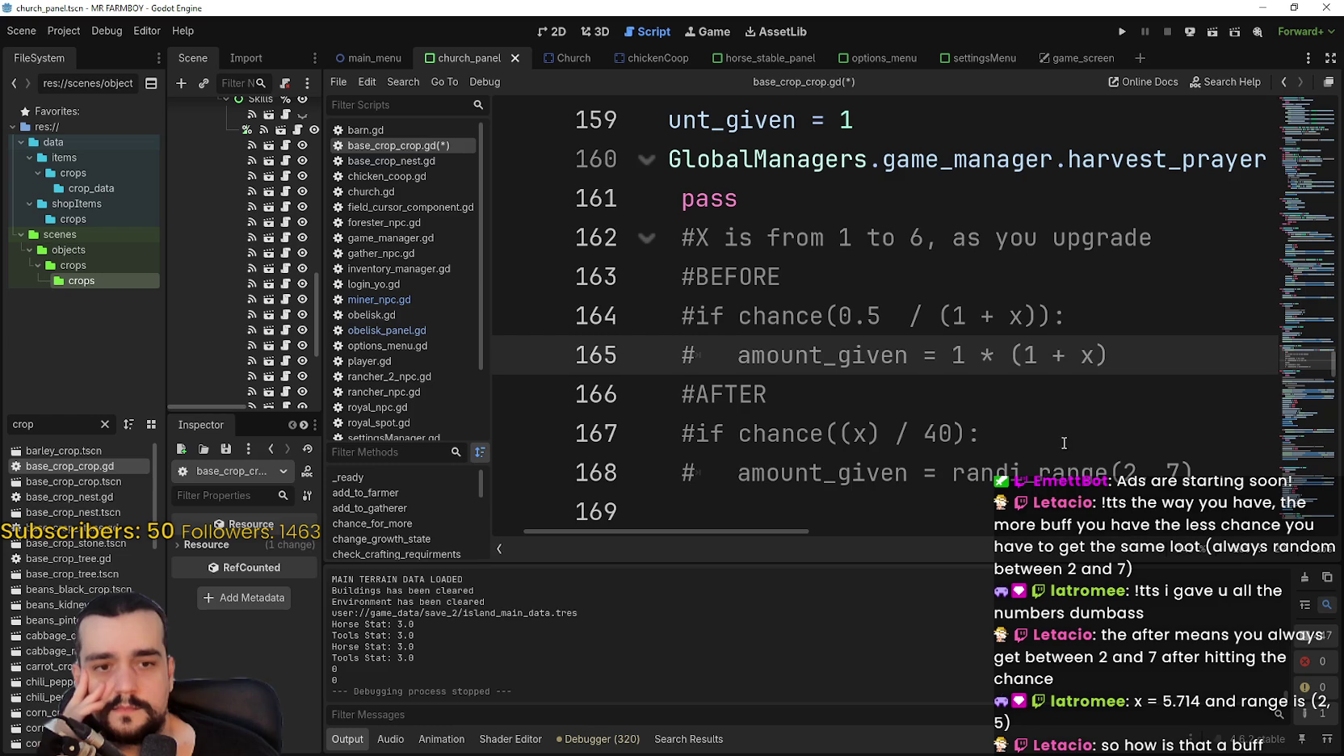
left_click(1182, 472)
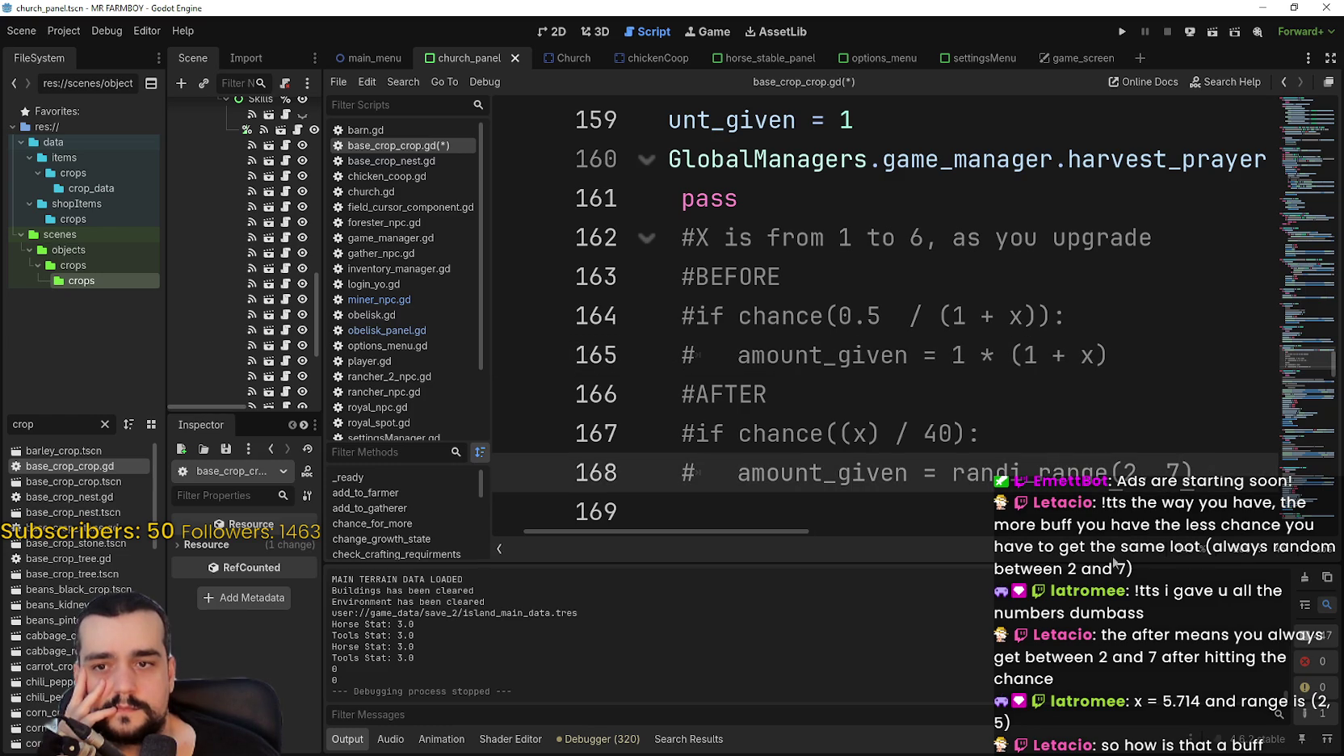
left_click_drag(795, 531, 796, 531)
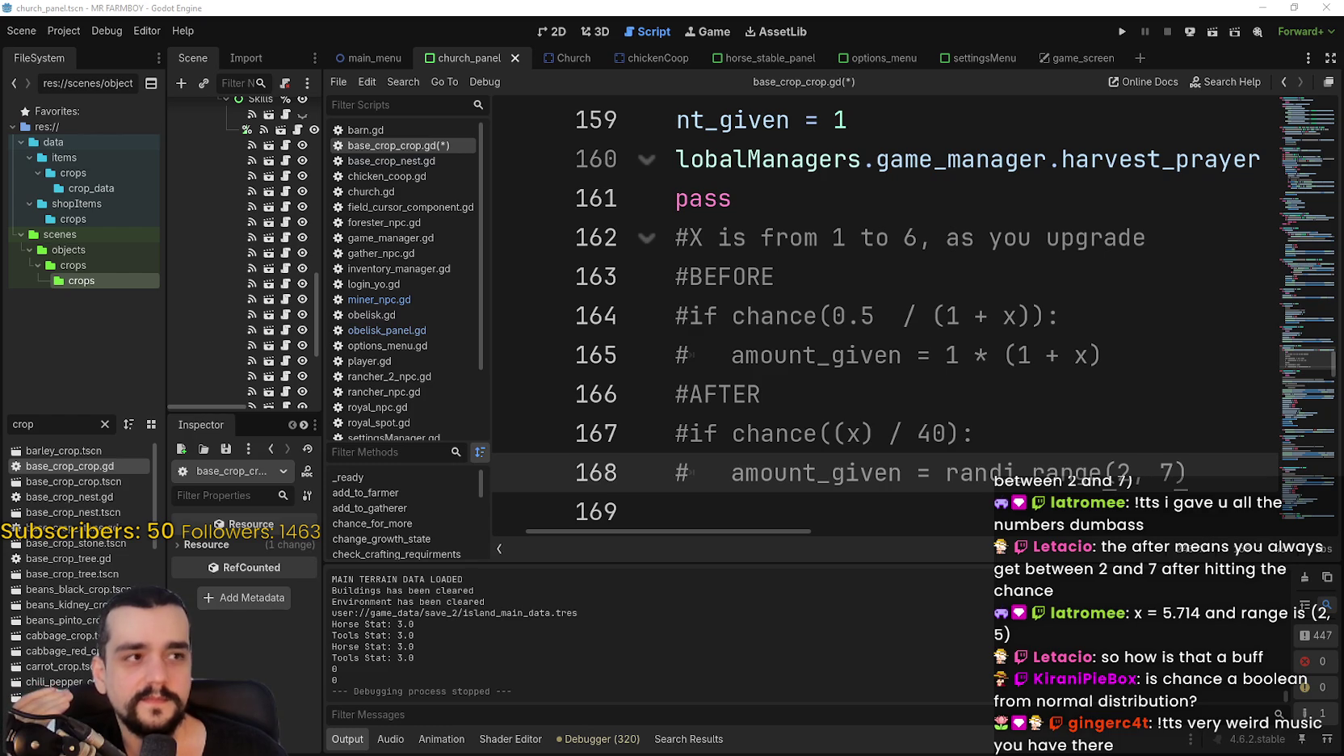
left_click(1037, 440)
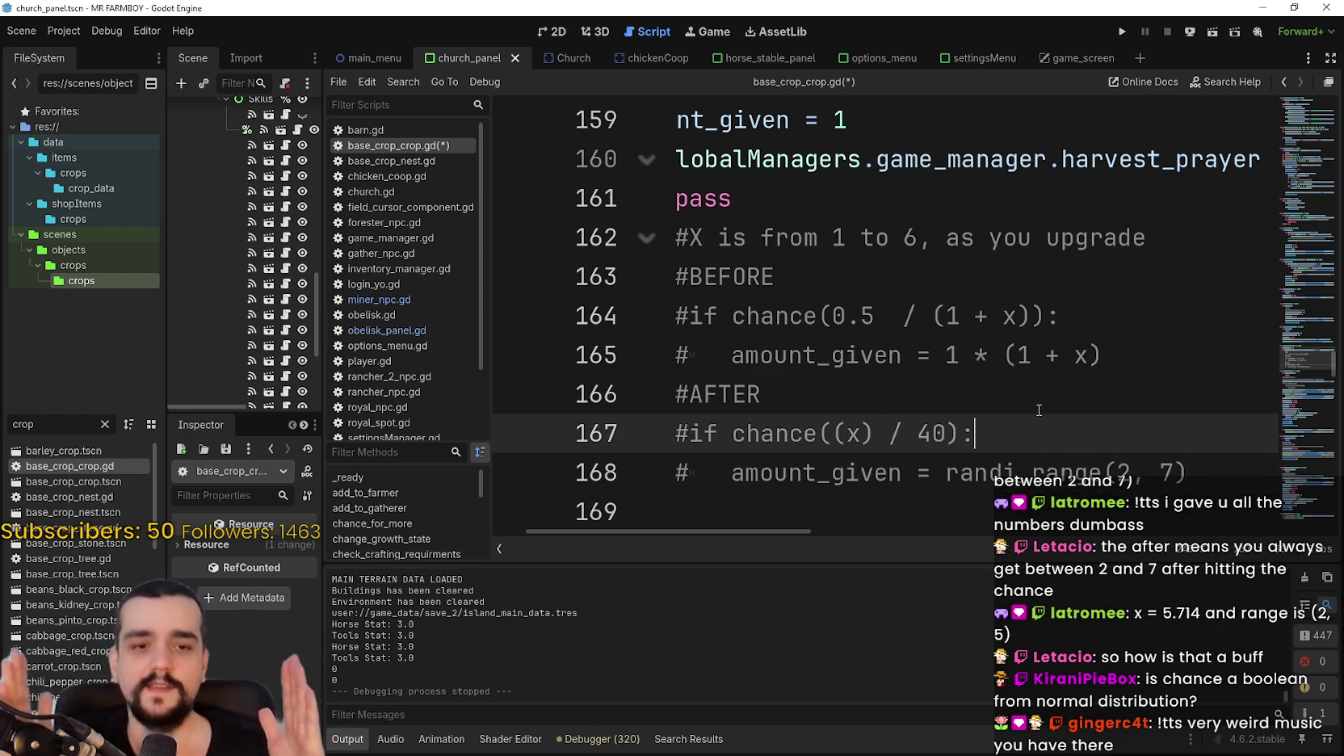
left_click_drag(1100, 356, 1060, 355)
mouse_move(795, 336)
left_mouse_down()
mouse_move(490, 278)
mouse_move(488, 297)
left_mouse_up()
left_click_drag(751, 530, 817, 531)
left_click(1012, 468)
left_click_drag(1012, 468, 670, 434)
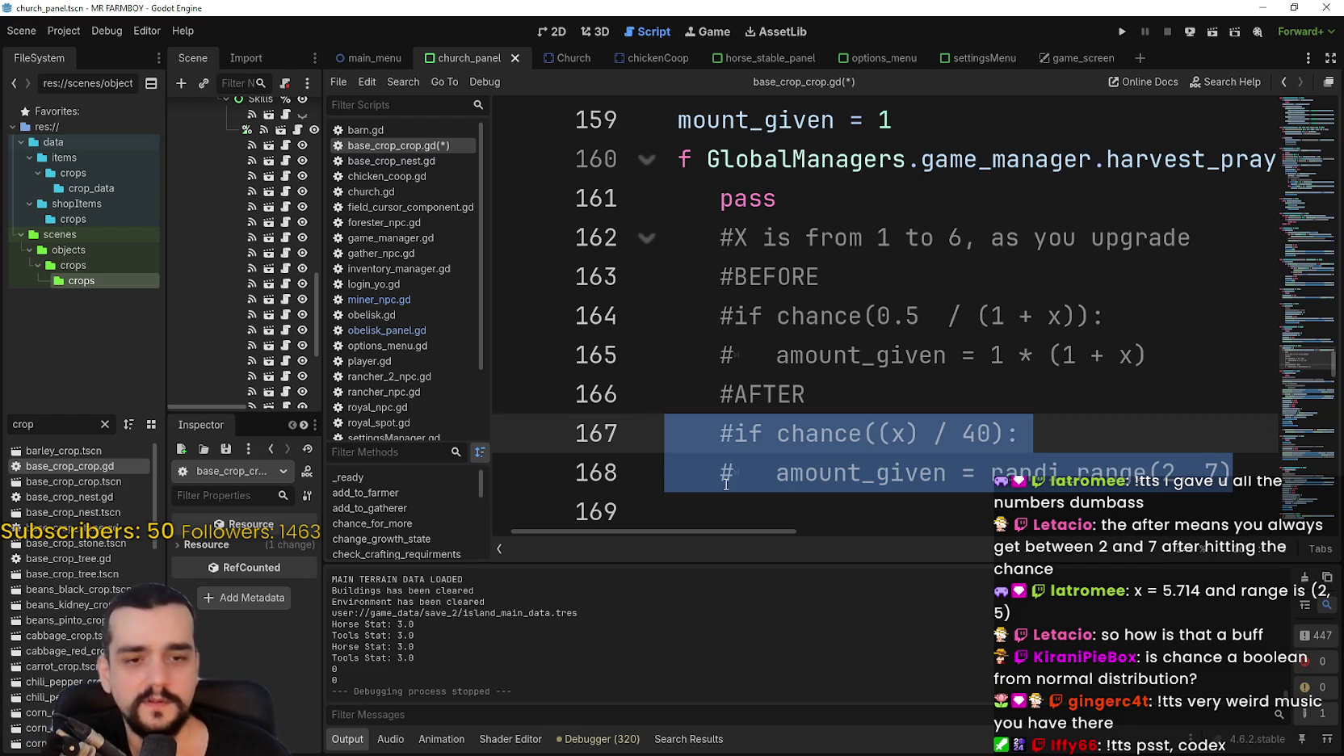
left_click_drag(1020, 434, 776, 433)
left_click(775, 434)
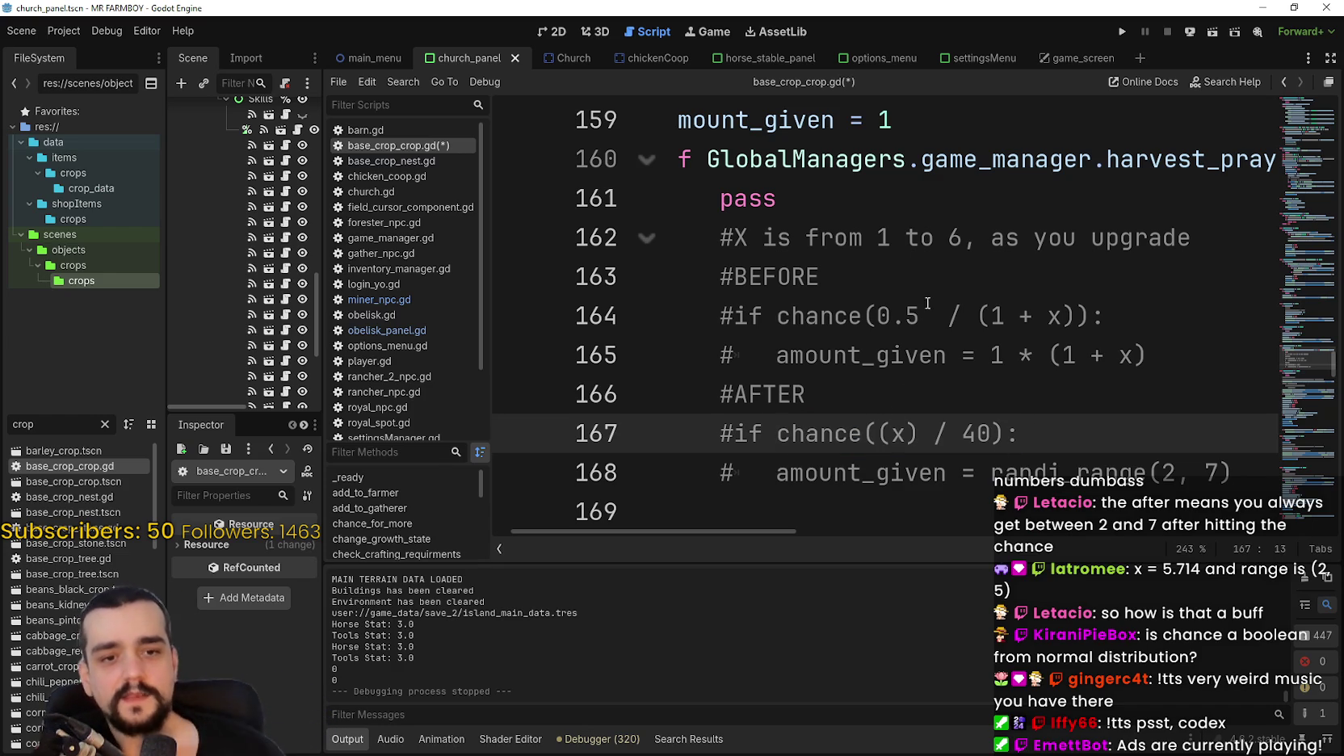
left_click_drag(1023, 435, 705, 439)
left_click_drag(1234, 473, 733, 473)
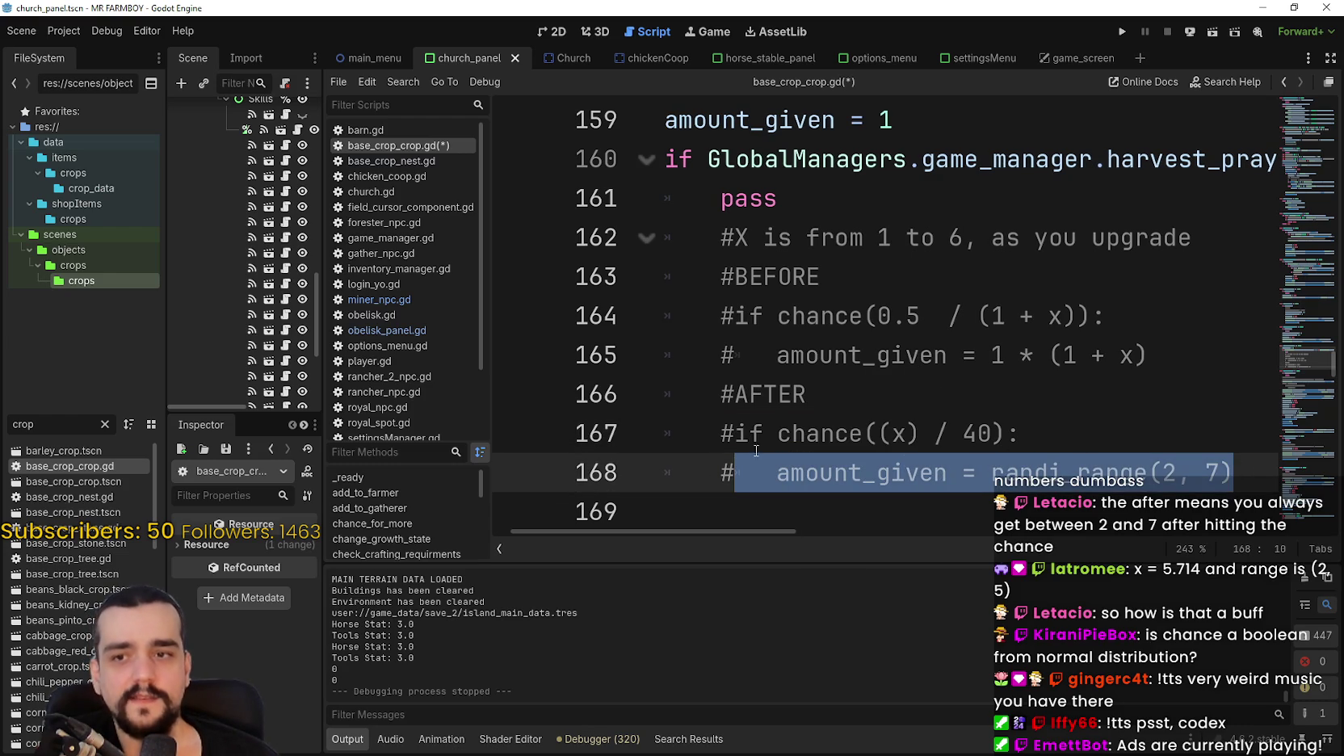
left_click_drag(1020, 435, 822, 432)
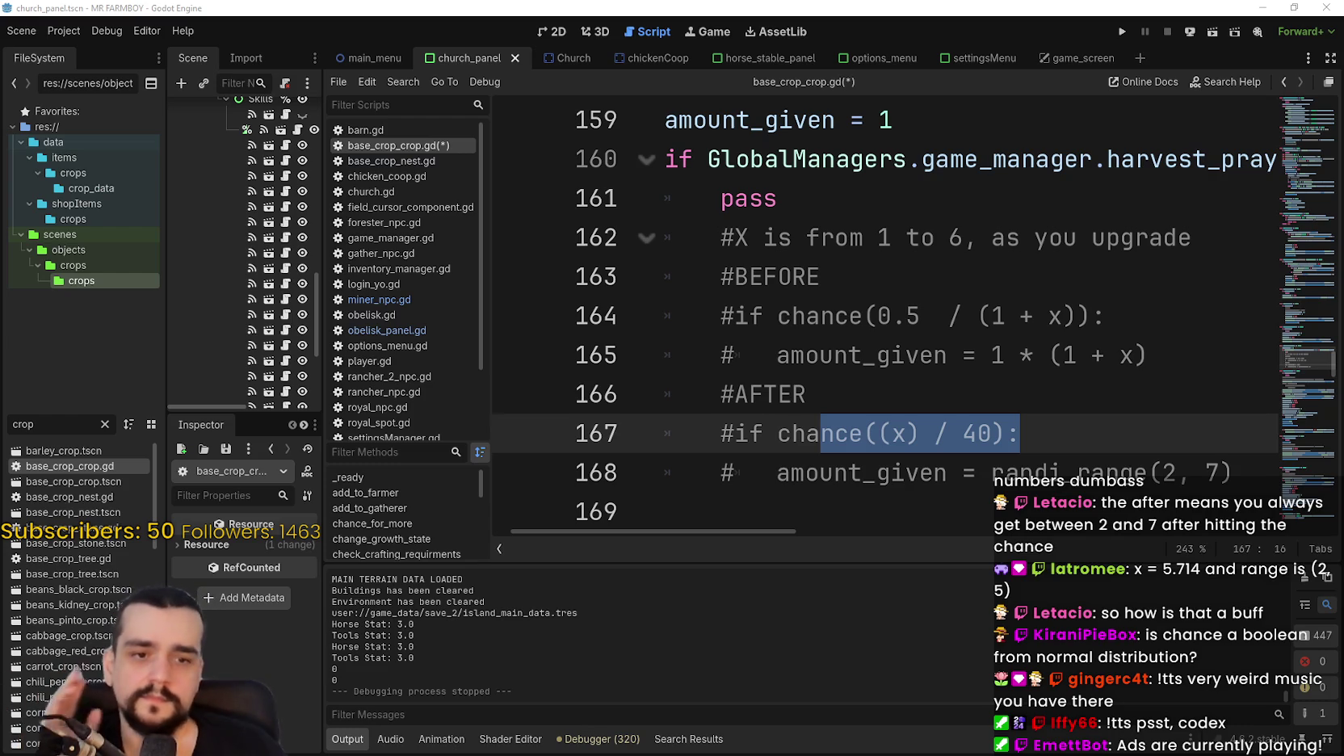
Review the new formula's chance((x) / 40) call and its amount_given line.
left_click(845, 388)
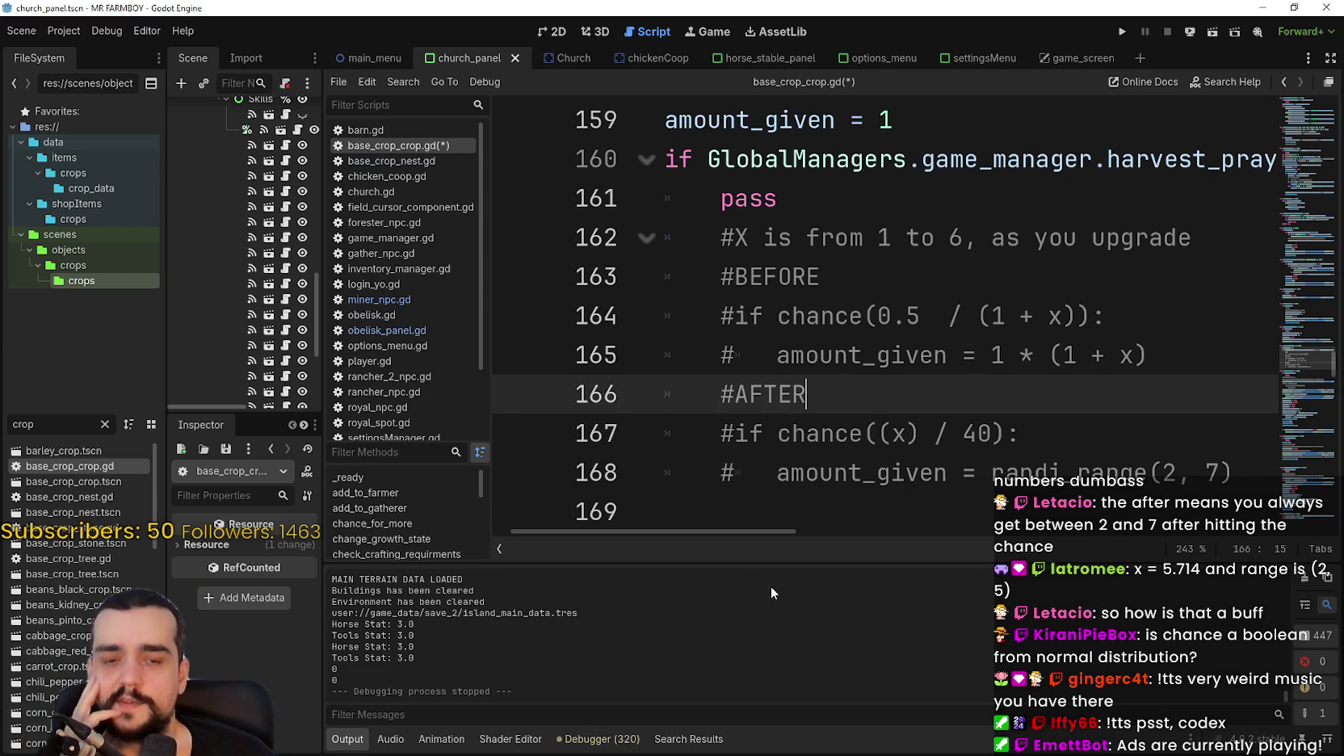
left_click_drag(730, 533, 743, 535)
left_click_drag(1234, 483, 875, 392)
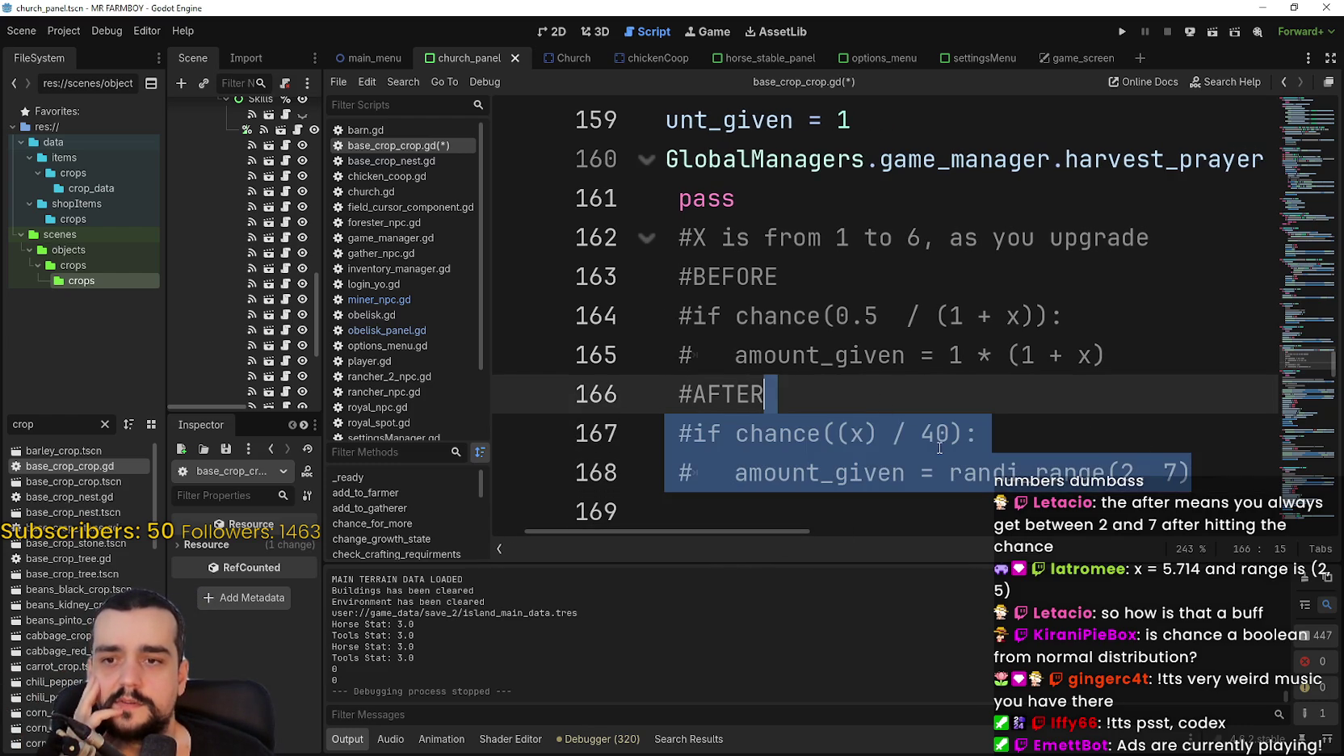
left_click(893, 434)
left_click(1211, 468)
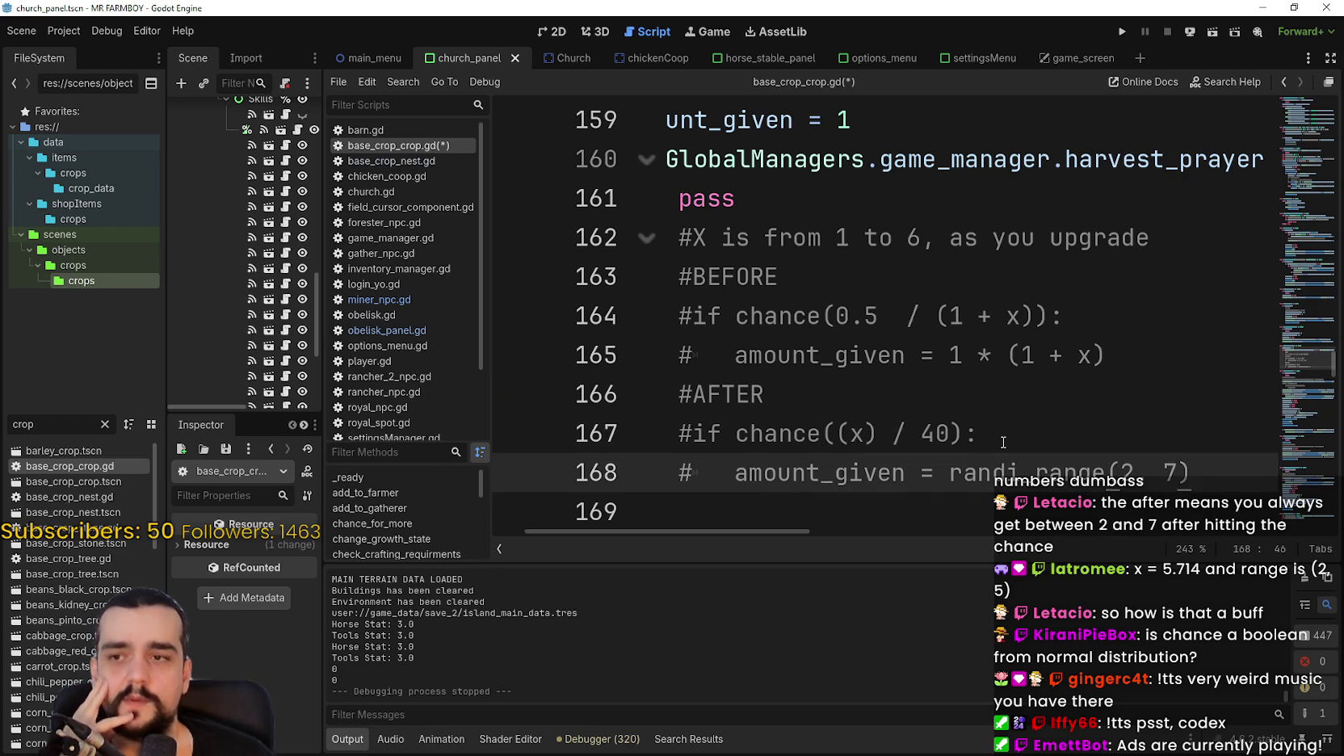
left_click(961, 434)
left_click_drag(930, 432, 735, 433)
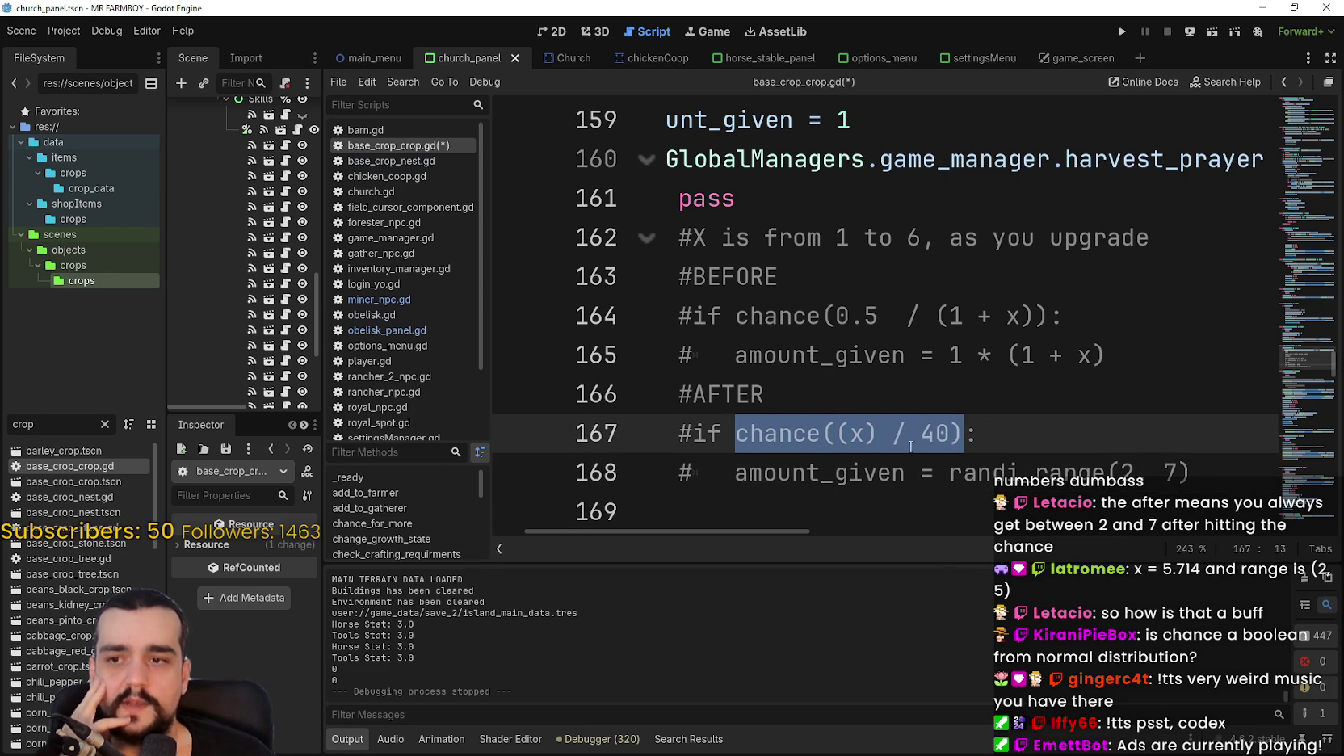
left_click(1212, 466)
left_click_drag(1211, 465, 732, 473)
Inspect amount_given, randi_range(2, 7) and the x variable in the new formula.
double_click(819, 472)
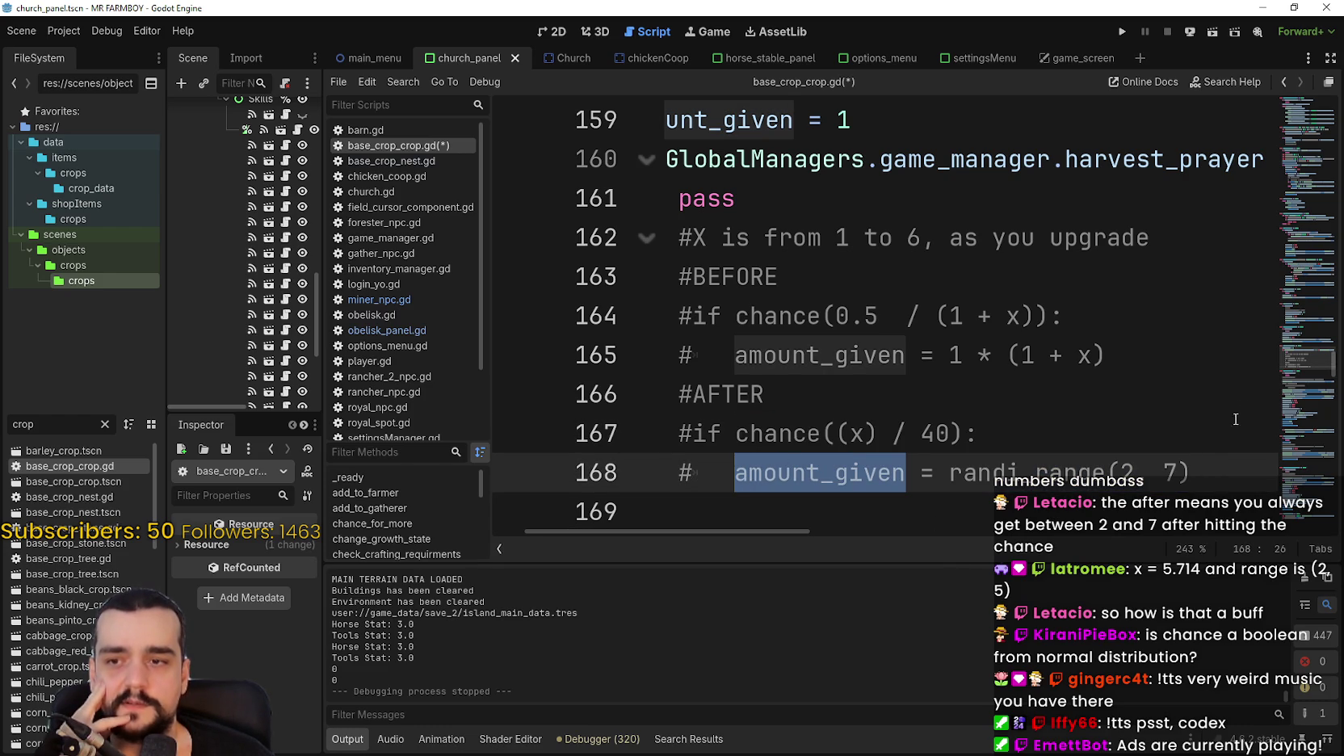
left_click_drag(949, 472, 1184, 458)
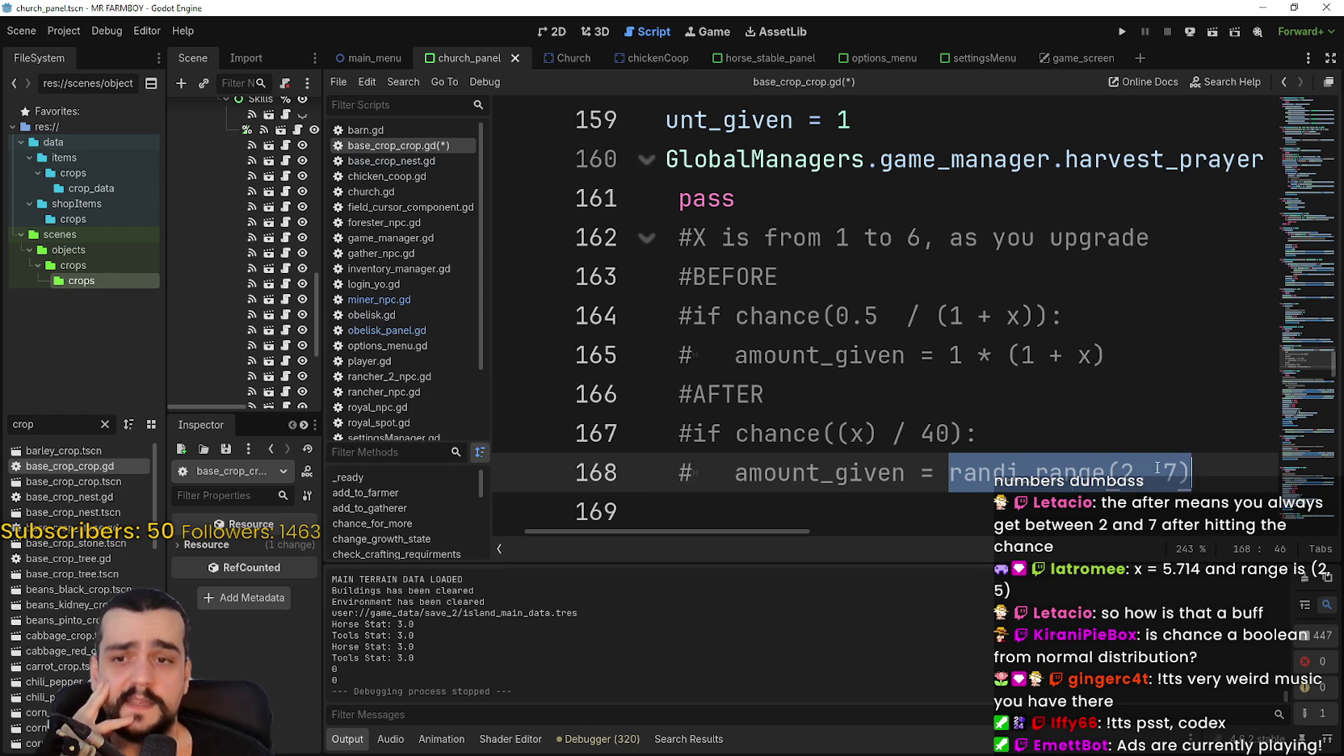
double_click(797, 475)
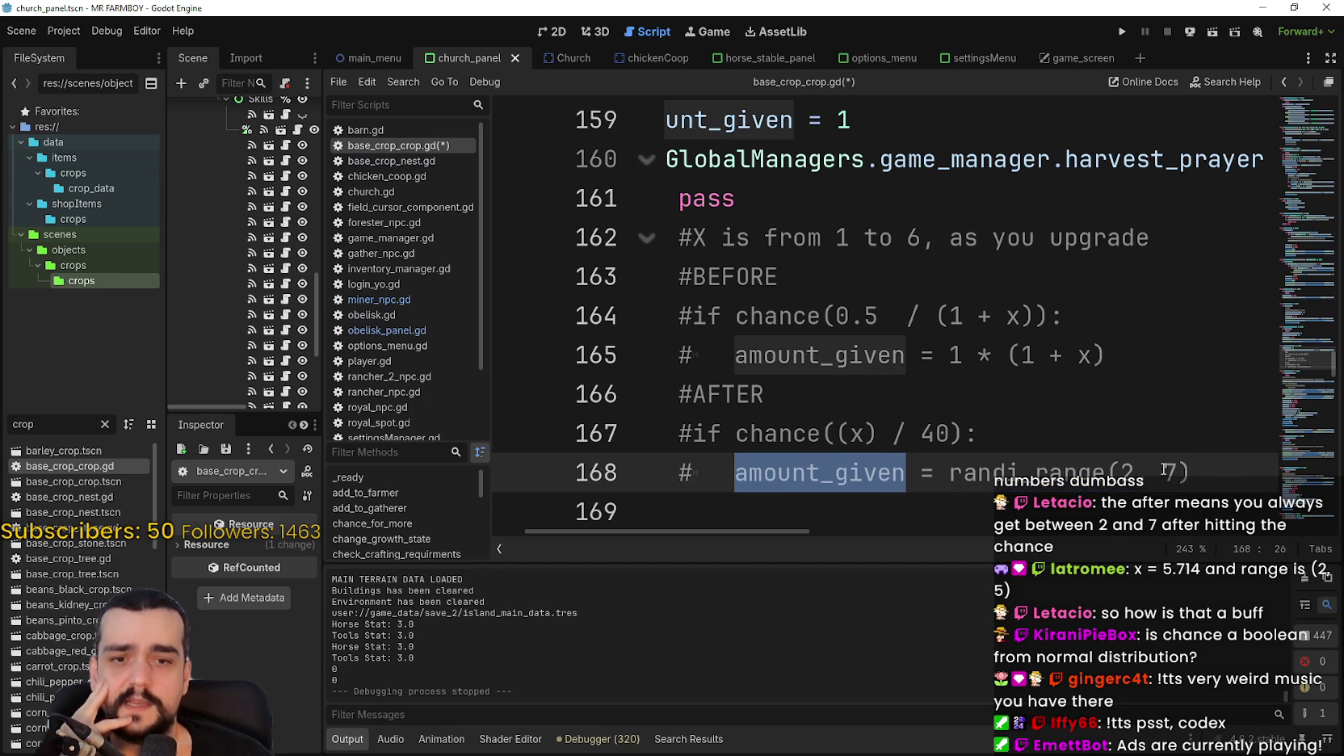
left_click(832, 434)
left_click_drag(737, 434, 943, 432)
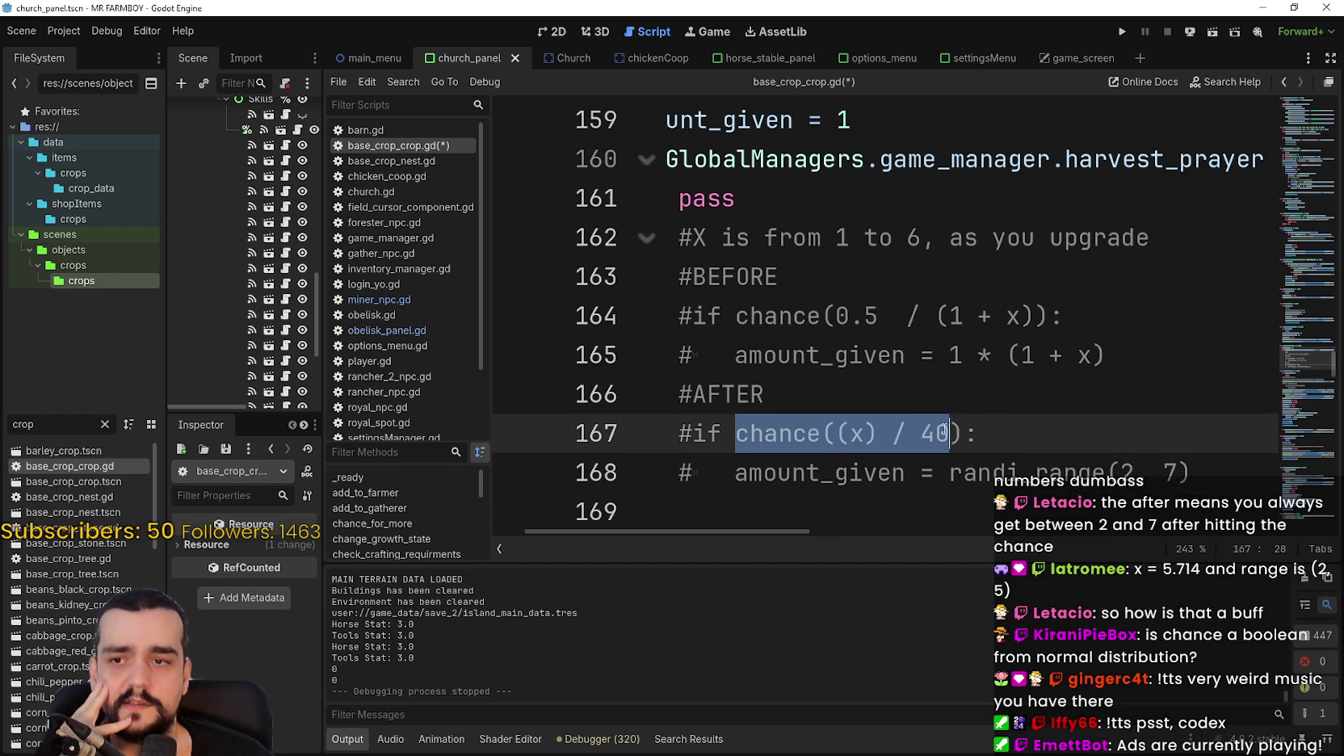
left_click(895, 437)
double_click(858, 434)
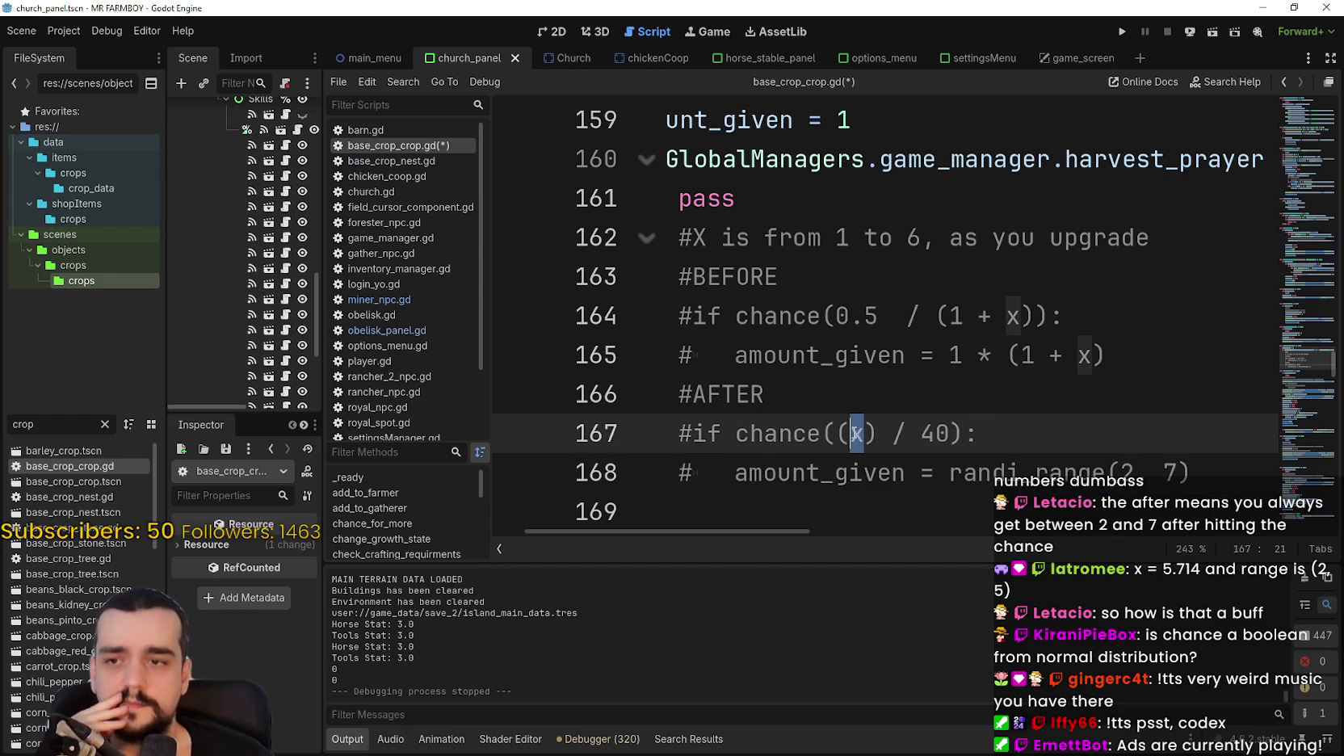
left_click(1084, 442)
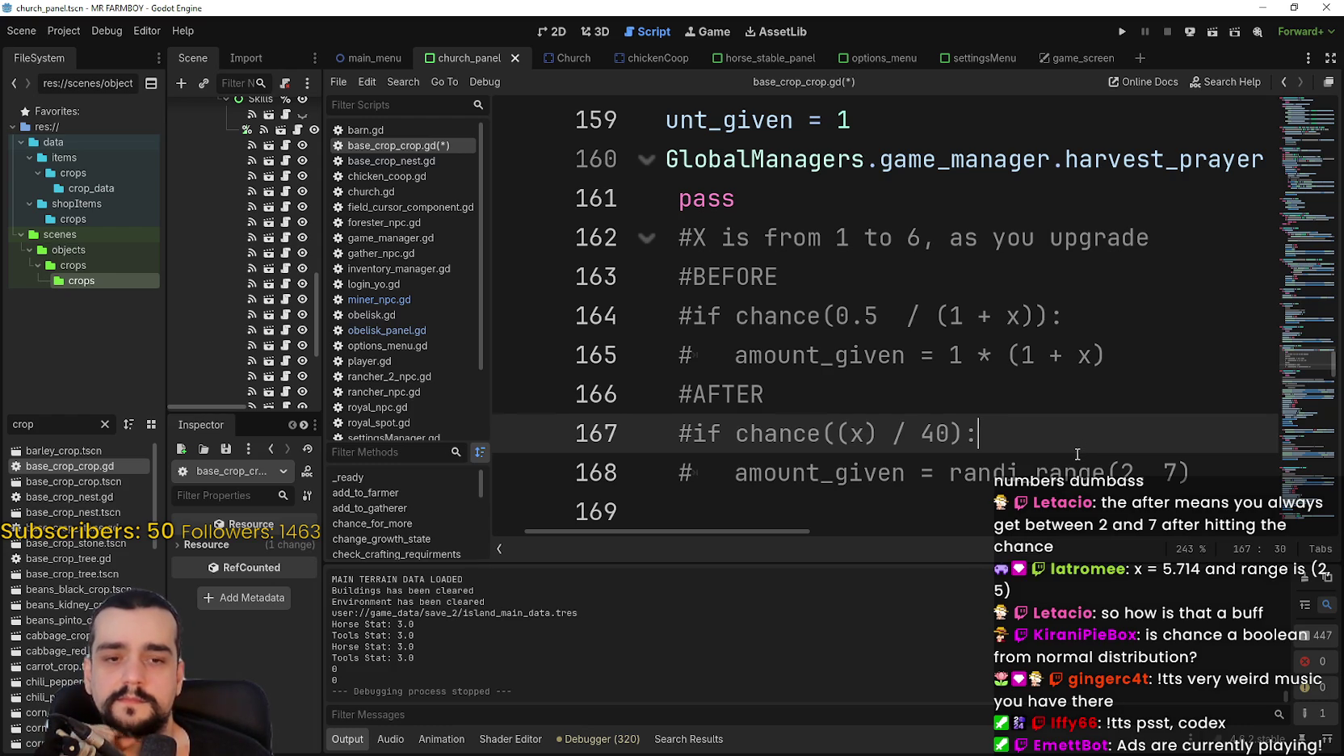
Select the new formula lines 167–168 and re-check the chance condition and amount_given line.
key("Down")
key("End")
key("shift+Up")
key("shift+Home")
scroll(791, 530, "left", 1)
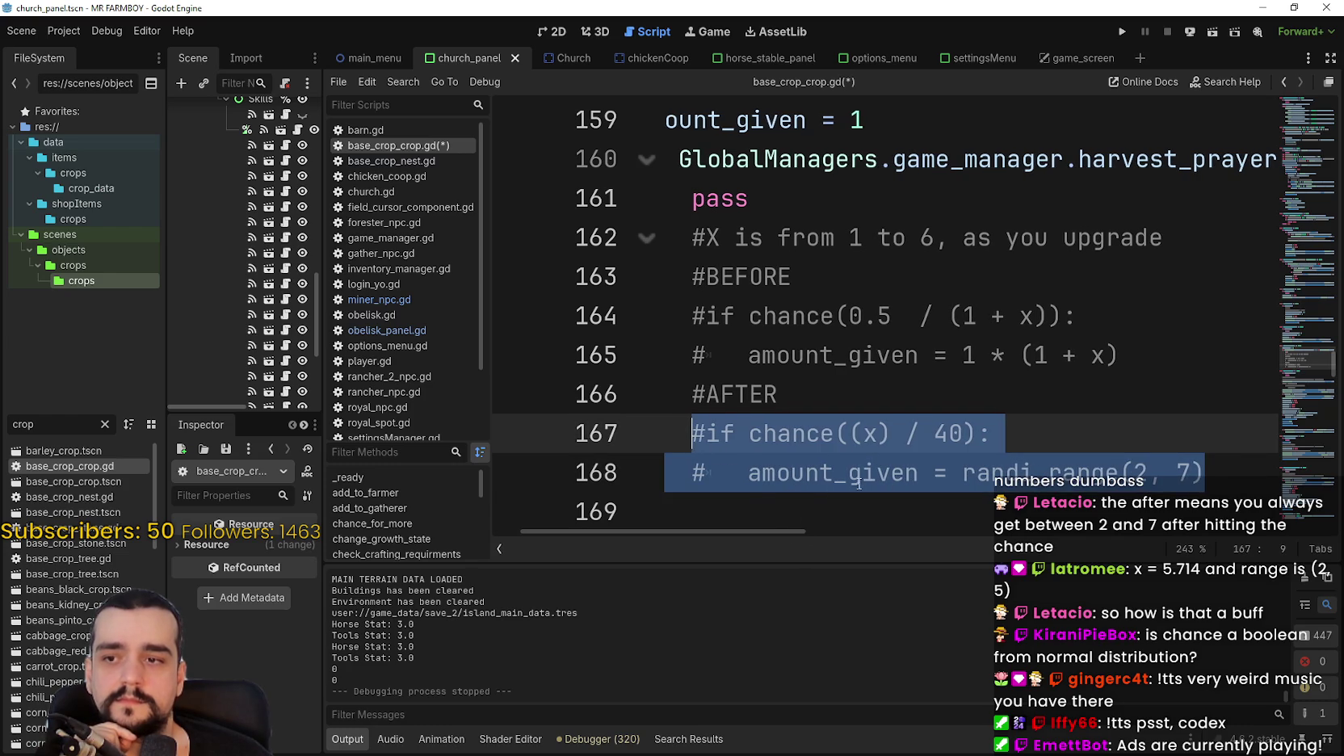
left_click(1196, 468)
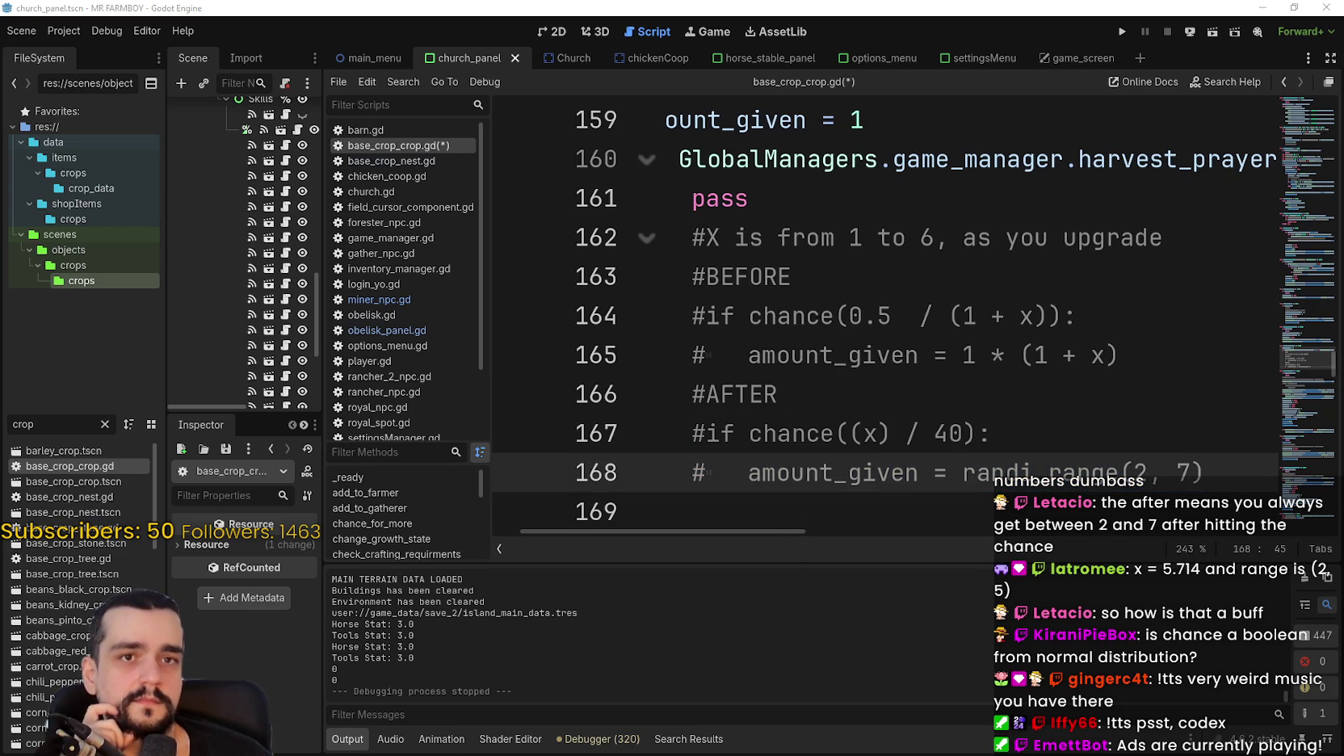
left_click(1113, 426)
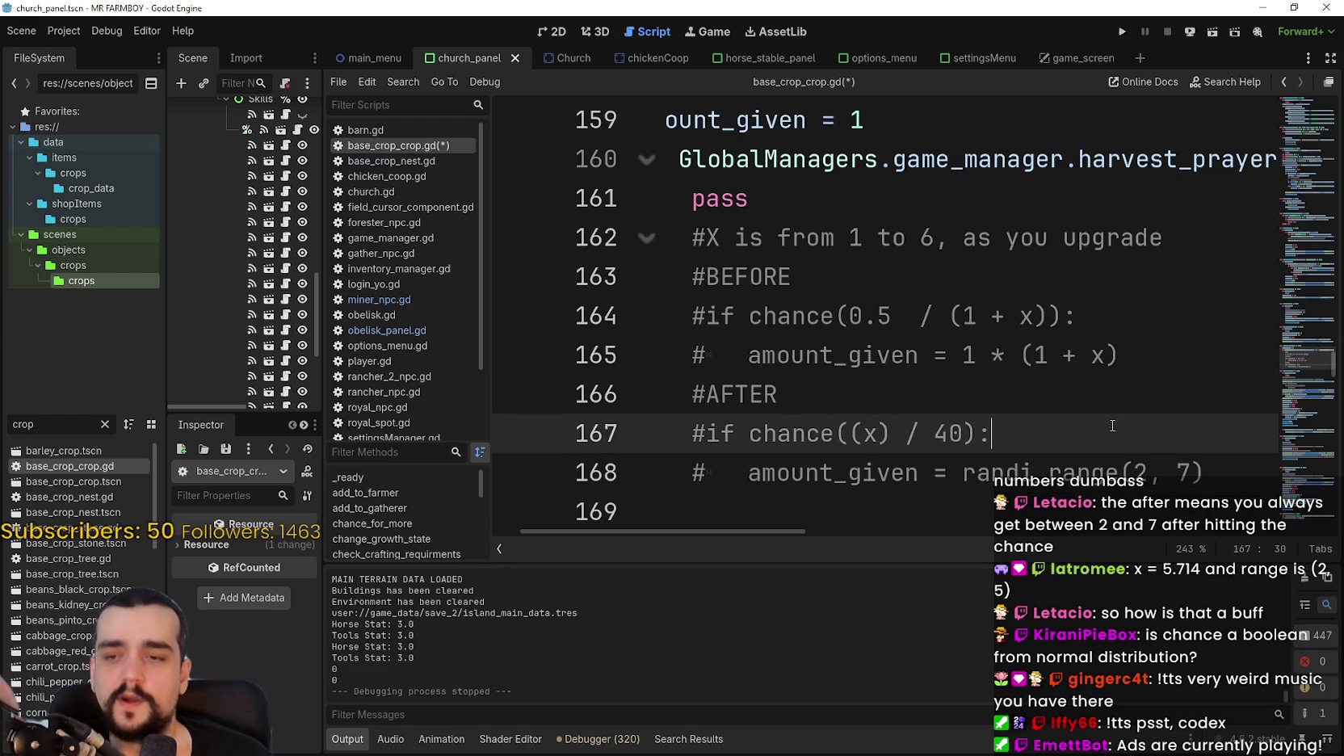
double_click(793, 434)
left_click(990, 434, "shift")
left_click_drag(1205, 473, 747, 468)
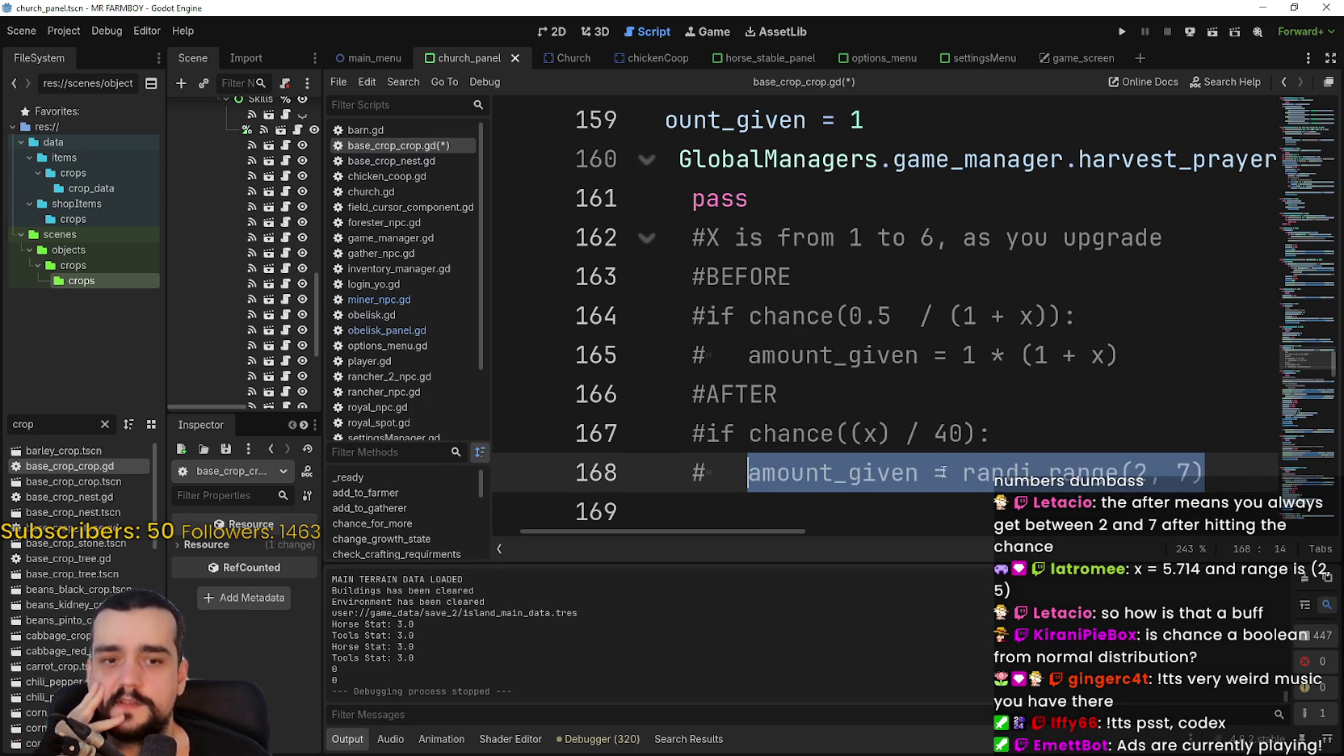
left_click(816, 481)
double_click(815, 476)
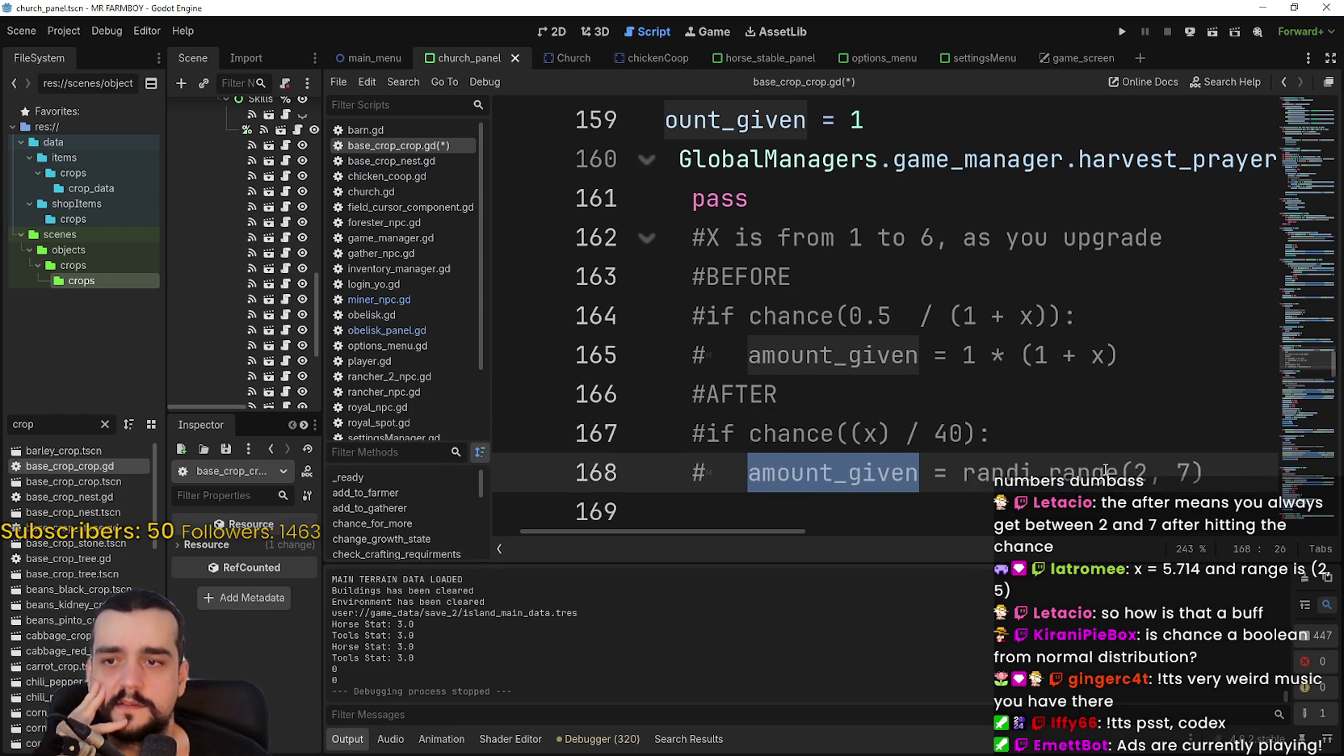
Compare the BEFORE and AFTER formula blocks, then select the divisor 40 on line 167.
left_click_drag(1119, 355, 706, 316)
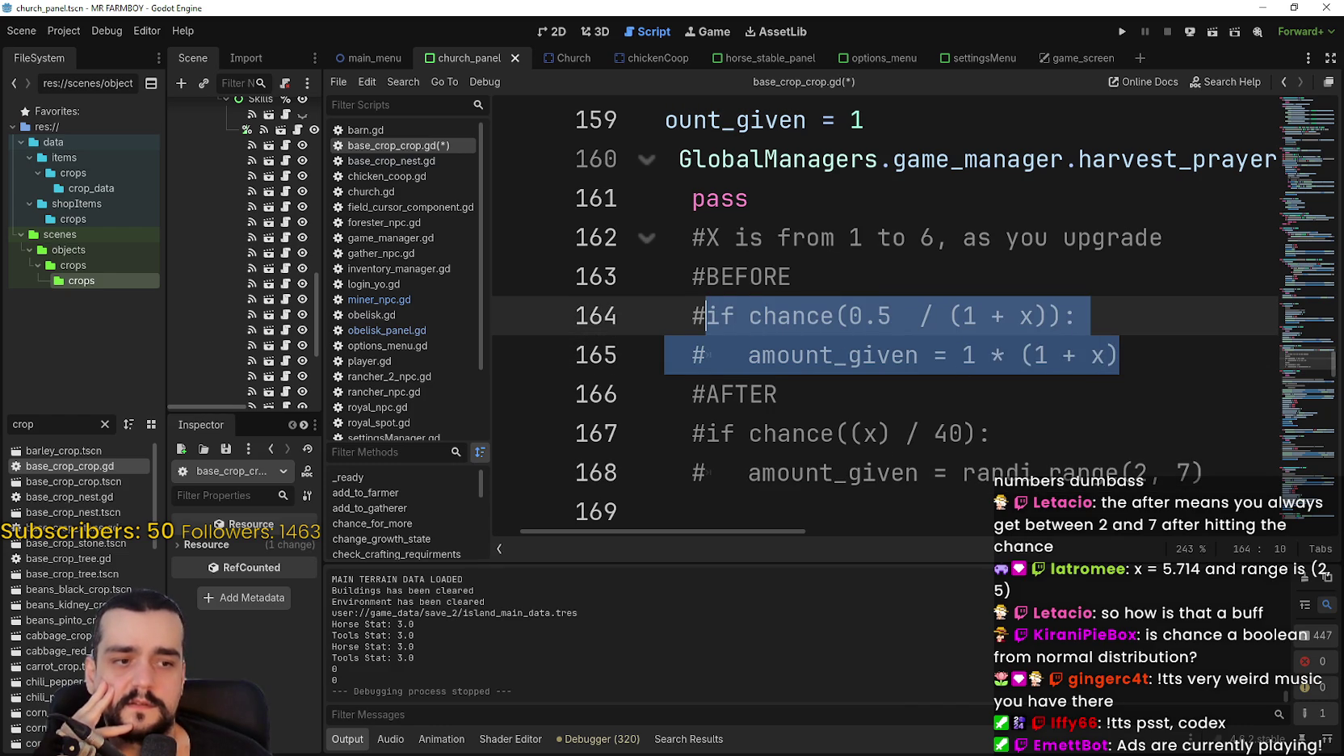
mouse_move(1203, 472)
left_mouse_down()
mouse_move(808, 472)
mouse_move(844, 472)
mouse_move(692, 434)
left_mouse_up()
left_click(984, 469)
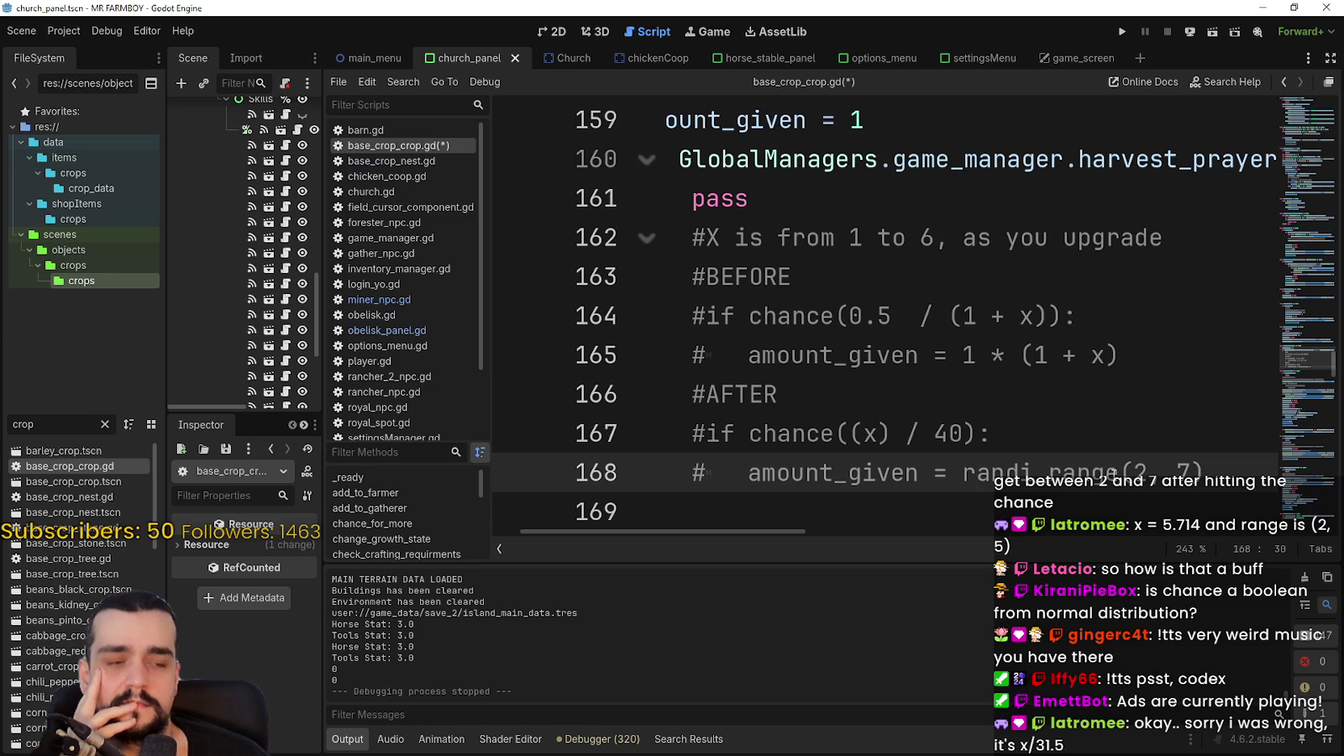
key("Up")
key("Left")
key("ctrl+d")
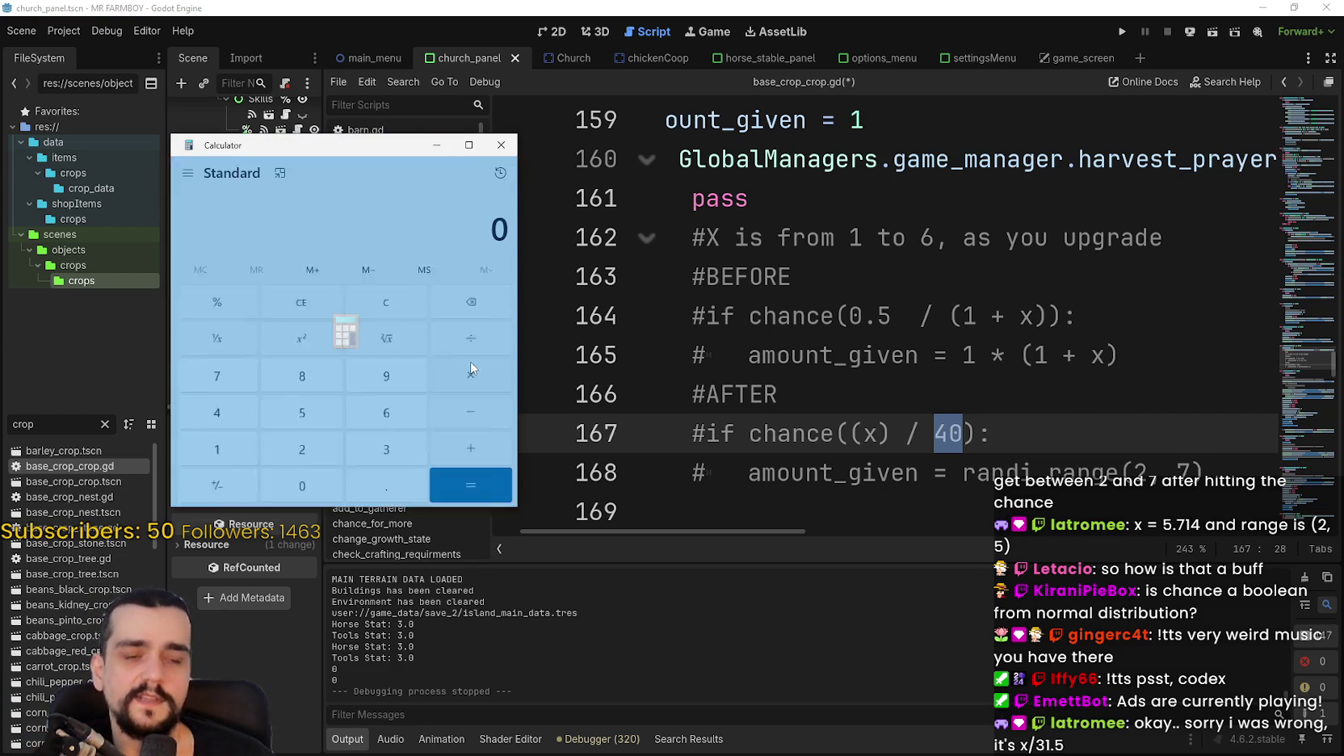
Calculate 6 ÷ 30 = 0.2 in Calculator and move it off the code lines.
left_click_drag(348, 157, 666, 173)
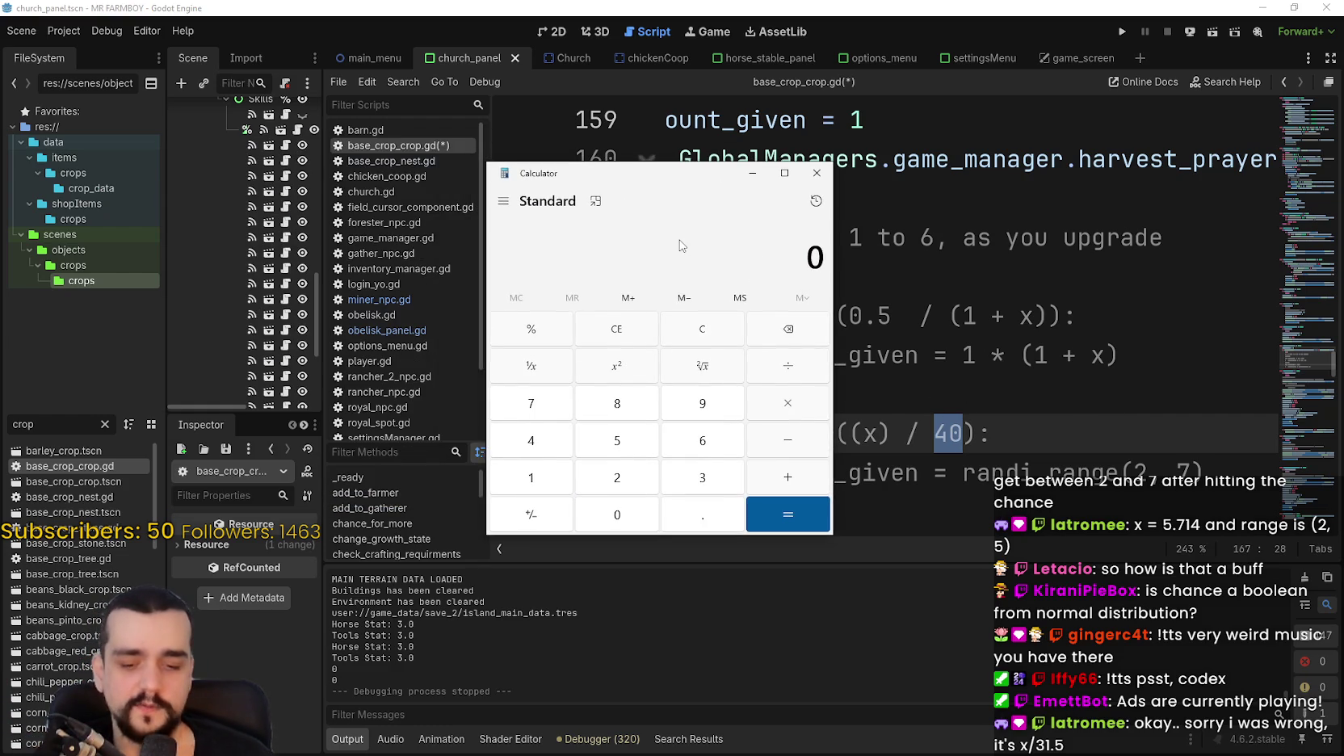
type("6 ÷ 30")
key("Return")
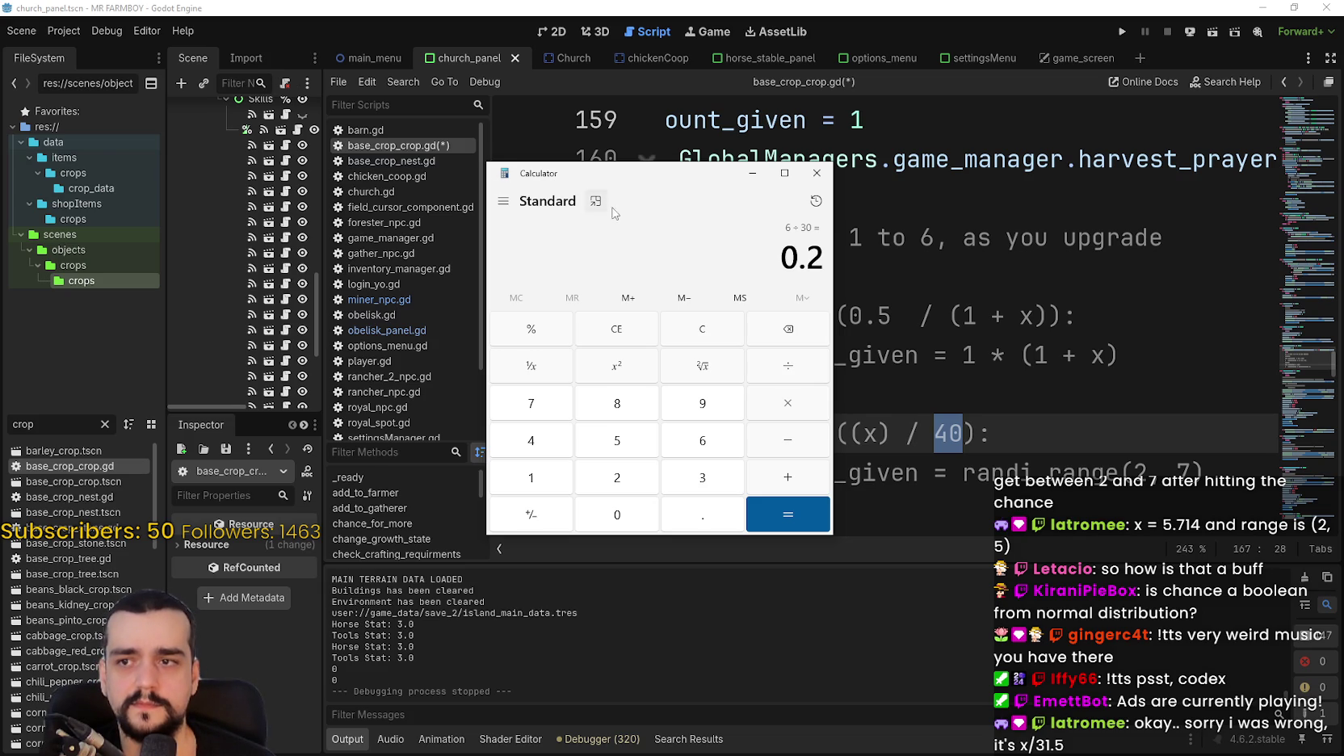
left_click_drag(625, 173, 317, 66)
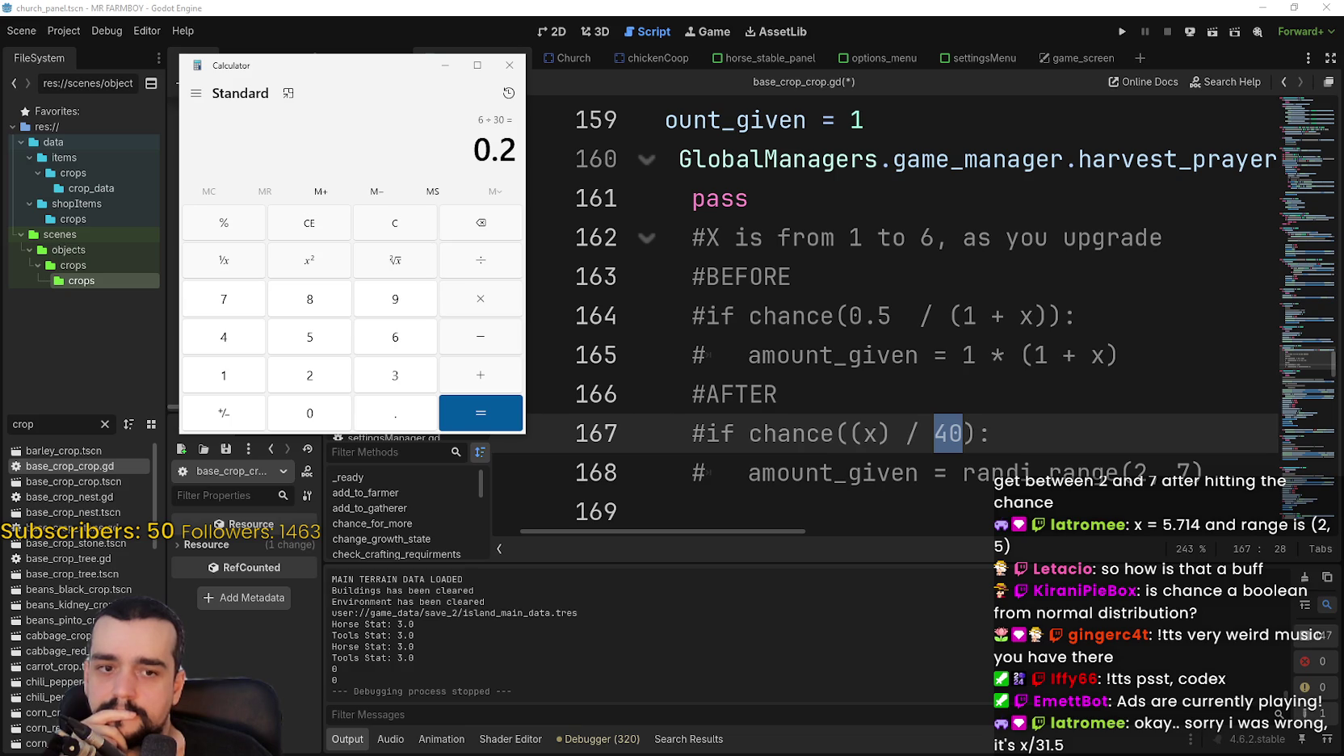
Check the earlier chance formula diff in GitHub Desktop, then return to the Godot script.
key("alt+Tab")
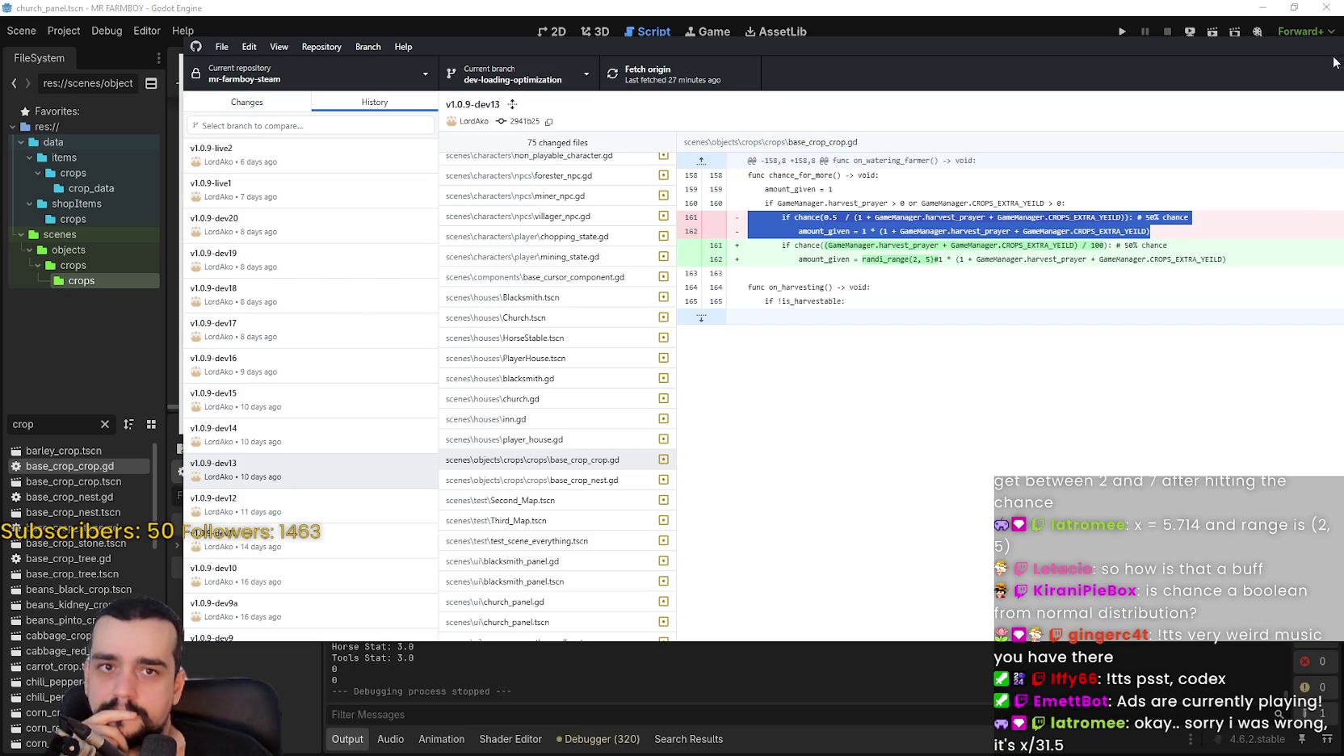
key("alt+Tab")
left_click(875, 326)
left_click(1017, 394)
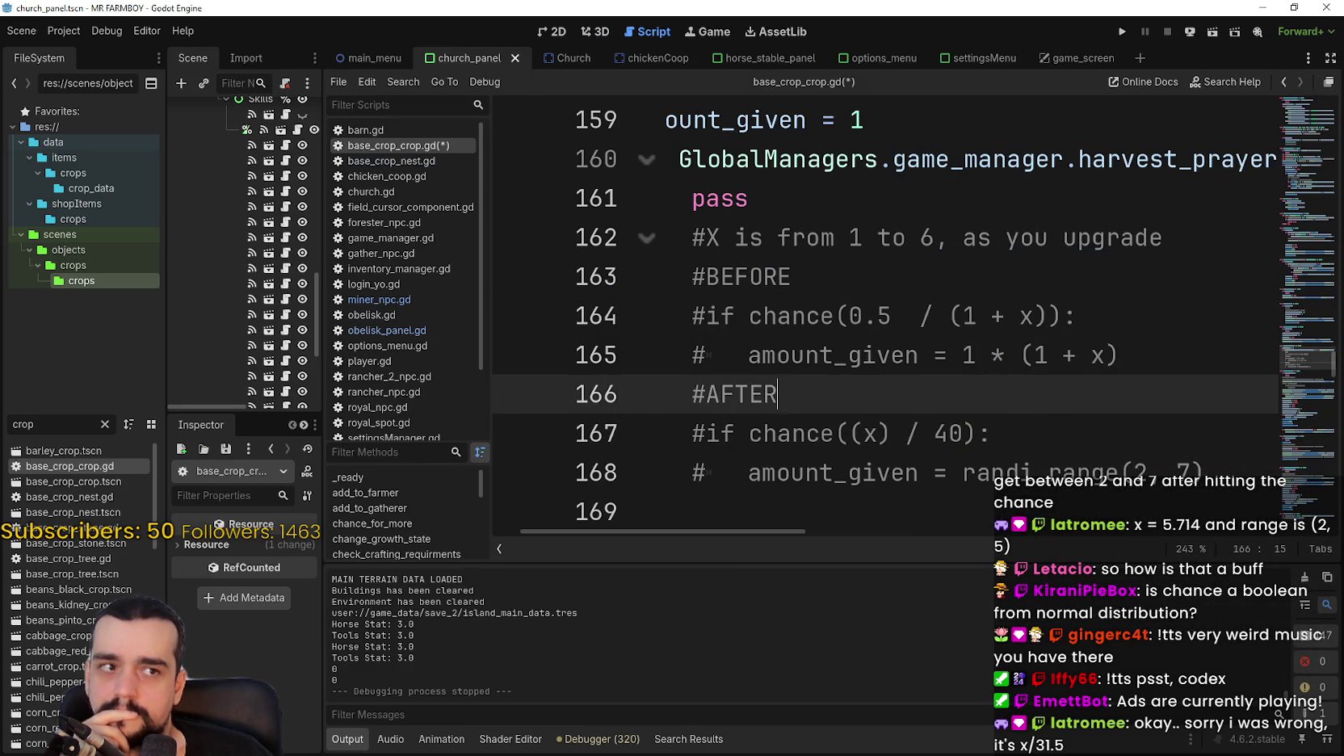
Select the divisor 40 on line 167 and bring the calculator back, cleared to 0.
left_click(891, 421)
double_click(954, 436)
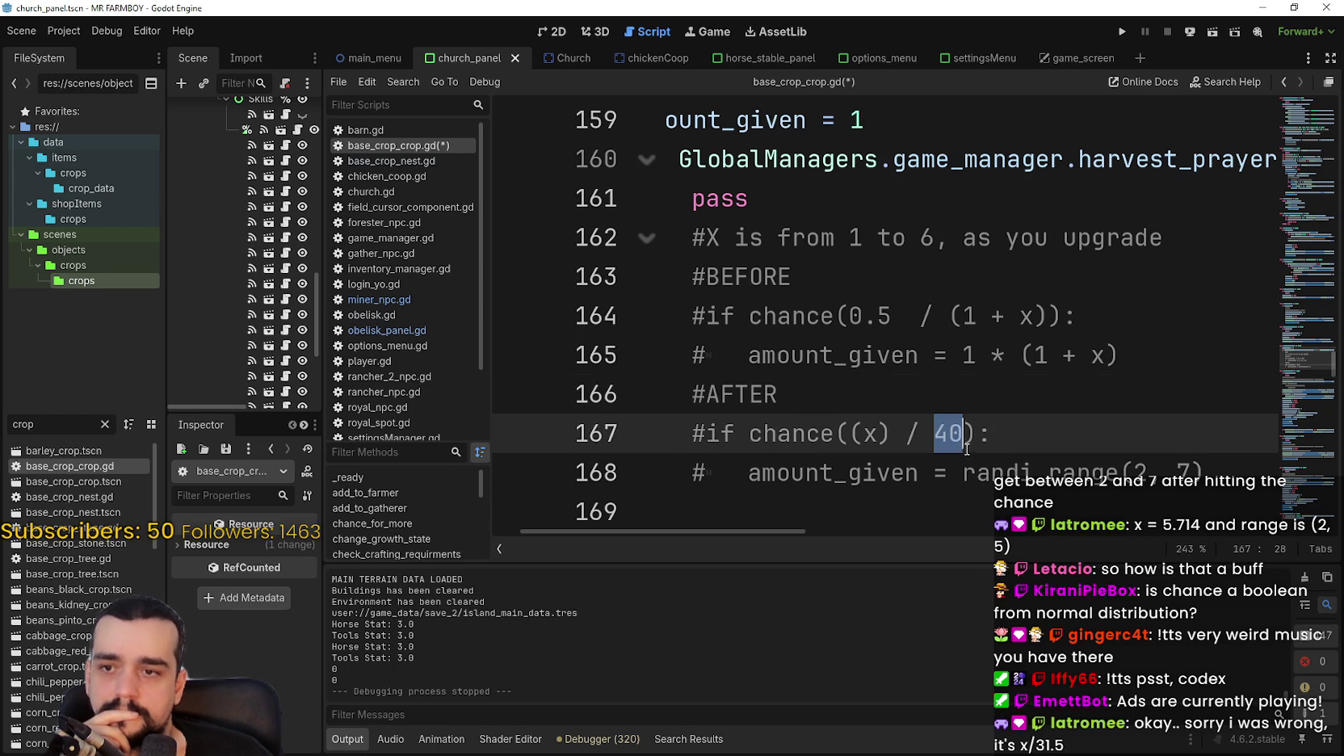
key("alt+Tab")
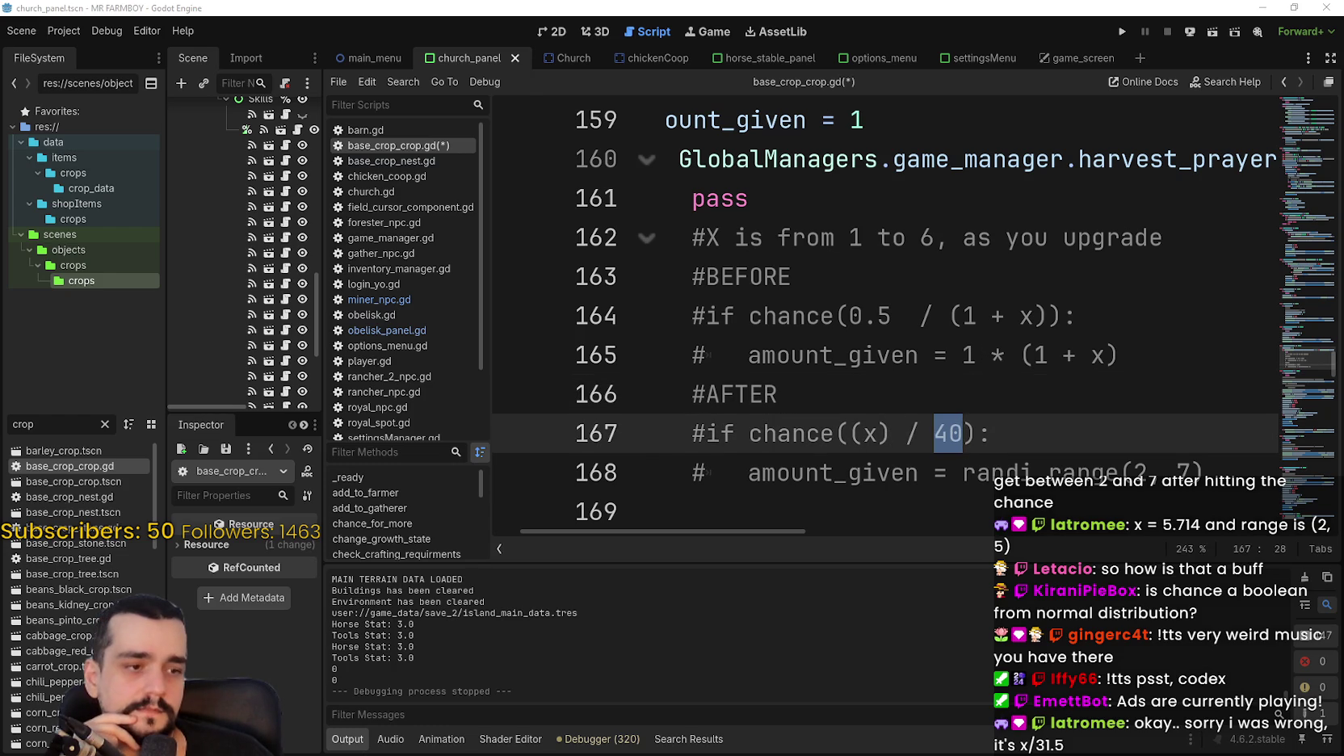
left_click_drag(385, 74, 323, 84)
left_click(348, 234)
Calculate 6 ÷ 25 = 0.24 in Calculator.
type(".")
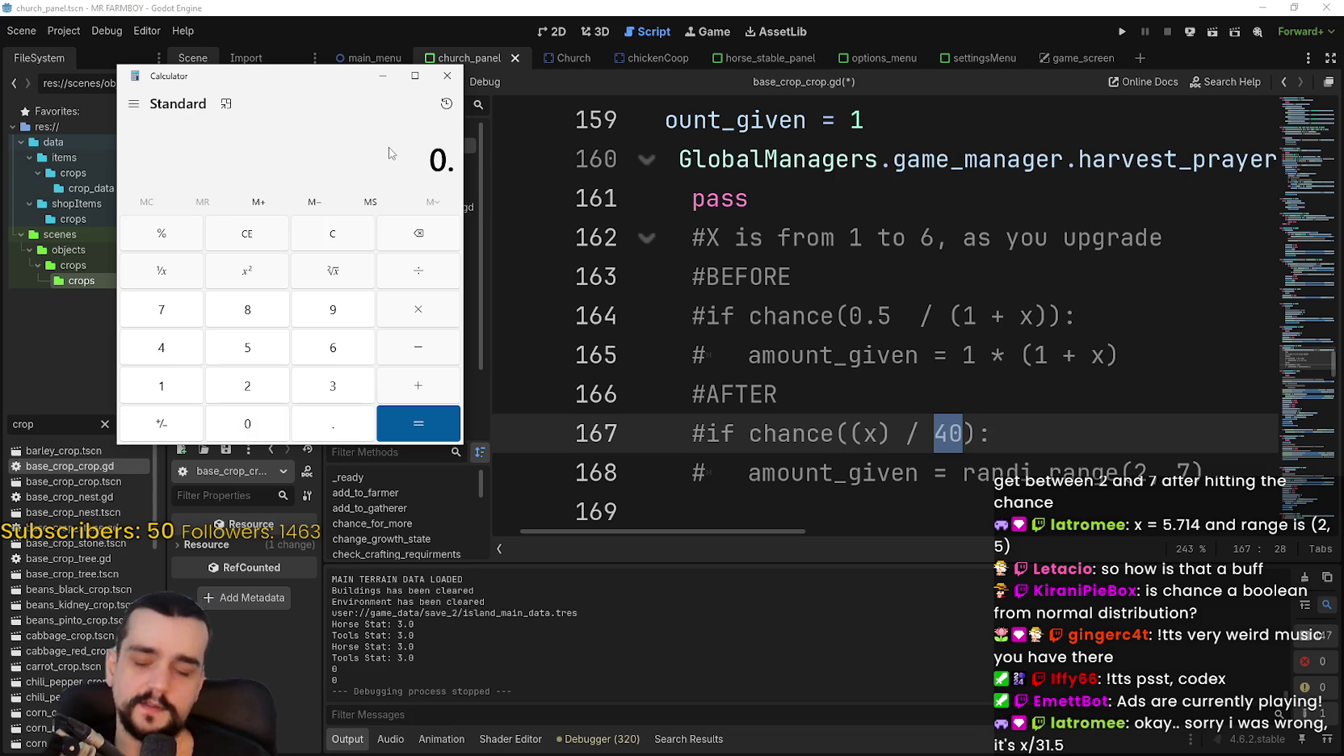
key("BackSpace")
type("6 ÷ ")
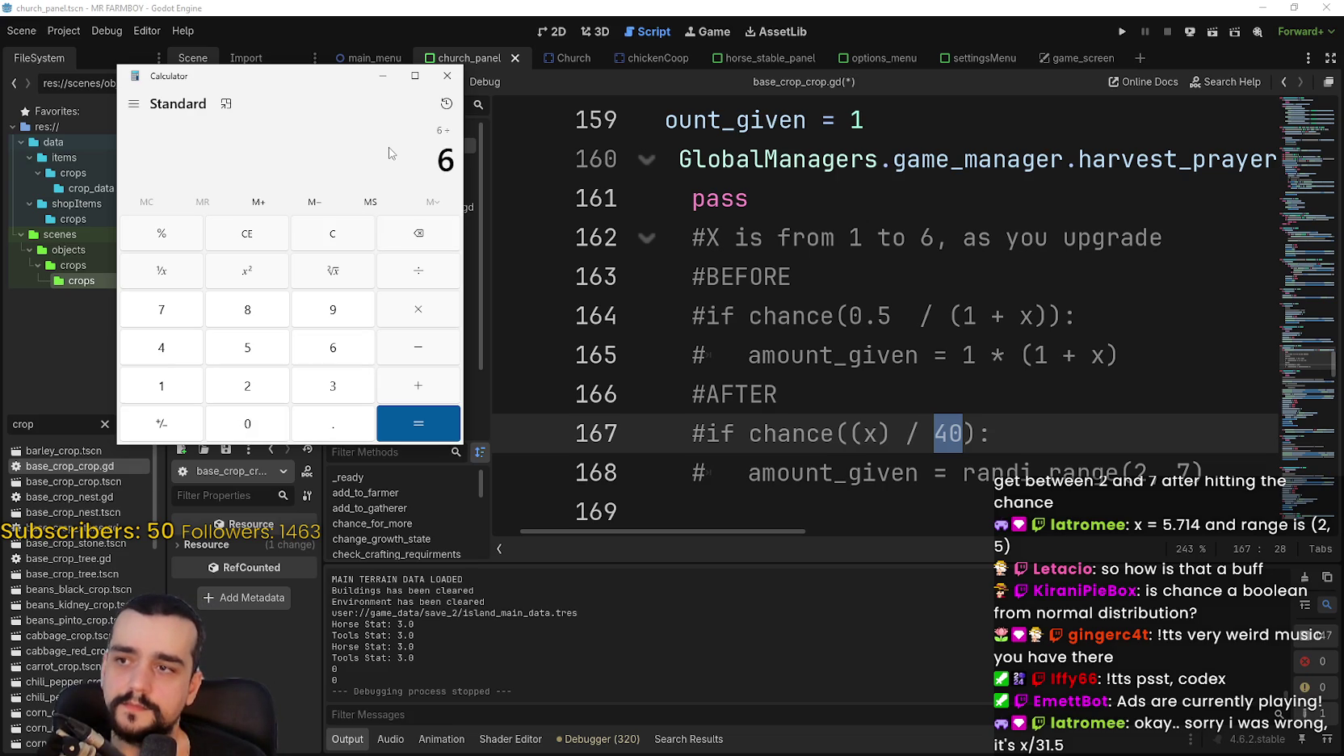
type("25")
key("Return")
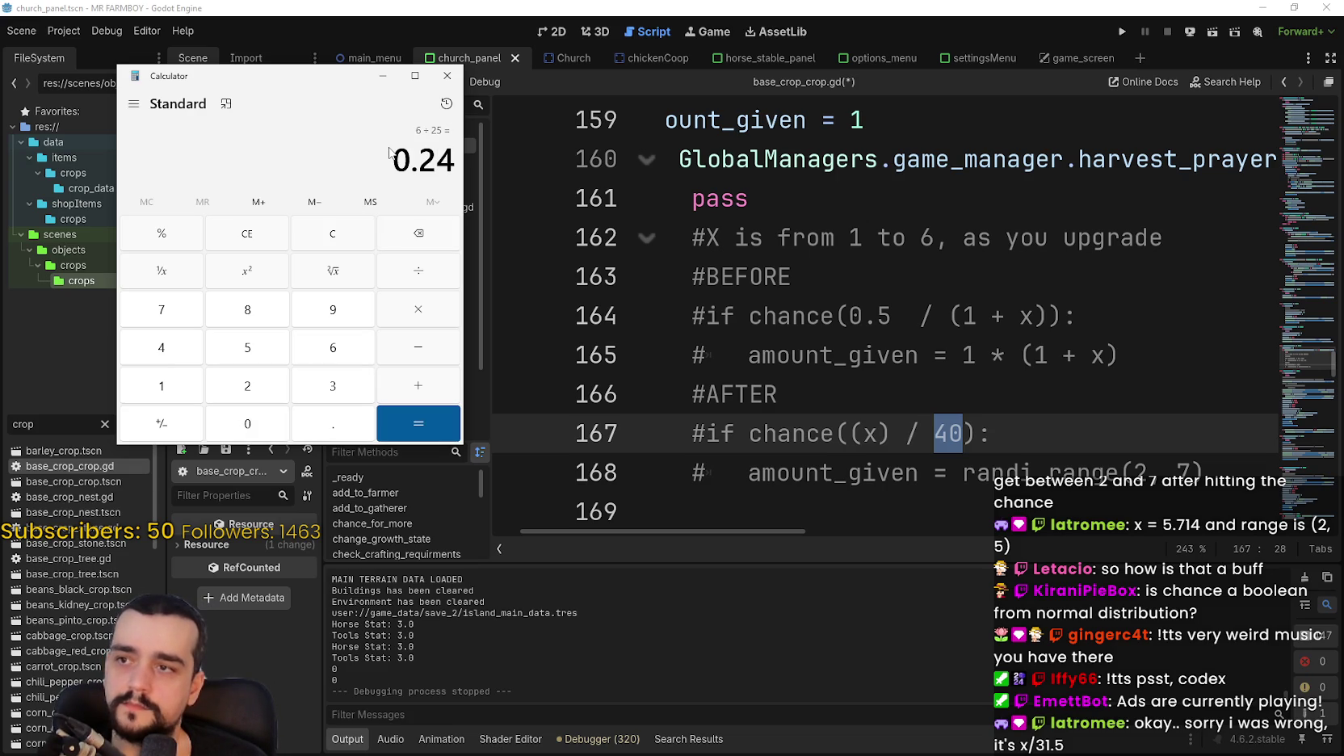
Calculate 6 ÷ 24 = 0.25, then close Calculator and return to the script.
type("6/0")
key("BackSpace")
key("Escape")
type("6")
type("/2")
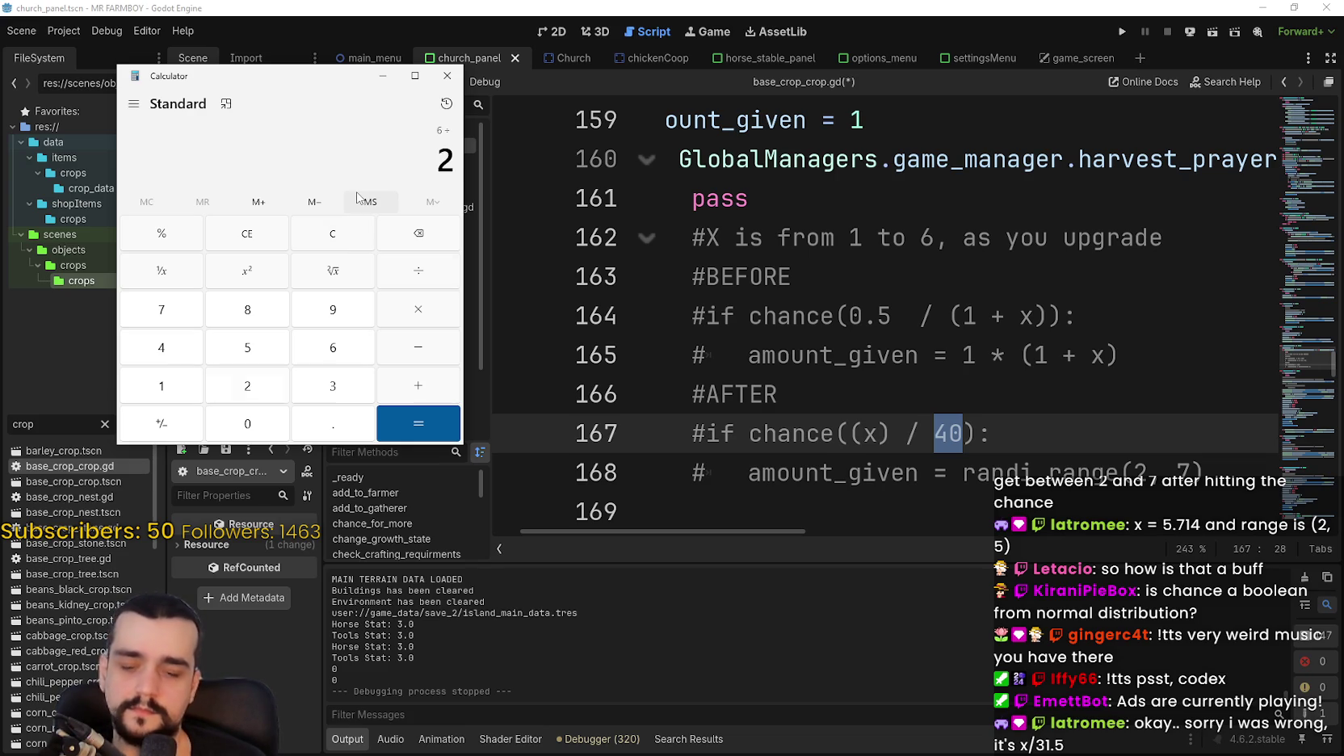
type("4")
key("Return")
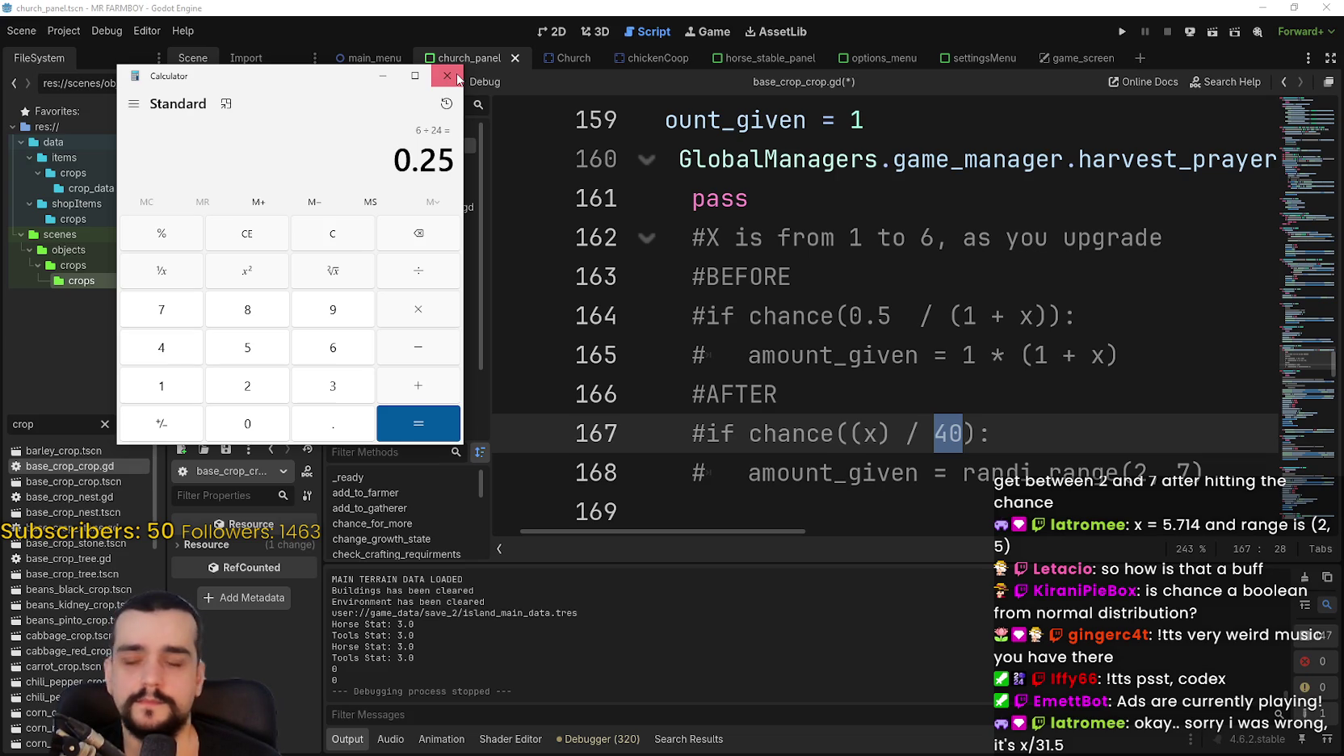
left_click(457, 79)
left_click(973, 450)
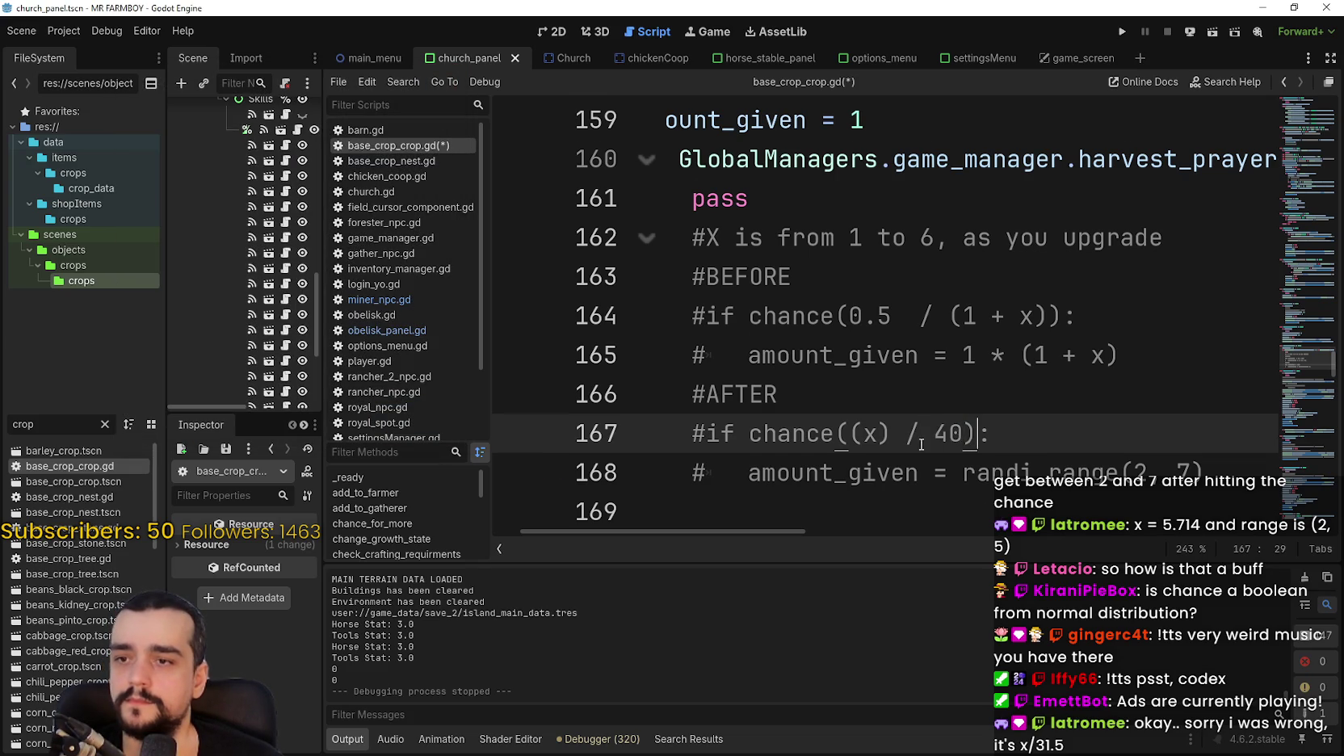
Redo the edits that tidy the comments and replace (x) / 40 with the full upgrade expression.
scroll(792, 391, "down", 1)
left_click(792, 392)
scroll(792, 392, "down", 3)
scroll(862, 282, "down", 3, "ctrl")
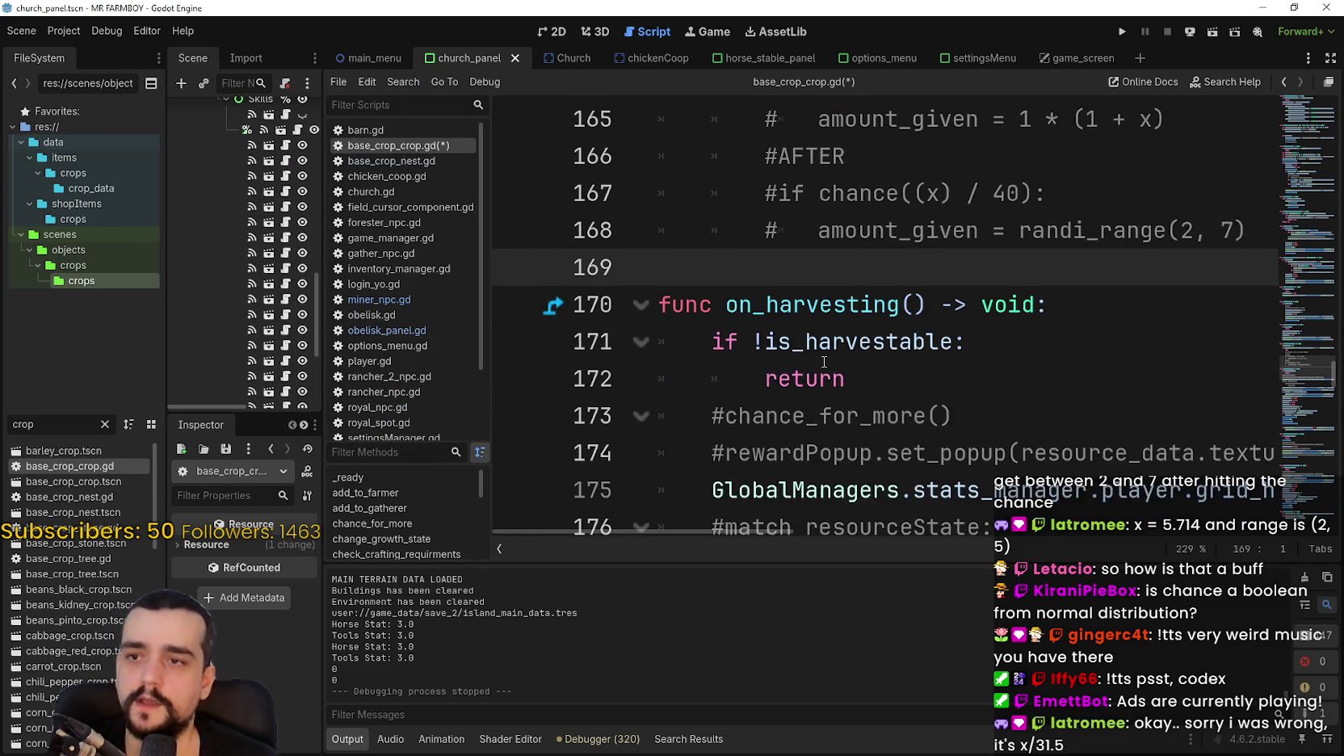
scroll(863, 282, "down", 4, "ctrl")
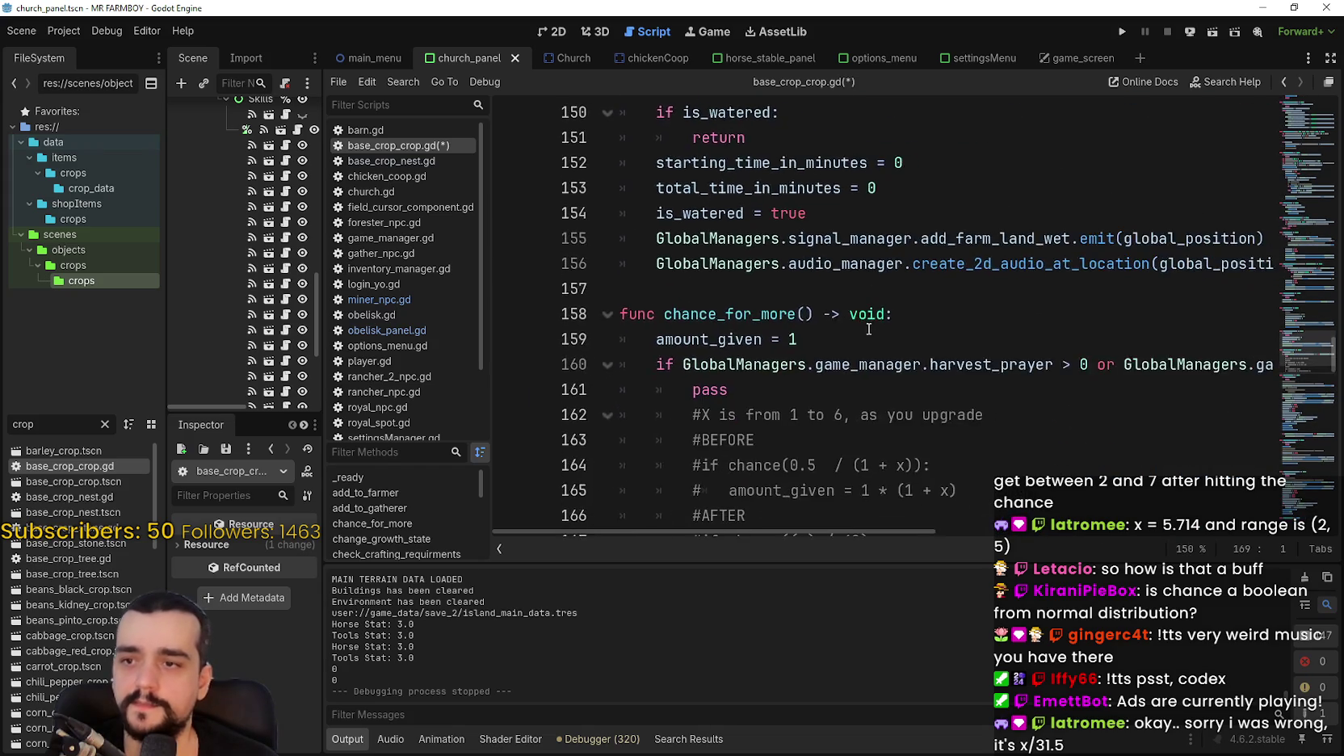
scroll(853, 345, "down", 1)
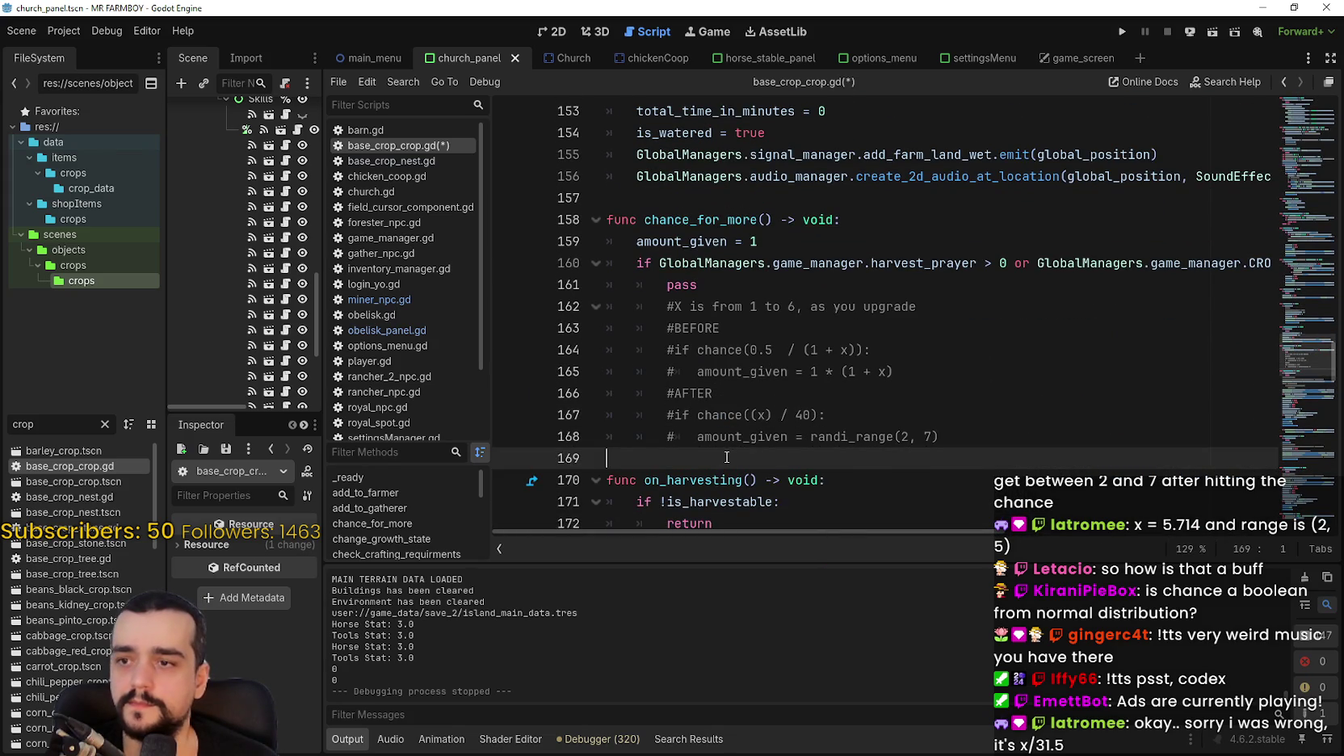
key("ctrl+y")
key("ctrl+y")
key("ctrl+y")
key("ctrl+y")
key("ctrl+y")
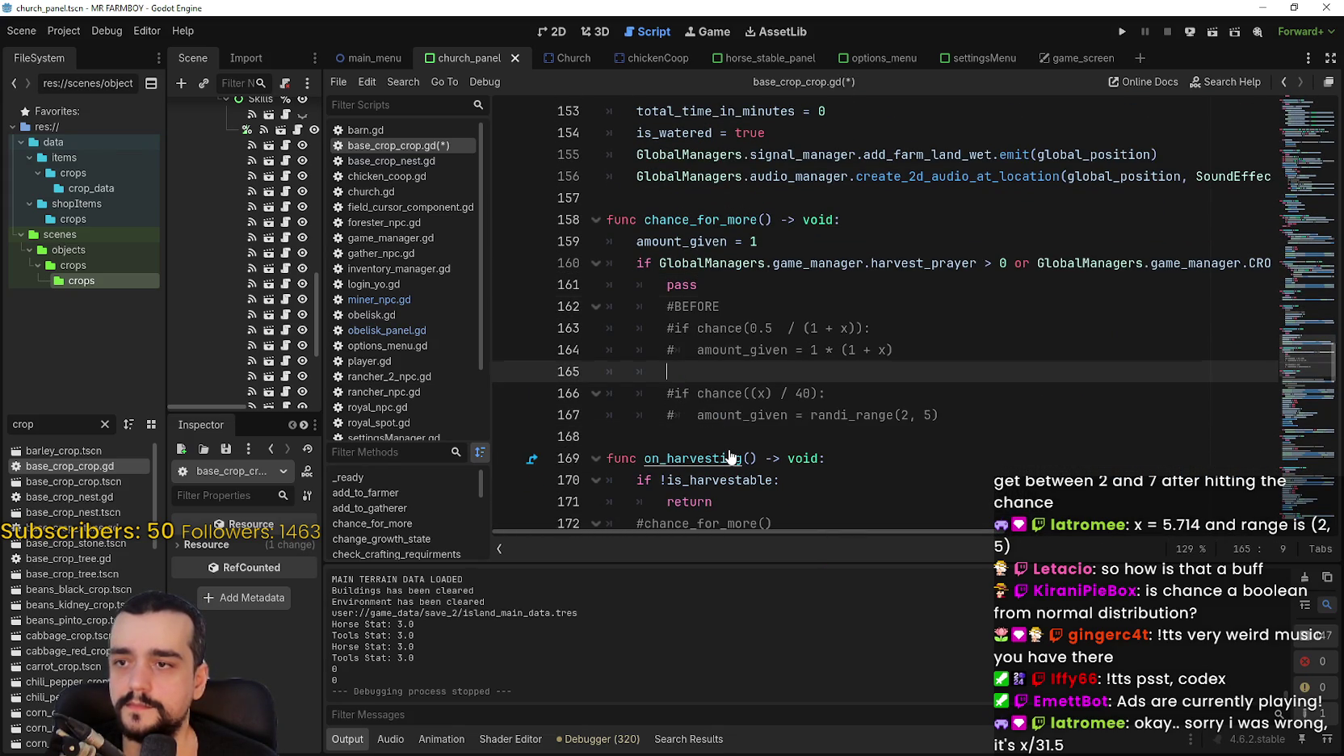
key("ctrl+y")
key("ctrl+y")
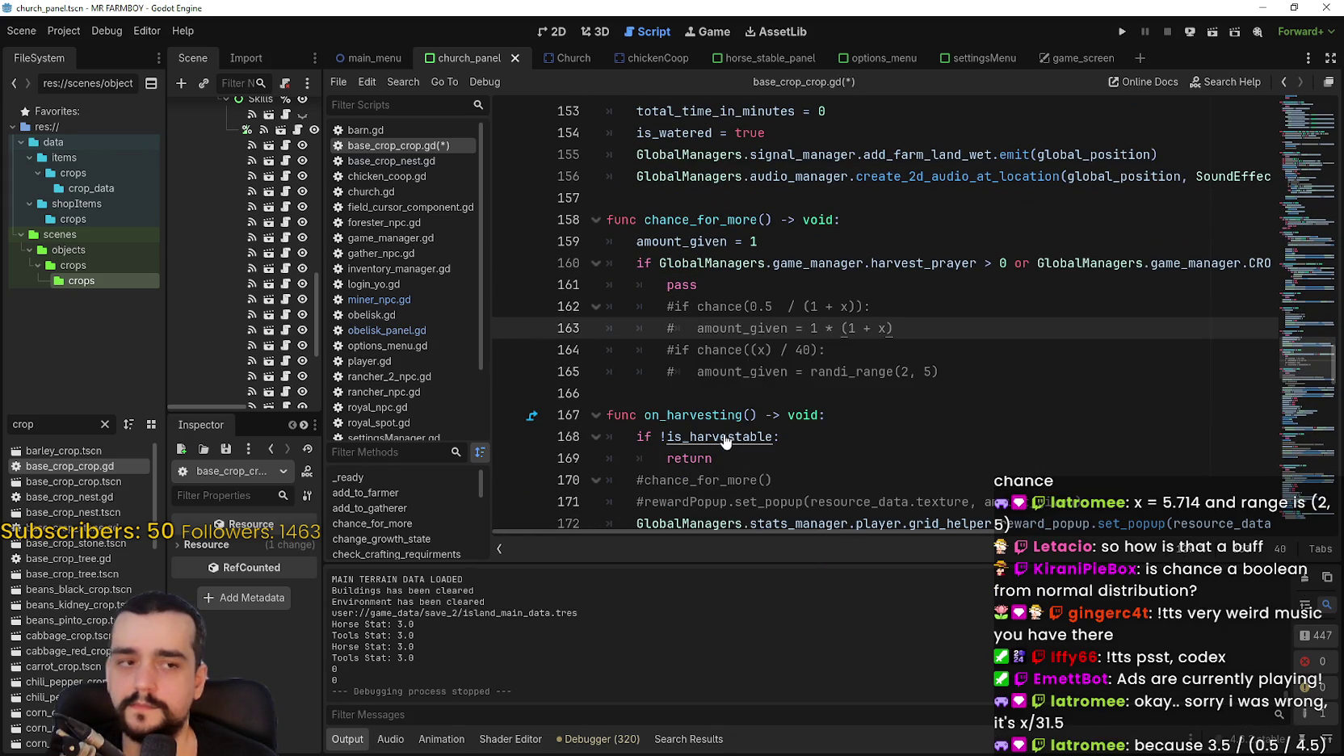
key("ctrl+y")
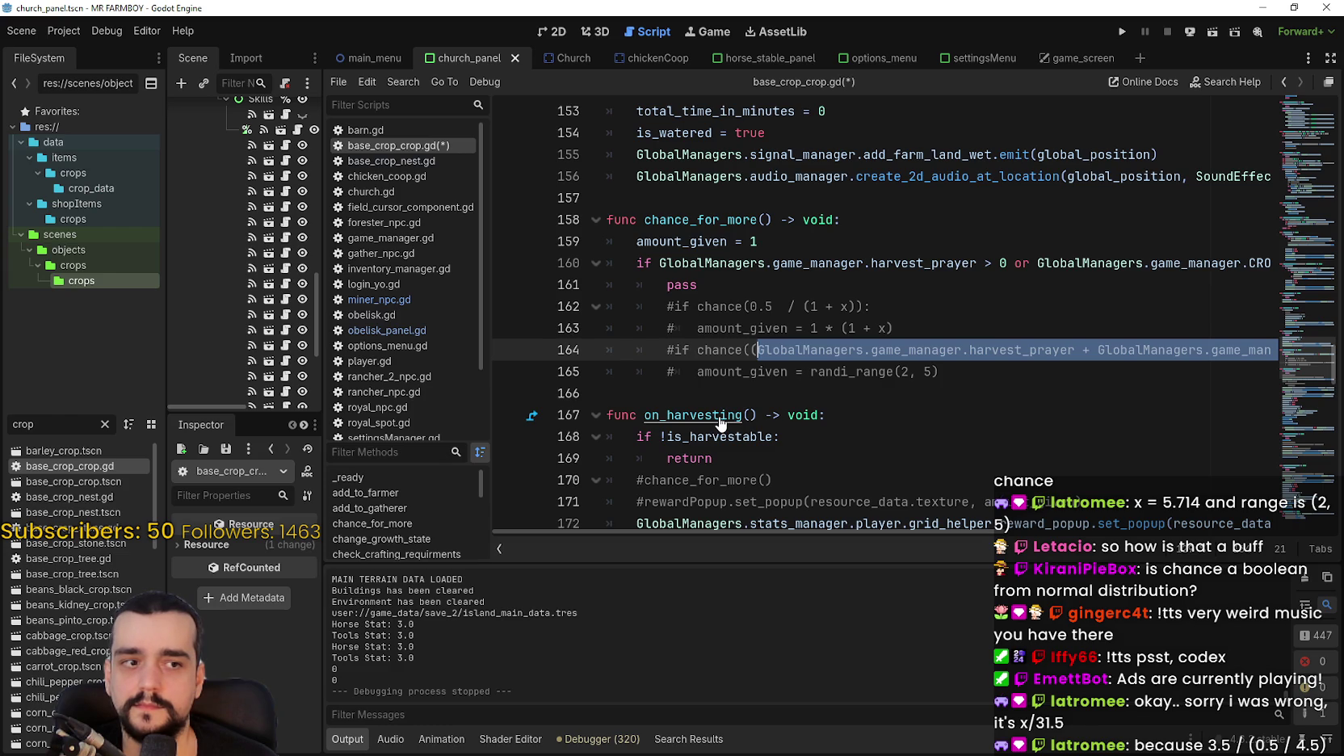
scroll(721, 424, "right", 1)
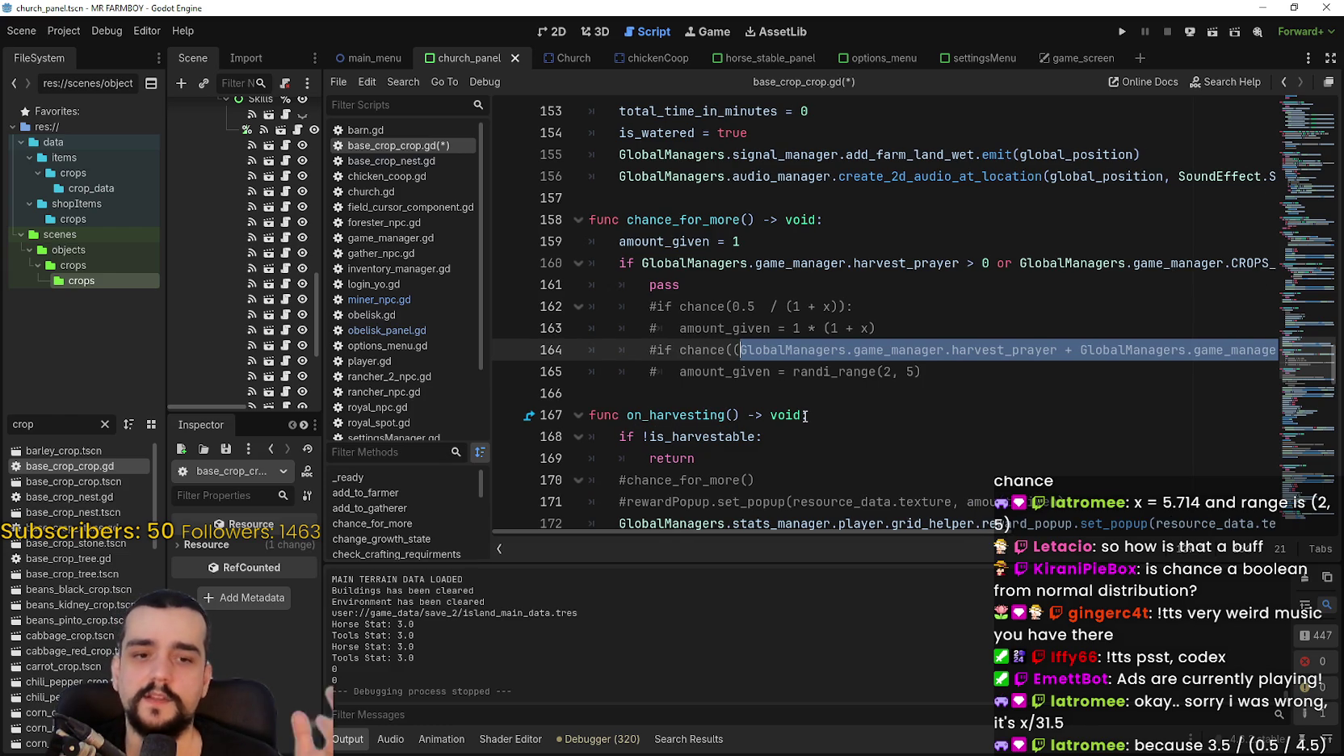
Remove the pass placeholder, activate the new chance formula and comment out the old formula lines.
key("ctrl+z")
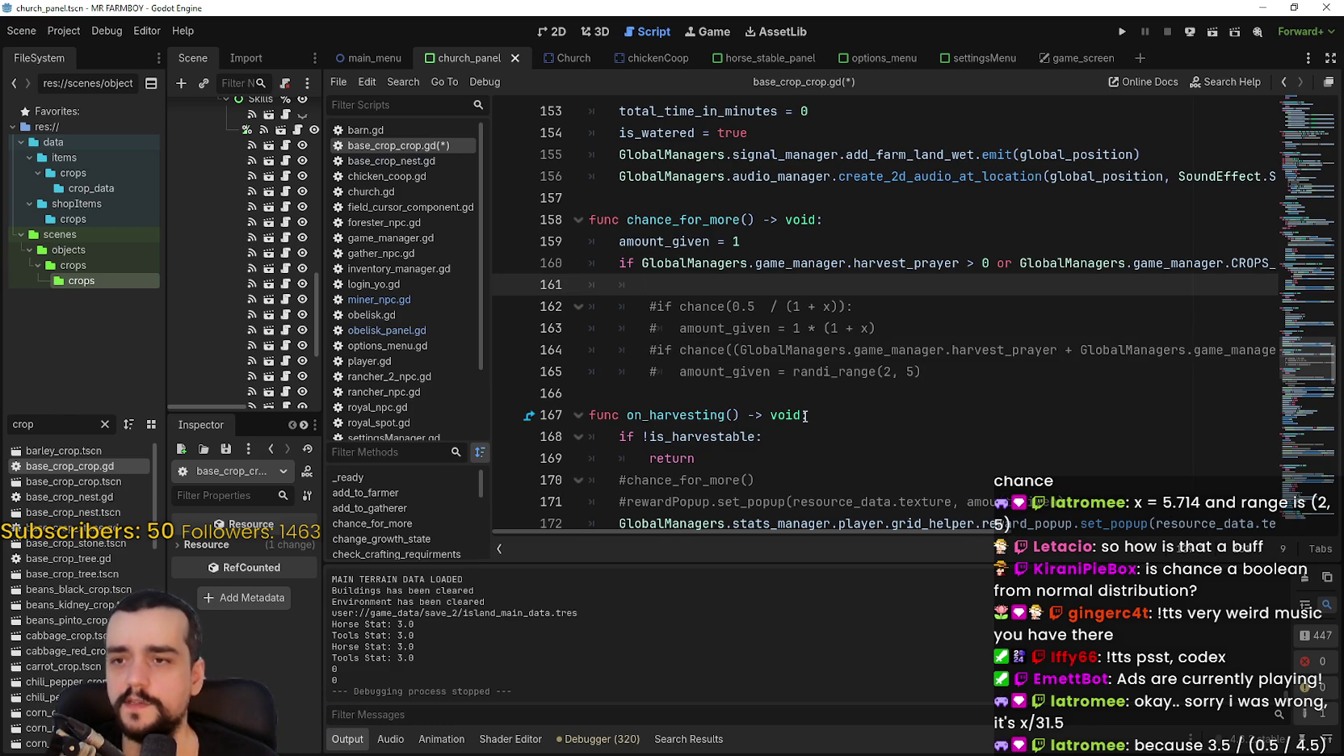
key("ctrl+z")
key("ctrl+z")
key("ctrl+z")
key("ctrl+z")
key("ctrl+z")
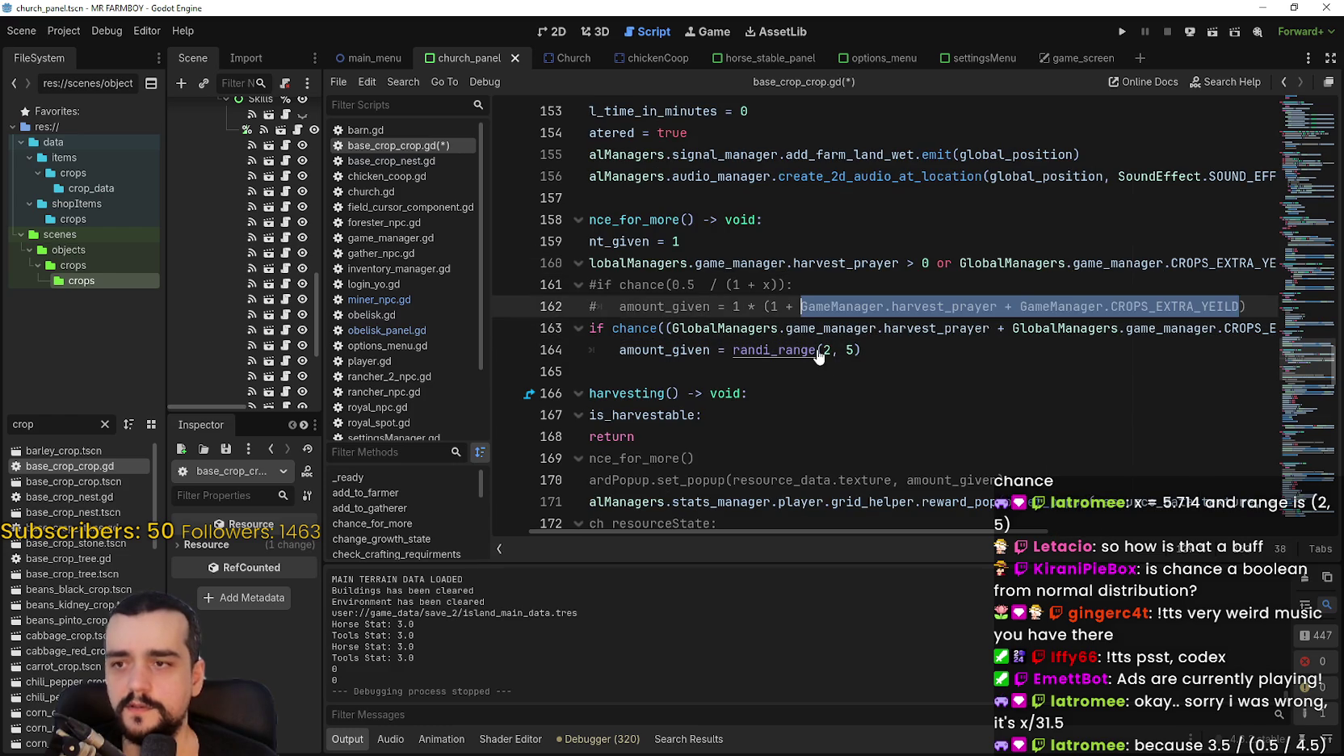
key("ctrl+z")
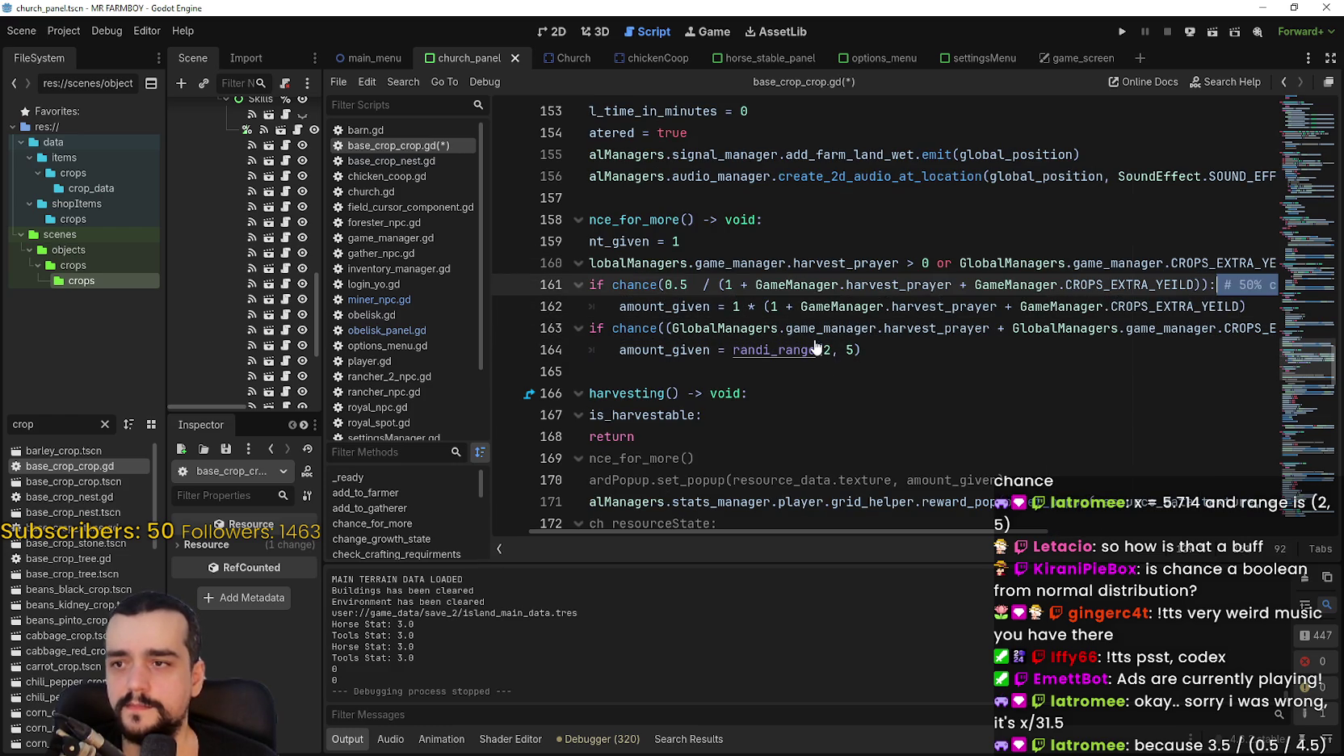
left_click(738, 315)
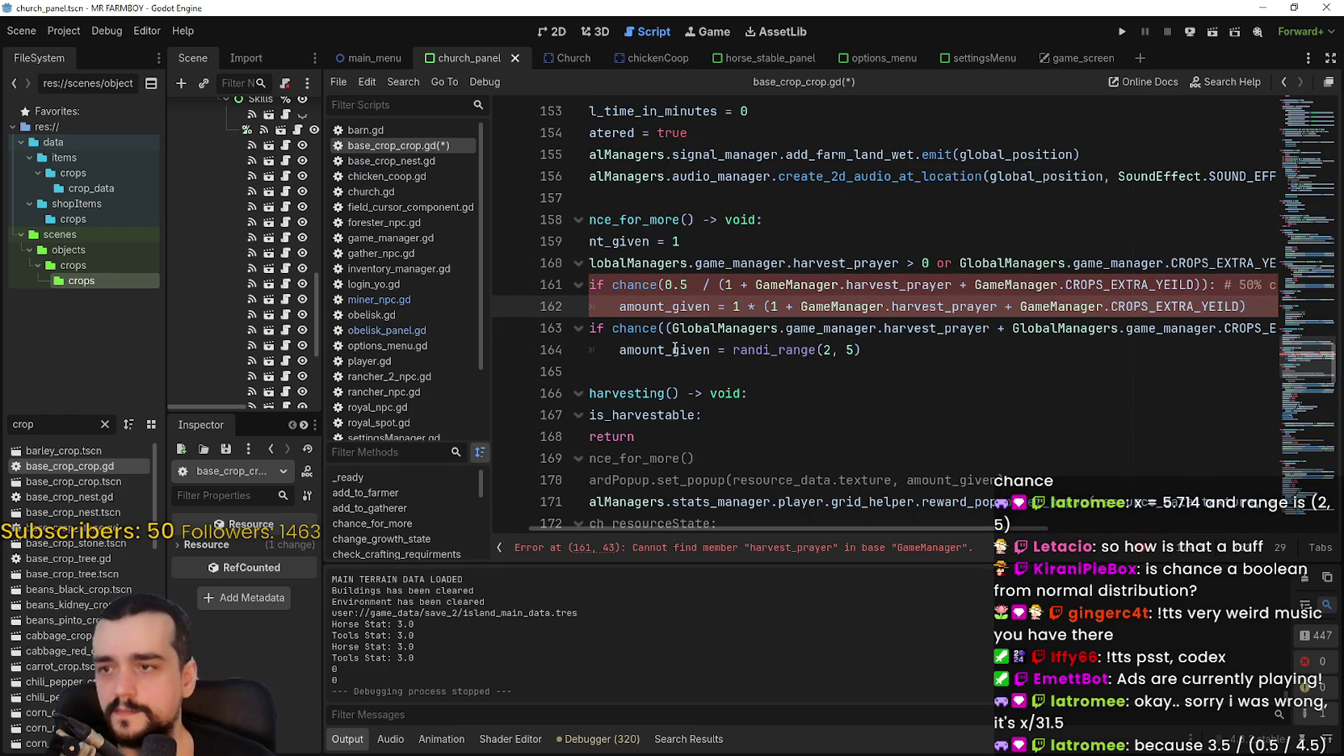
key("ctrl+z")
left_click(643, 314)
left_click_drag(643, 292, 726, 311)
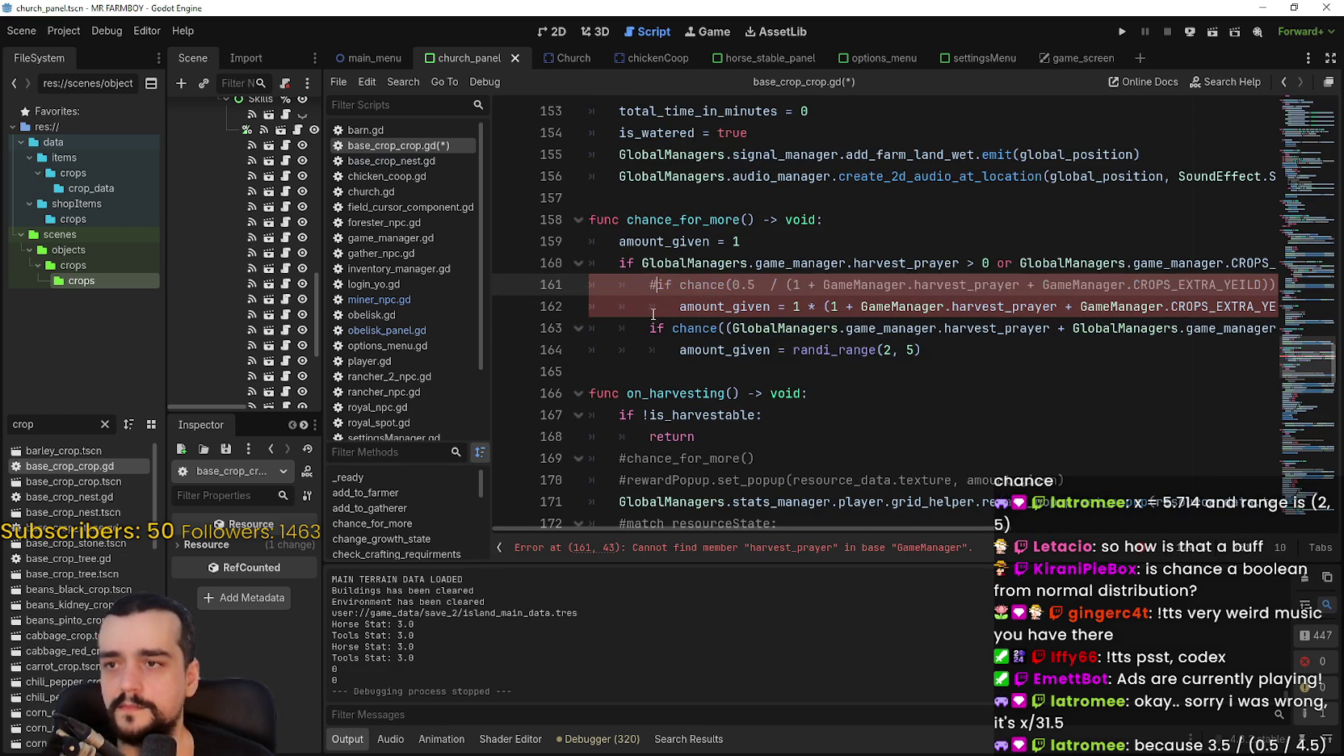
key("ctrl+k")
left_click(980, 357)
left_click(980, 370)
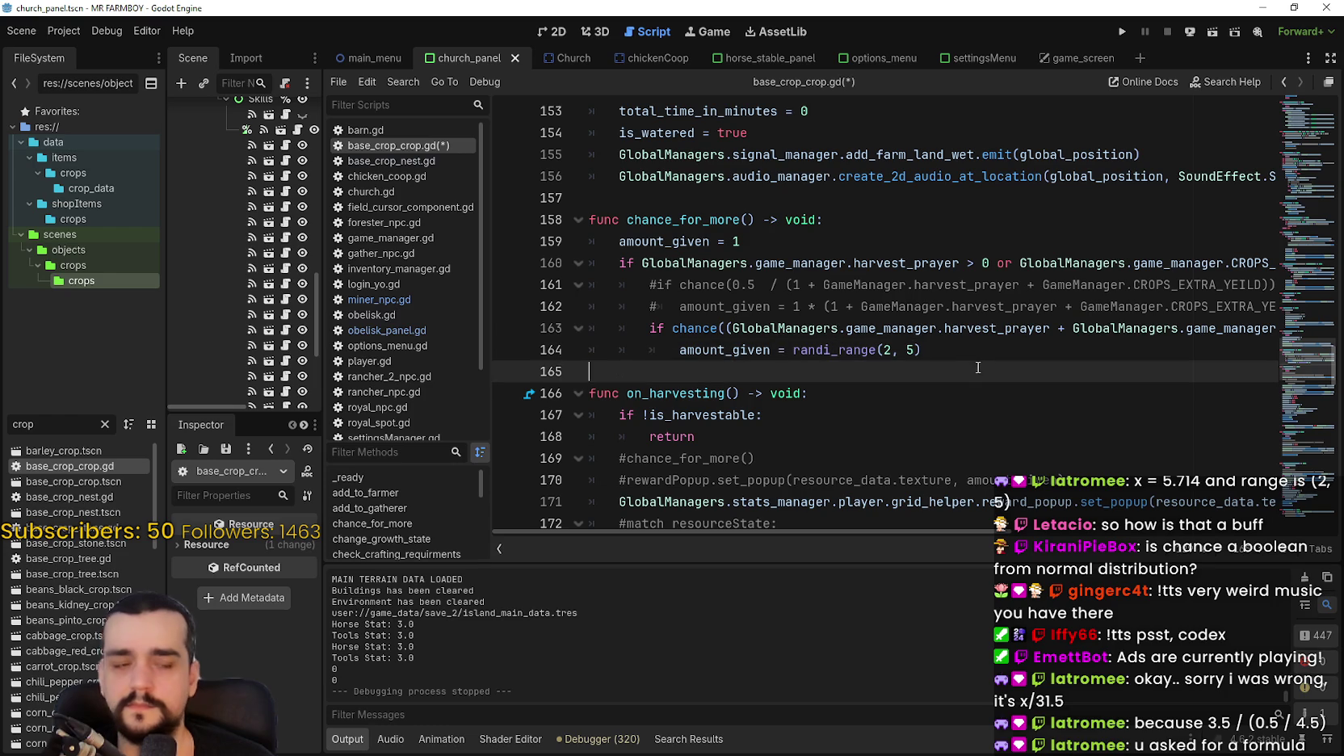
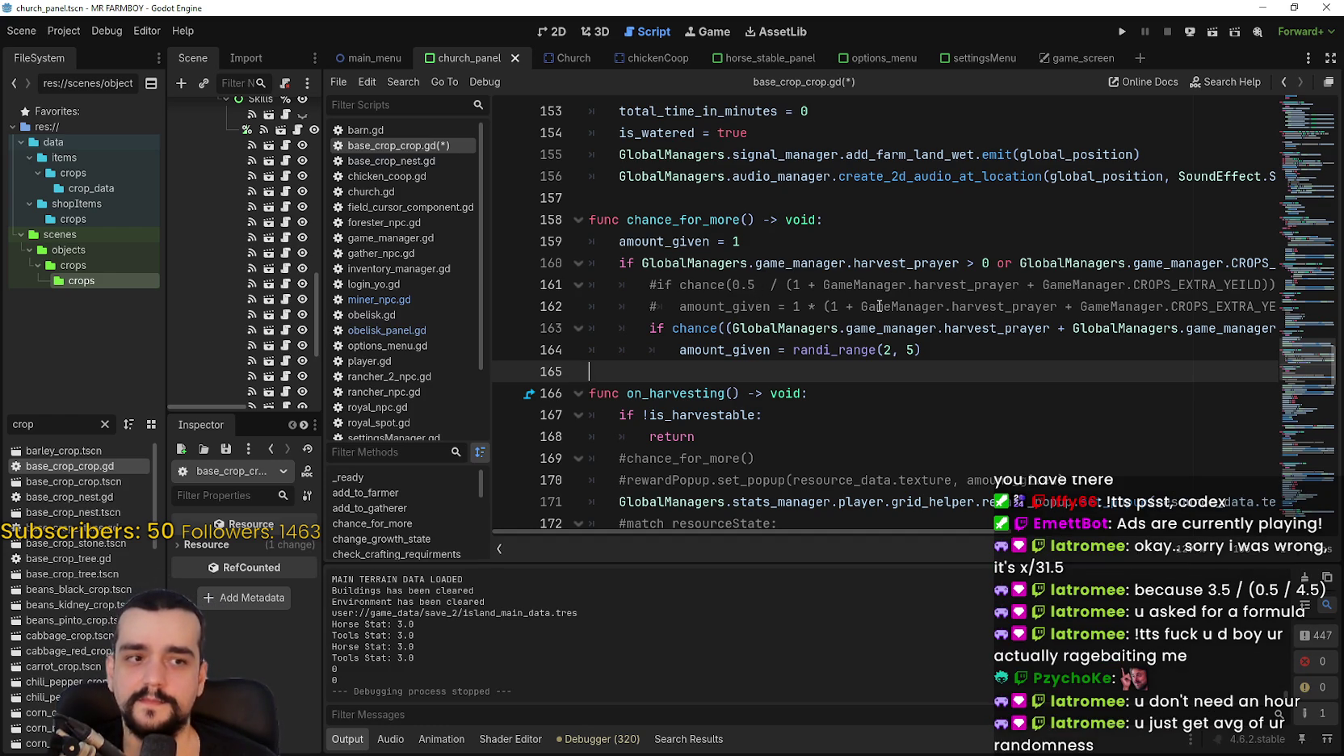
Retype the upper bound 5 in randi_range(2, 5) on line 164 and save base_crop_crop.gd.
mouse_move(821, 532)
left_mouse_down()
mouse_move(1147, 533)
mouse_move(799, 531)
left_mouse_up()
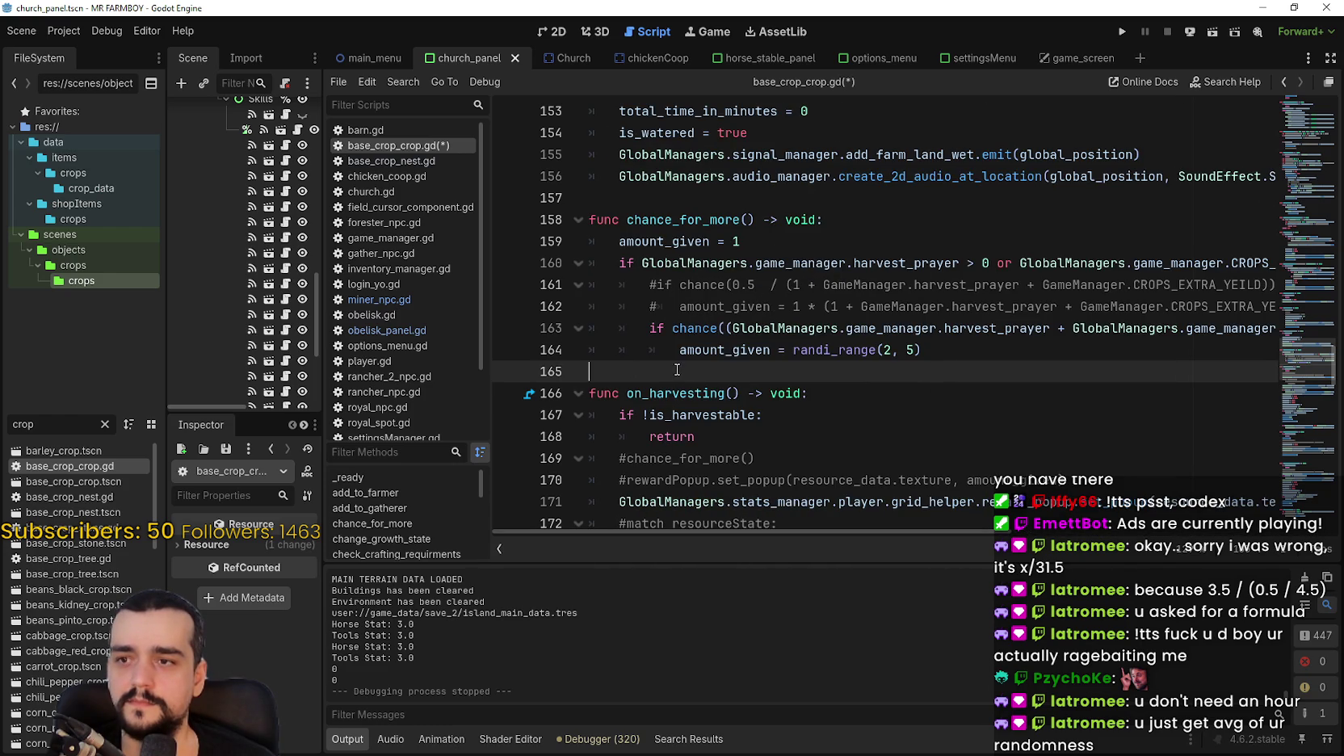
key("ctrl+s")
left_click(932, 350)
left_click(926, 376)
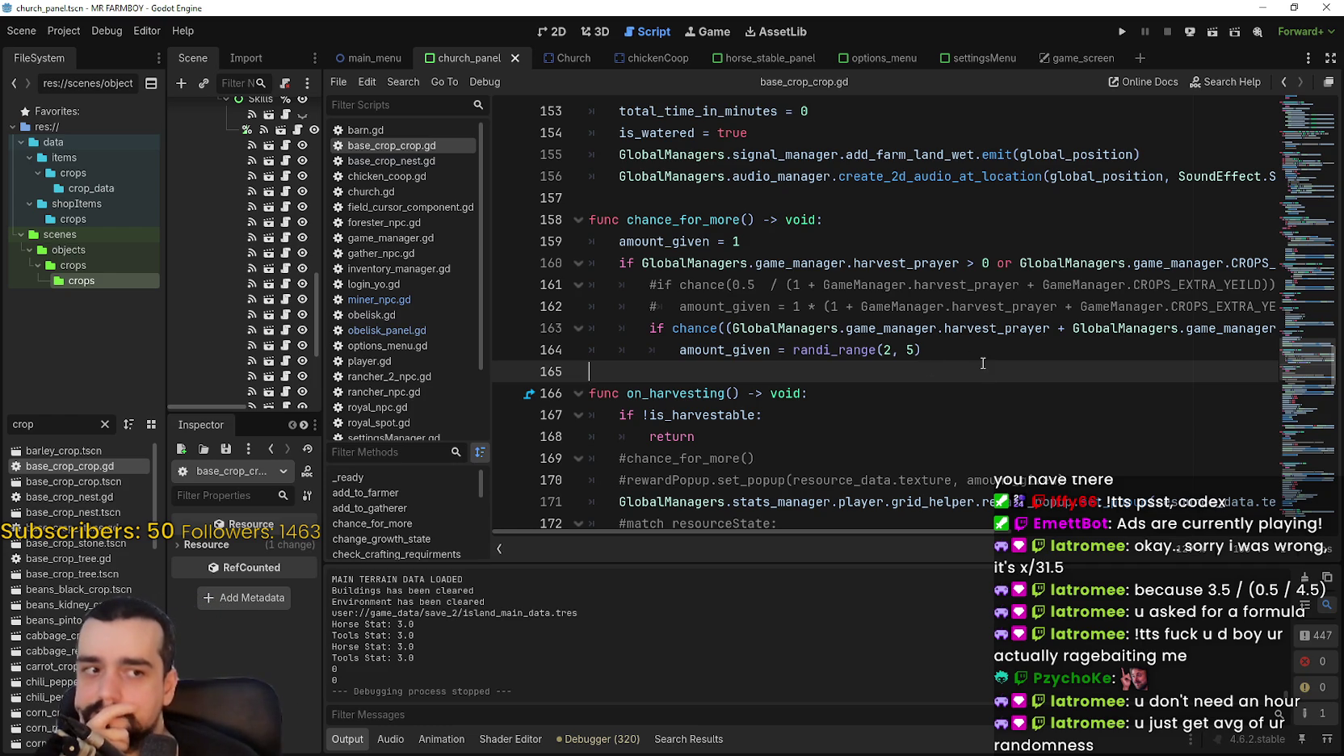
scroll(970, 406, "up", 1)
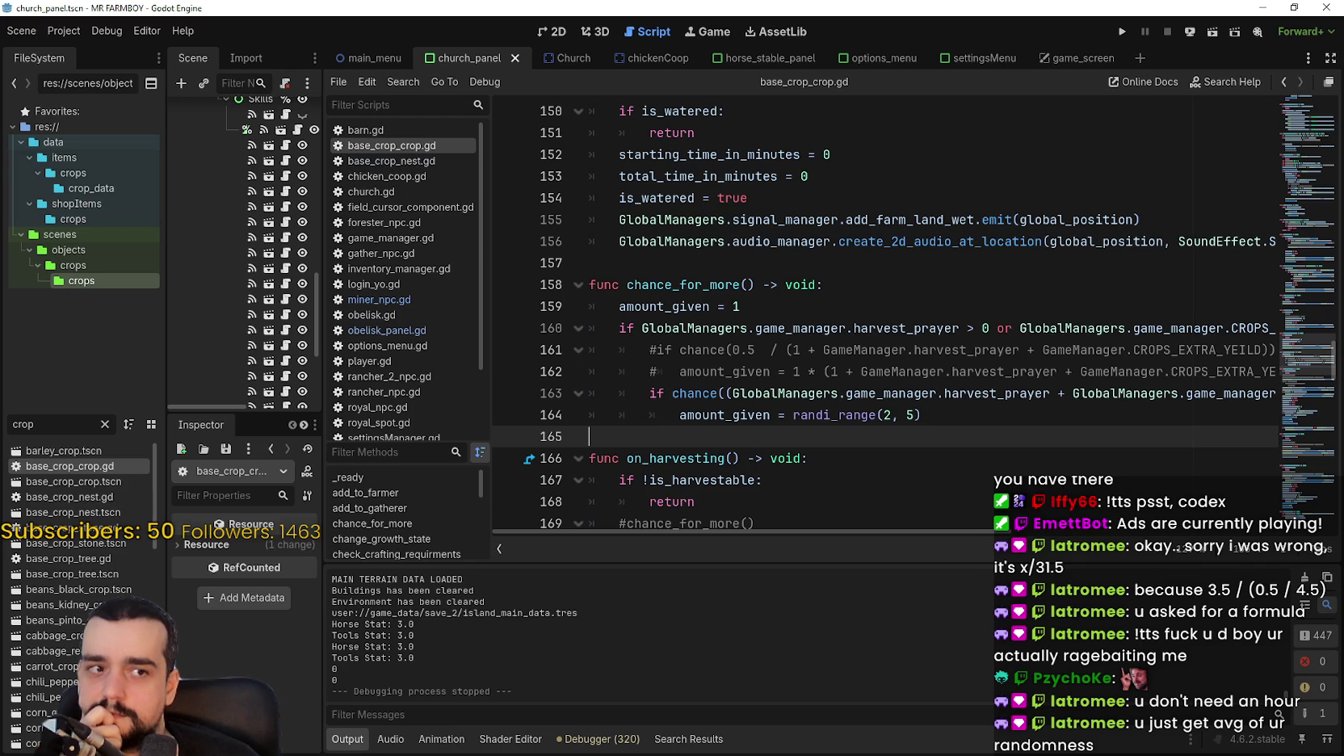
scroll(952, 447, "down", 1)
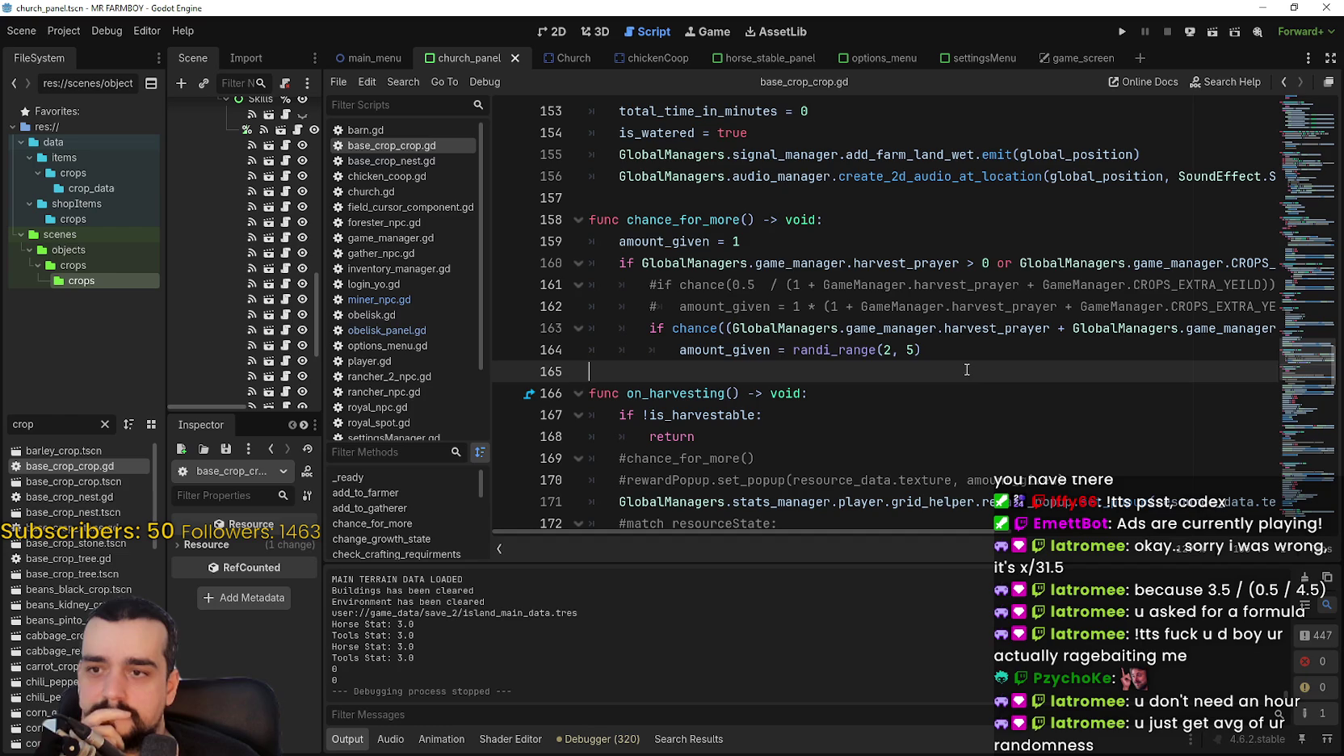
left_click(906, 350)
key("Delete")
type("5")
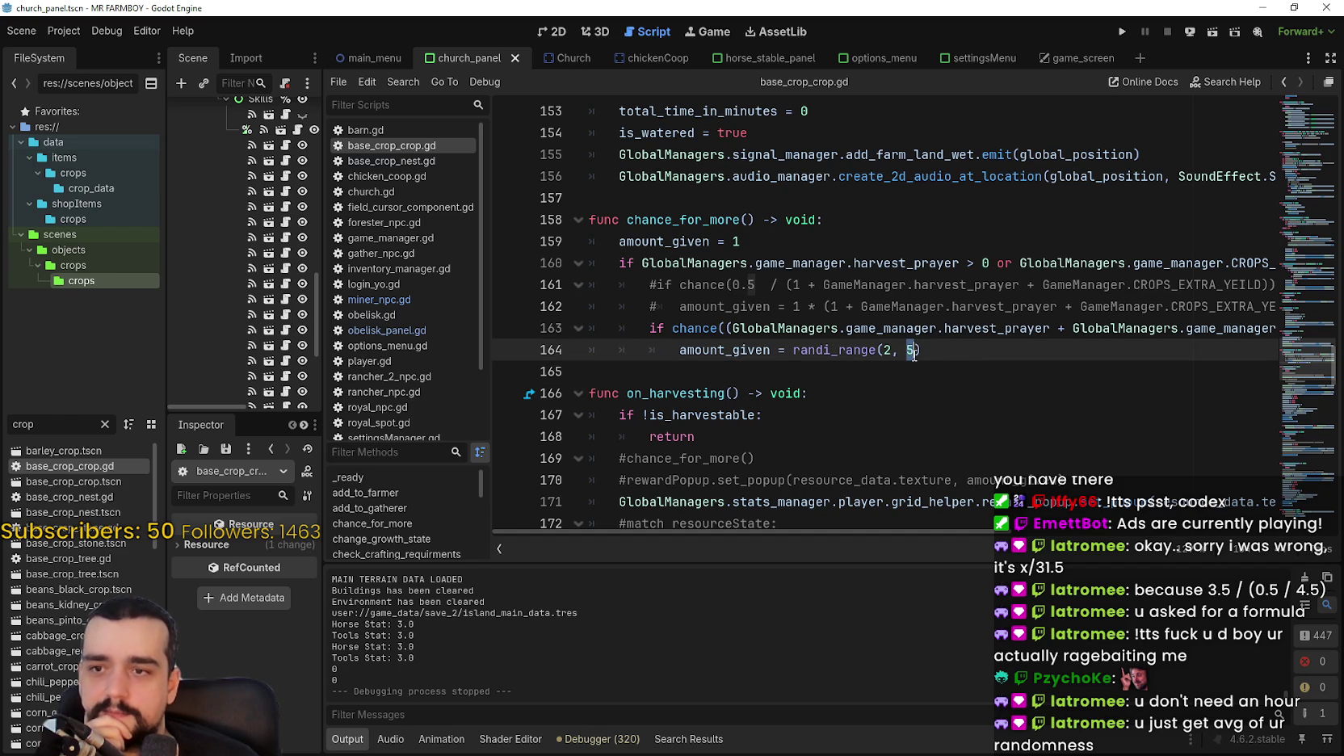
key("ctrl+s")
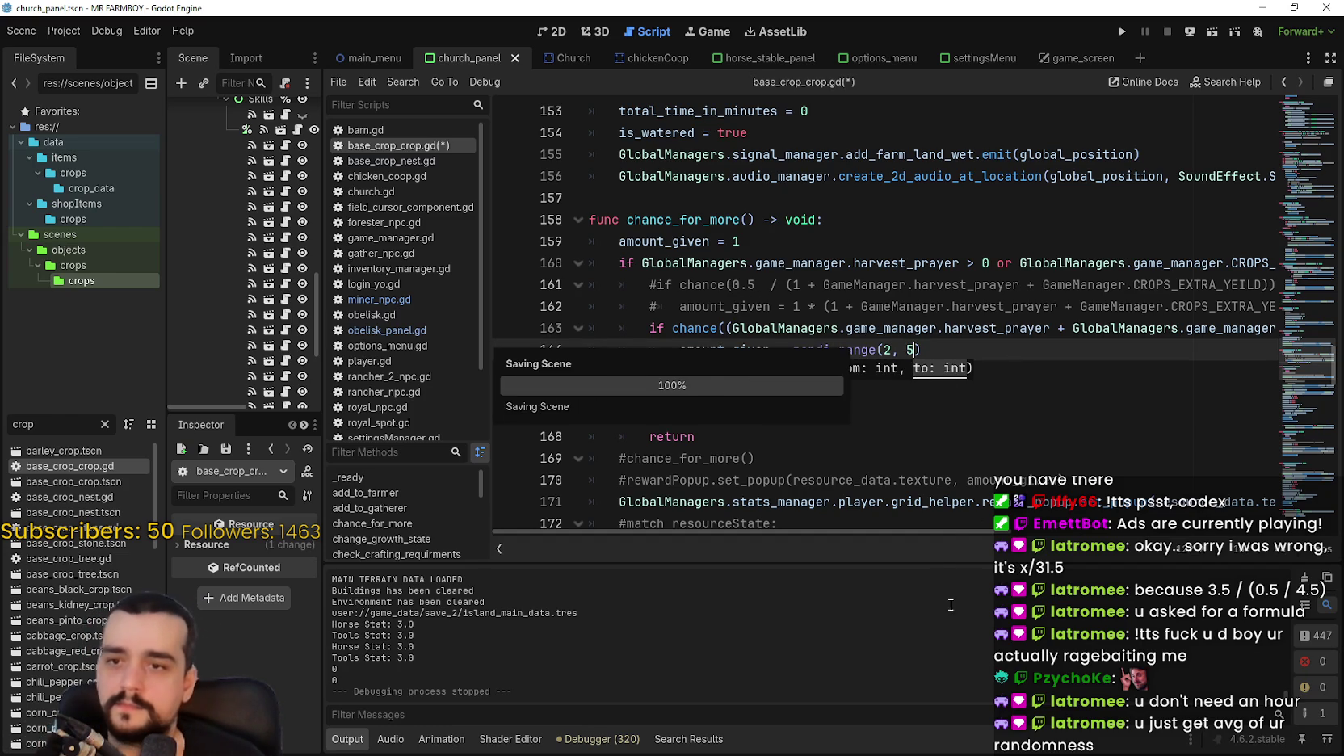
Select the divisor 40 on line 163 and bring Calculator up beside the code.
scroll(933, 526, "right", 5)
double_click(1145, 331)
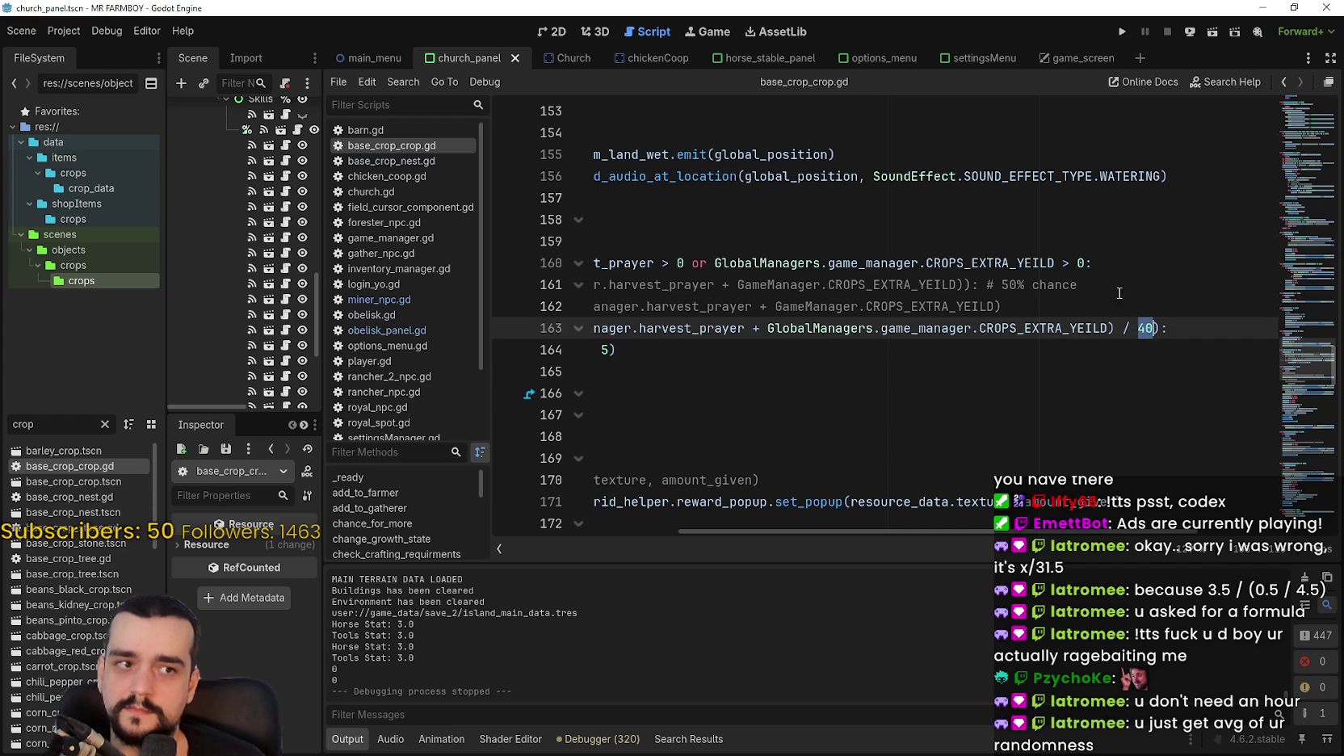
key("alt+Tab")
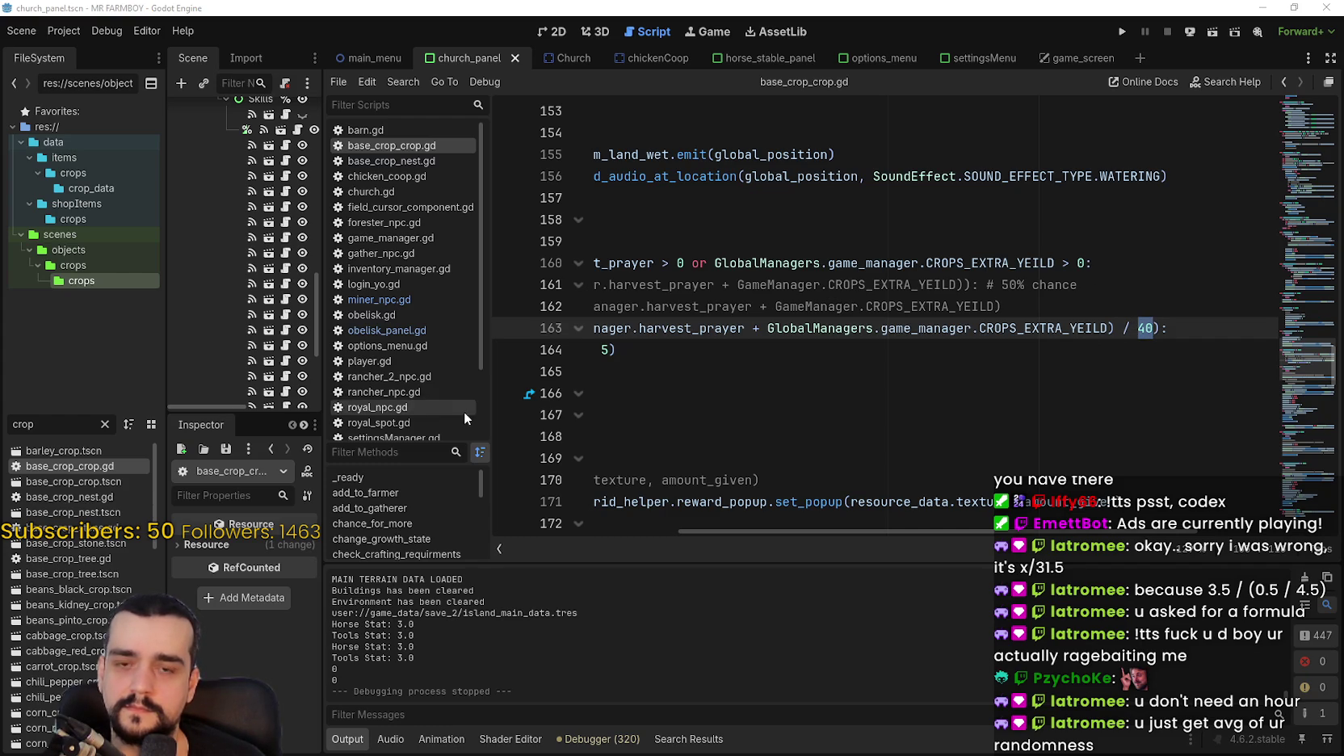
left_click_drag(291, 77, 361, 114)
Compute 6/30, 5/30, 4/30 and 2/30 in Calculator.
type("30")
key("BackSpace")
key("BackSpace")
type("3")
key("BackSpace")
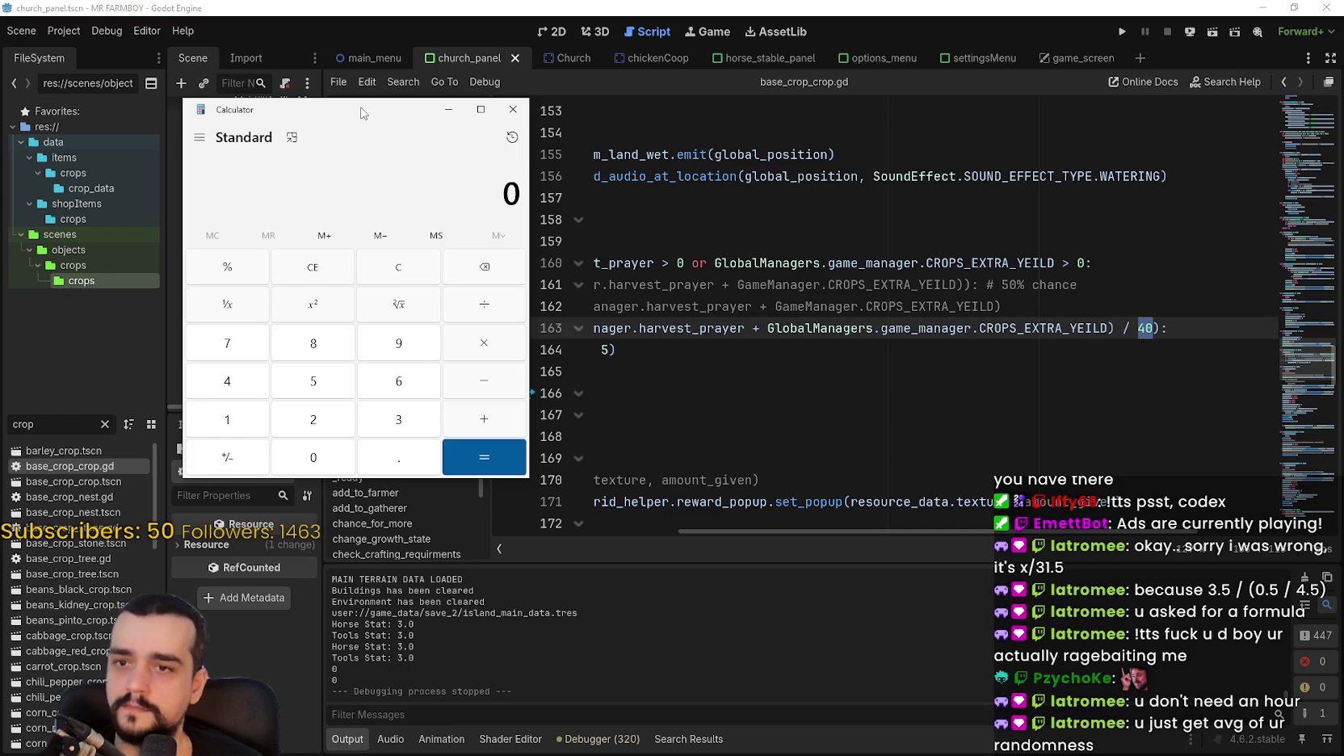
type("6/30")
key("Return")
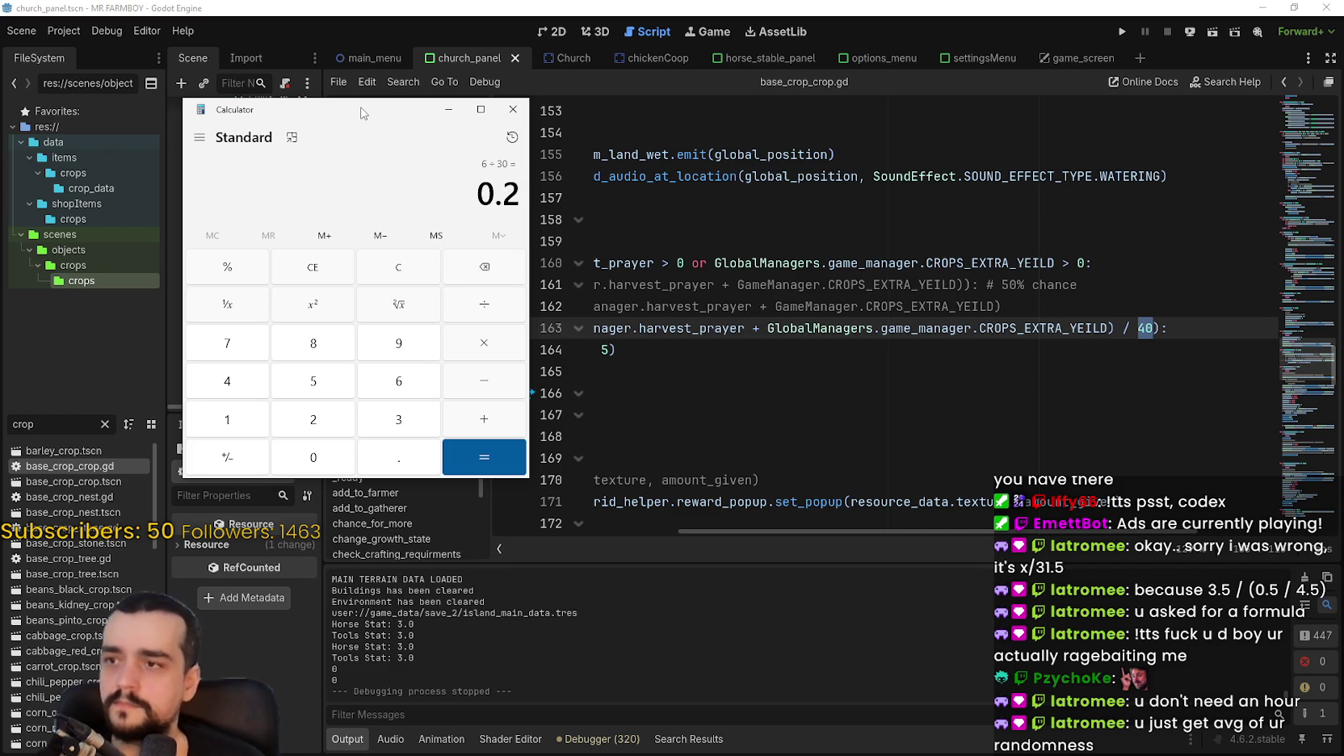
type("5")
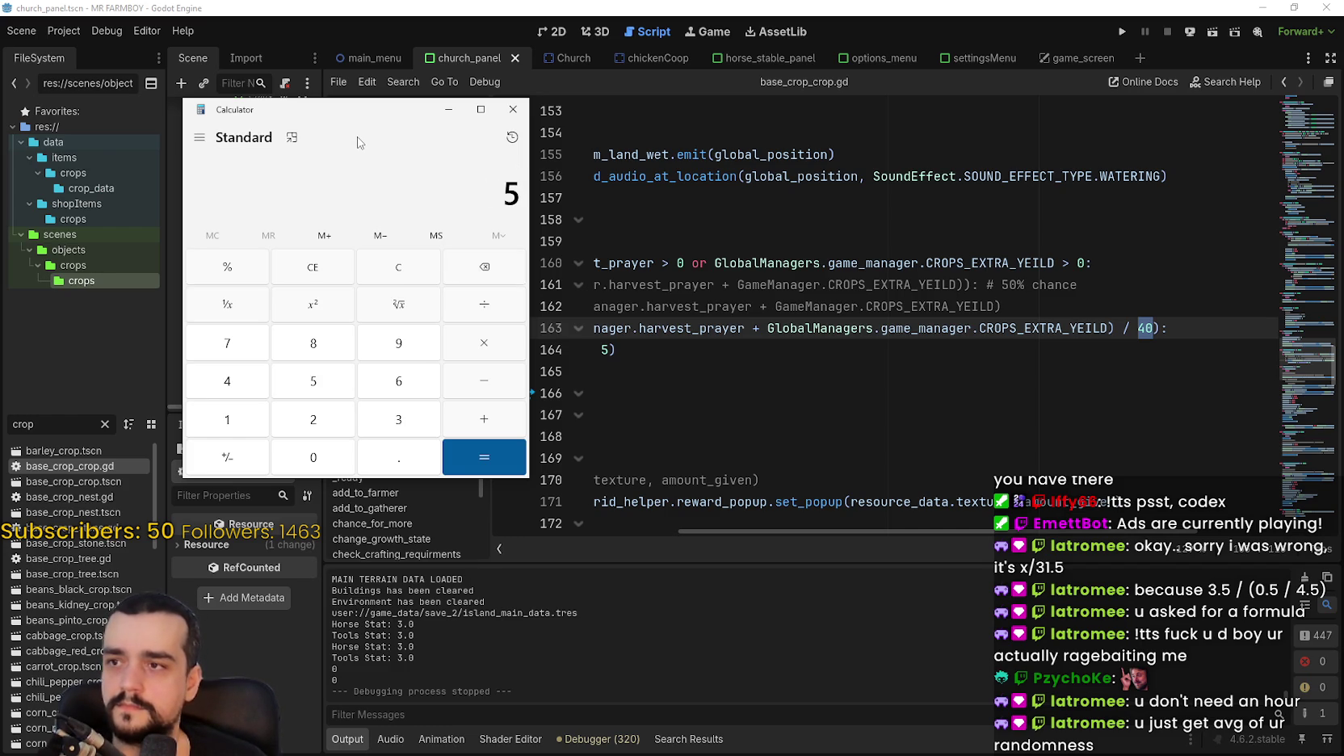
type("/30")
key("Return")
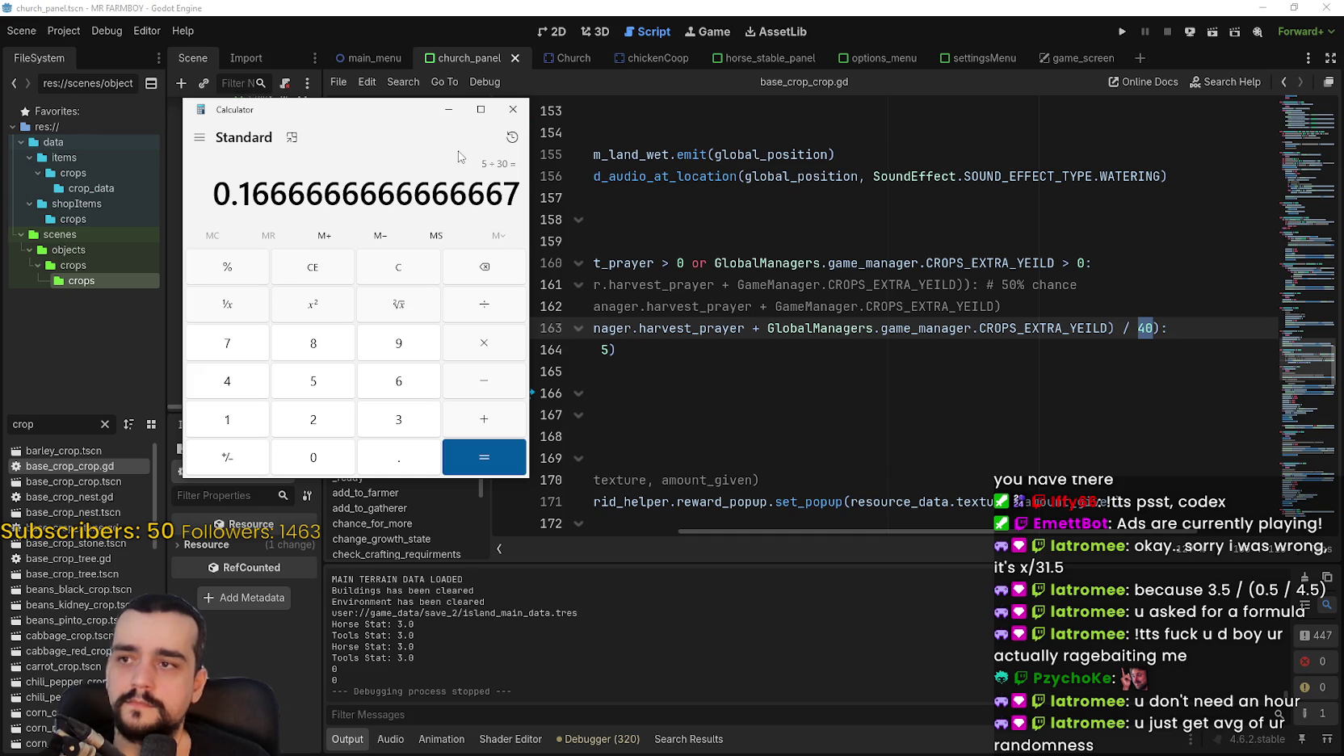
type("4 ÷ 30")
key("Return")
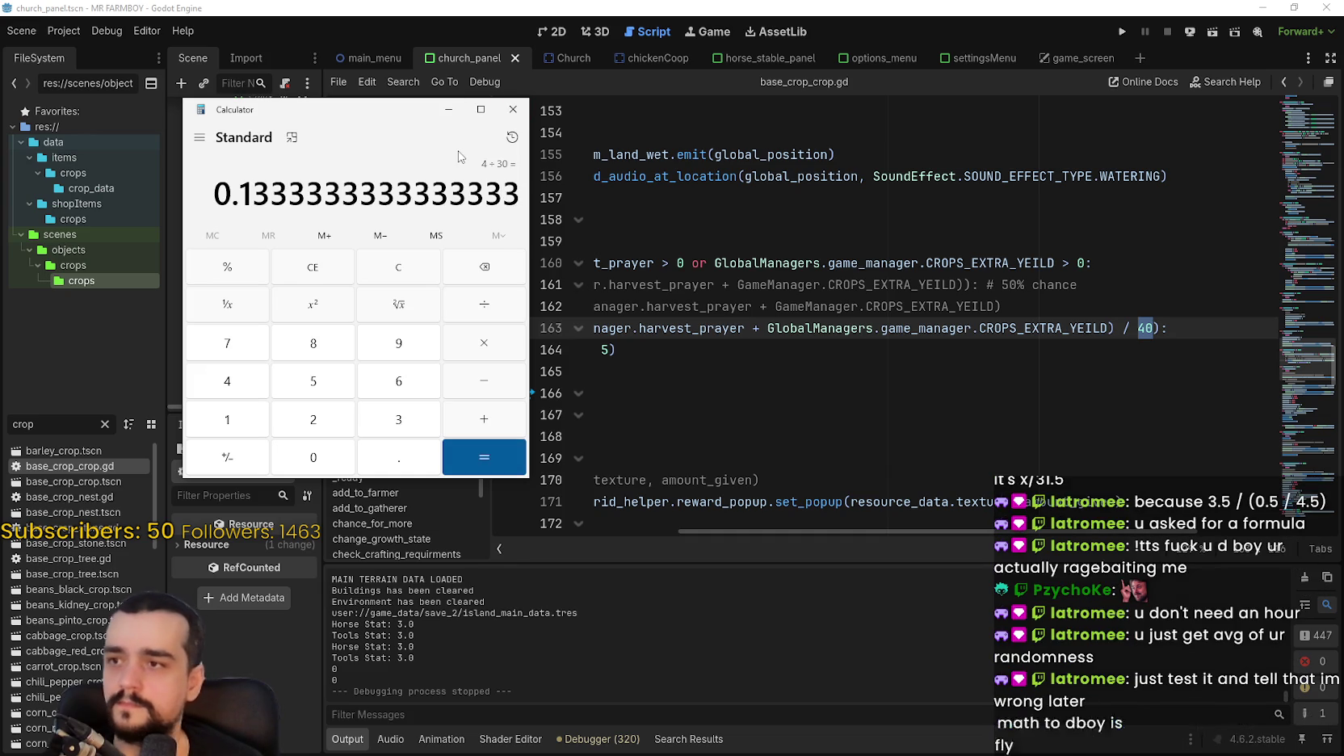
left_click_drag(407, 113, 448, 96)
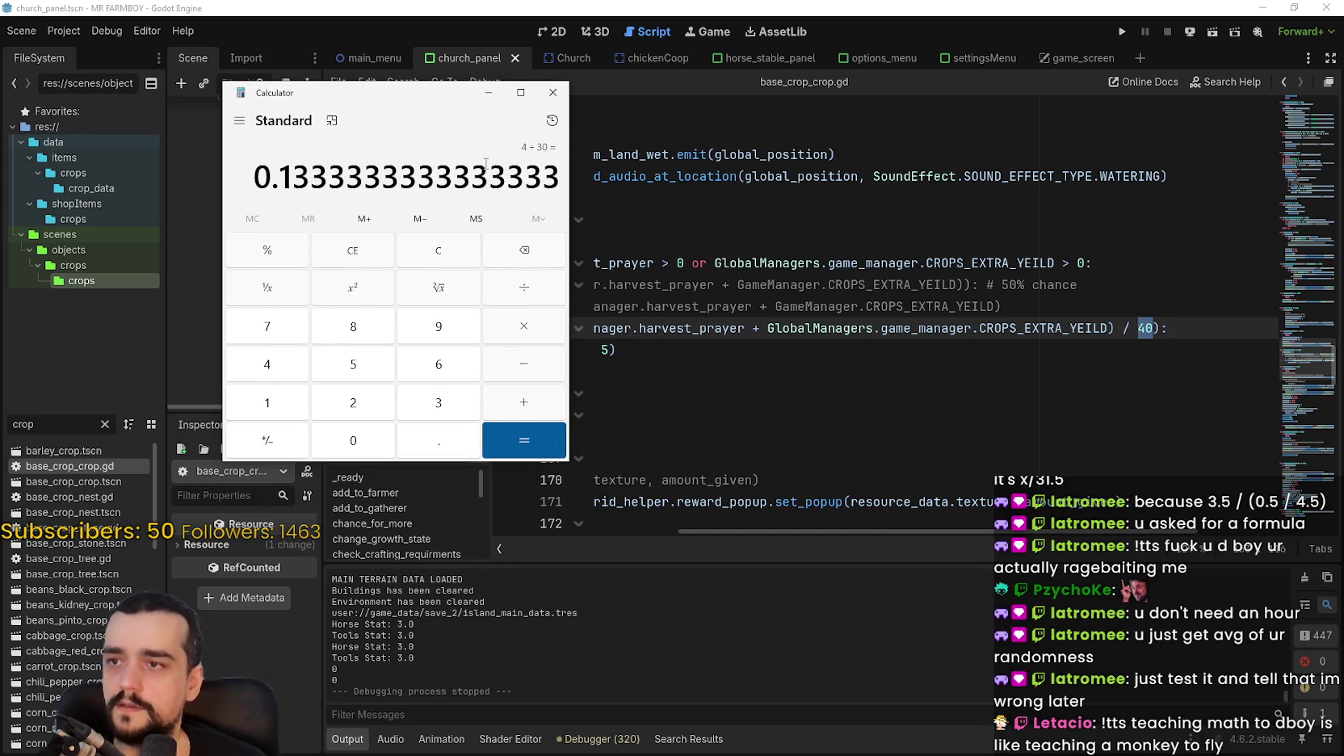
type("2/")
type("30")
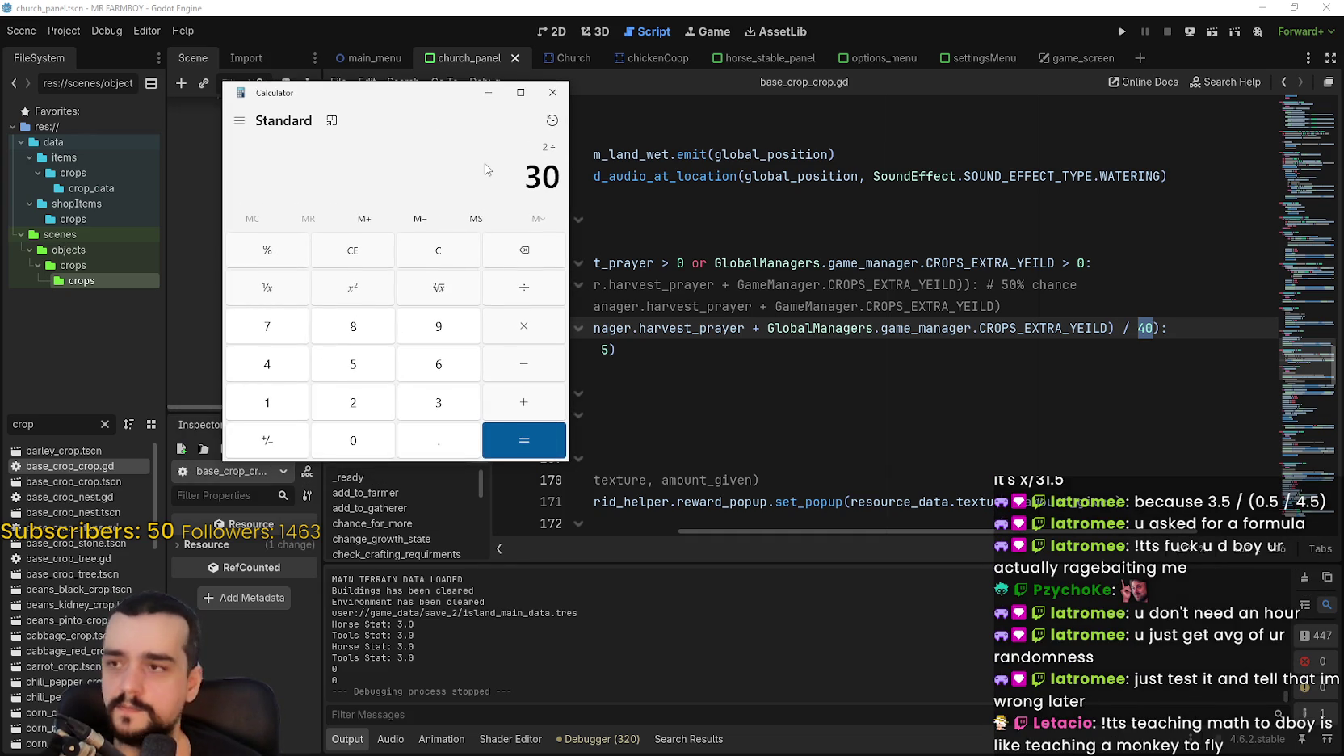
key("Return")
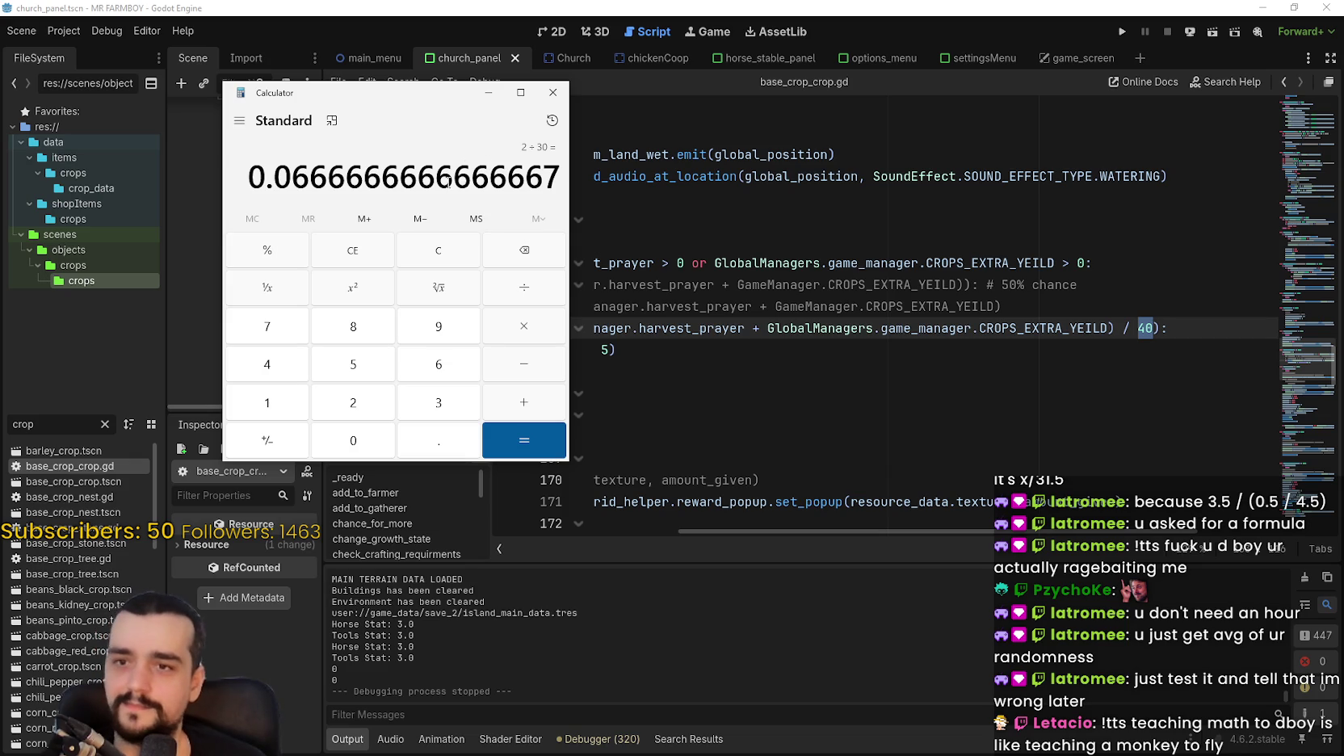
Clear Calculator and compute 2/25, 3/25, 5/25 and 6/25, ending at 0.24.
left_click(350, 253)
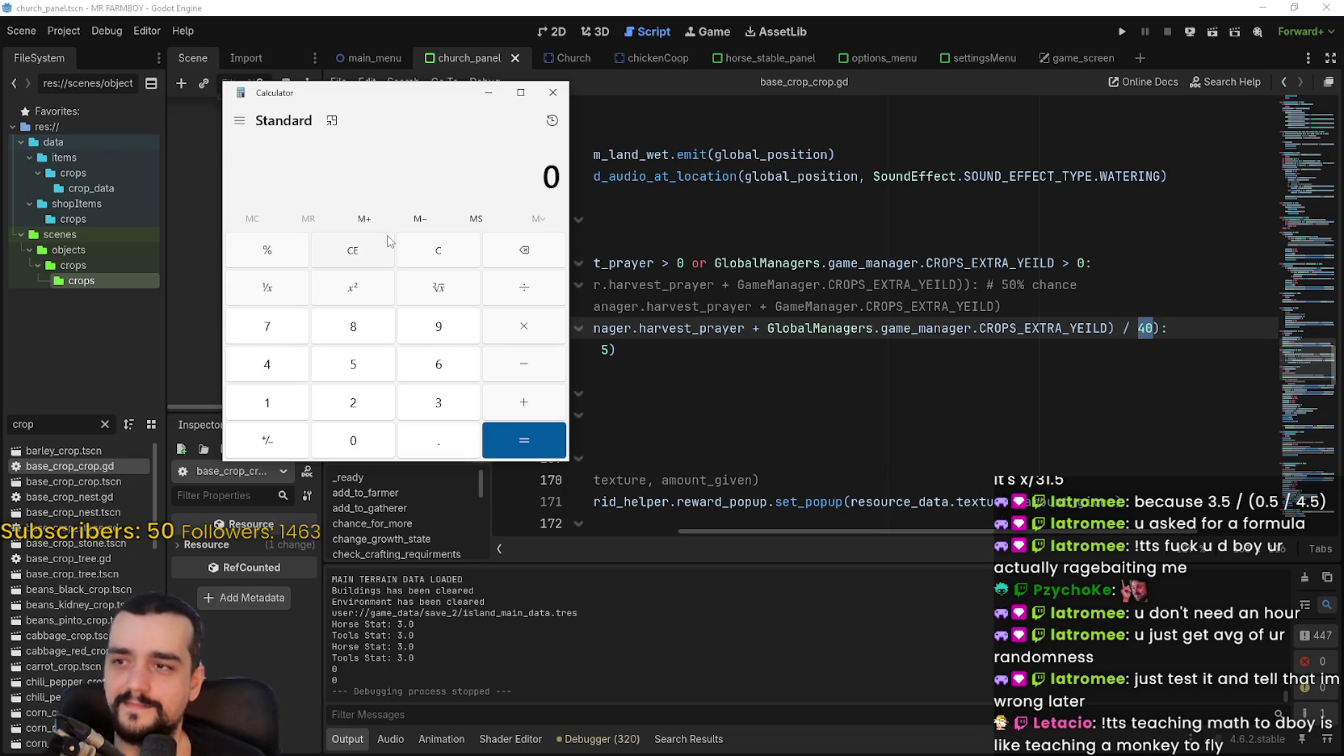
type("2 ÷ 25")
key("Return")
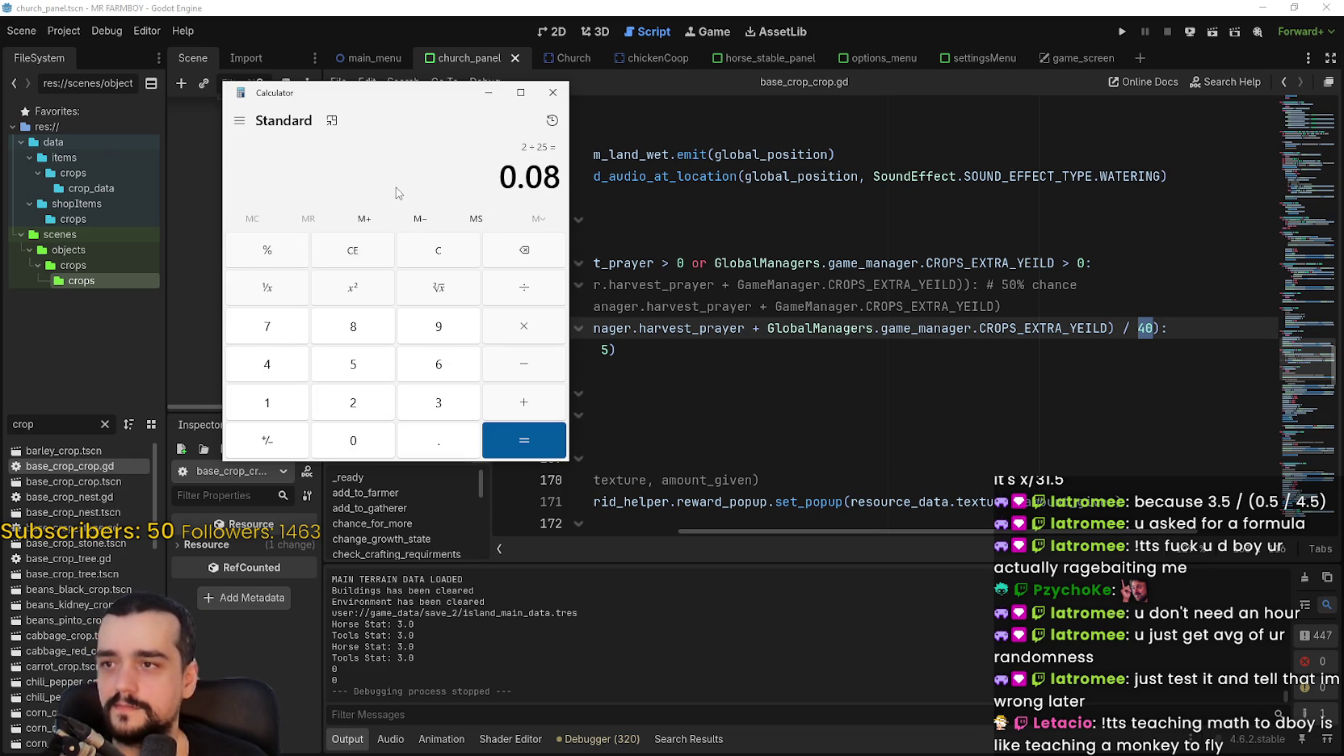
type("3/25")
key("Return")
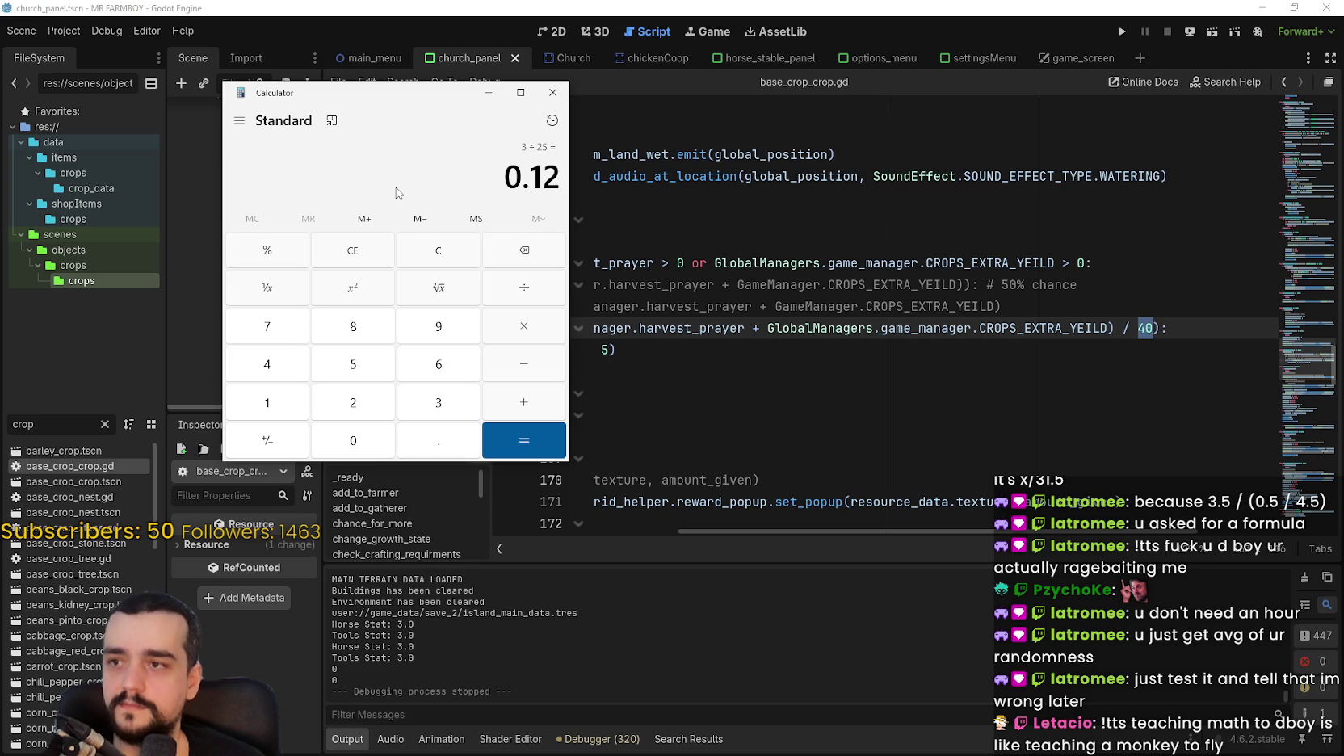
type("5")
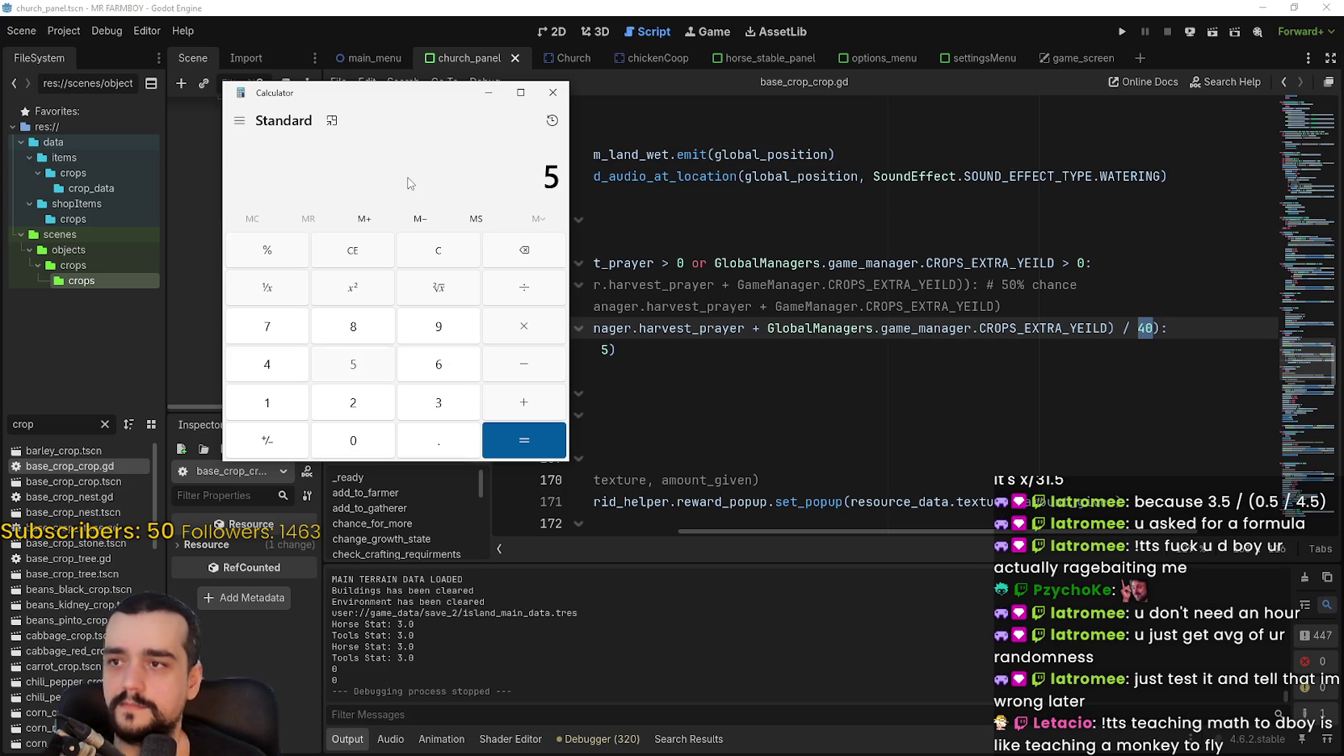
type(" ÷ 2")
type("5")
key("Return")
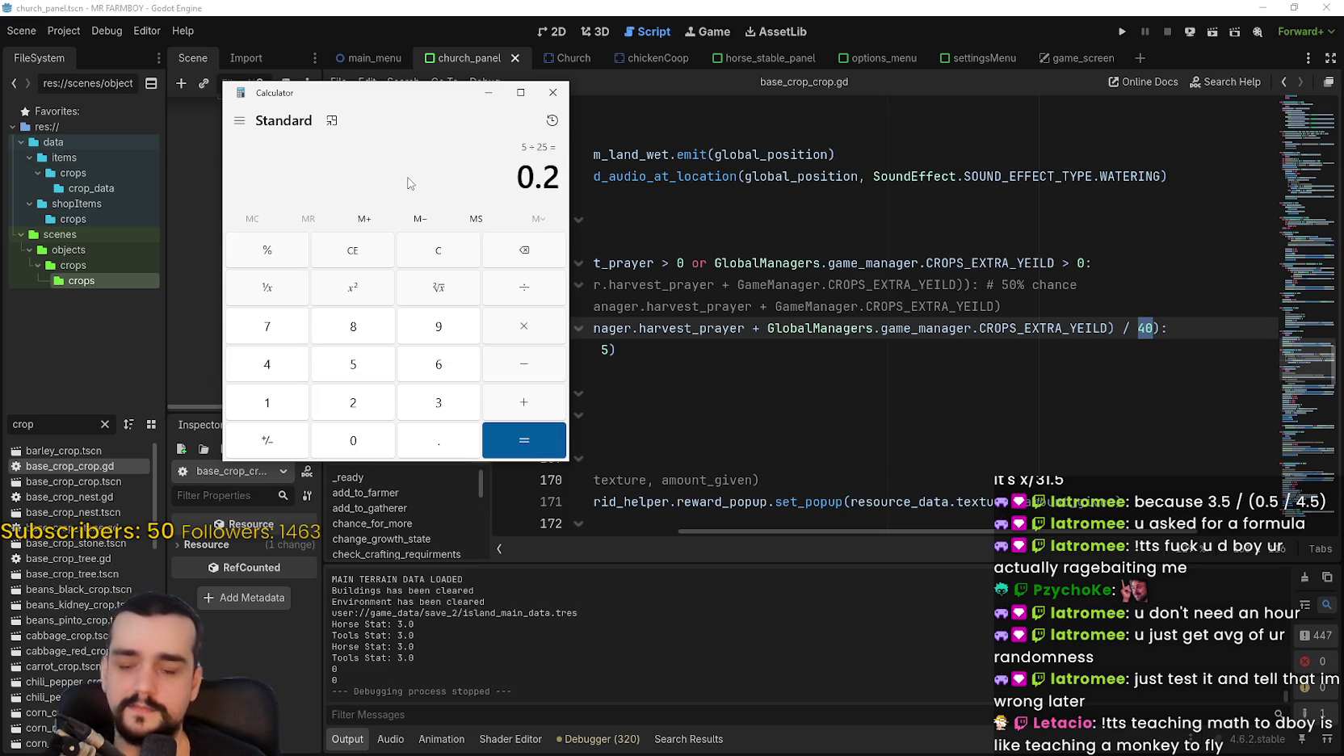
type("6/25")
key("Return")
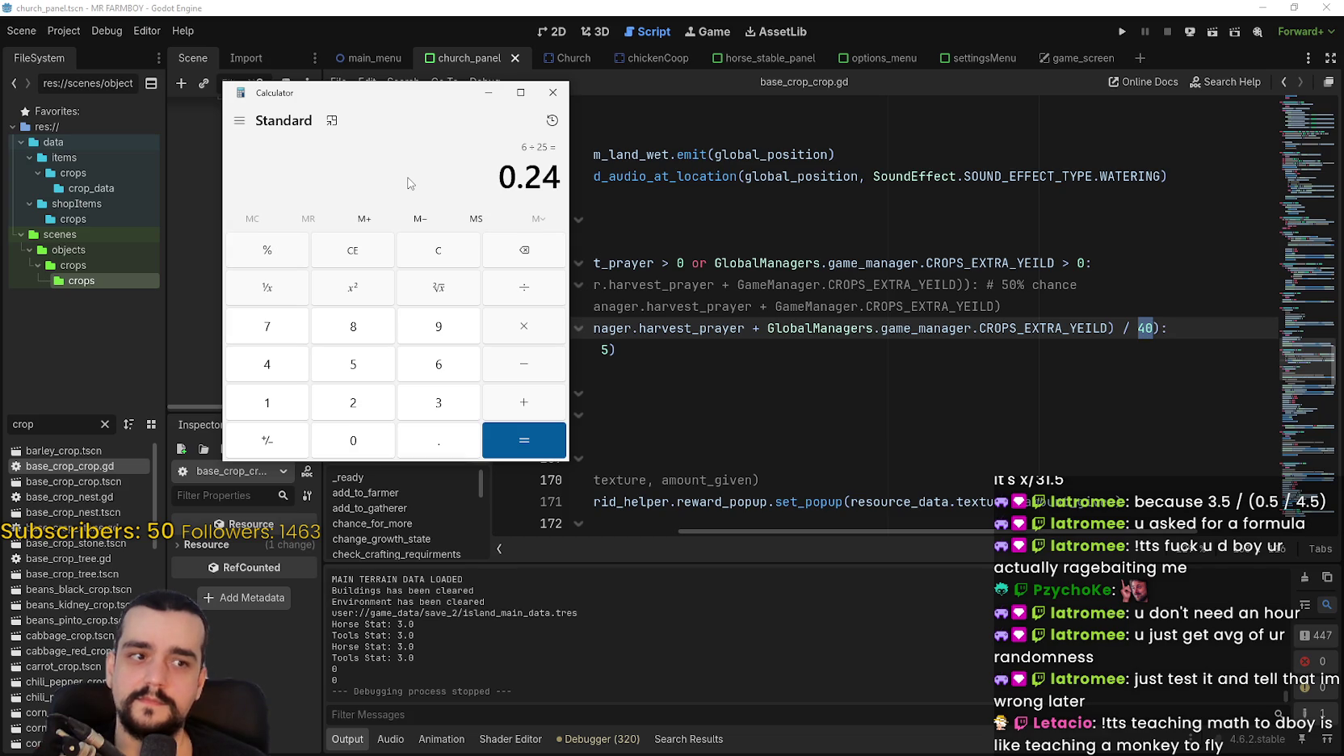
left_click(801, 343)
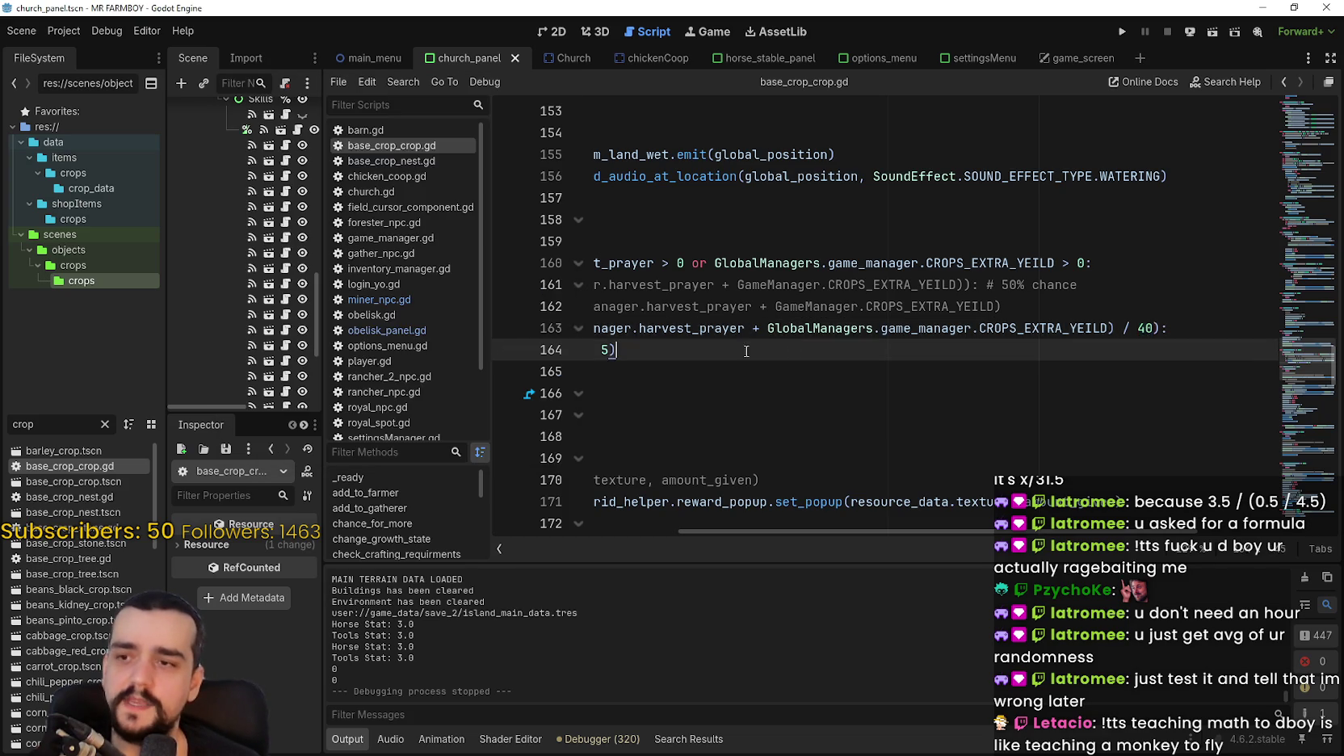
Change the chance divisor on line 163 from 40 to 25 and save.
left_click_drag(793, 349, 922, 350)
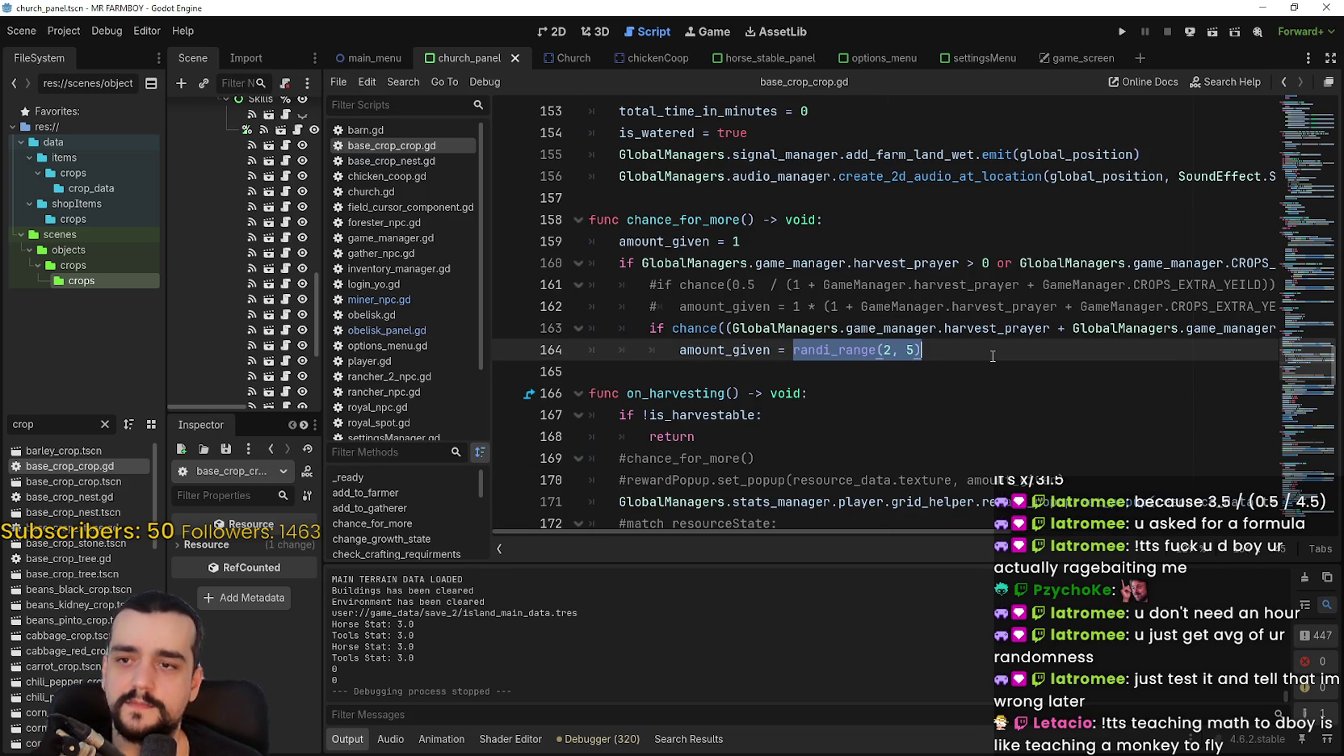
left_click(889, 355)
left_click(899, 350)
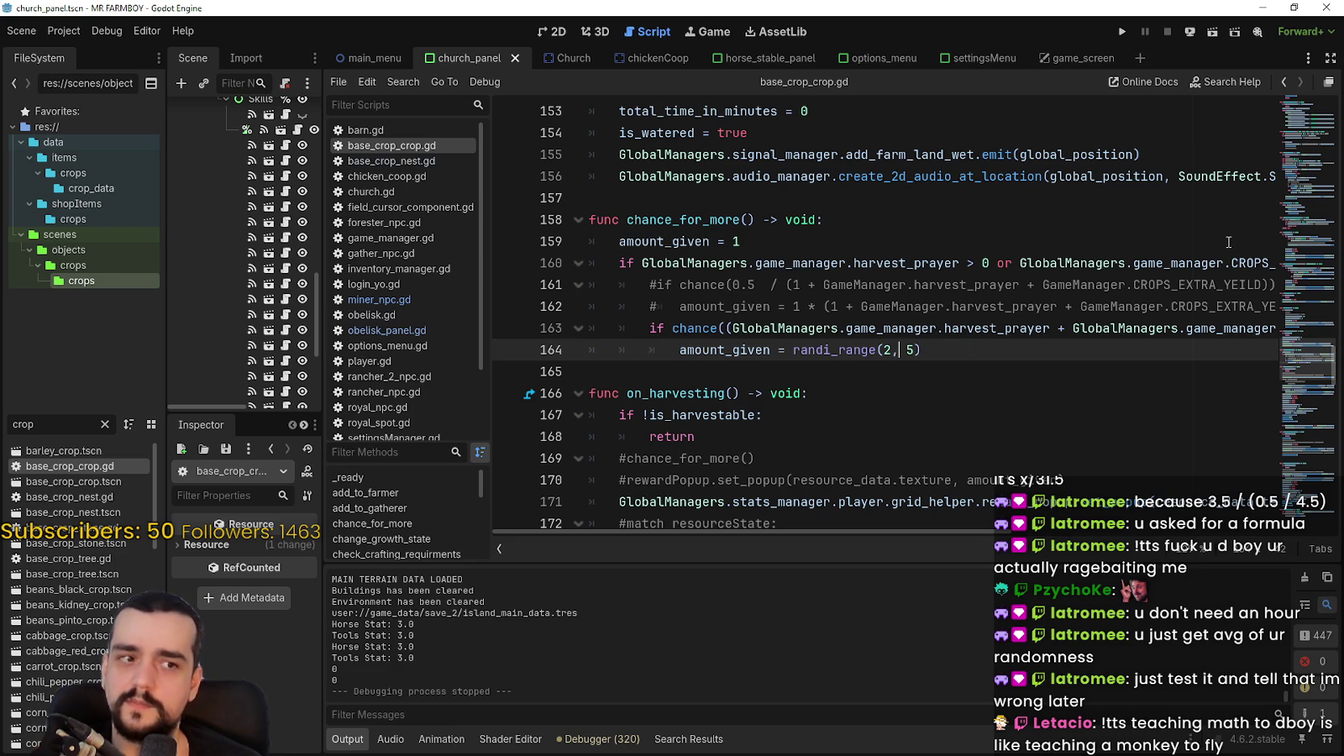
double_click(911, 350)
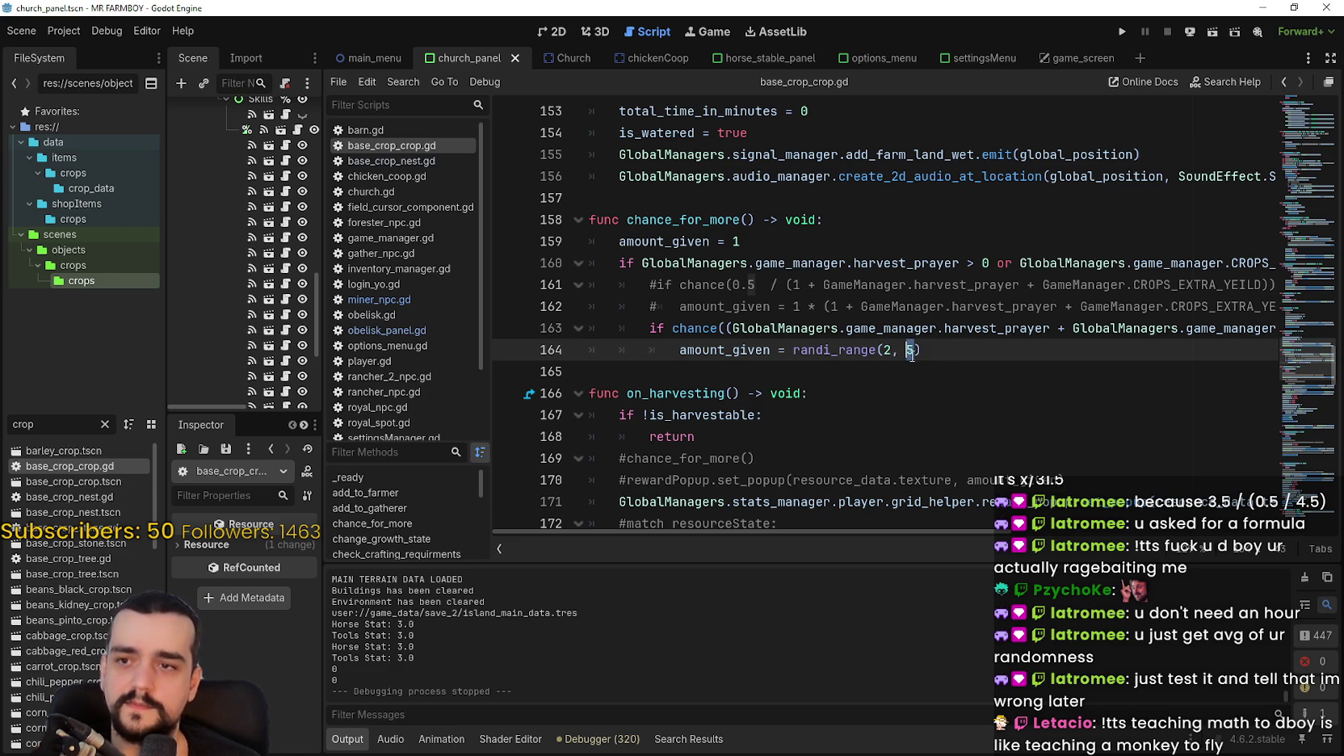
left_click_drag(911, 530, 1081, 533)
left_click(1161, 343)
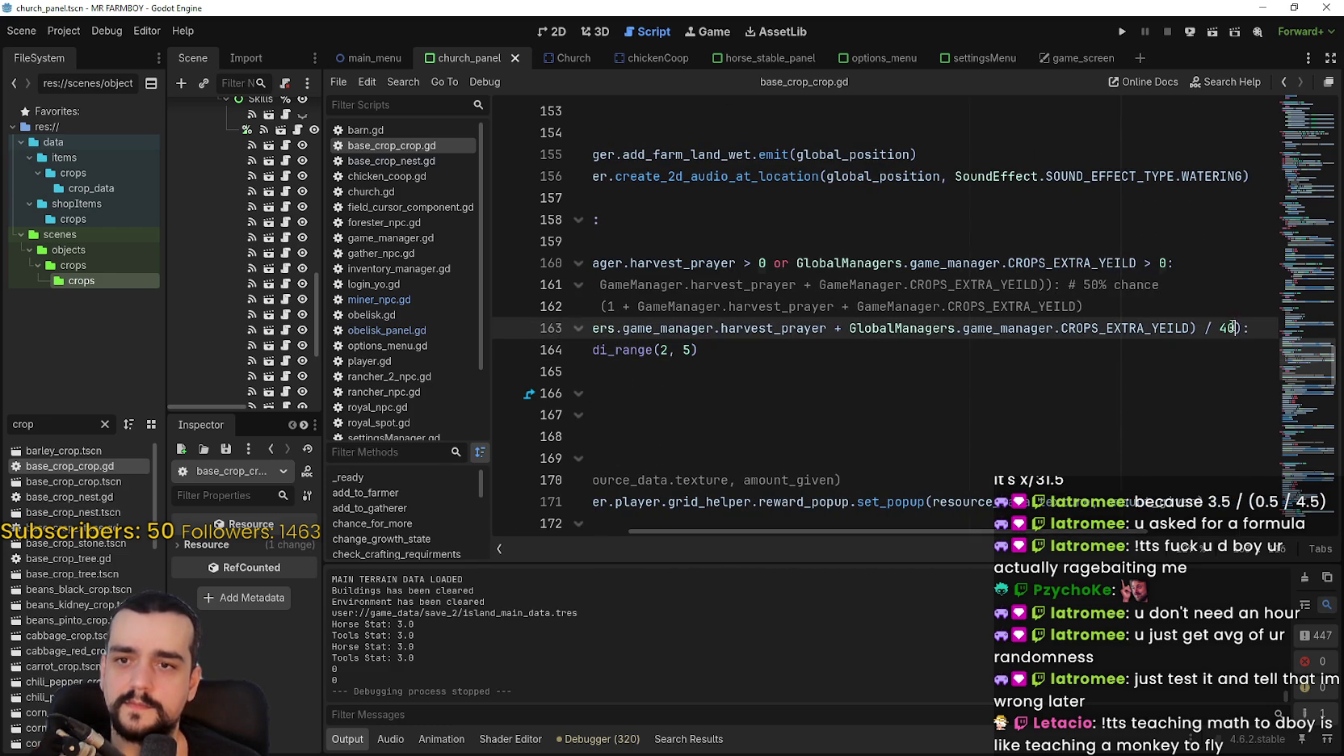
type("25")
key("ctrl+s")
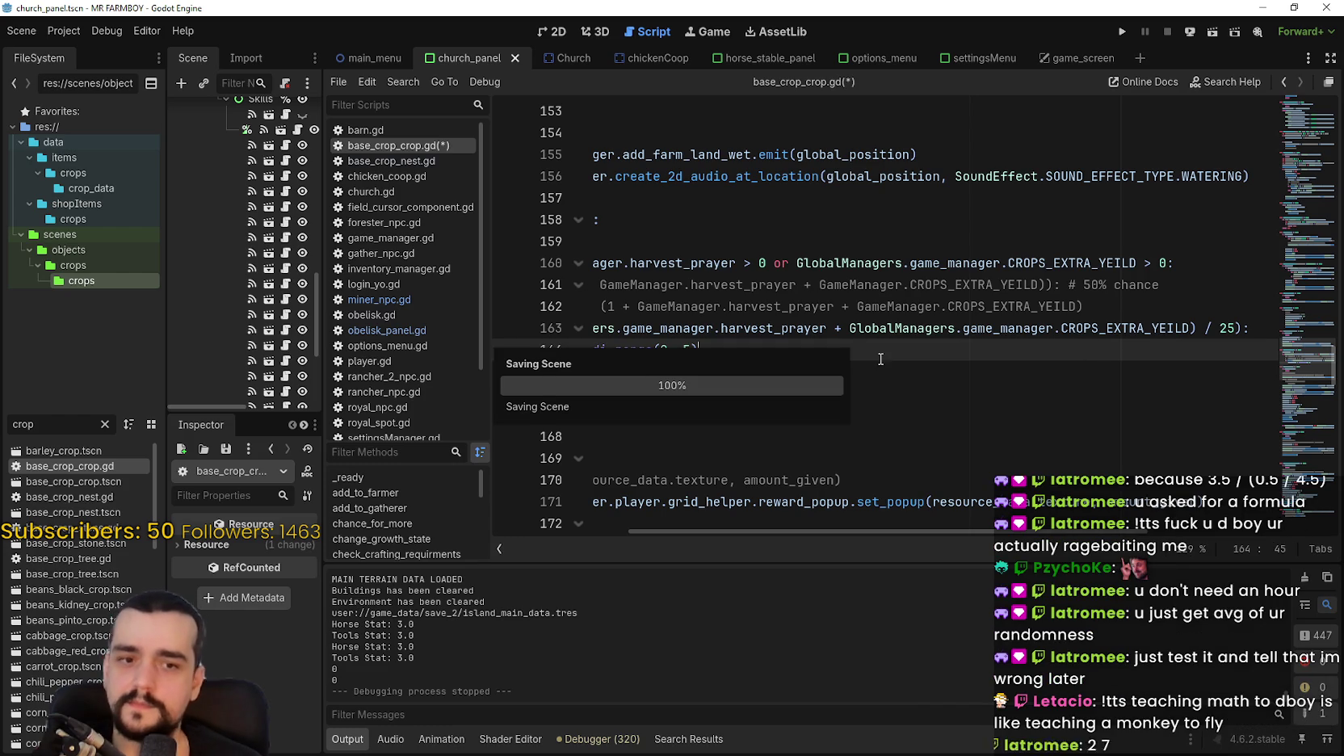
Raise the bonus harvest to randi_range(2, 7) on line 164, save, and widen the scene tree.
left_click(778, 378)
left_click(911, 350)
key("Delete")
type("6")
key("BackSpace")
type("7")
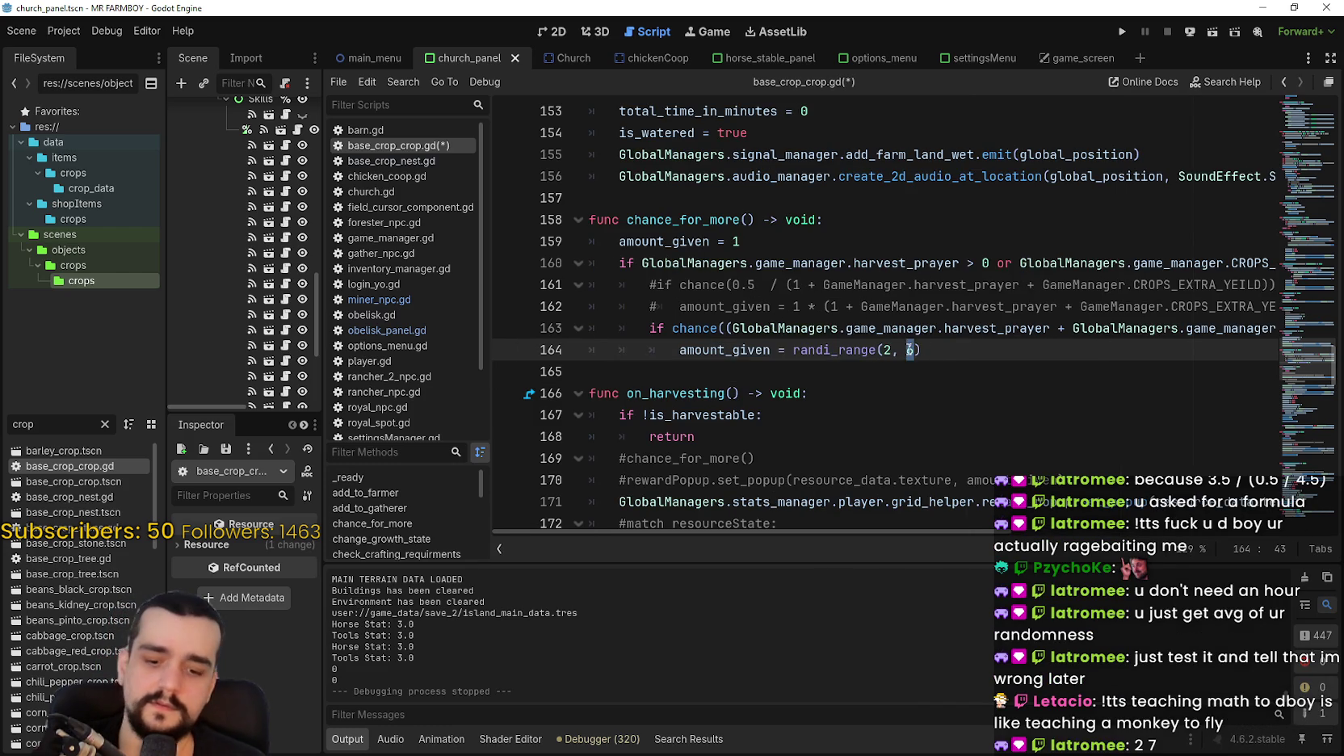
key("ctrl+s")
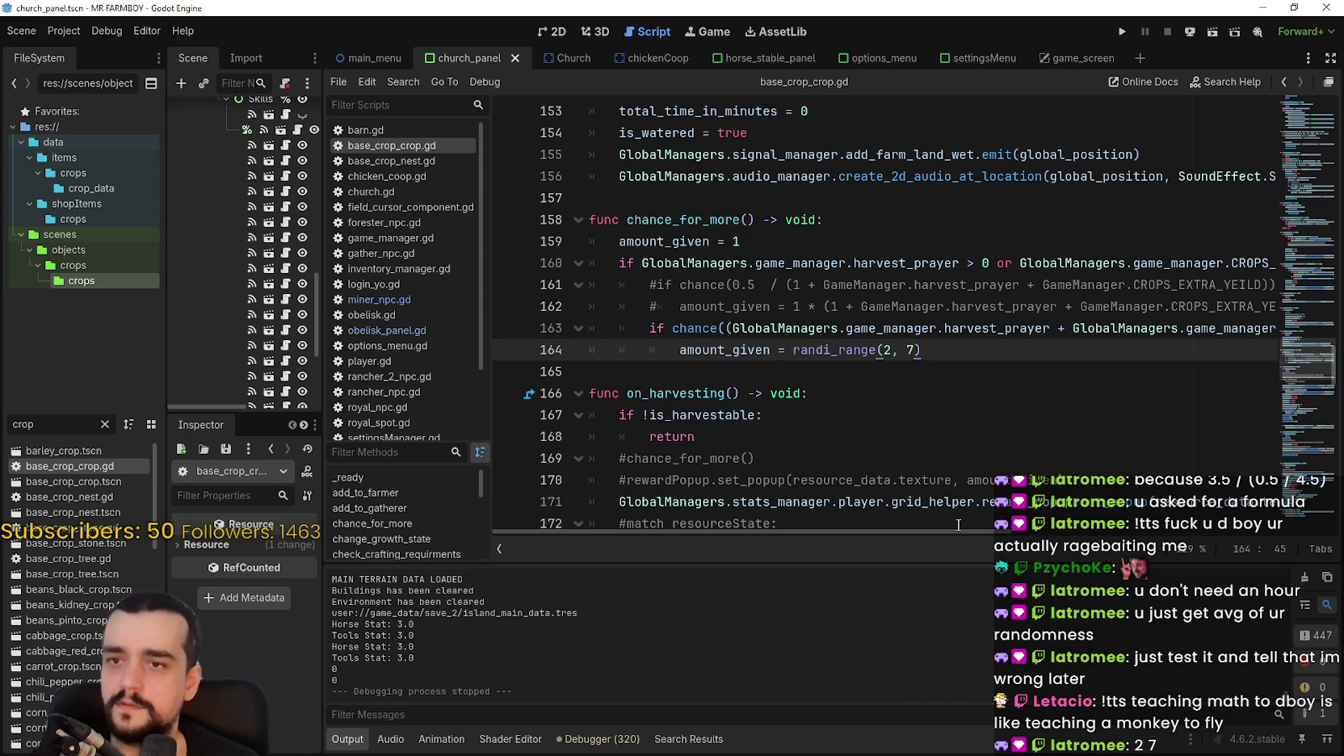
mouse_move(953, 533)
left_mouse_down()
mouse_move(1153, 530)
mouse_move(565, 530)
left_mouse_up()
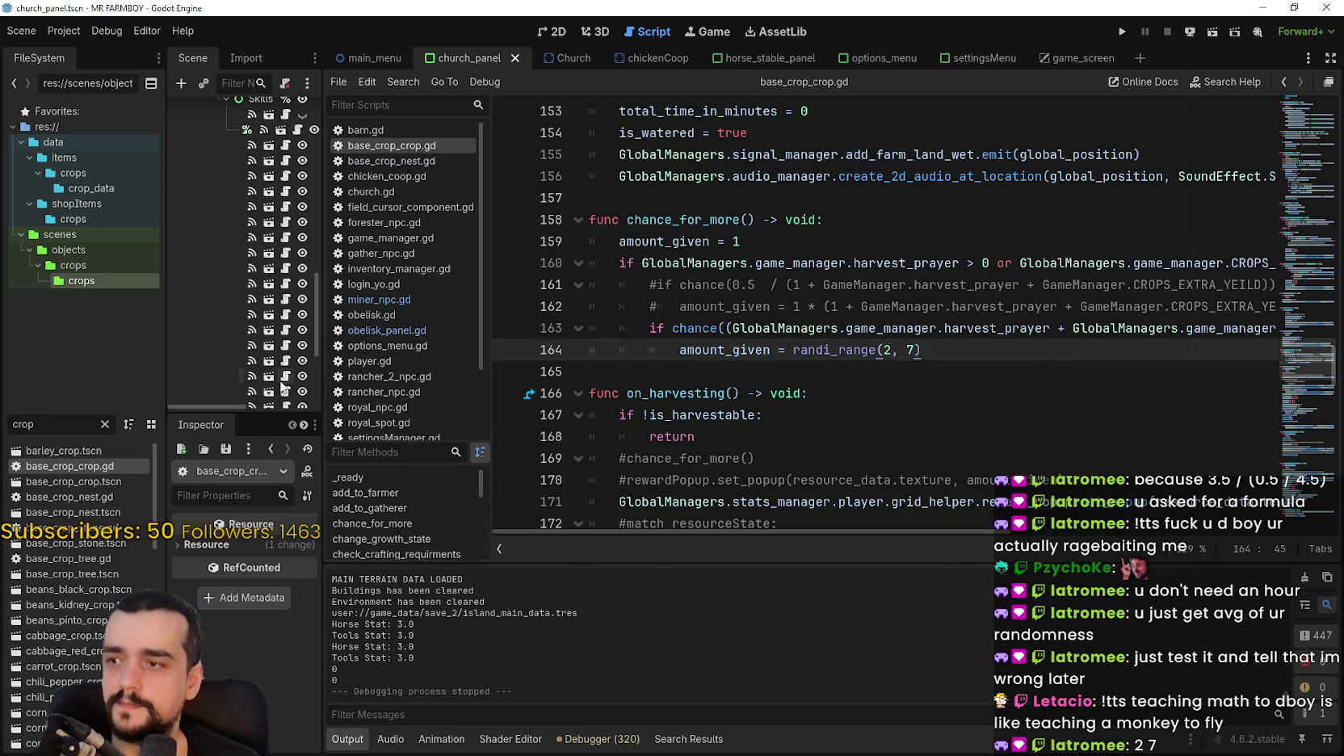
left_click_drag(322, 379, 565, 378)
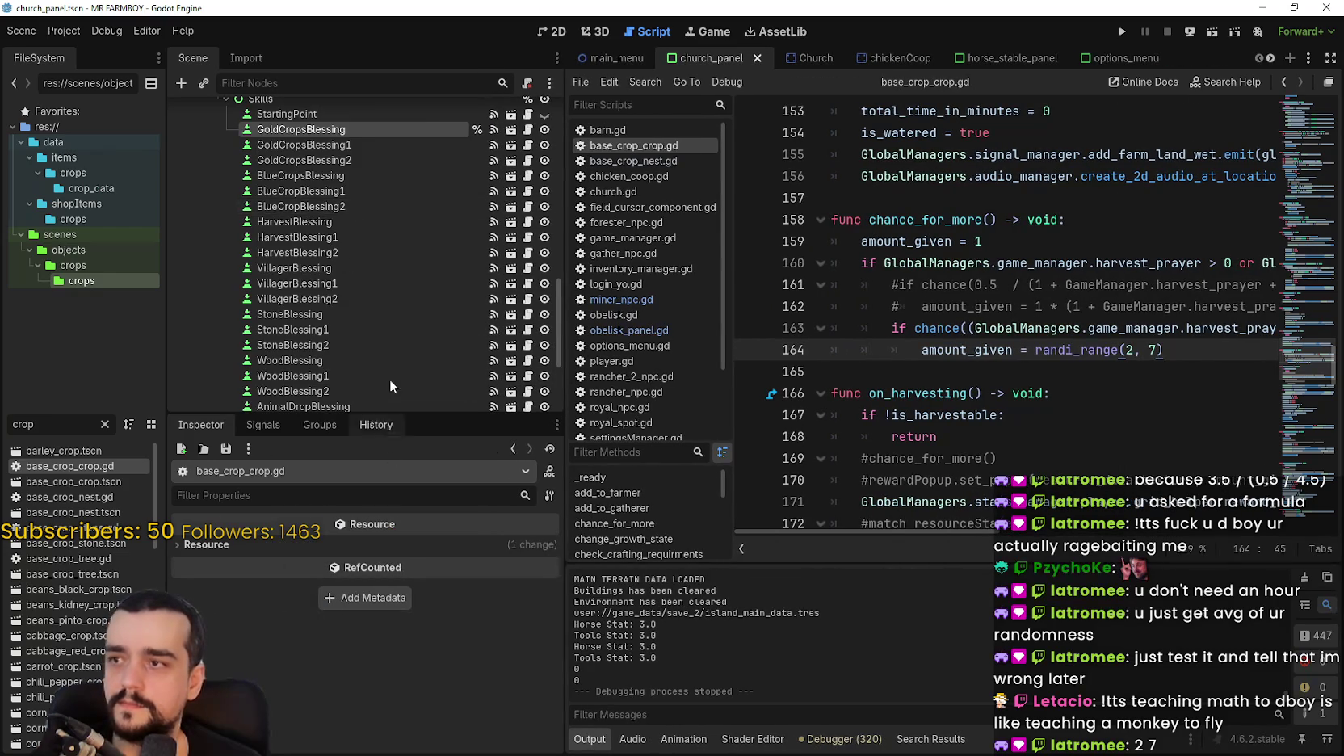
Set HarvestBlessing's buff to 8, checking 2/25 in Calculator.
left_click(320, 226)
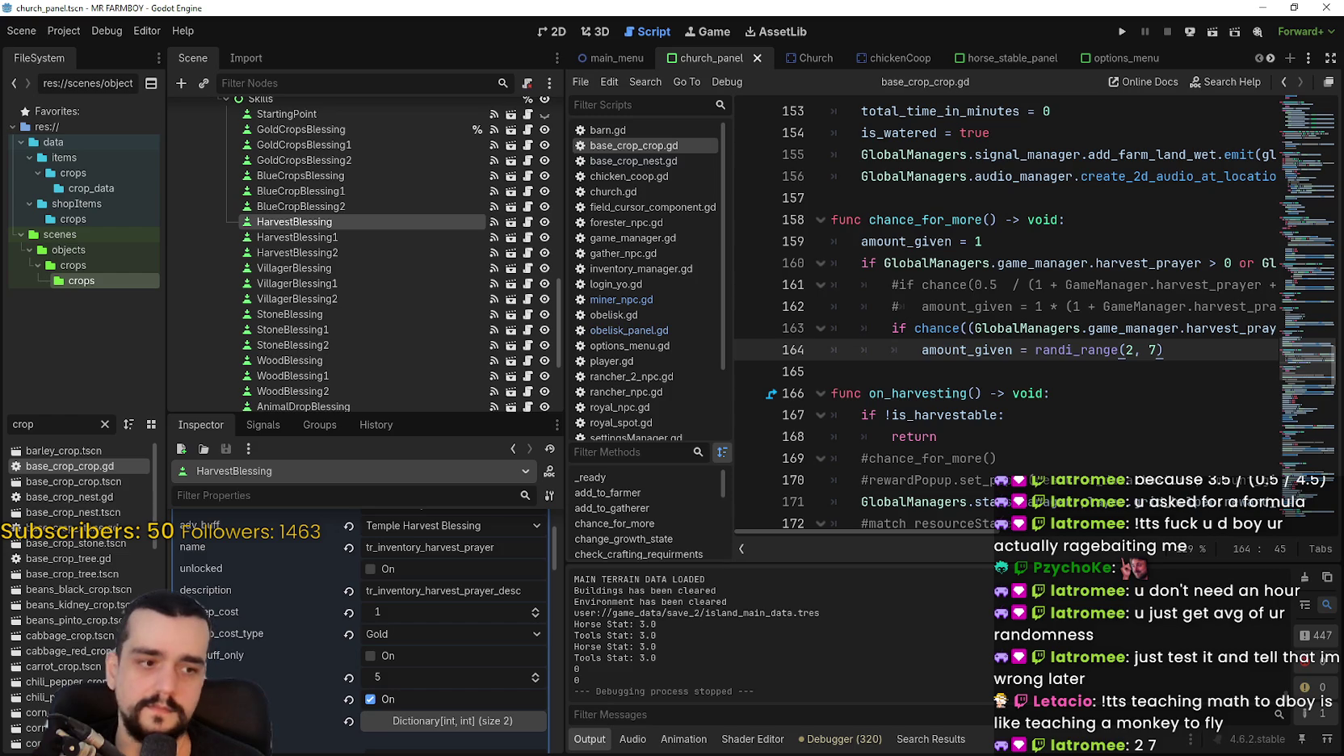
left_click_drag(448, 111, 755, 122)
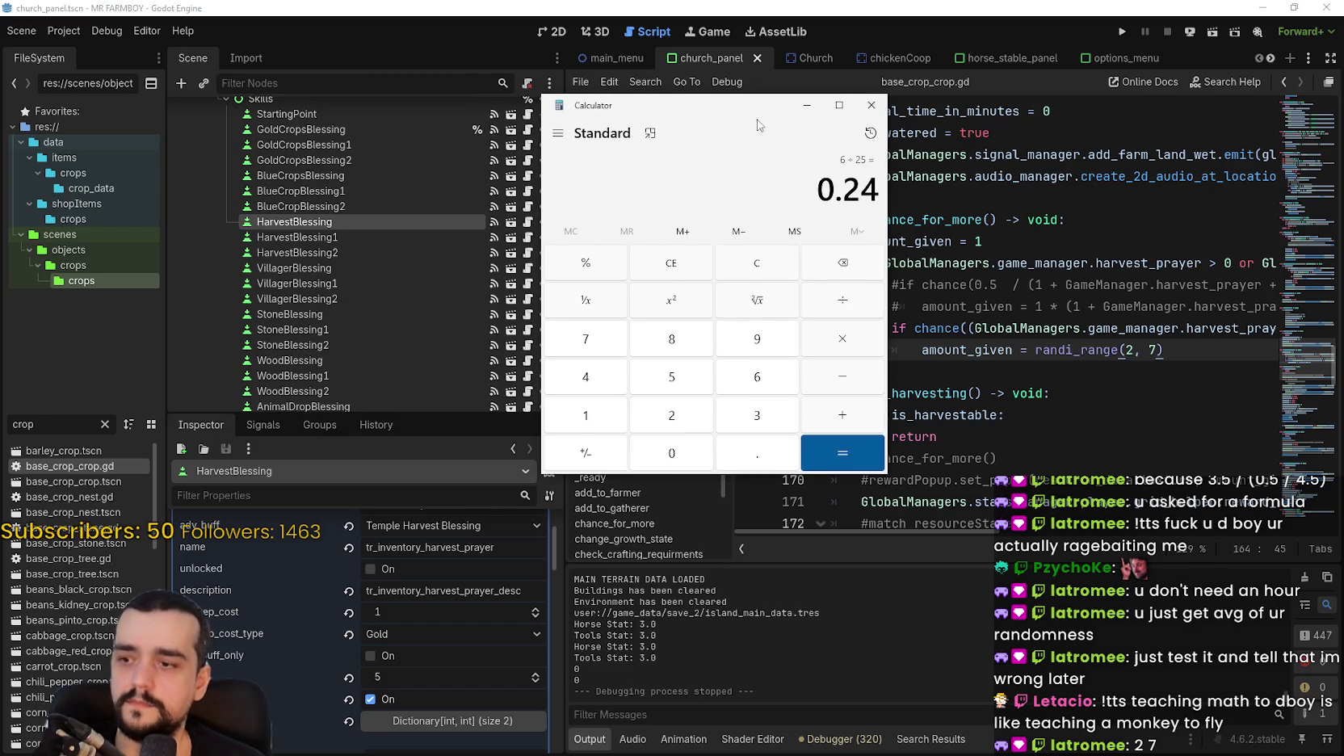
key("Escape")
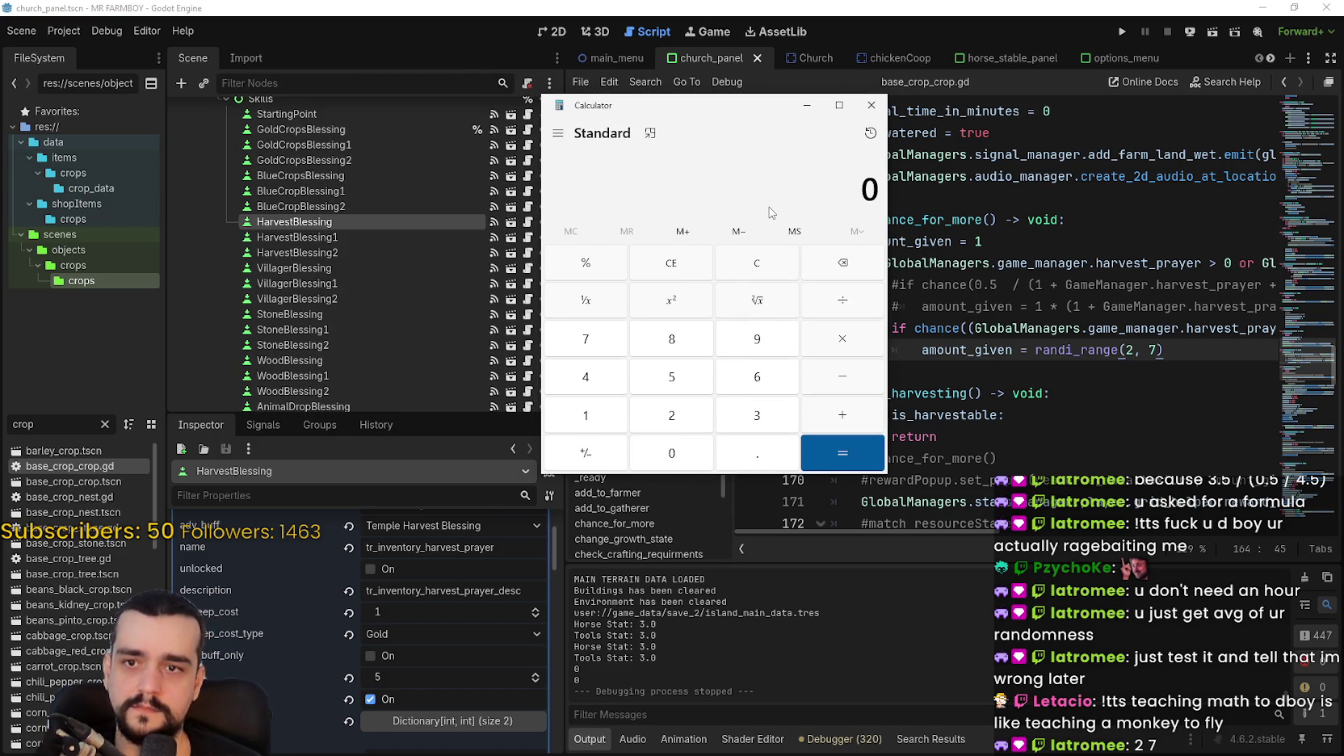
type("2/")
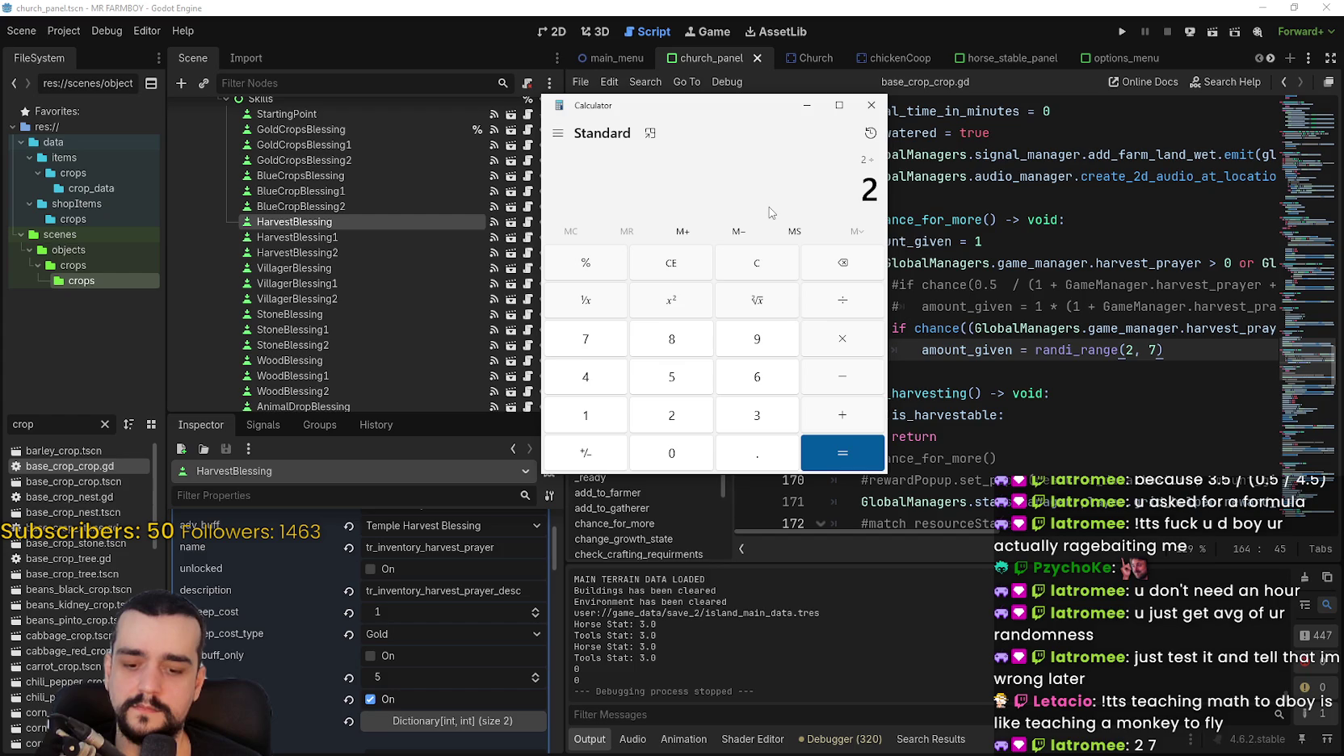
type("25")
key("Return")
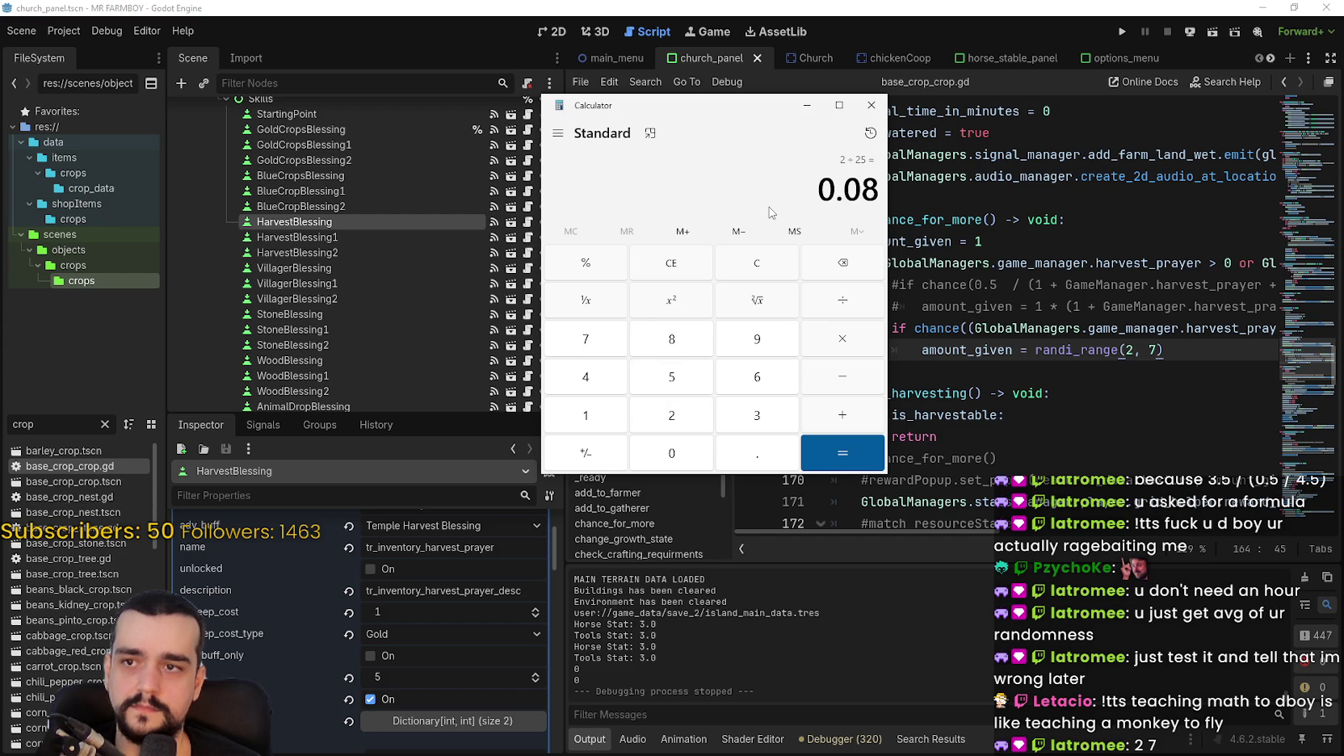
left_click(407, 677)
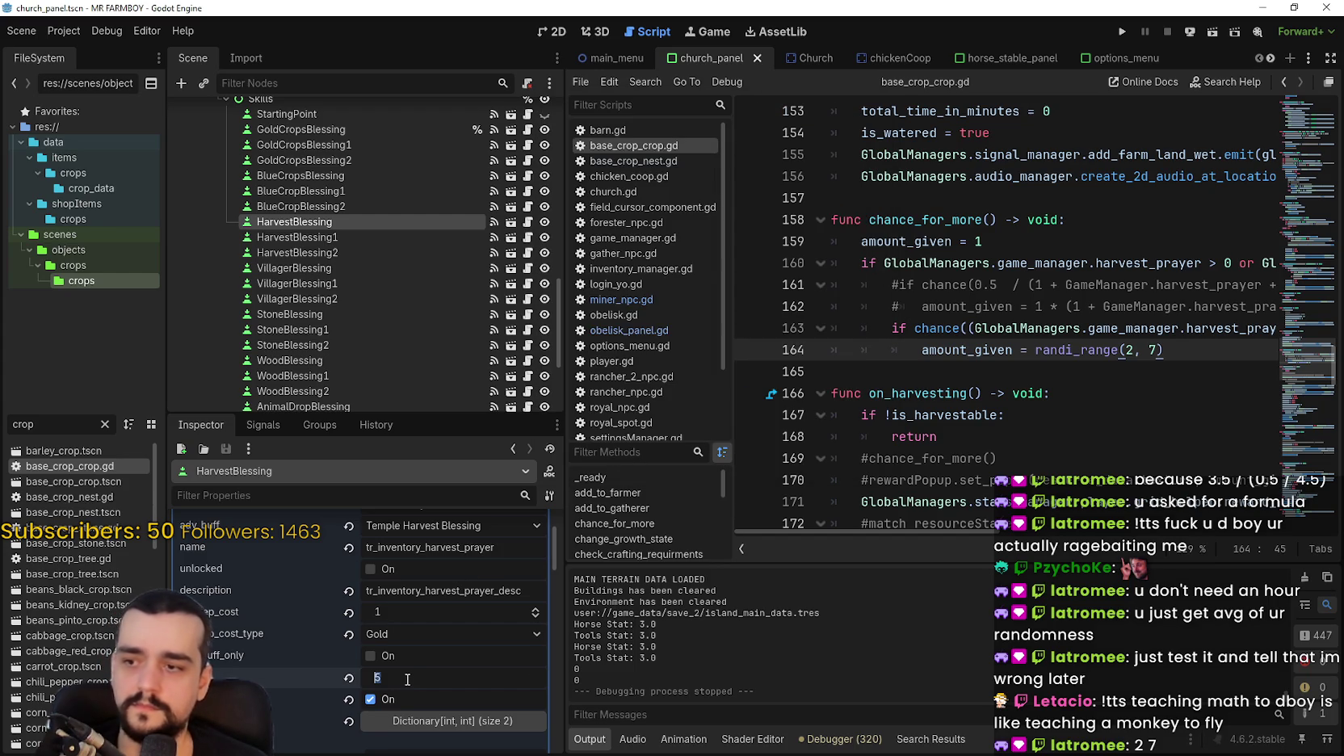
type("8")
key("Return")
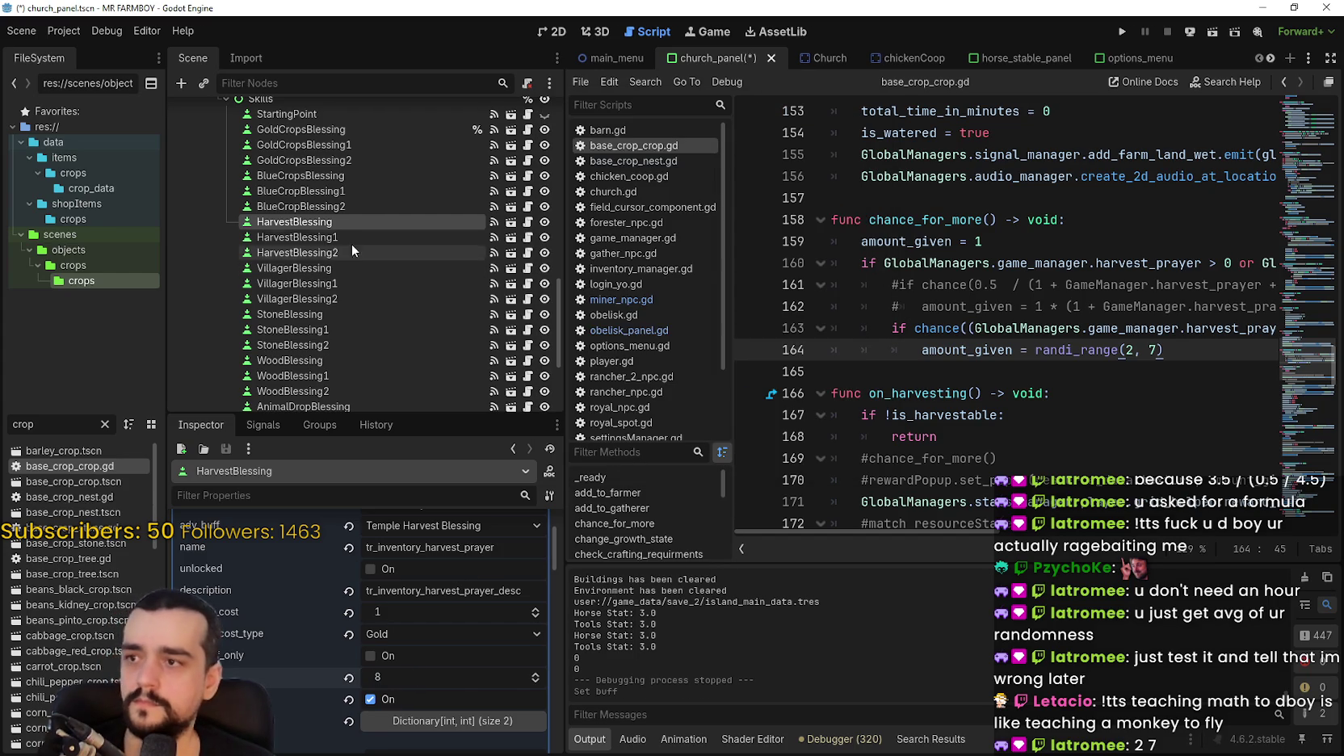
Set HarvestBlessing1's buff to 16, checking 4/25 in Calculator.
left_click(341, 234)
left_click(388, 647)
key("alt+Tab")
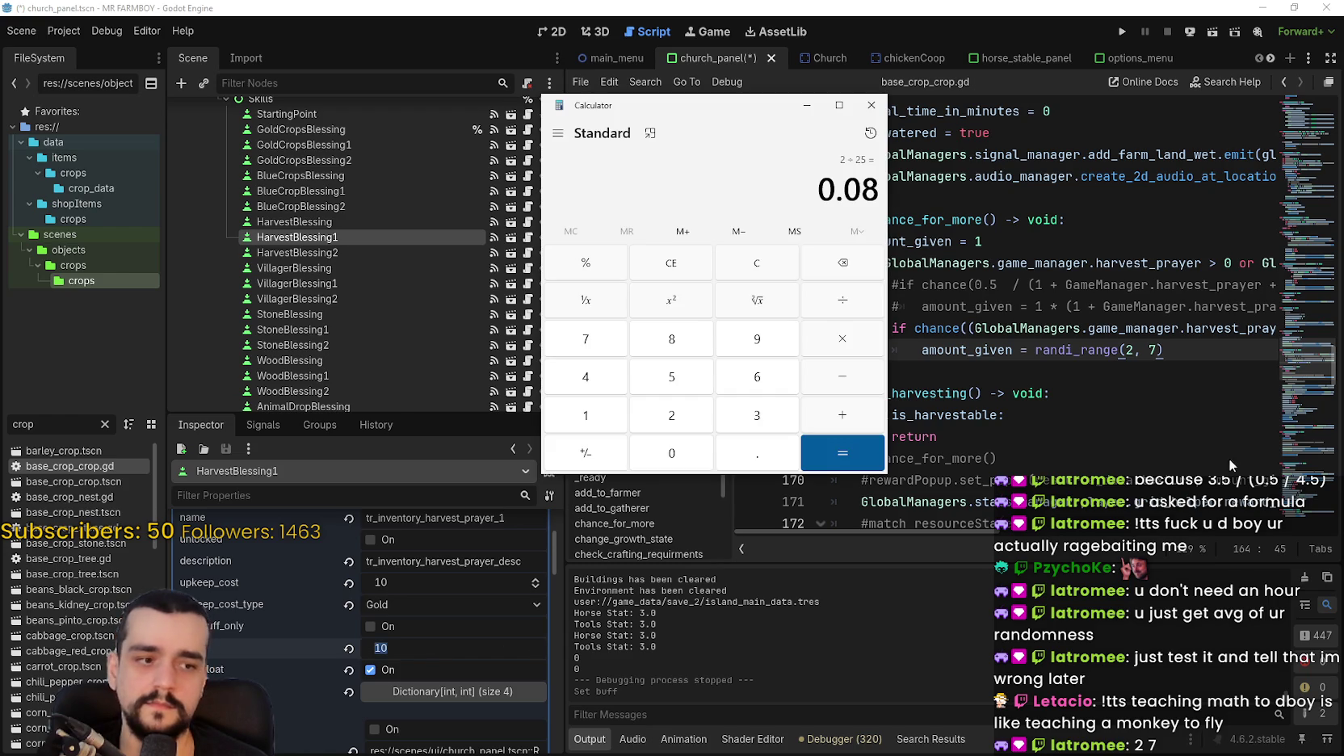
left_click(767, 268)
type("4 ÷ 25")
key("Return")
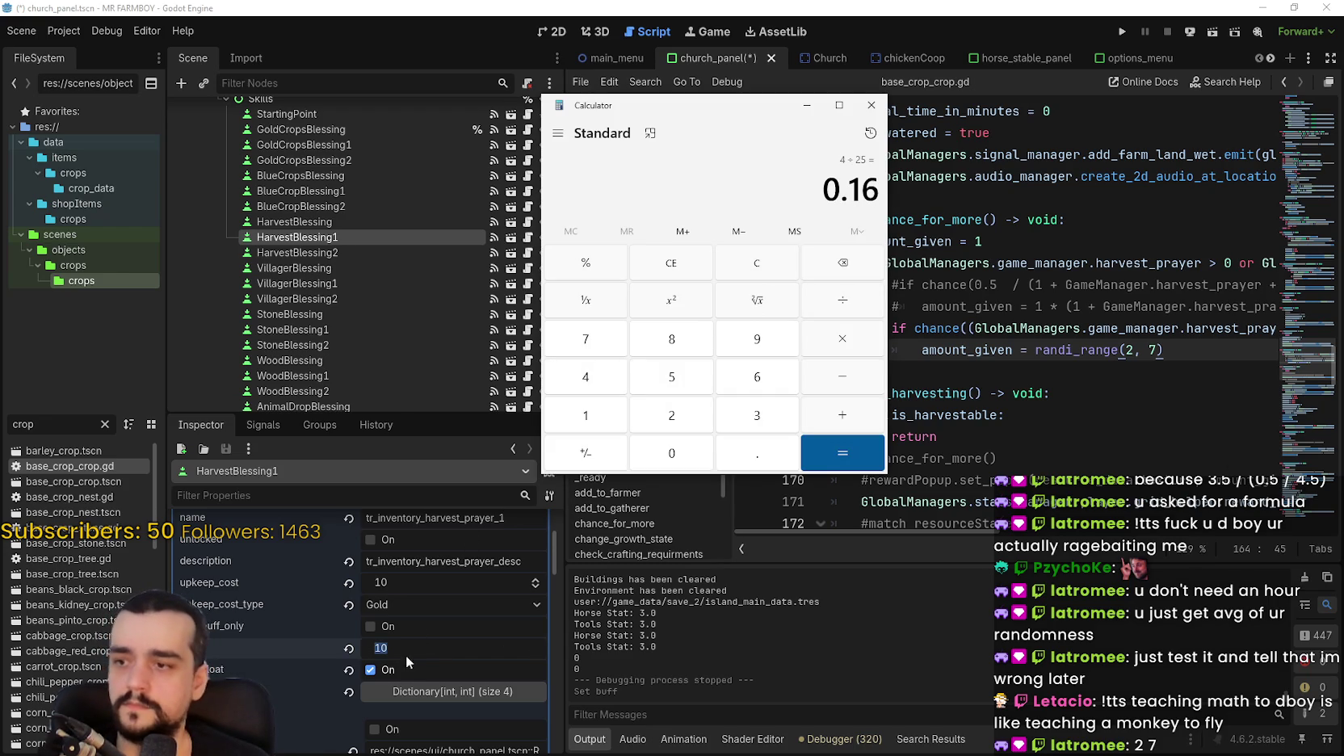
key("alt+Tab")
type("16")
key("Return")
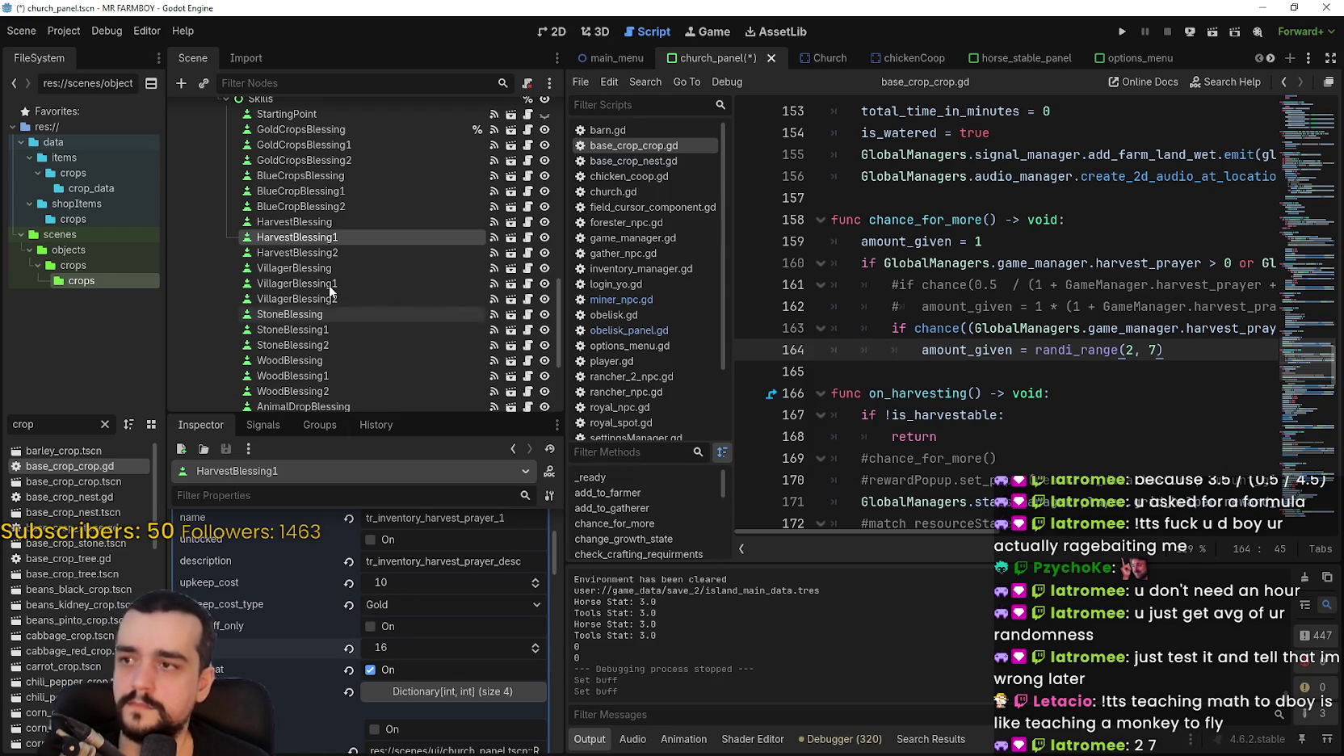
Set HarvestBlessing2's buff to 24 and save the church panel scene.
left_click(322, 254)
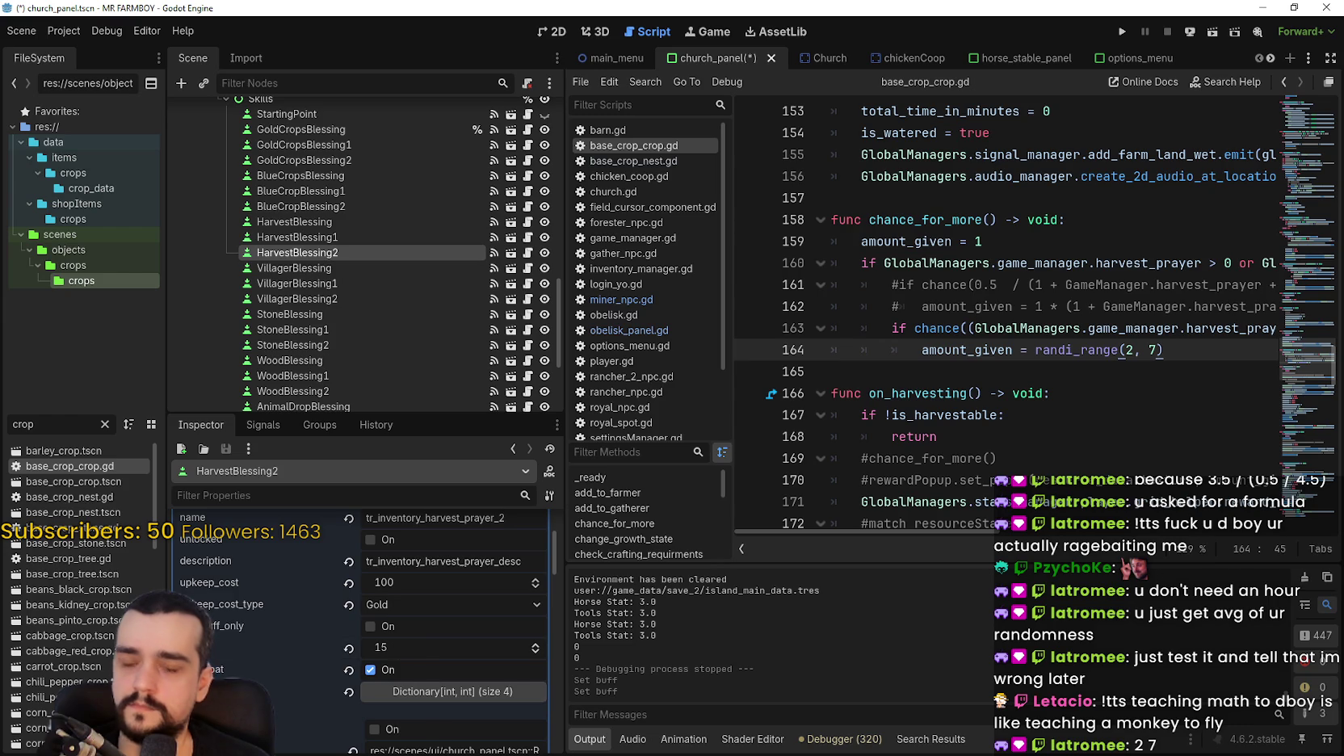
key("alt+Tab")
left_click(778, 269)
type("6 ÷ 25 =")
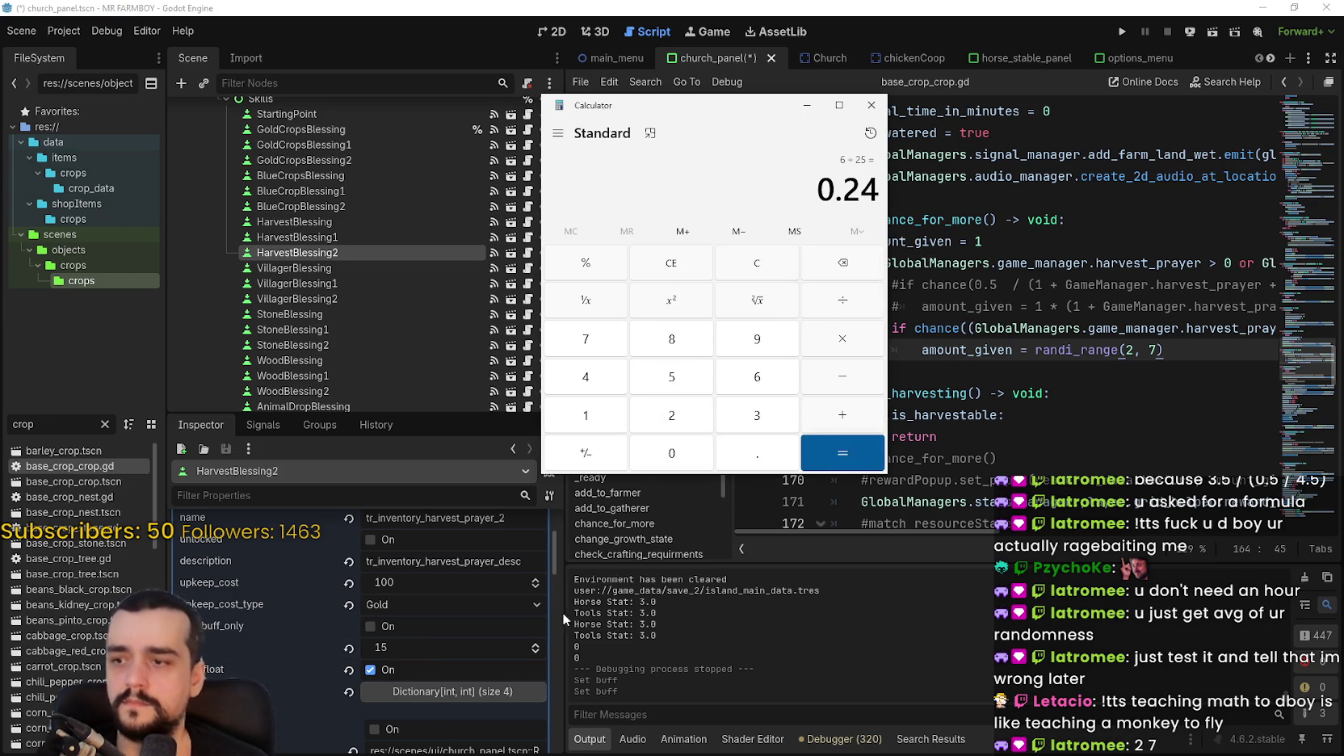
double_click(377, 647)
type("24")
key("ctrl+s")
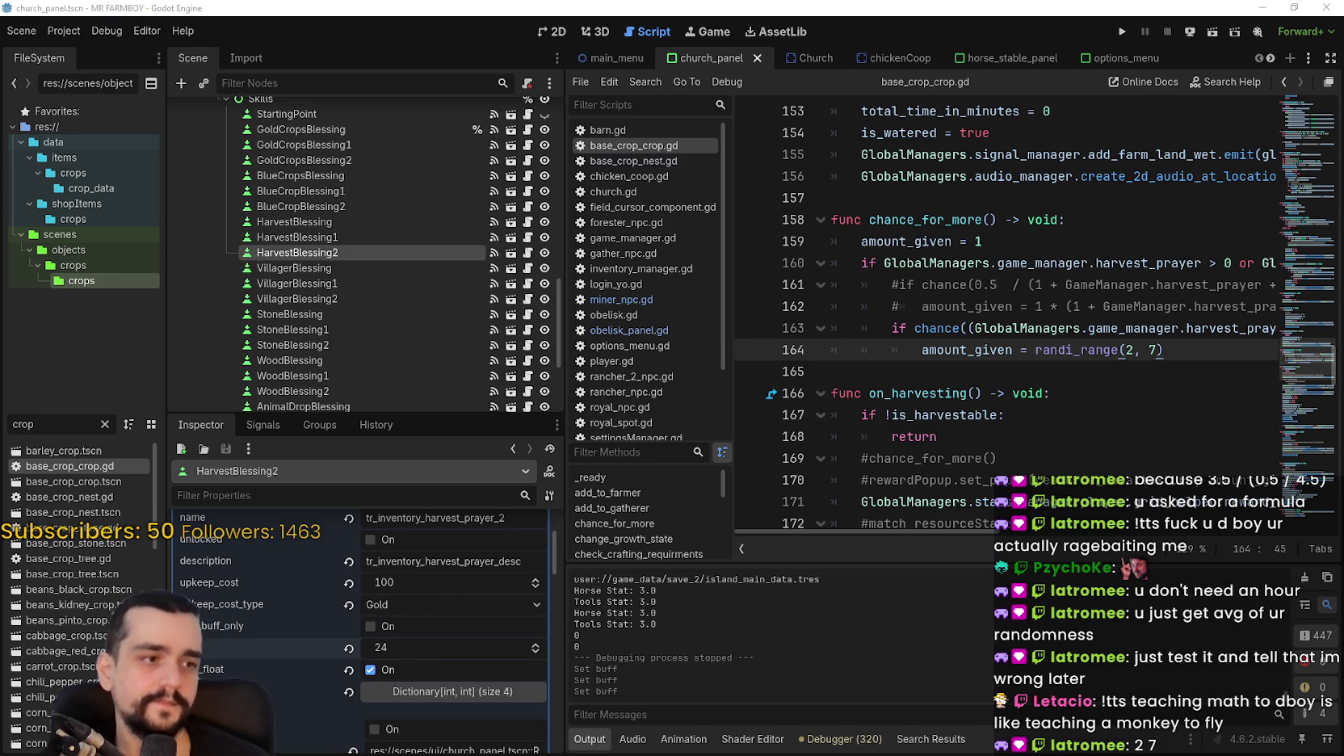
Return to the crop script at line 165 and save it.
left_click(1080, 302)
left_click(1083, 368)
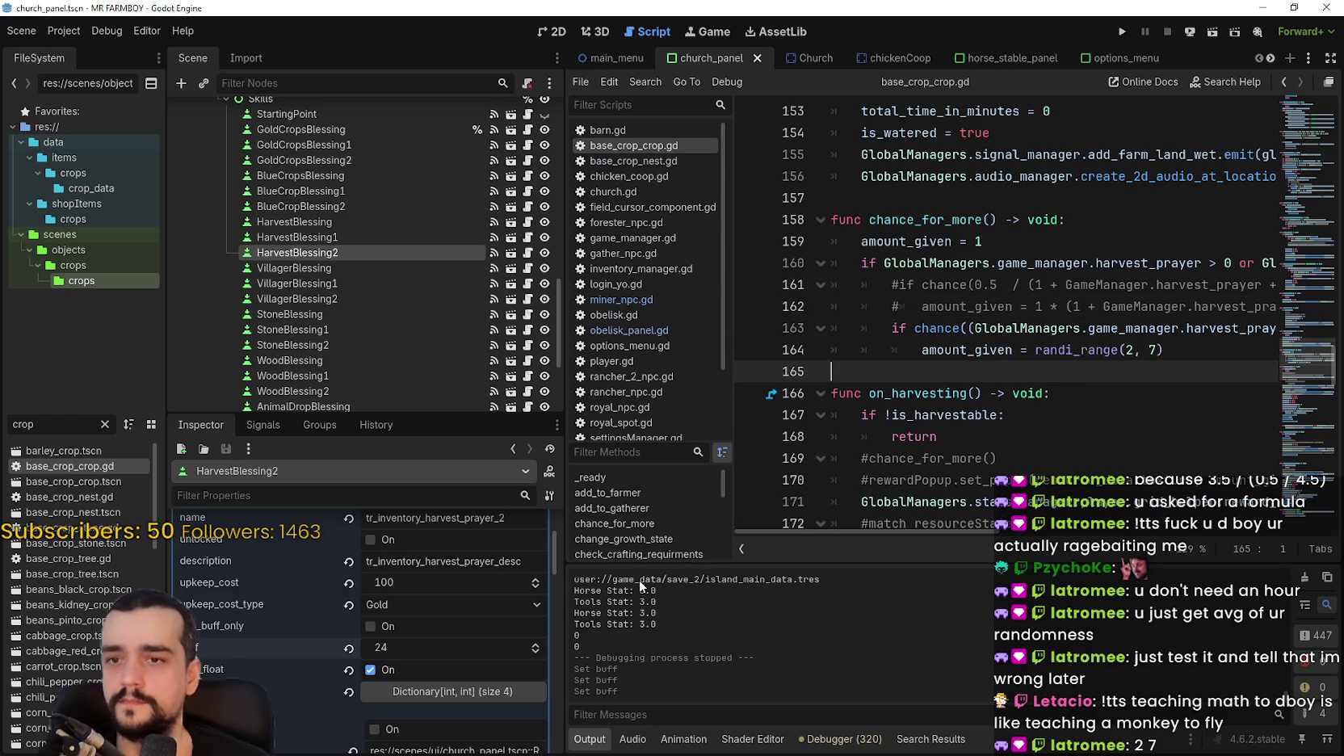
key("ctrl+s")
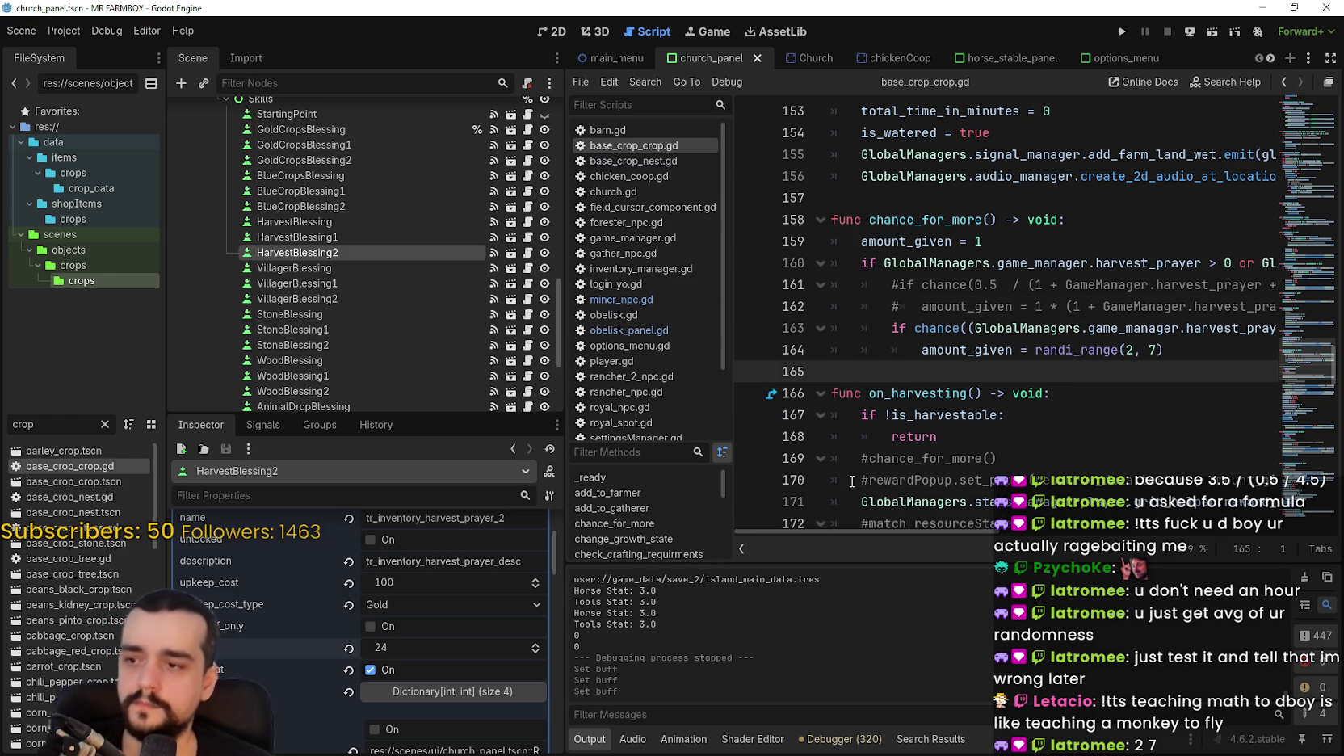
mouse_move(928, 532)
left_mouse_down()
mouse_move(1171, 531)
mouse_move(929, 531)
left_mouse_up()
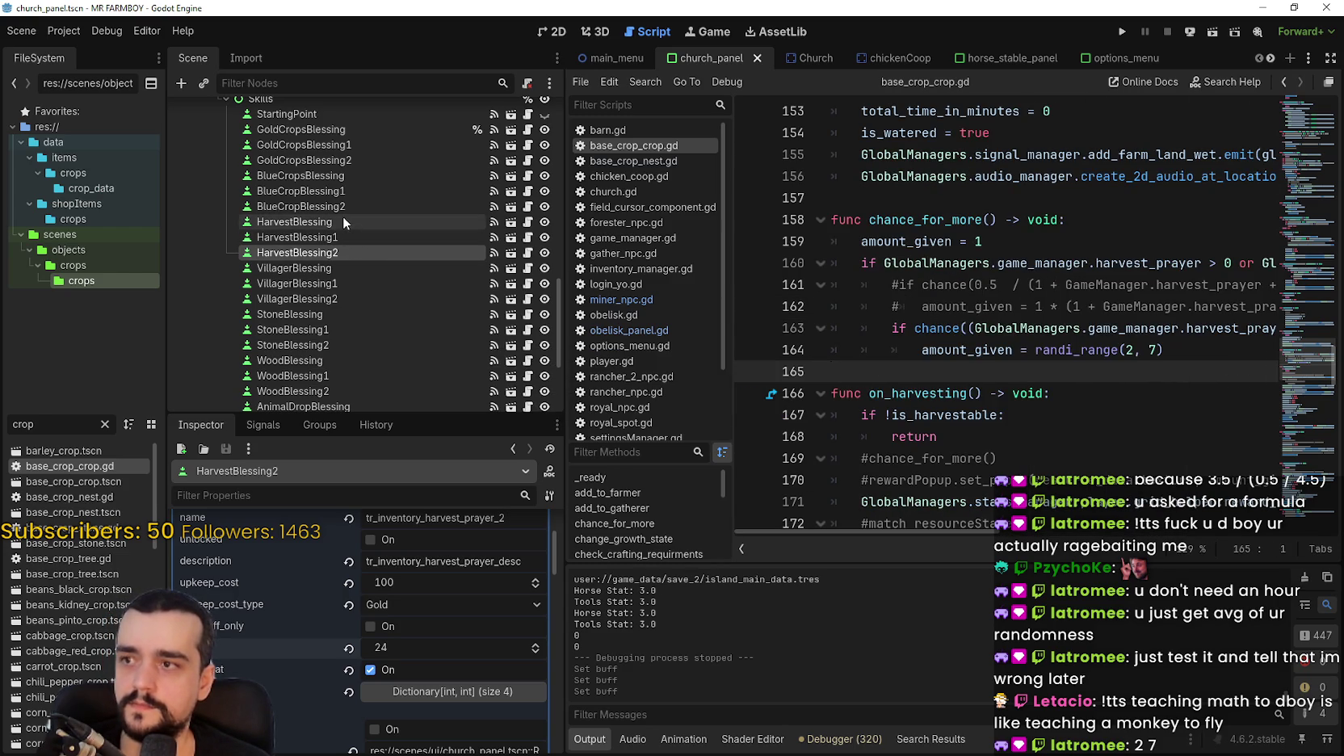
Check the HarvestBlessing values and set AnimalDropBlessing's buff to 8.
left_click(340, 237)
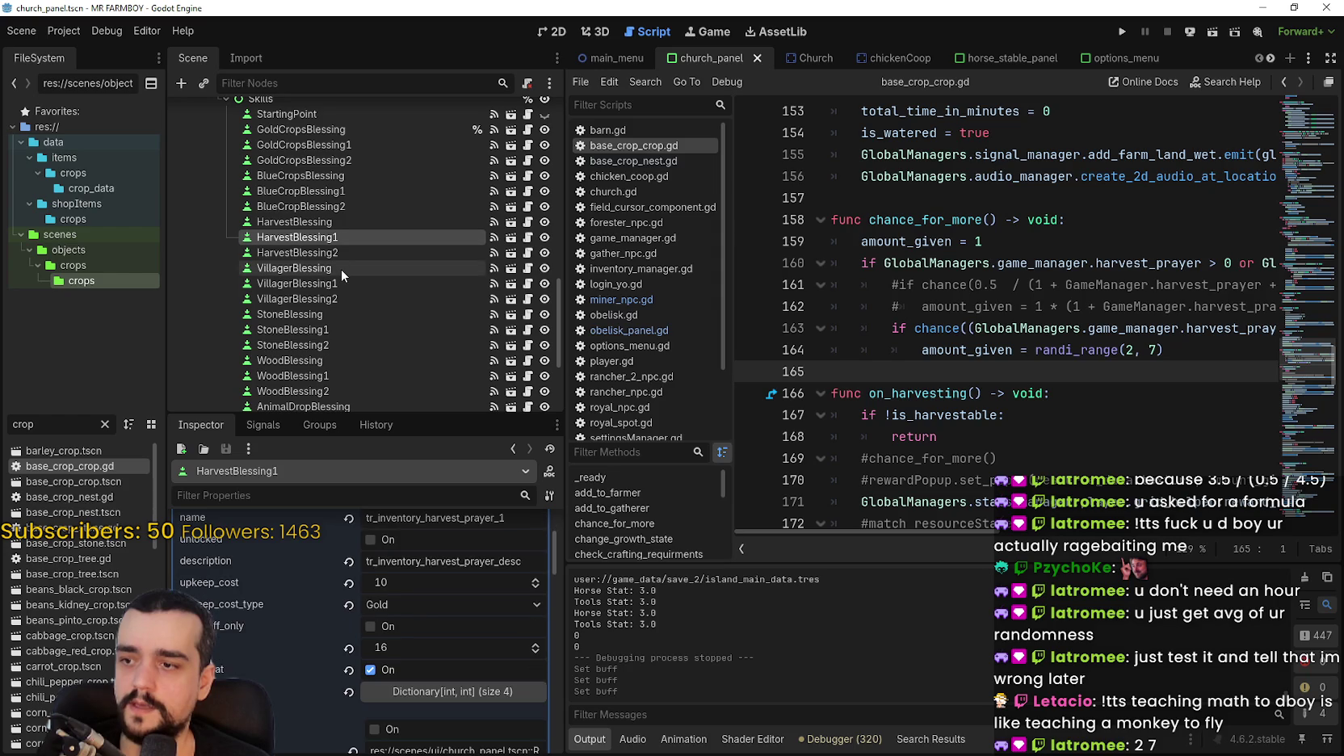
left_click(337, 252)
scroll(365, 320, "down", 2)
left_click(349, 332)
scroll(429, 677, "down", 5)
scroll(406, 630, "up", 2)
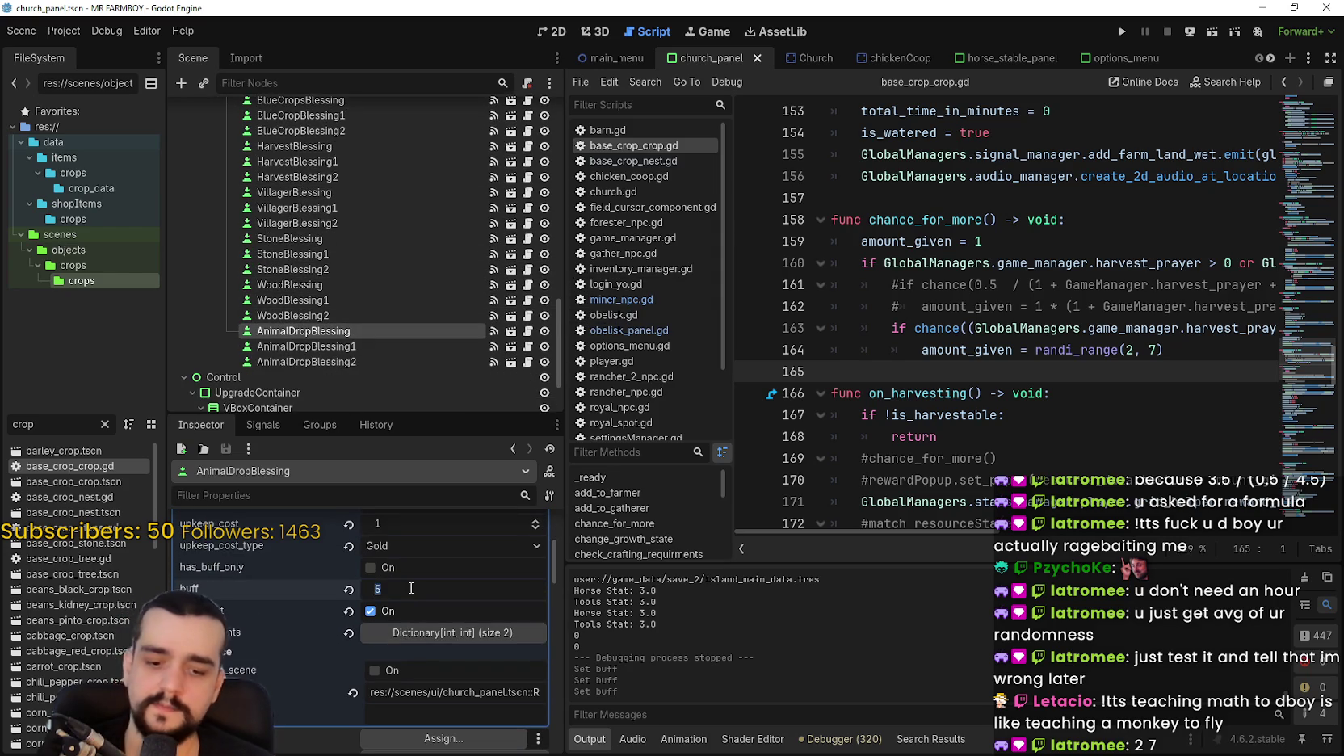
key("Return")
Set AnimalDropBlessing1's buff to 16, correcting a mistyped 26.
left_click(323, 345)
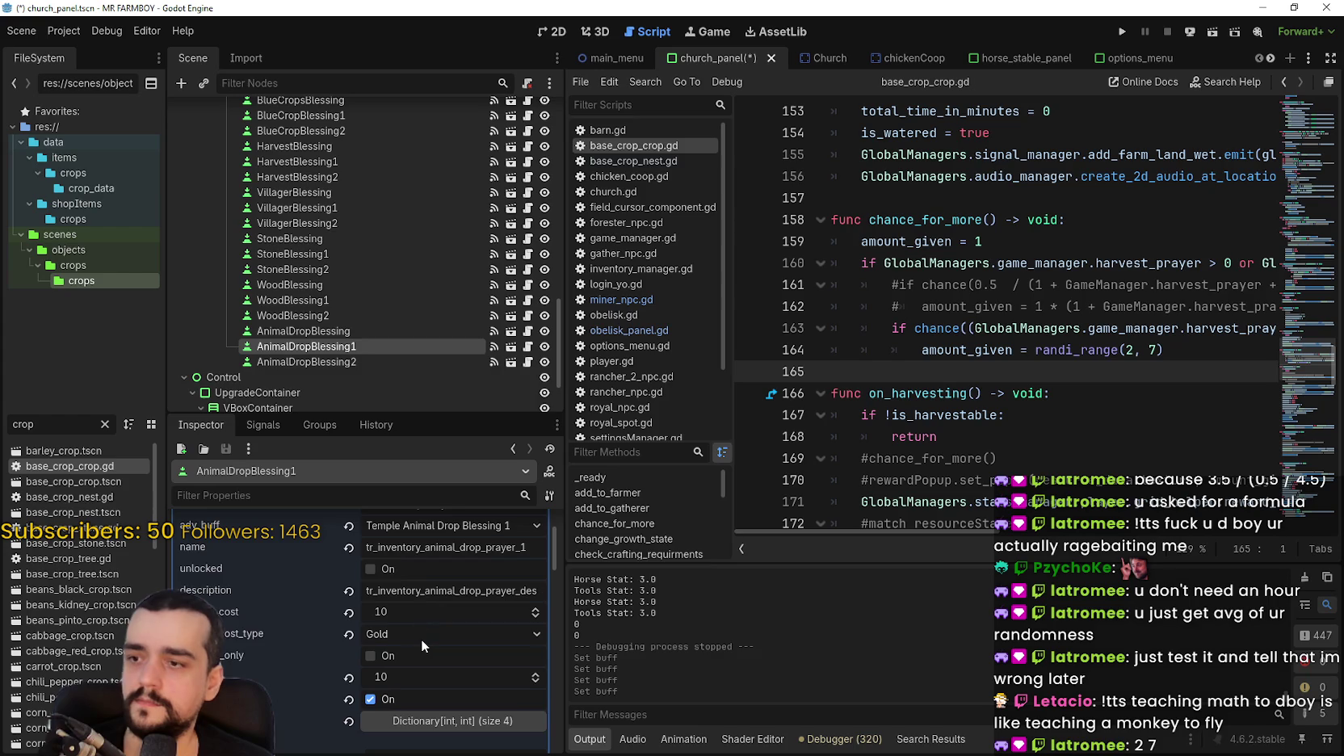
left_click(421, 647)
type("26")
key("Return")
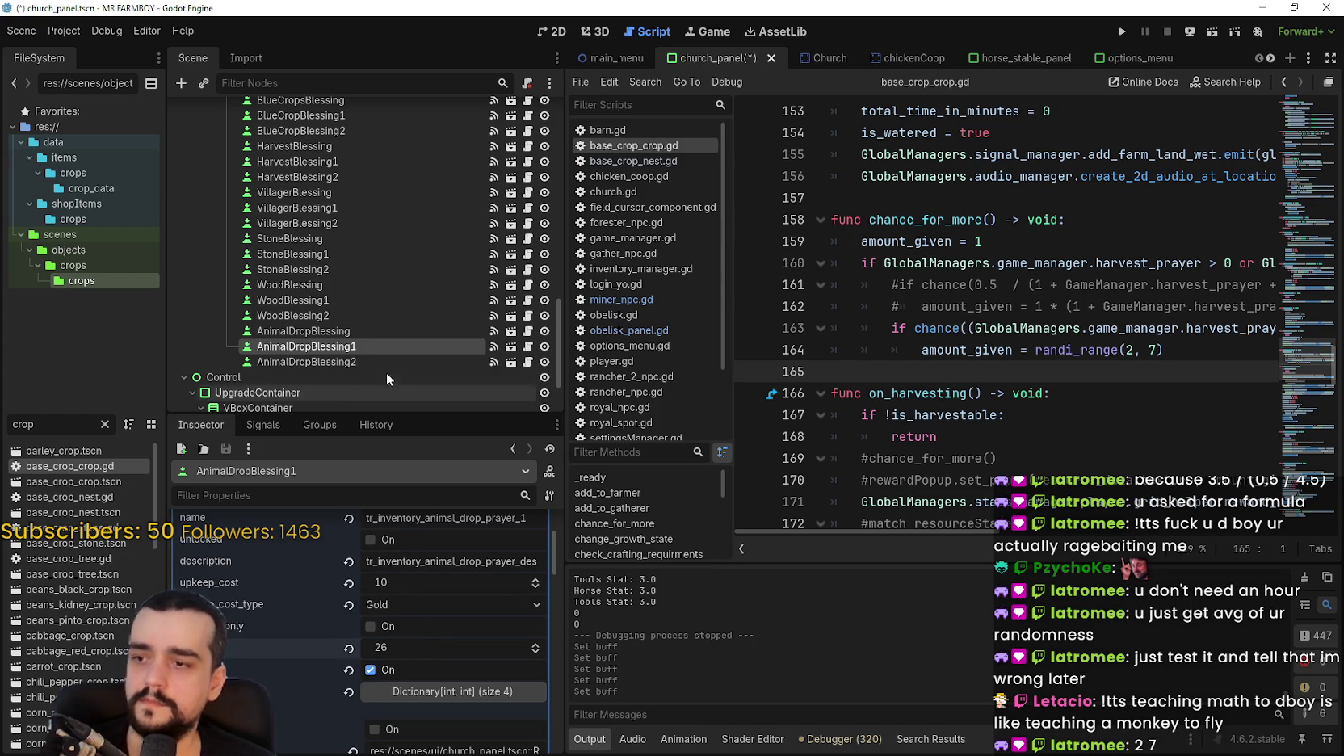
type("5")
key("Return")
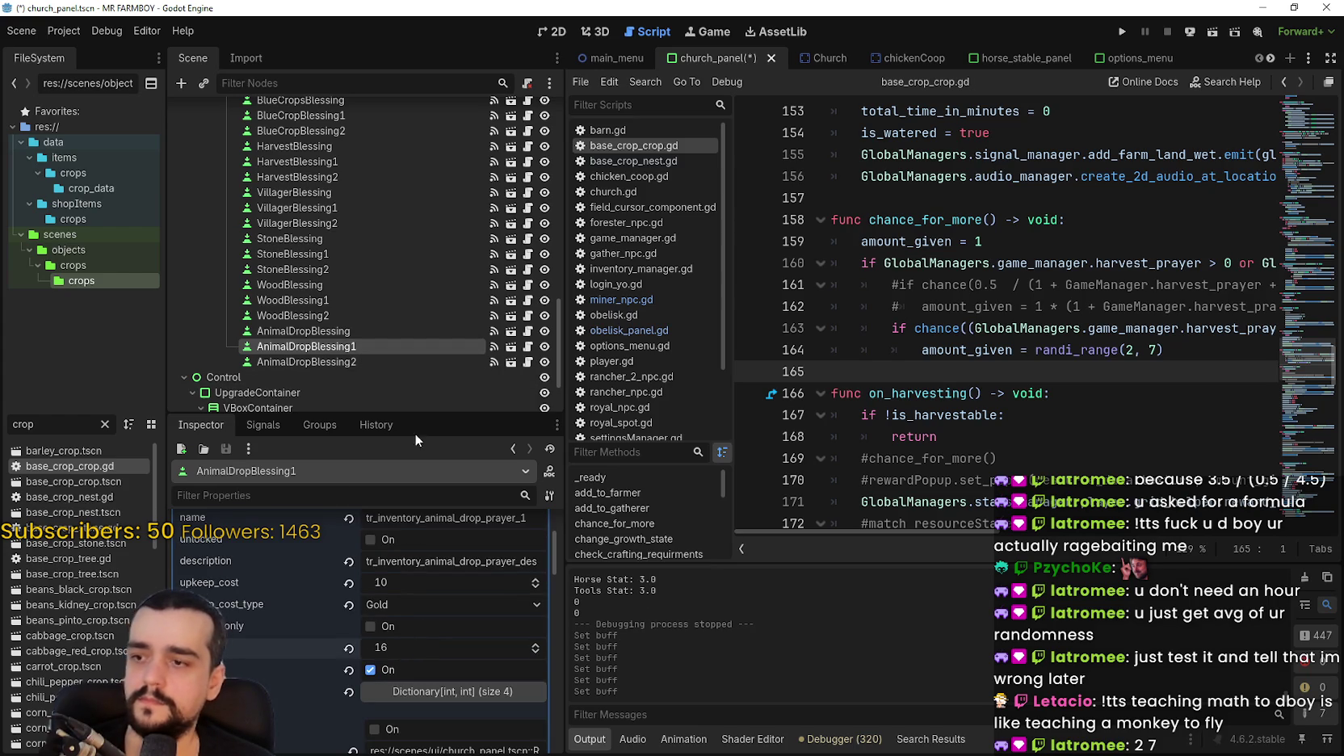
Set AnimalDropBlessing2's buff to 24 and save church_panel.tscn.
left_click(362, 358)
scroll(415, 685, "down", 2)
type("24")
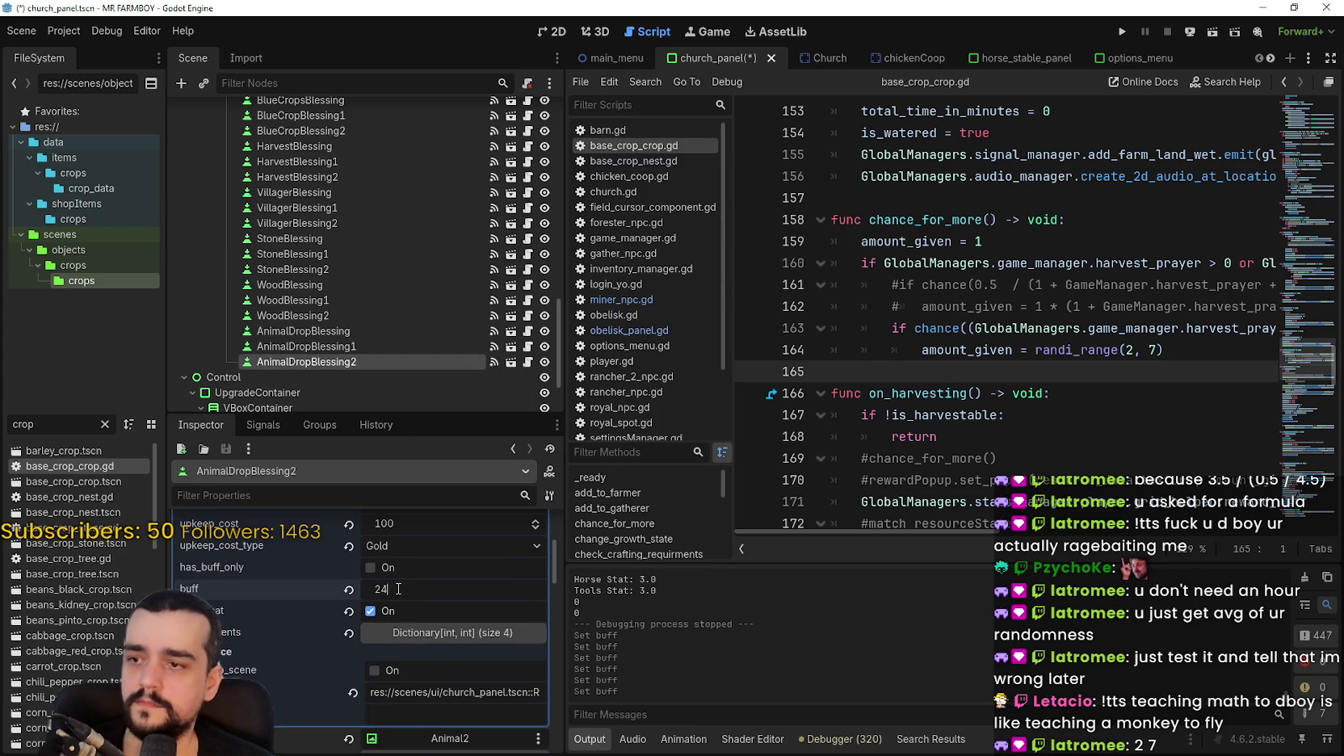
key("Return")
key("ctrl+s")
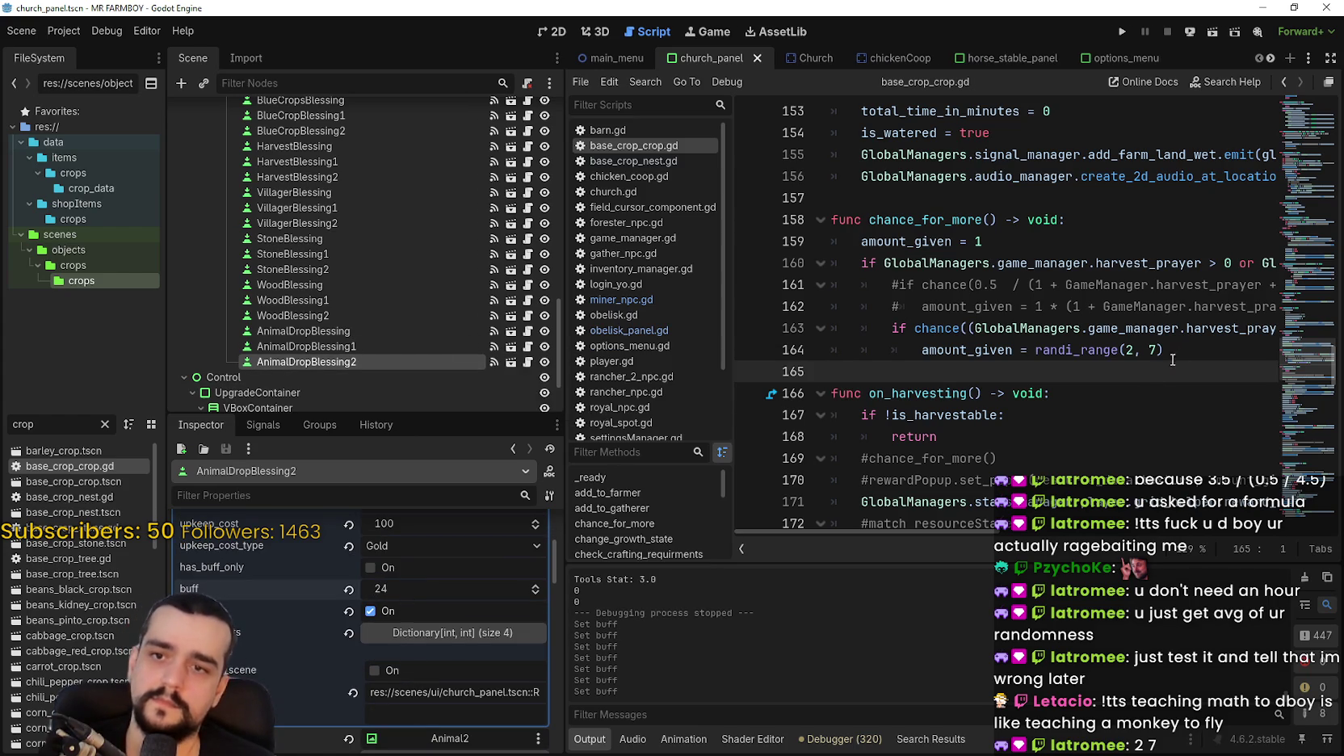
Return to the crop script and select base_crop_nest.gd in FileSystem.
left_click(1189, 350)
mouse_move(932, 531)
left_mouse_down()
mouse_move(997, 533)
mouse_move(857, 503)
left_mouse_up()
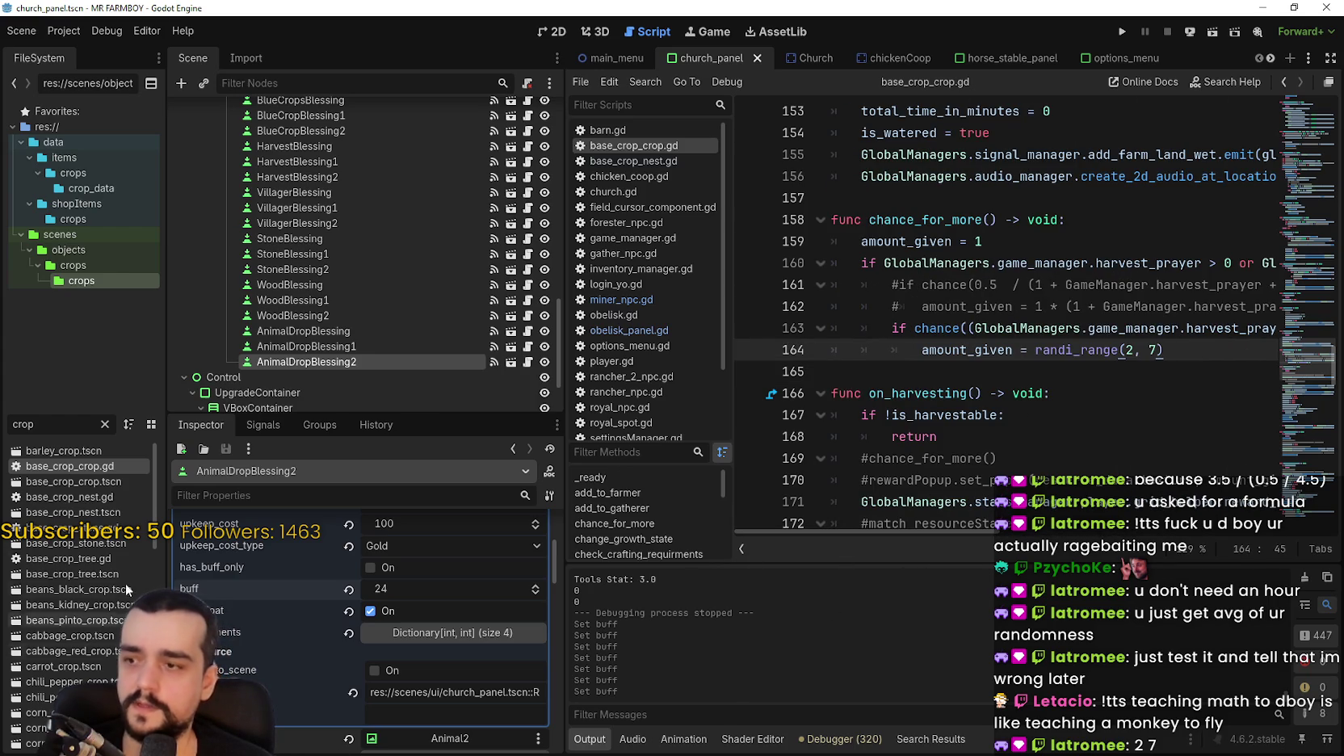
left_click(95, 498)
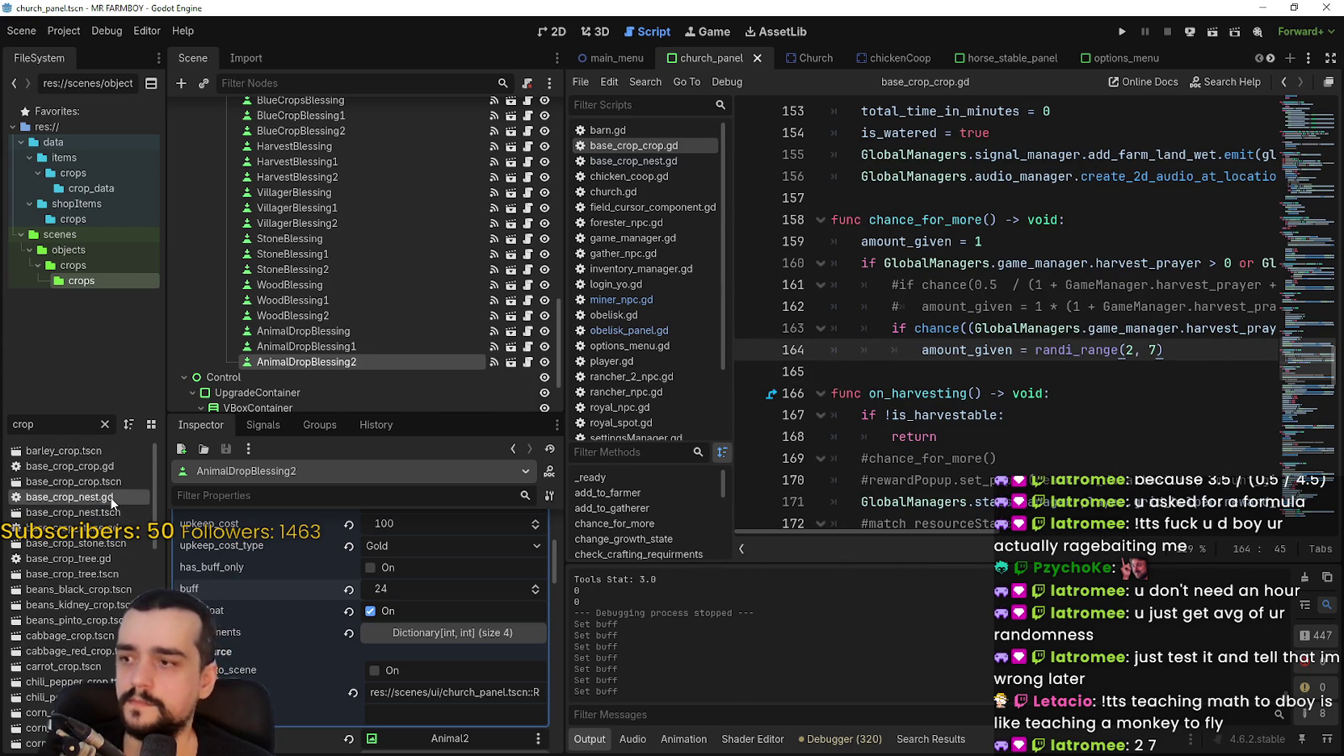
Open base_crop_nest.gd and scroll through its animal drop chance code.
double_click(108, 499)
scroll(1033, 424, "down", 5)
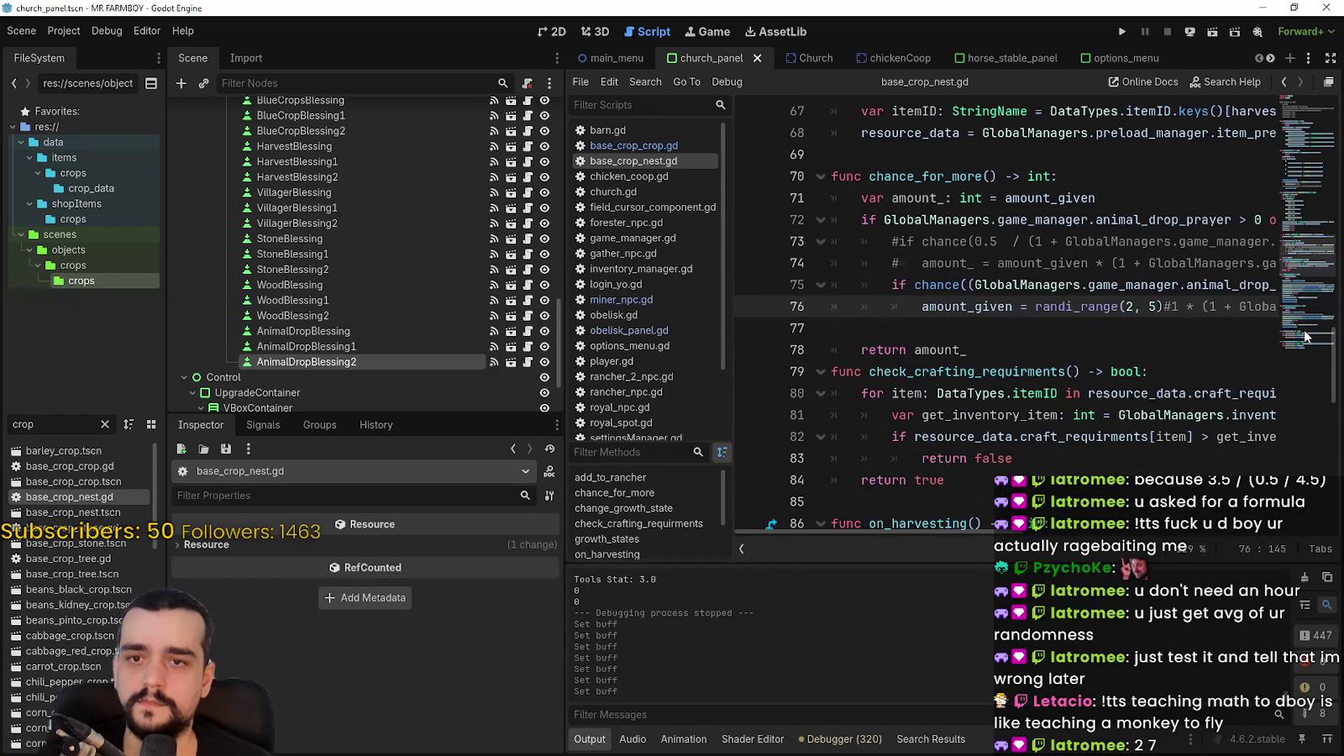
scroll(1303, 319, "down", 12)
scroll(1303, 319, "up", 3)
scroll(1303, 319, "up", 6)
scroll(1304, 319, "down", 6)
scroll(979, 533, "right", 5)
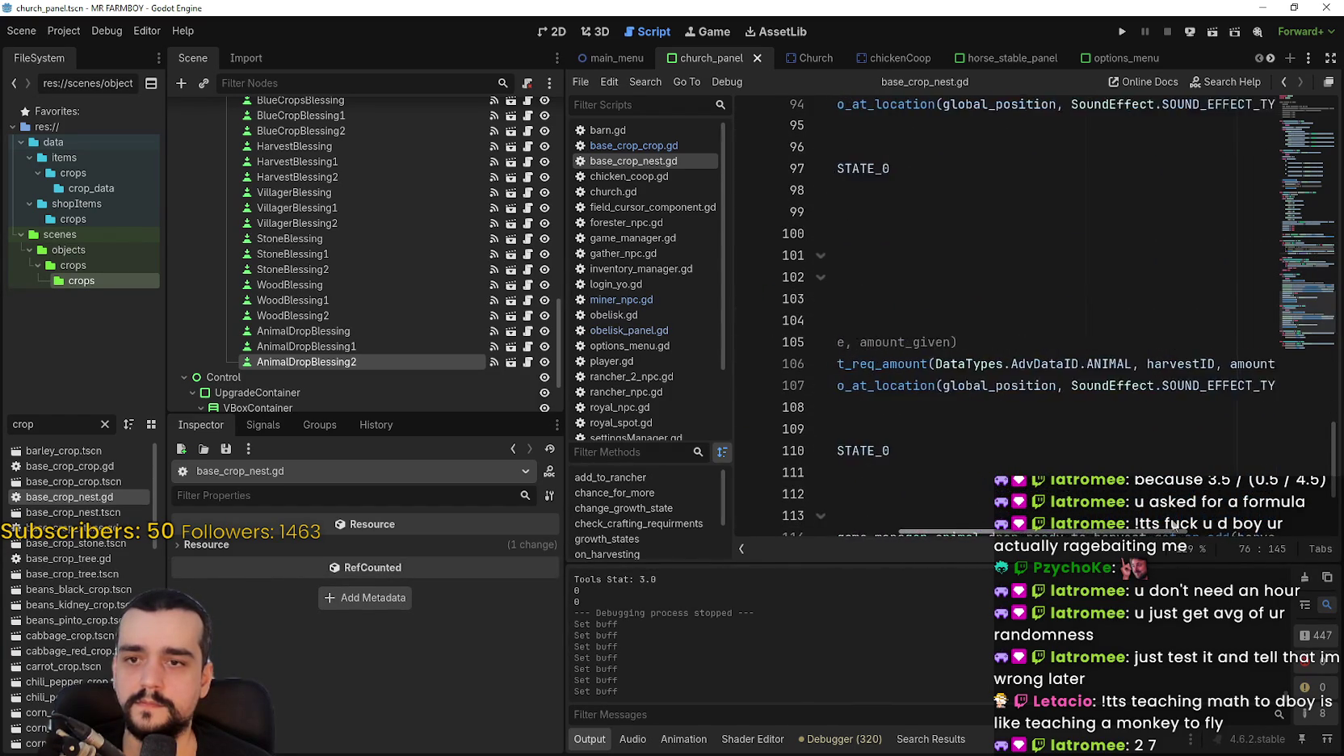
scroll(1009, 453, "left", 5)
scroll(1029, 420, "up", 6)
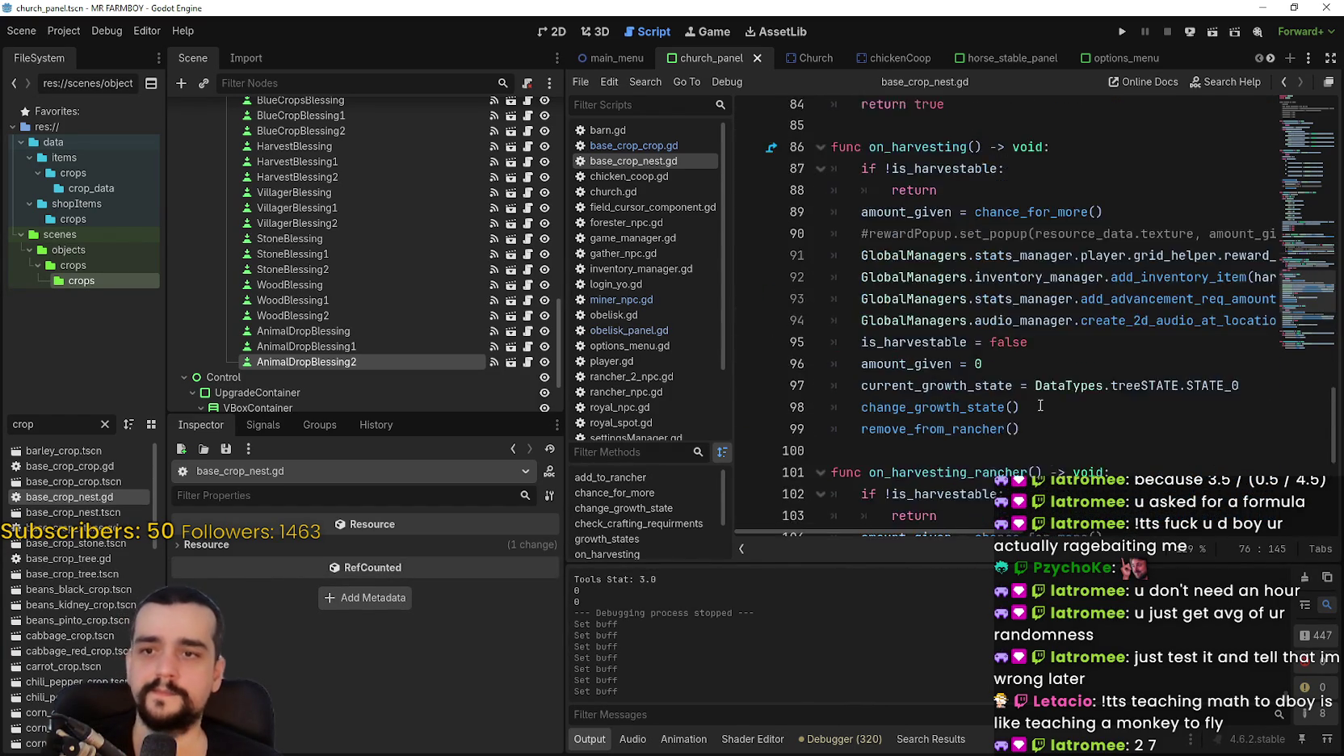
scroll(1099, 432, "down", 2)
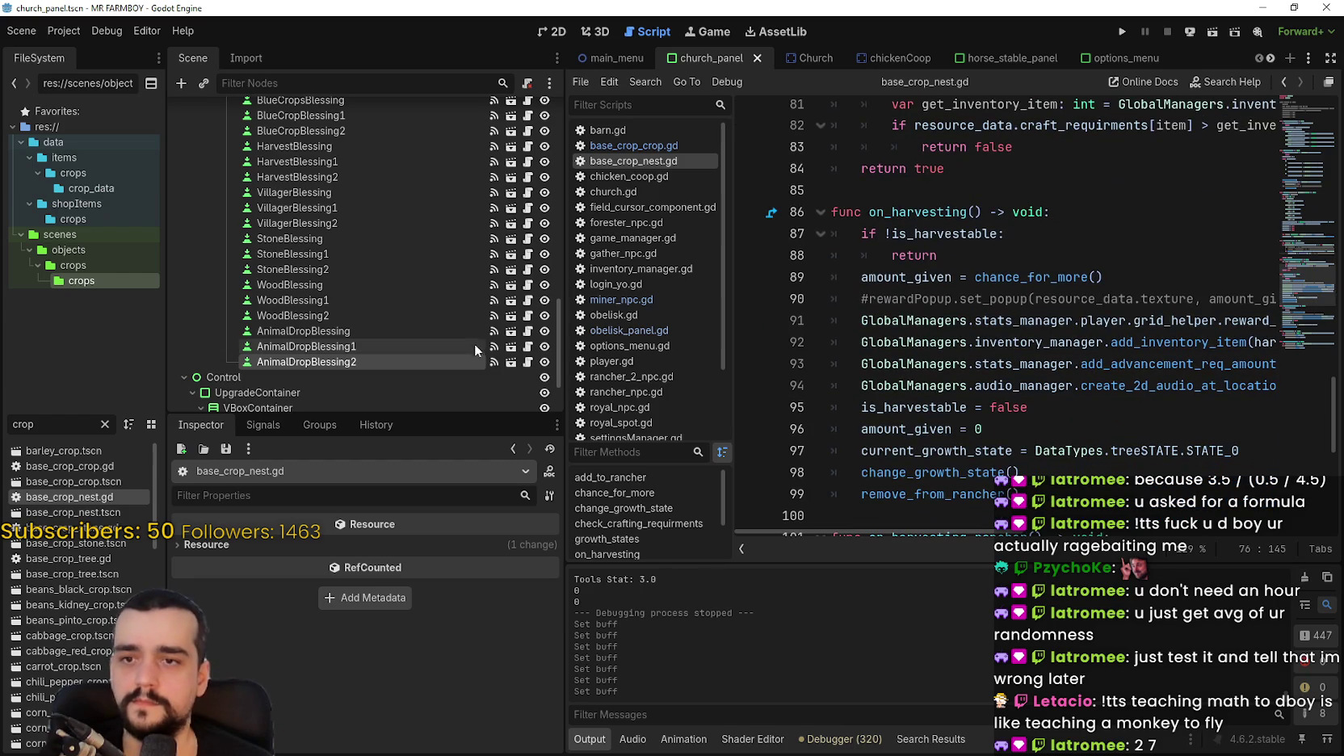
left_click_drag(564, 352, 526, 352)
scroll(1035, 391, "up", 7)
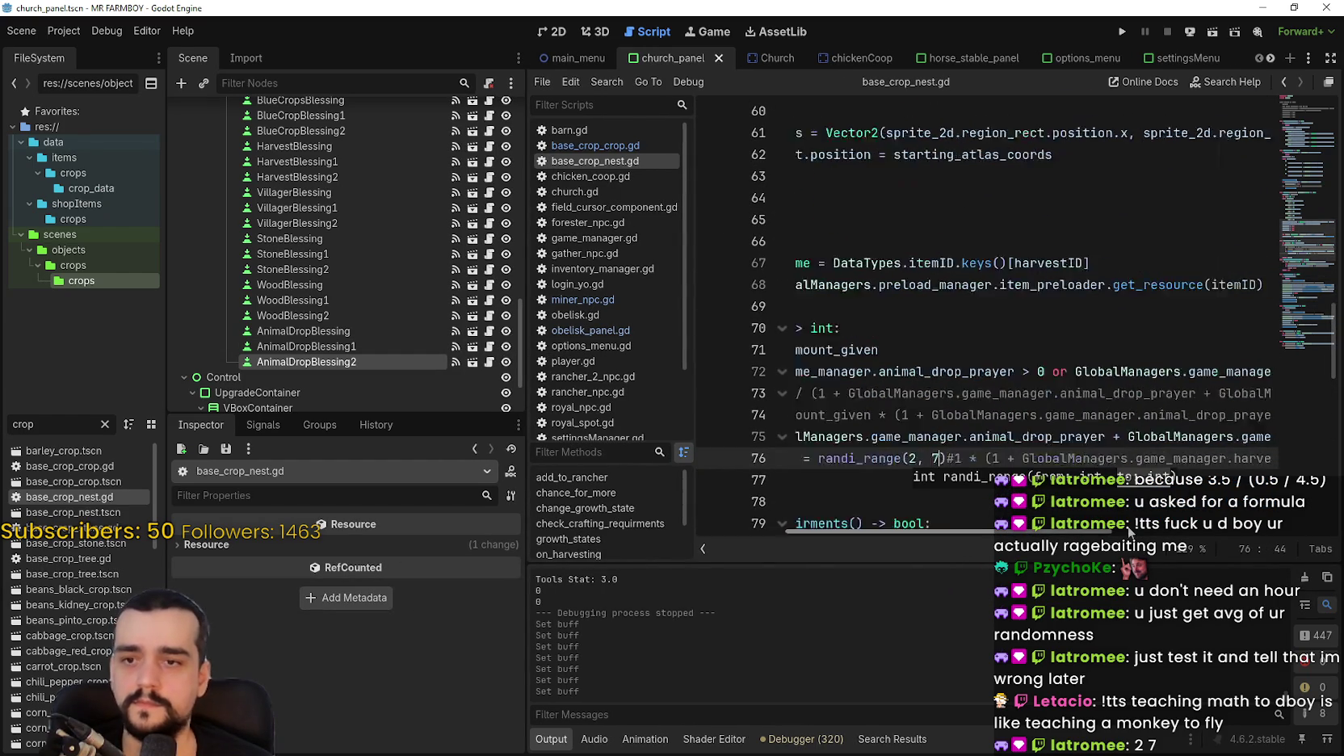
scroll(1198, 435, "right", 10)
Save the nest script with divisor 25 and randi_range(2, 7), then filter files by 'obeli'.
left_click(1180, 436)
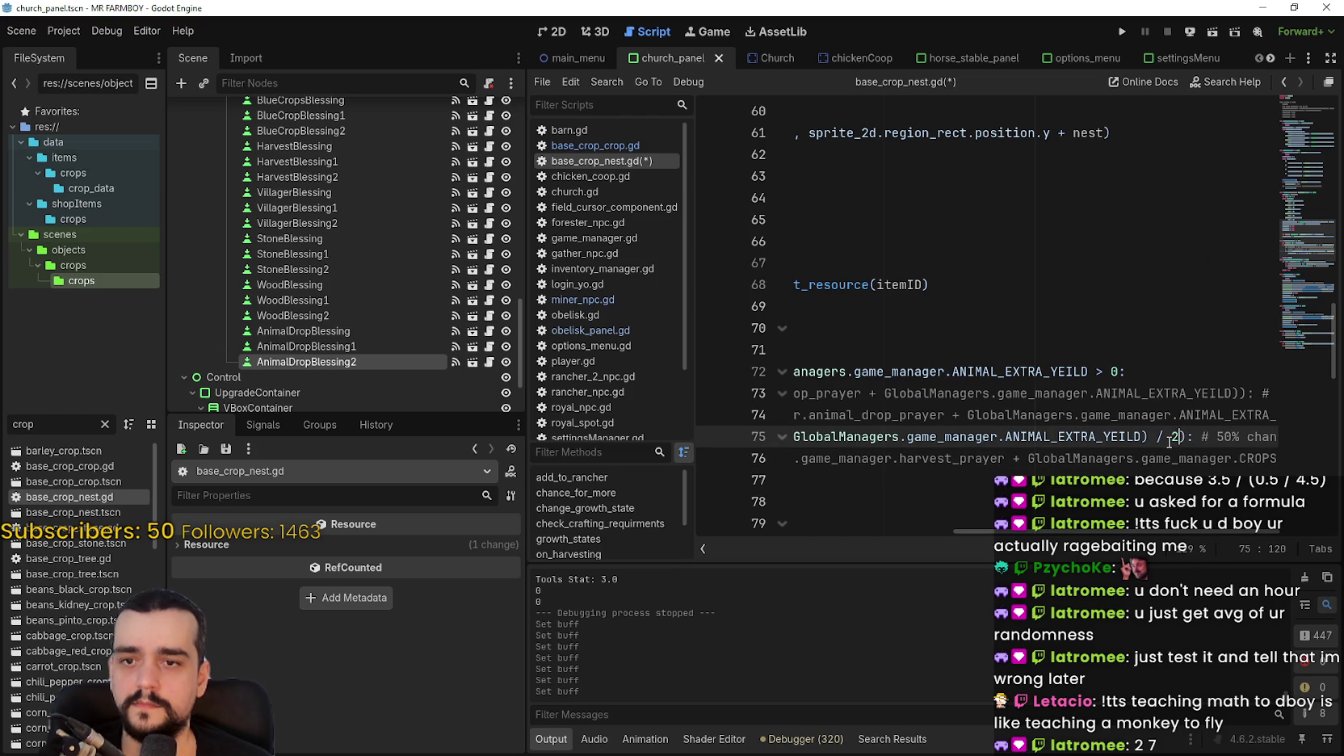
key("ctrl+s")
scroll(1246, 522, "right", 3)
scroll(1248, 522, "left", 10)
left_click(1130, 480)
key("ctrl+s")
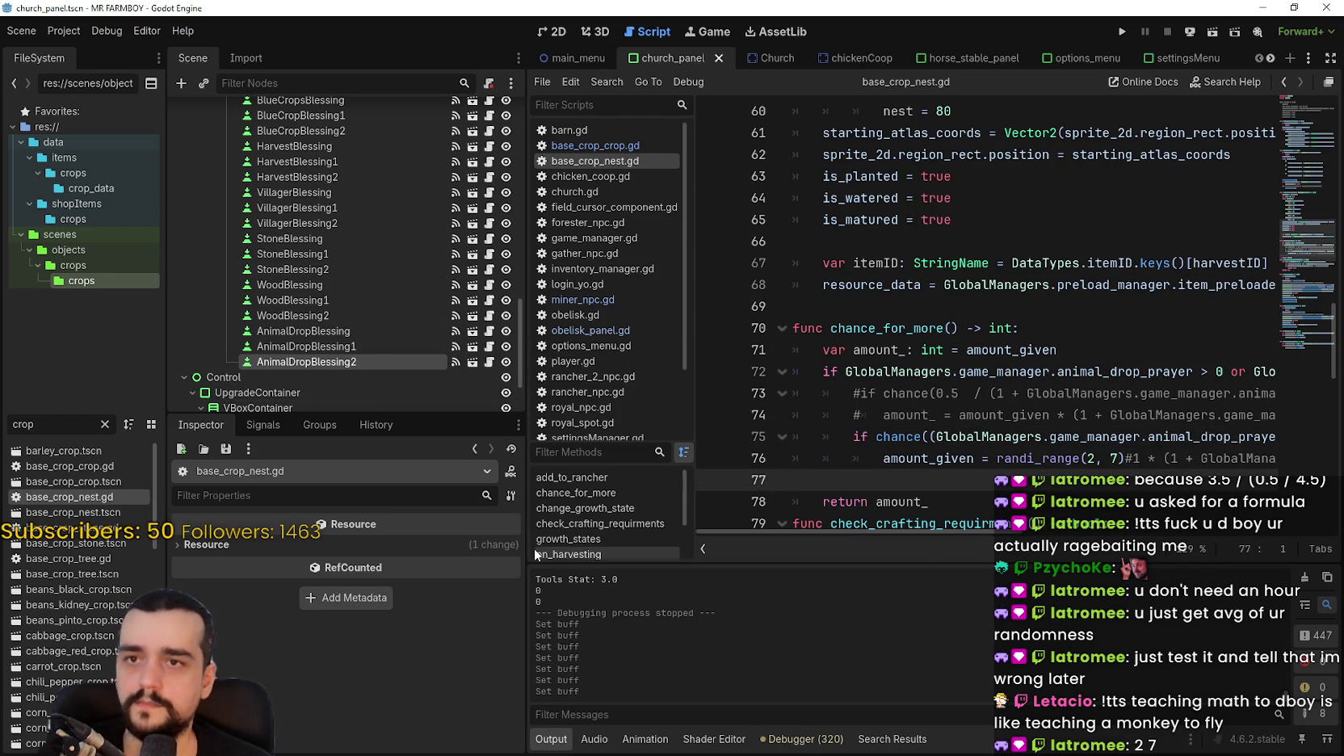
type("obeli")
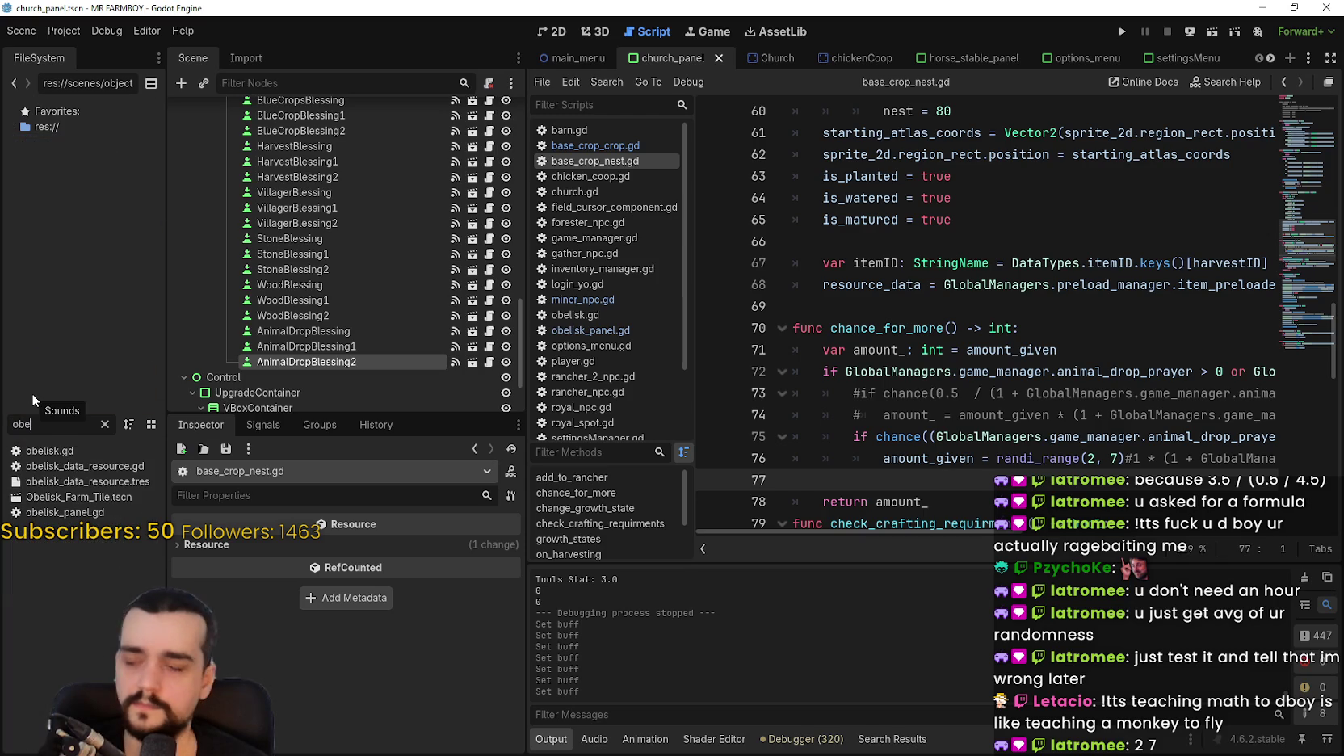
Open obelisk.gd and obelisk_panel.gd, then select the 2.5 multiplier on line 40.
left_click(88, 497)
double_click(103, 449)
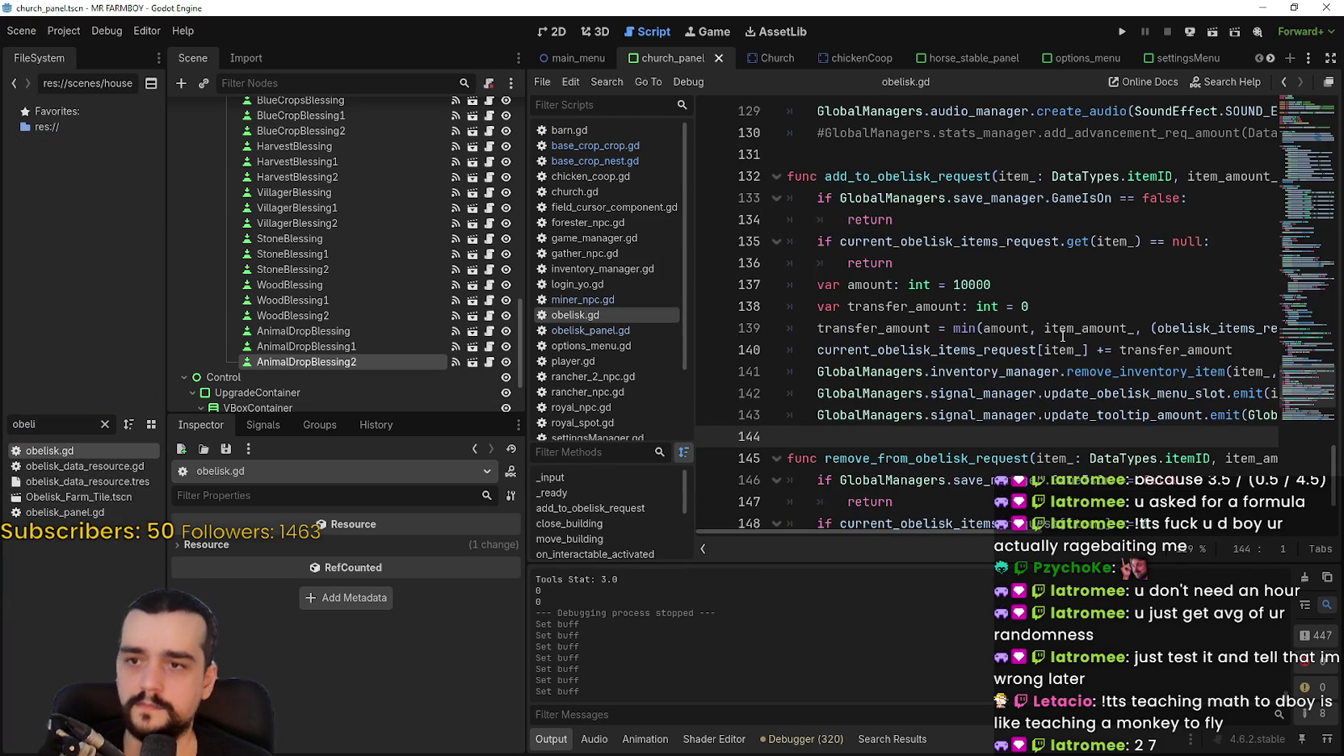
scroll(1281, 298, "up", 3)
mouse_move(1296, 392)
left_mouse_down()
mouse_move(1309, 96)
mouse_move(727, 485)
mouse_move(127, 561)
left_mouse_up()
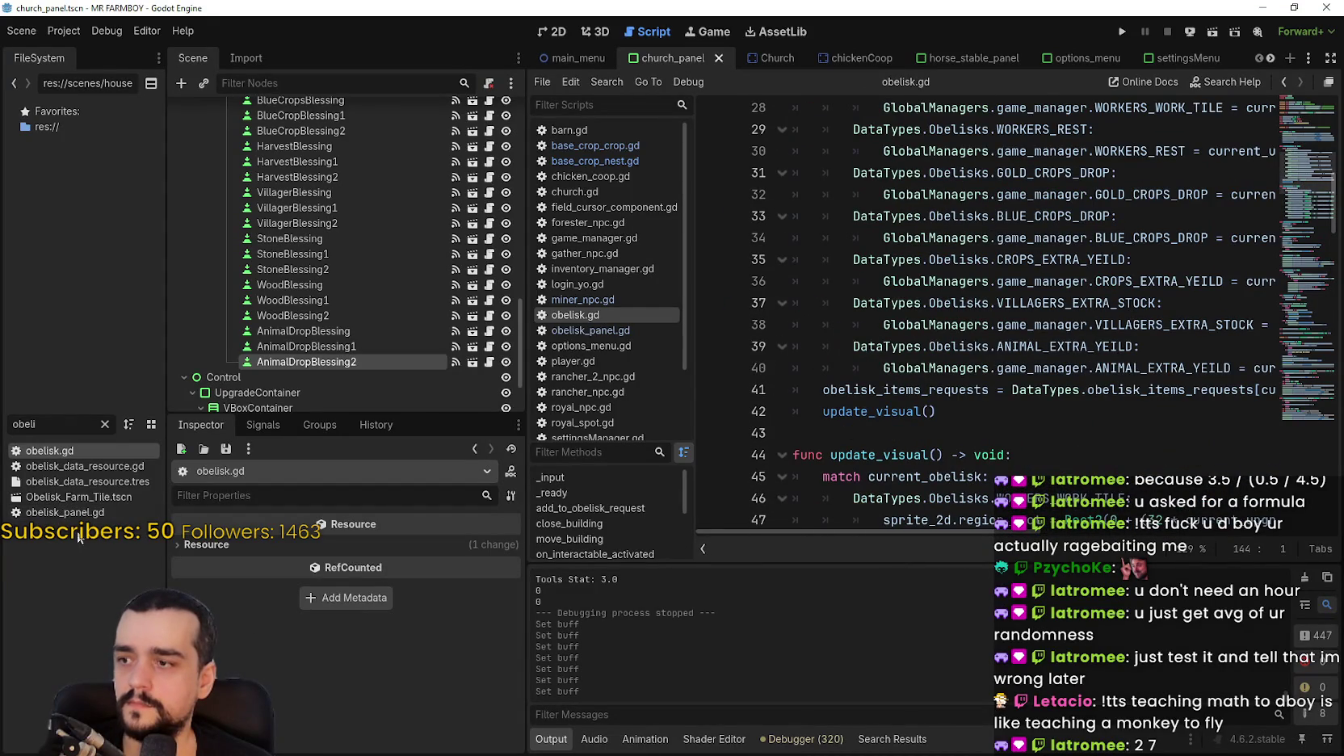
double_click(65, 512)
left_click(1305, 188)
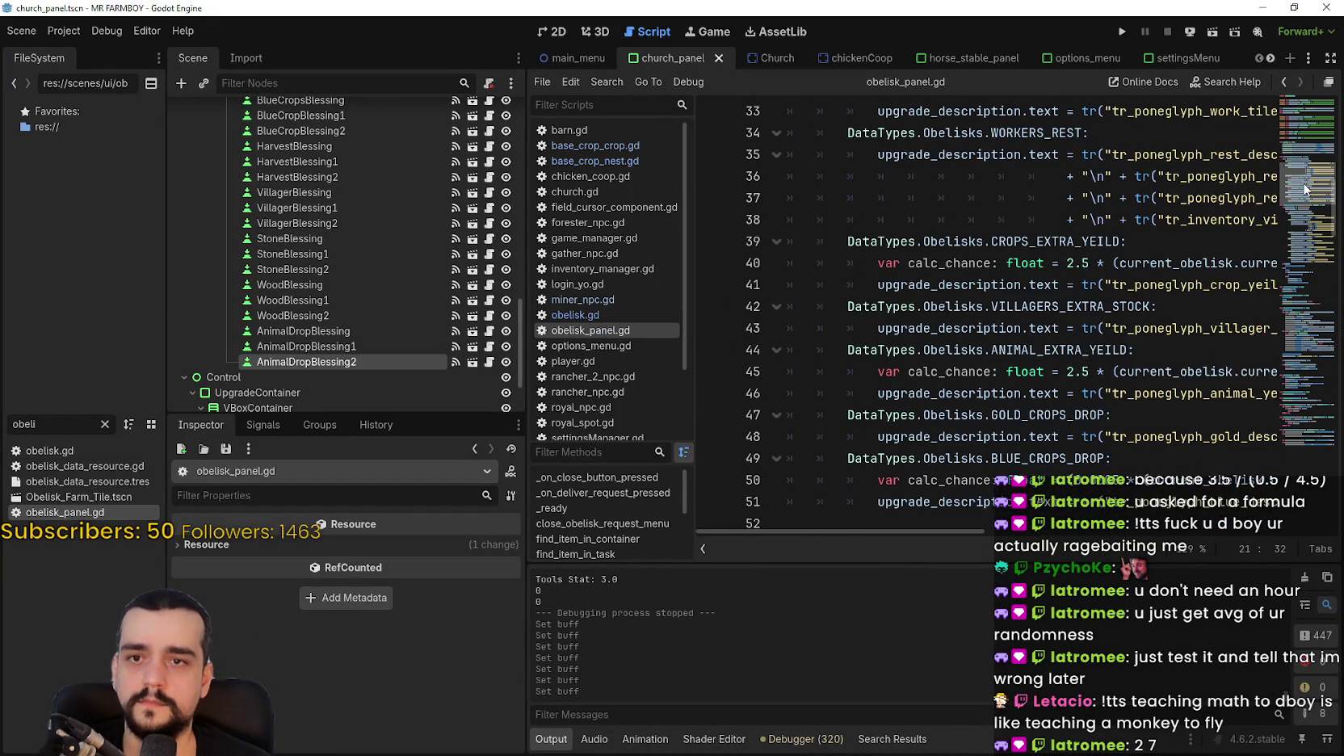
mouse_move(915, 533)
left_mouse_down()
mouse_move(1122, 536)
mouse_move(962, 526)
mouse_move(979, 509)
left_mouse_up()
left_click_drag(946, 265, 915, 264)
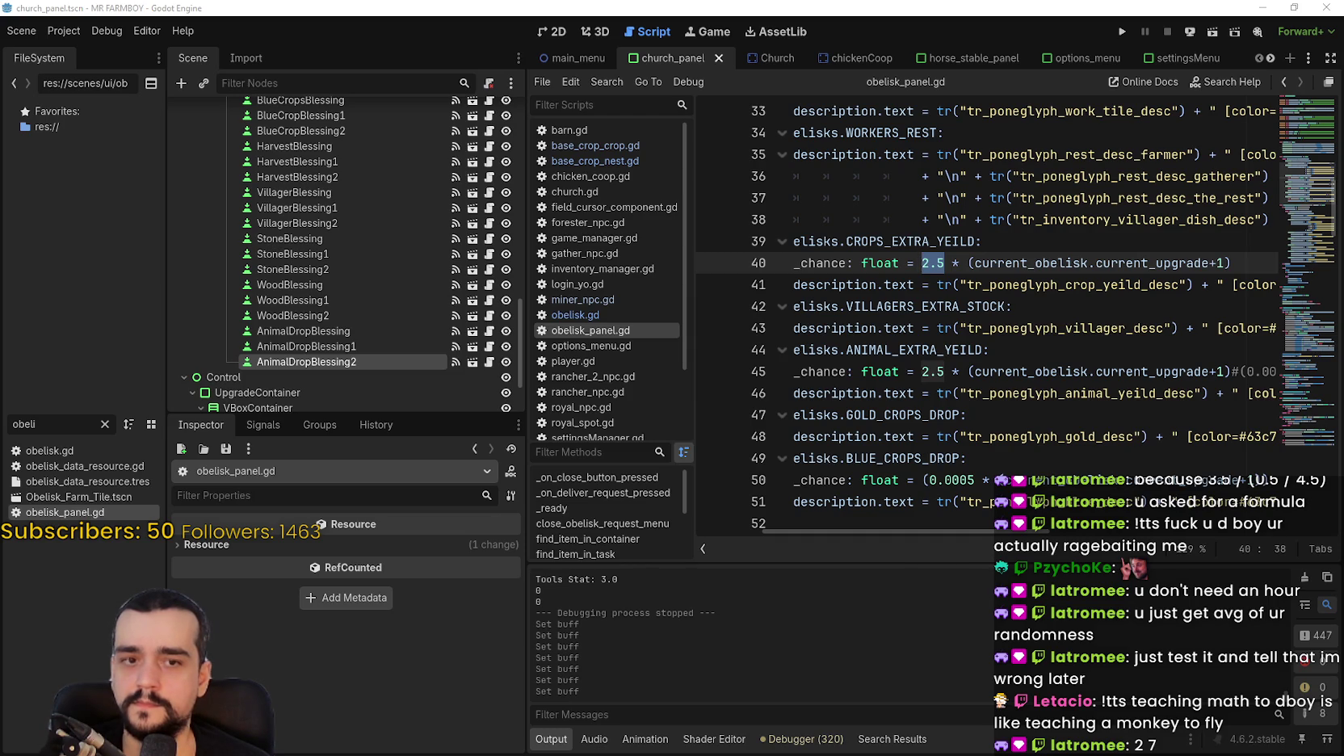
Use the Calculator to work out 3×6 and 4×6.
key("XF86Calculator")
left_click(223, 433)
left_click(324, 434)
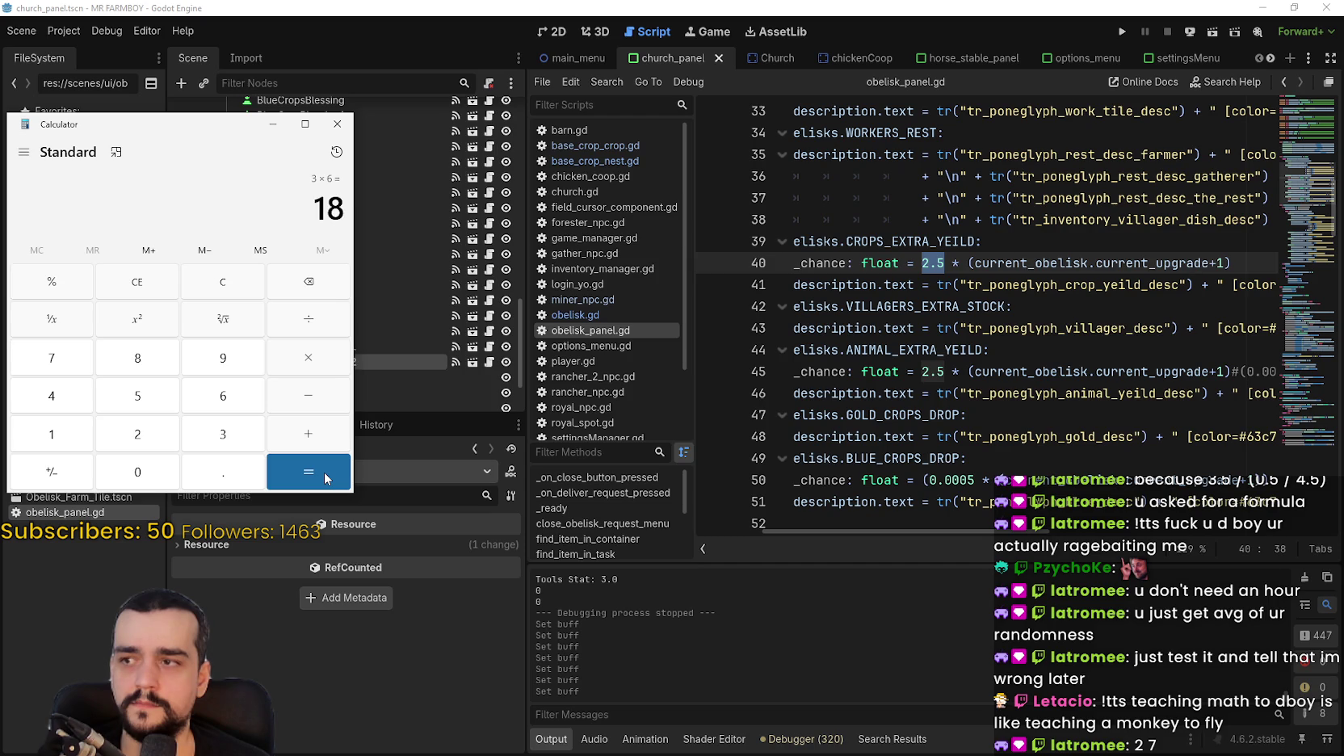
type("4")
left_click(321, 368)
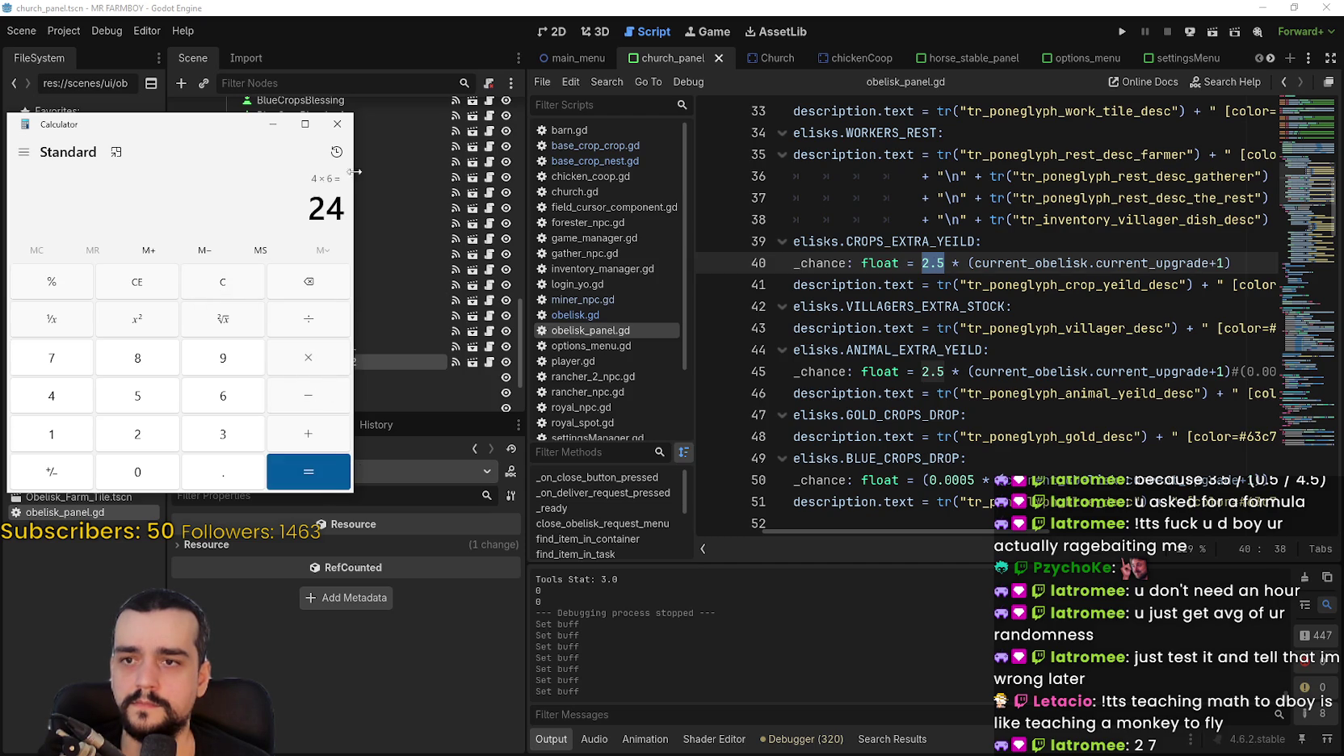
Replace the 2.5 multipliers on lines 40 and 45 with 4 and save the script.
left_click(939, 262)
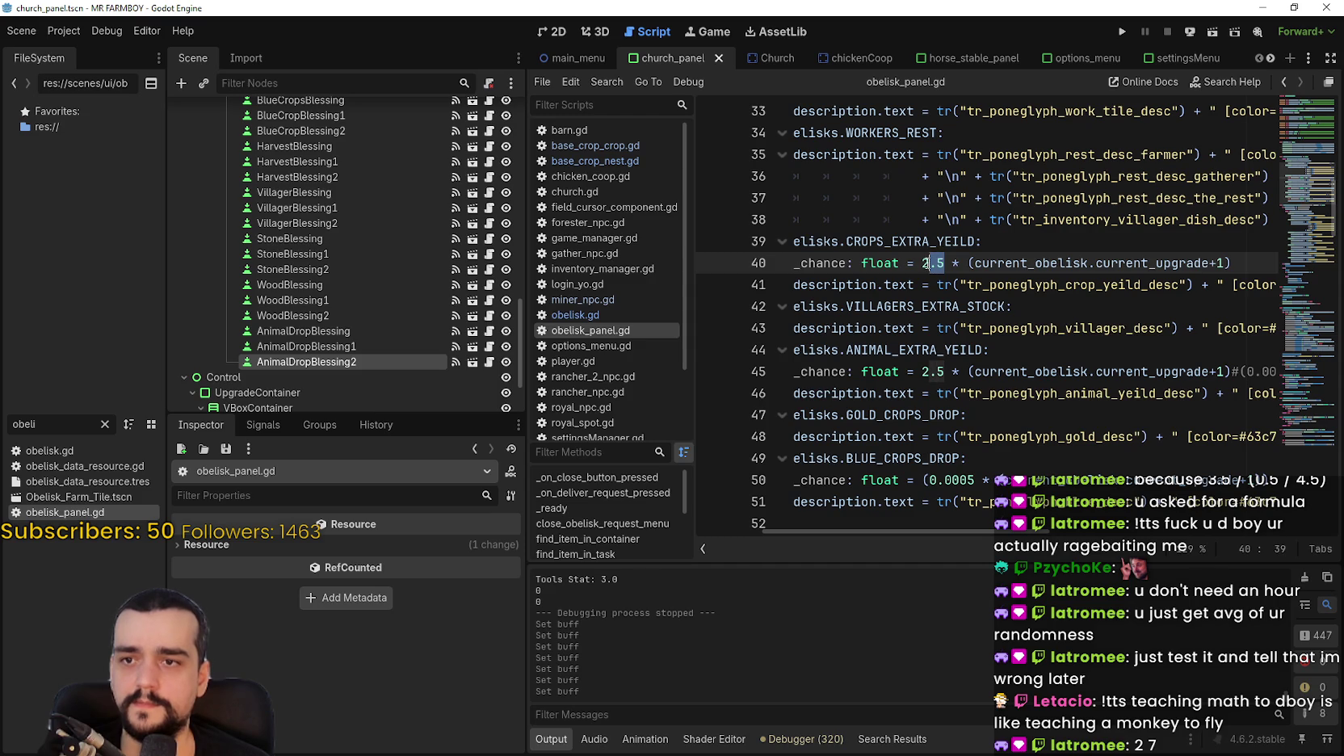
type("4")
left_click(935, 372)
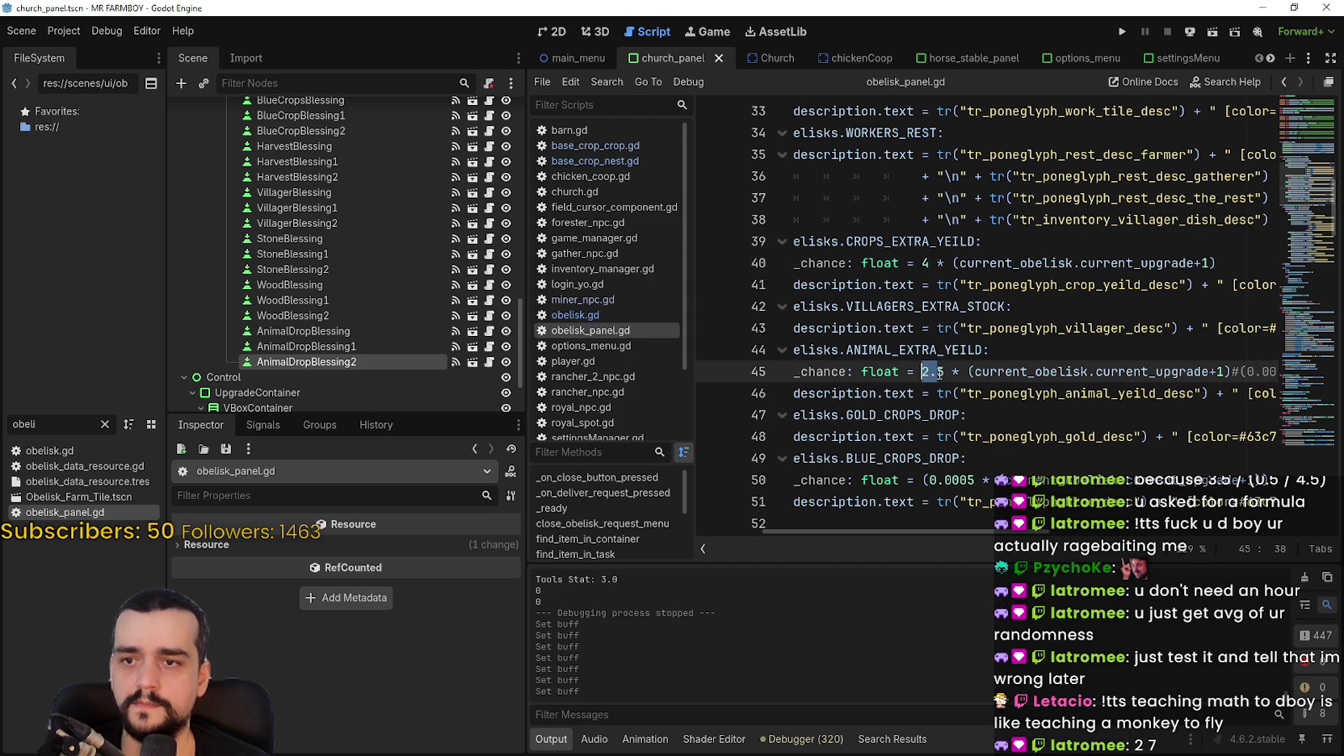
type("4")
key("ctrl+s")
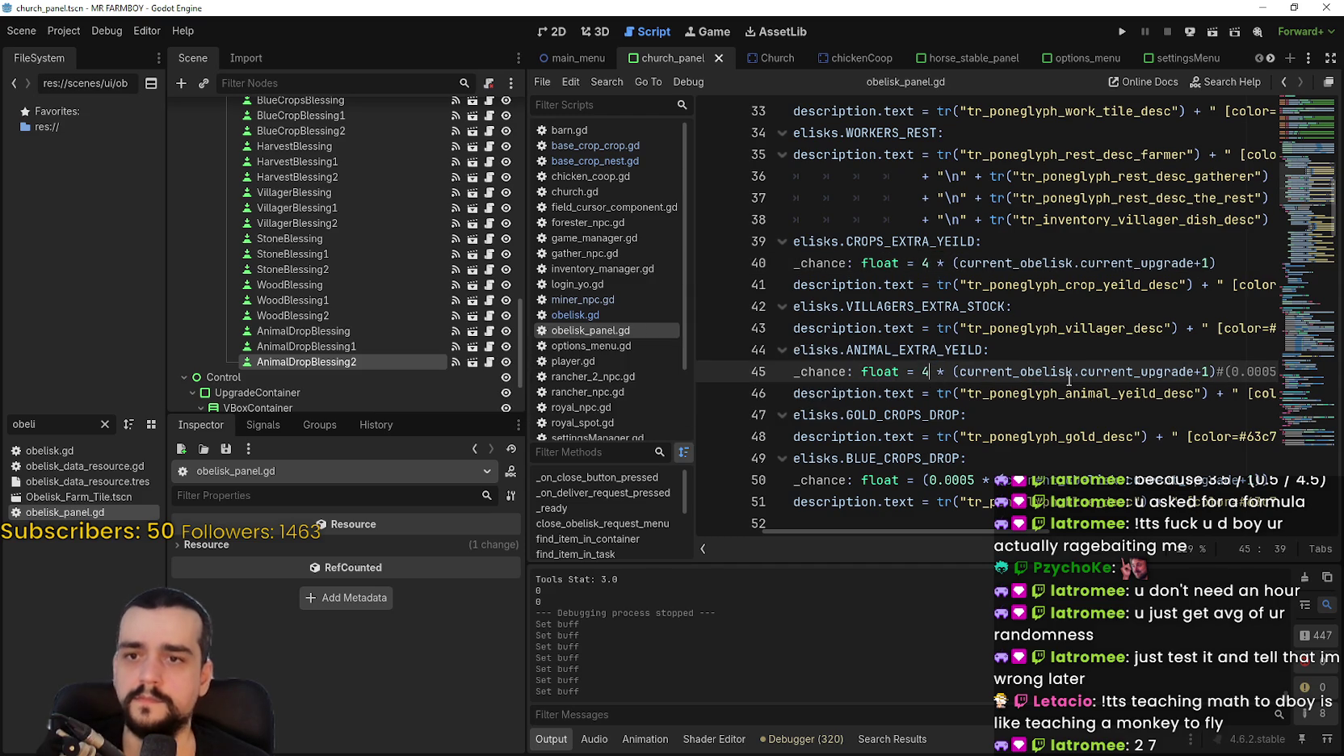
Change the animal-yield description on line 80 from 15% to 24%, save, and run the game.
scroll(978, 345, "down", 1)
scroll(1004, 424, "up", 3)
scroll(1005, 424, "down", 3)
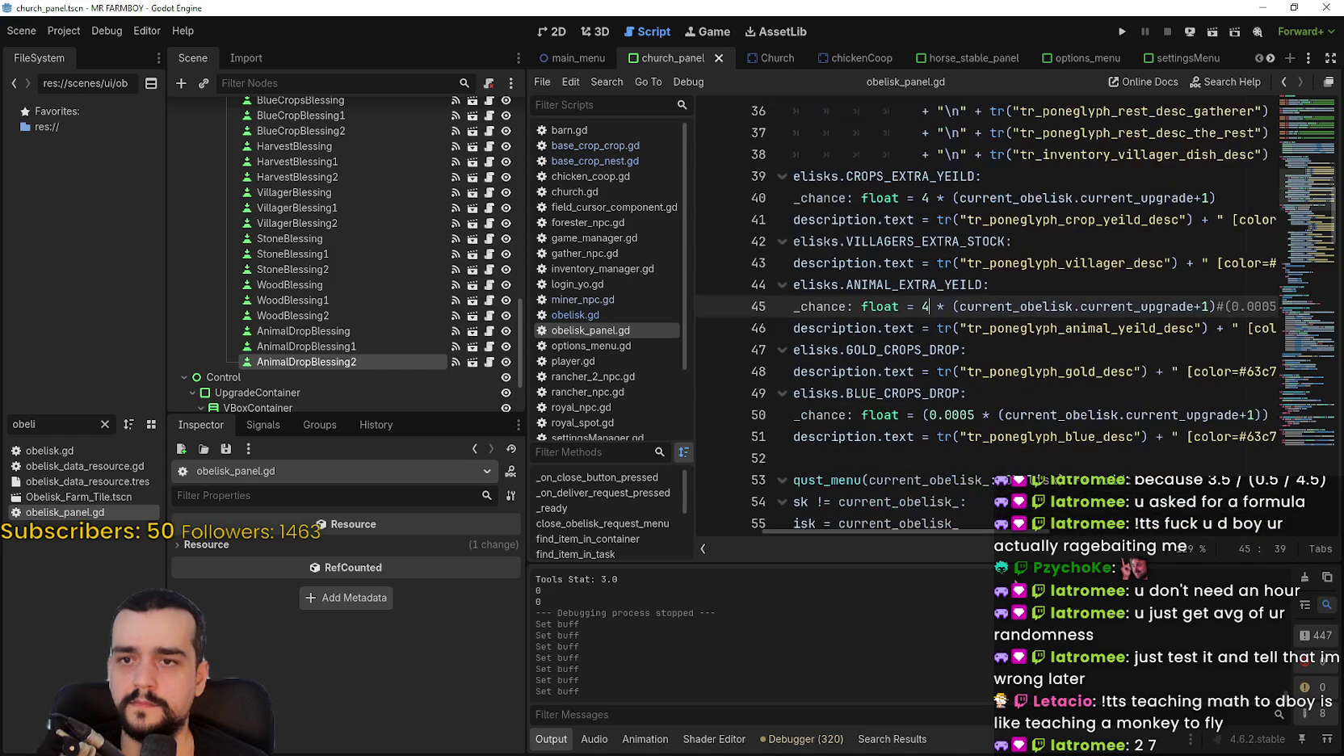
mouse_move(959, 529)
left_mouse_down()
mouse_move(1227, 529)
mouse_move(894, 481)
left_mouse_up()
scroll(894, 481, "down", 6)
left_click_drag(946, 529, 1106, 521)
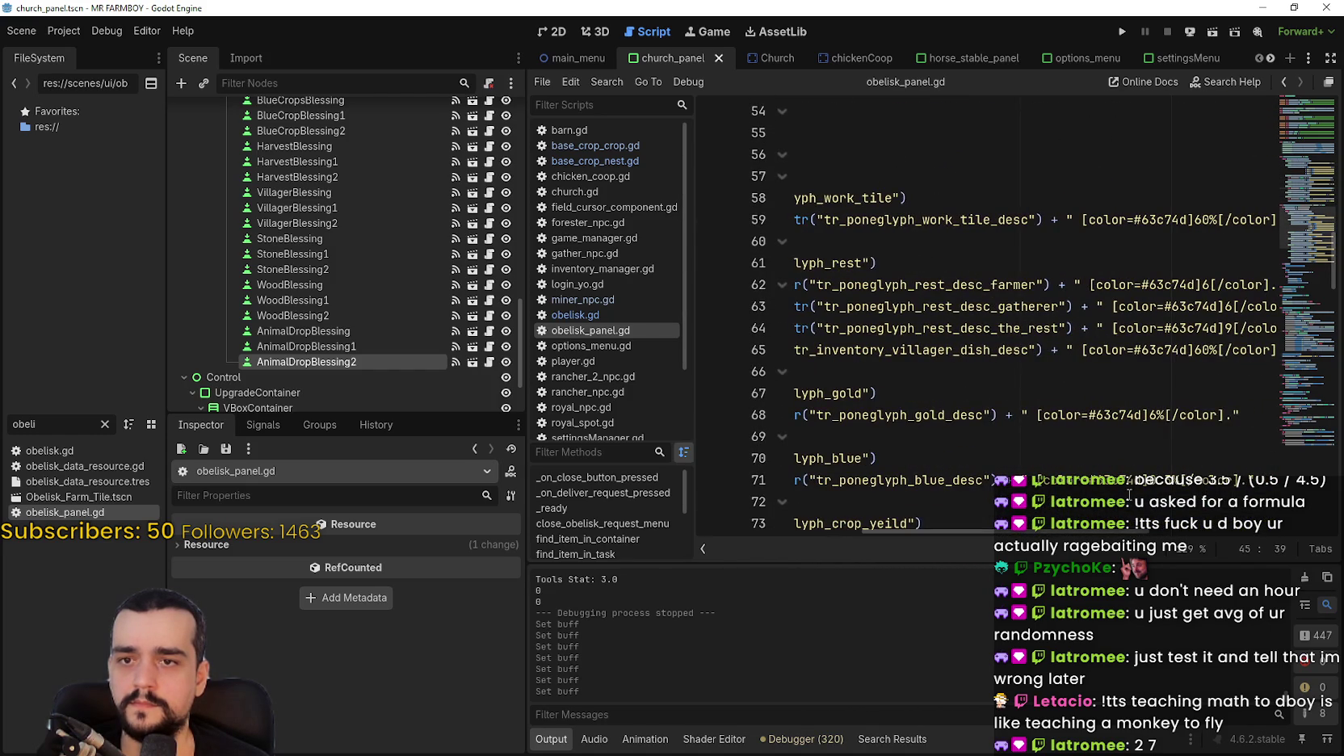
scroll(1172, 460, "down", 2)
scroll(1172, 332, "down", 2)
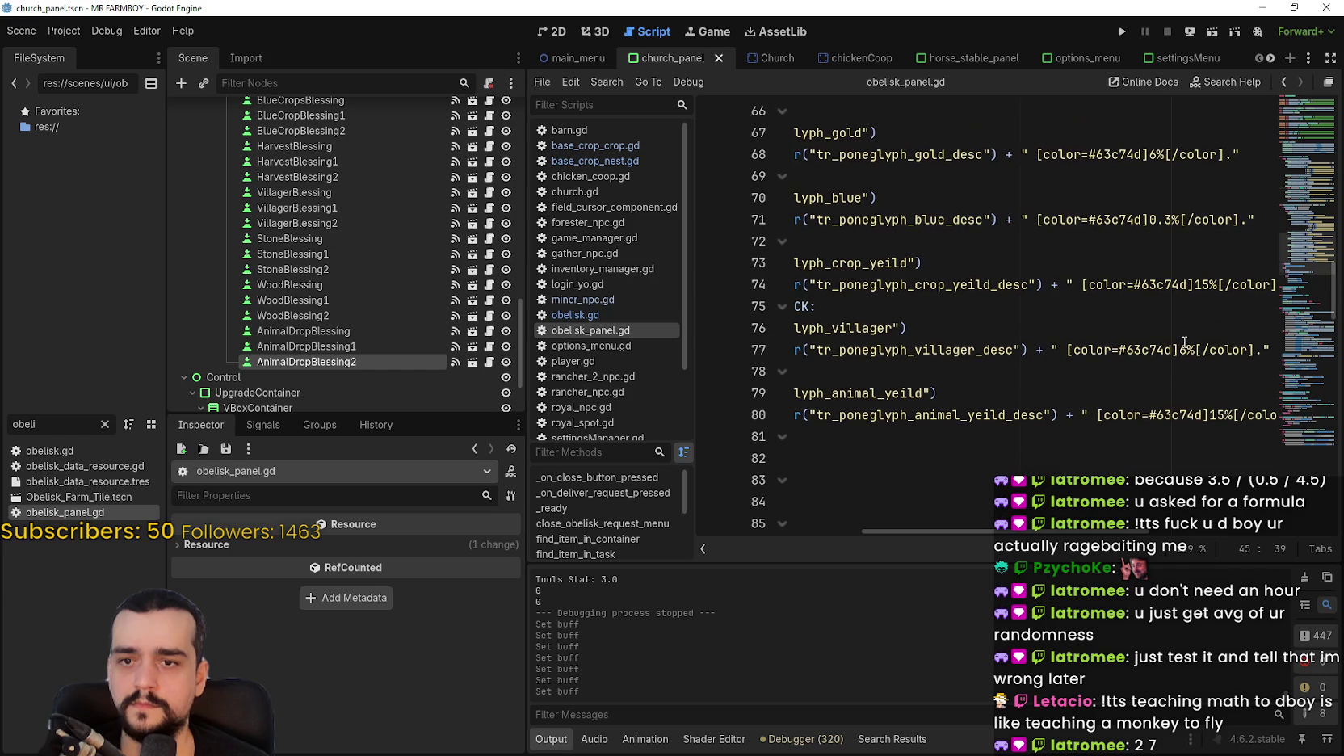
double_click(1217, 415)
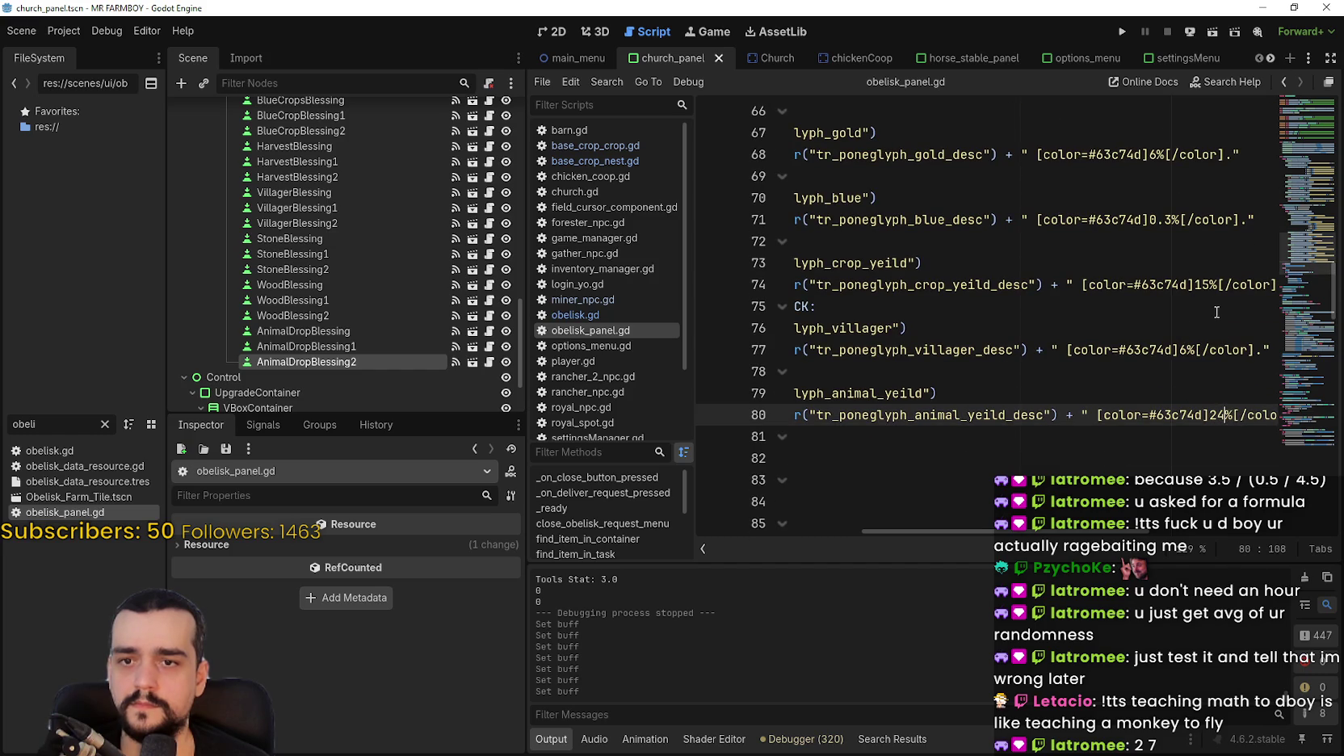
left_click(1203, 285)
key("ctrl+s")
mouse_move(913, 328)
left_mouse_down()
mouse_move(888, 285)
mouse_move(860, 285)
left_mouse_up()
left_click(795, 328)
key("ctrl+s")
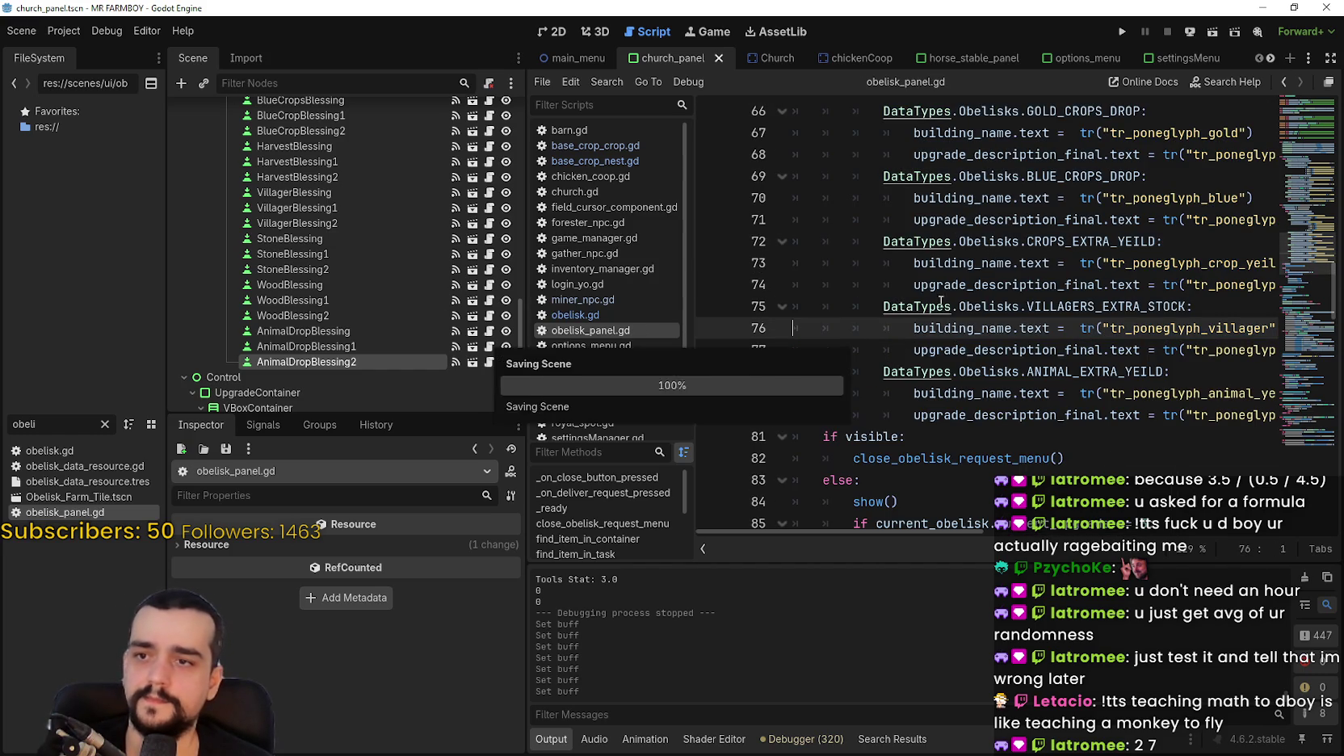
left_click(1126, 30)
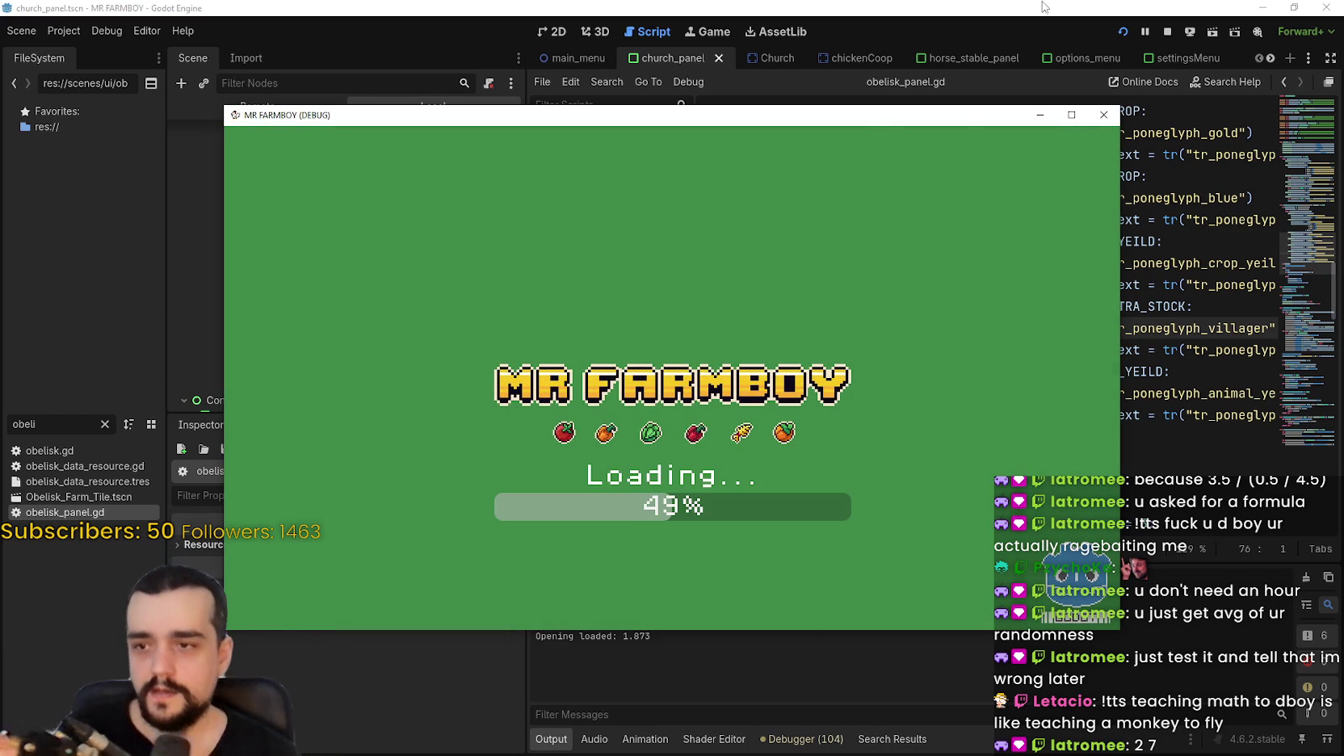
Maximize the MR FARMBOY debug window and load Save 1 from the Continue list.
mouse_move(974, 109)
left_mouse_down()
mouse_move(978, 84)
mouse_move(1082, 85)
left_mouse_up()
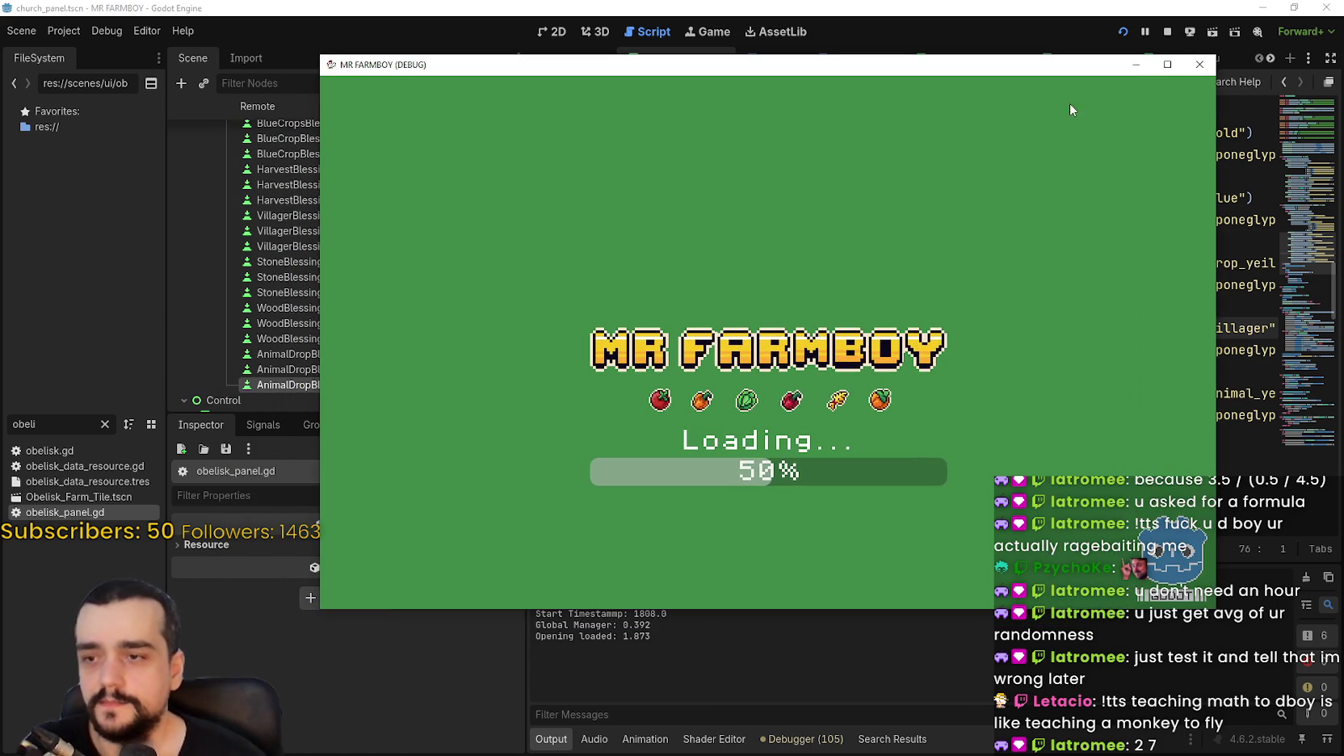
left_click(1167, 64)
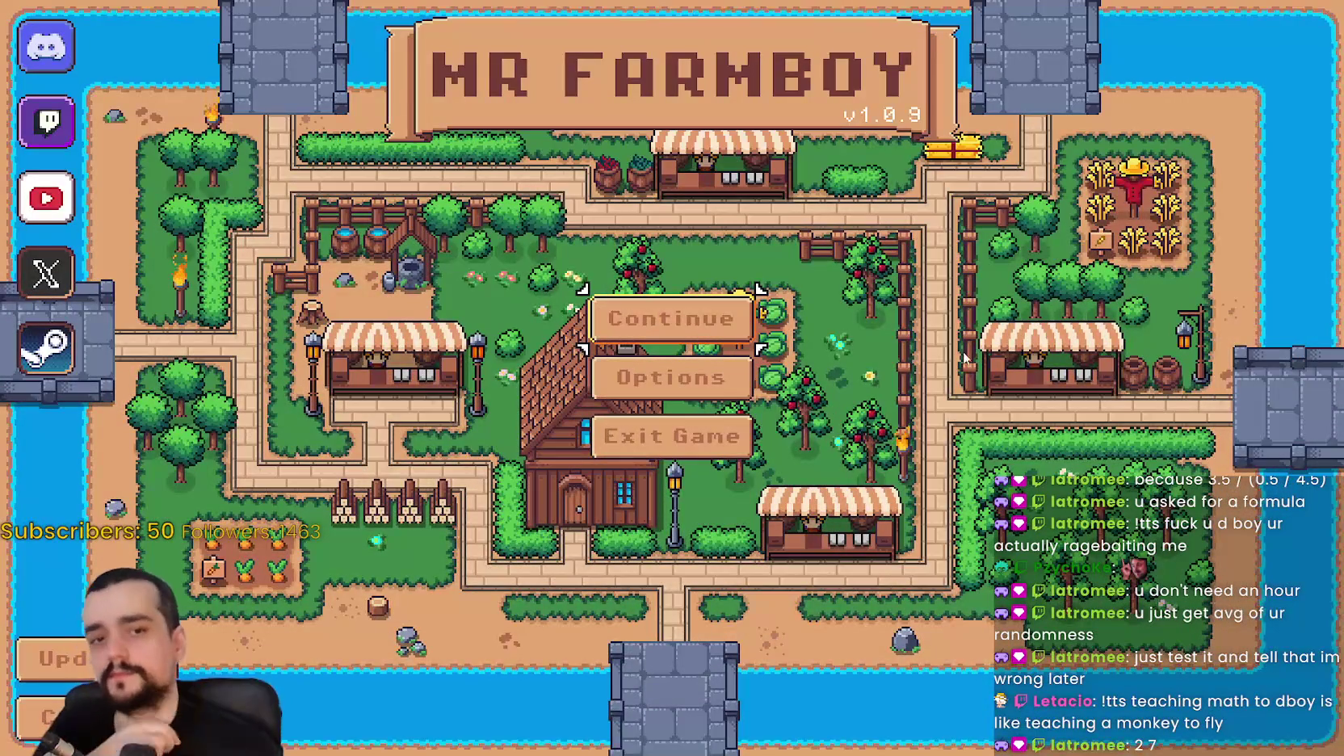
left_click(682, 305)
left_click(584, 288)
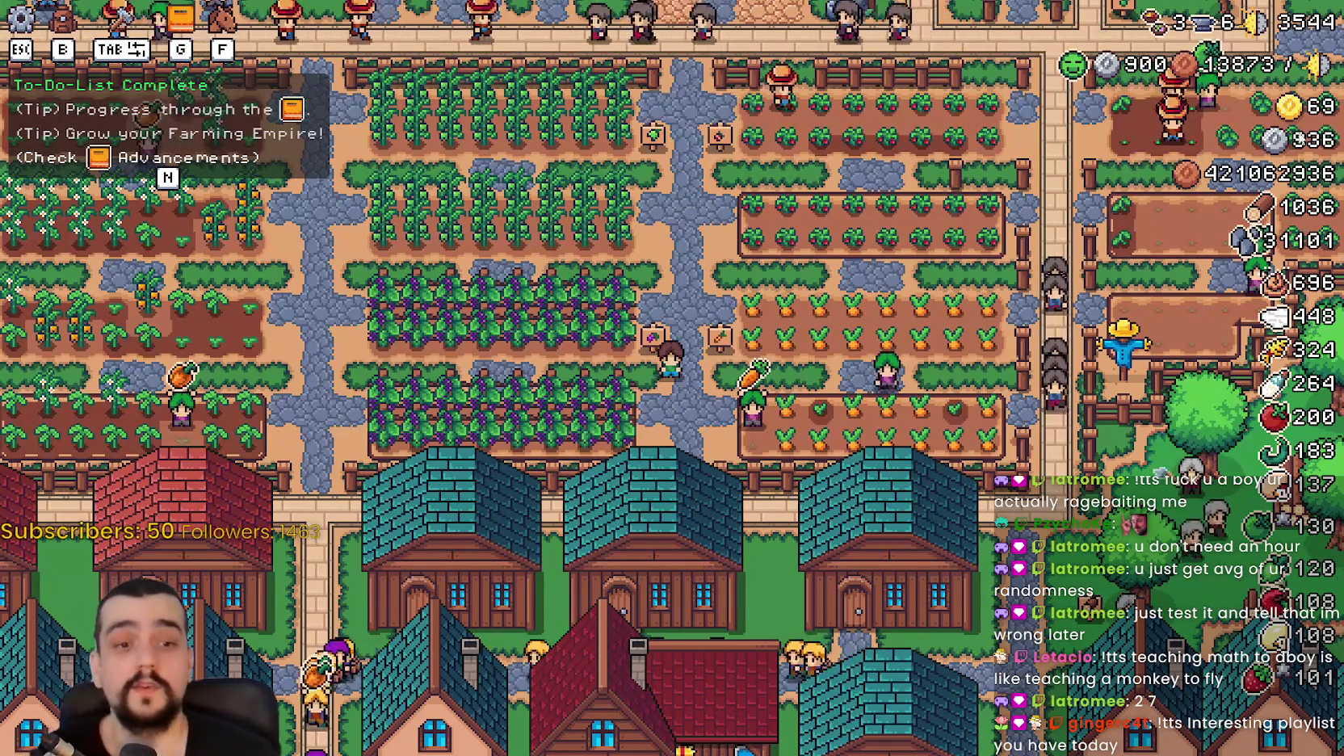
Ride through the village past the market and fields to the Inn and view its advancements.
key("b")
key("s")
key("d")
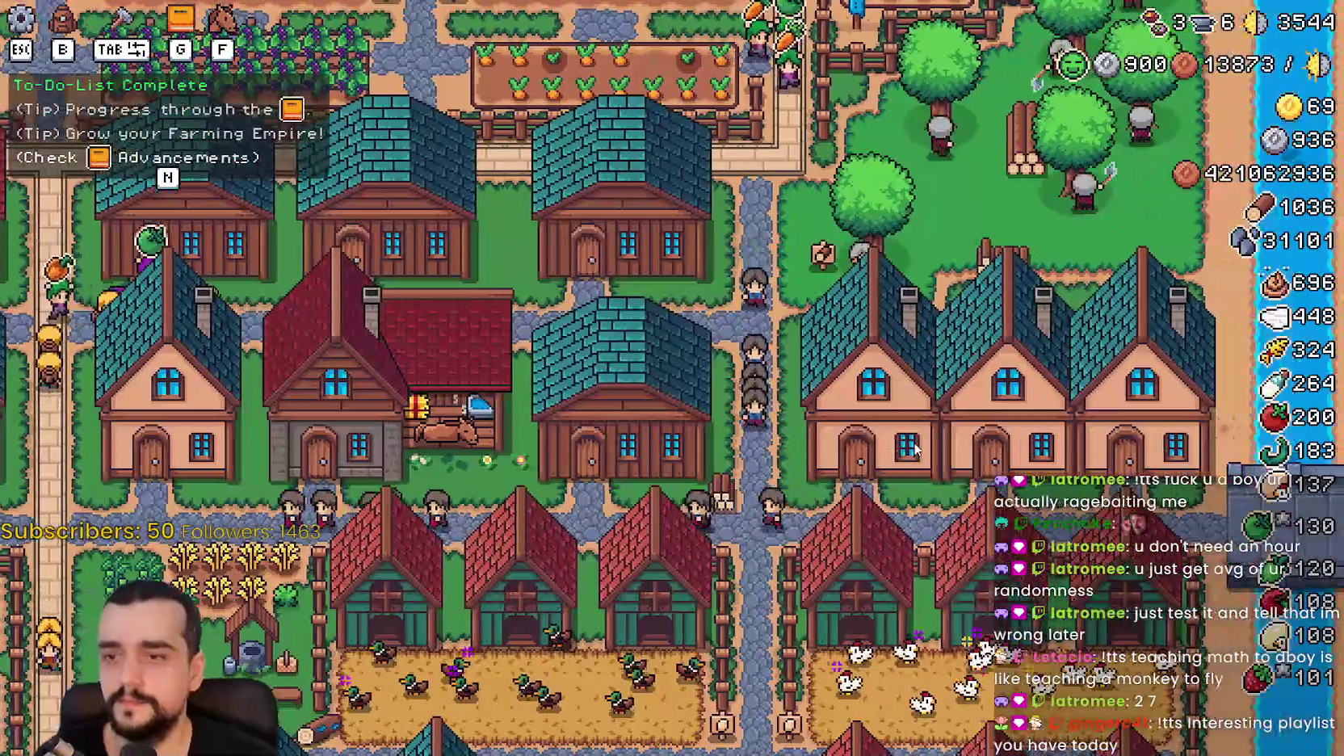
key("a")
key("s")
key("a")
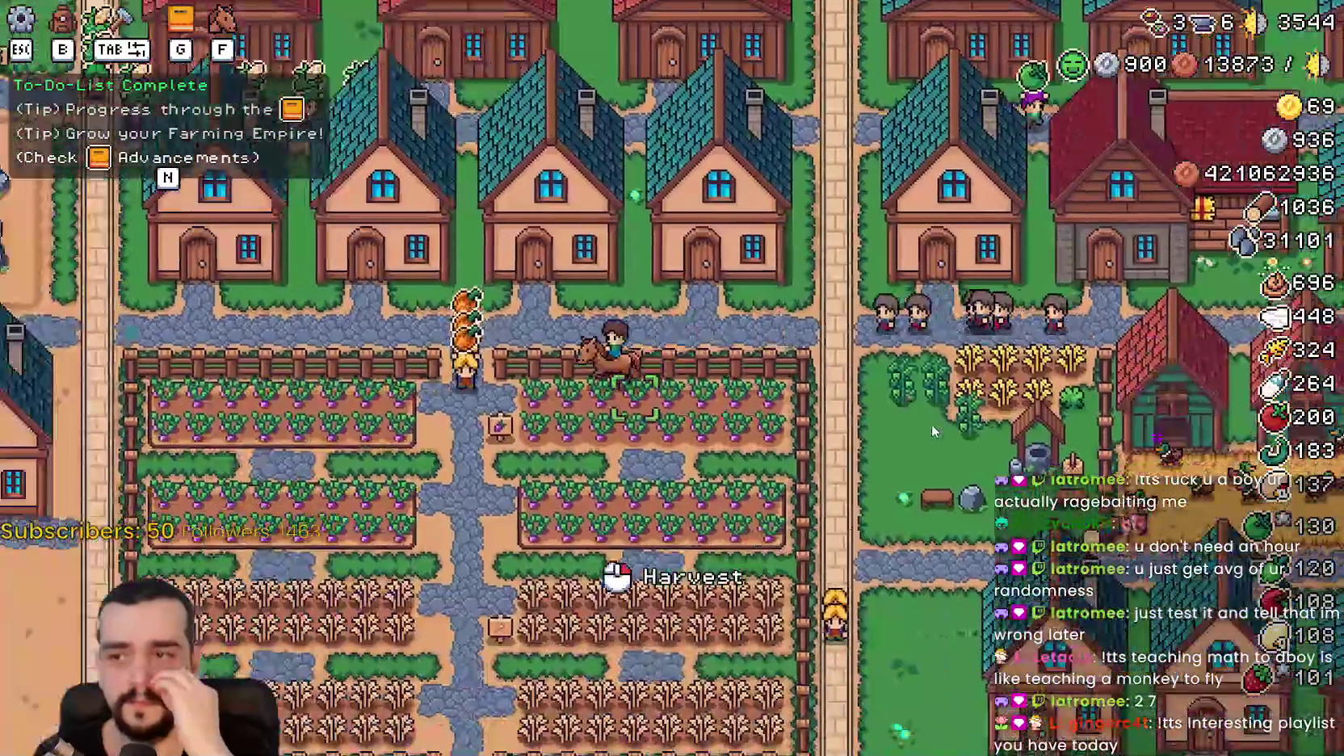
key("s")
key("a")
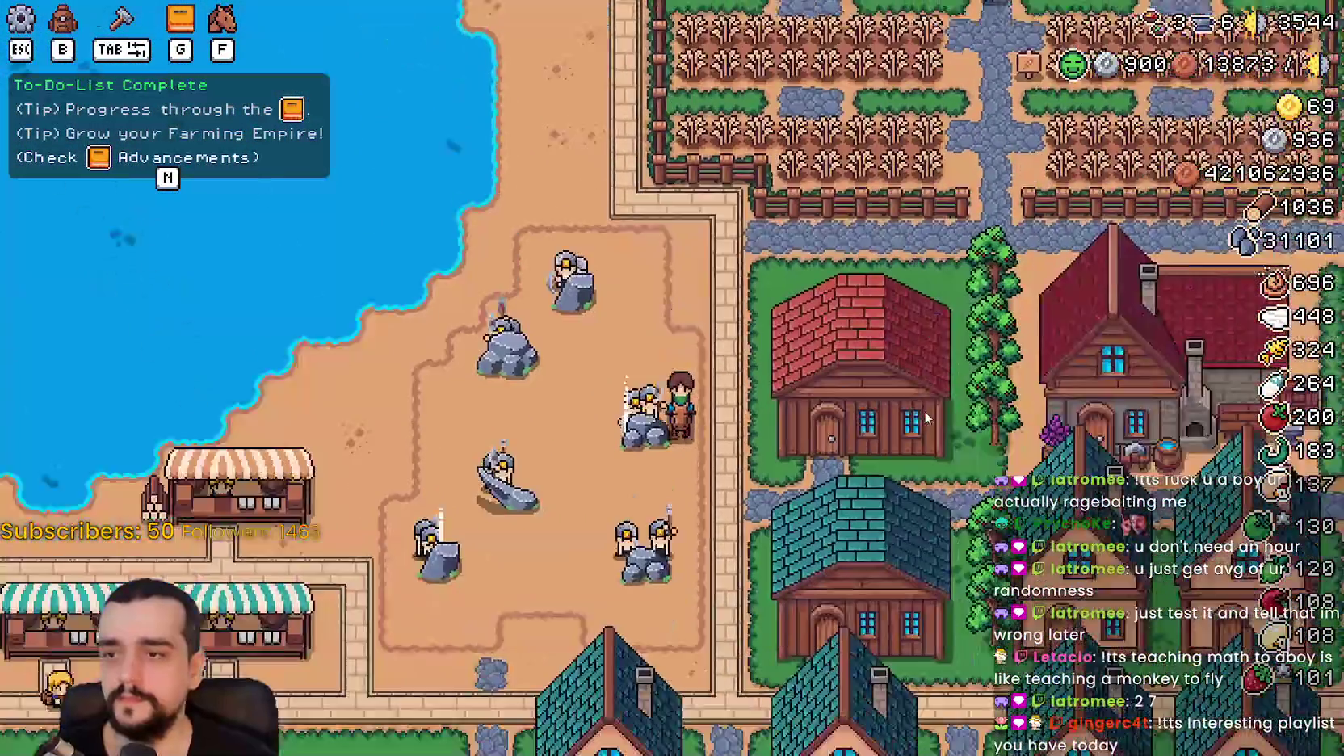
key("a")
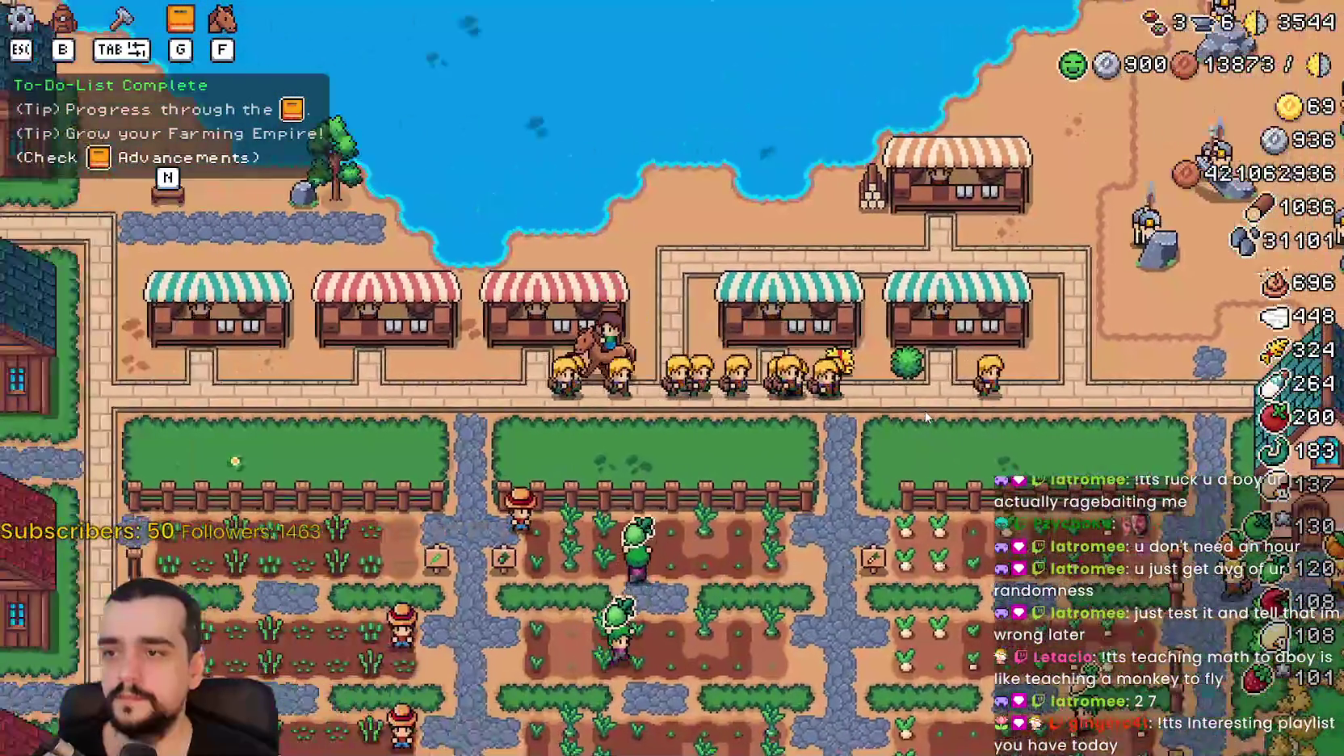
key("a")
key("w")
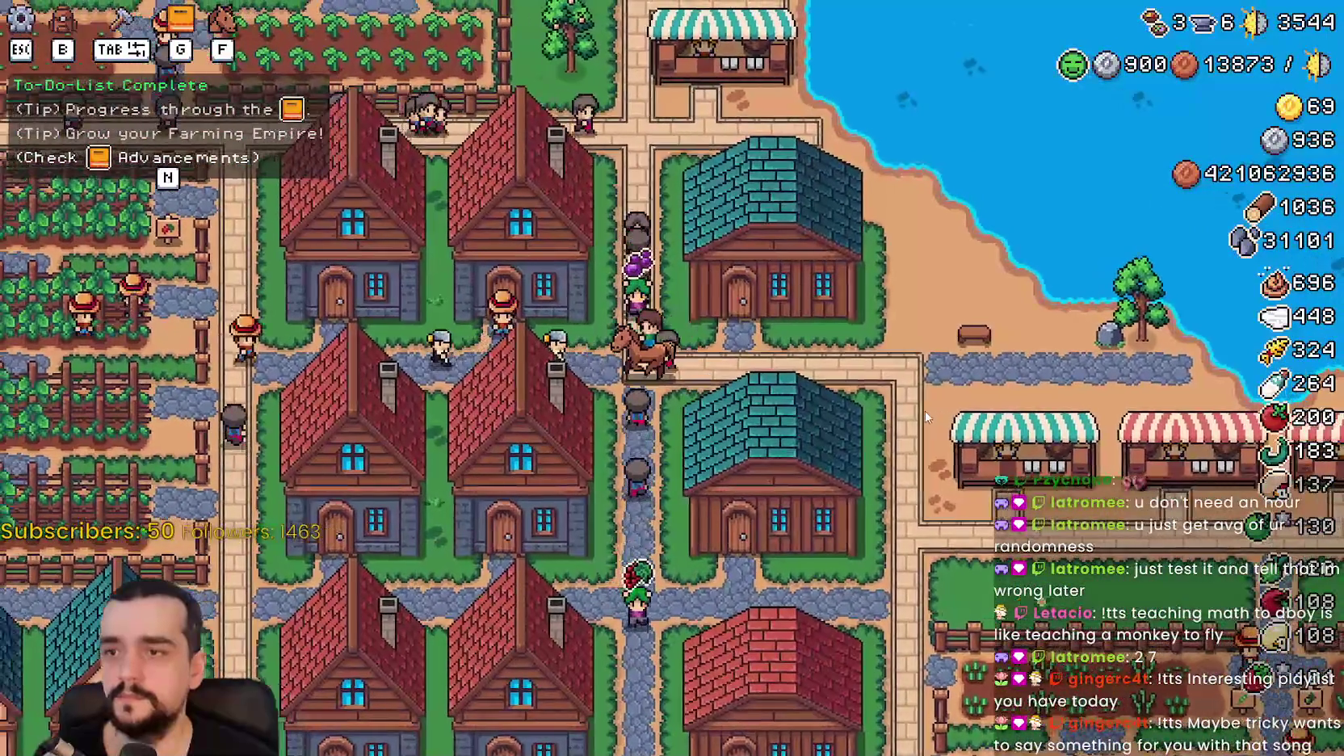
key("s")
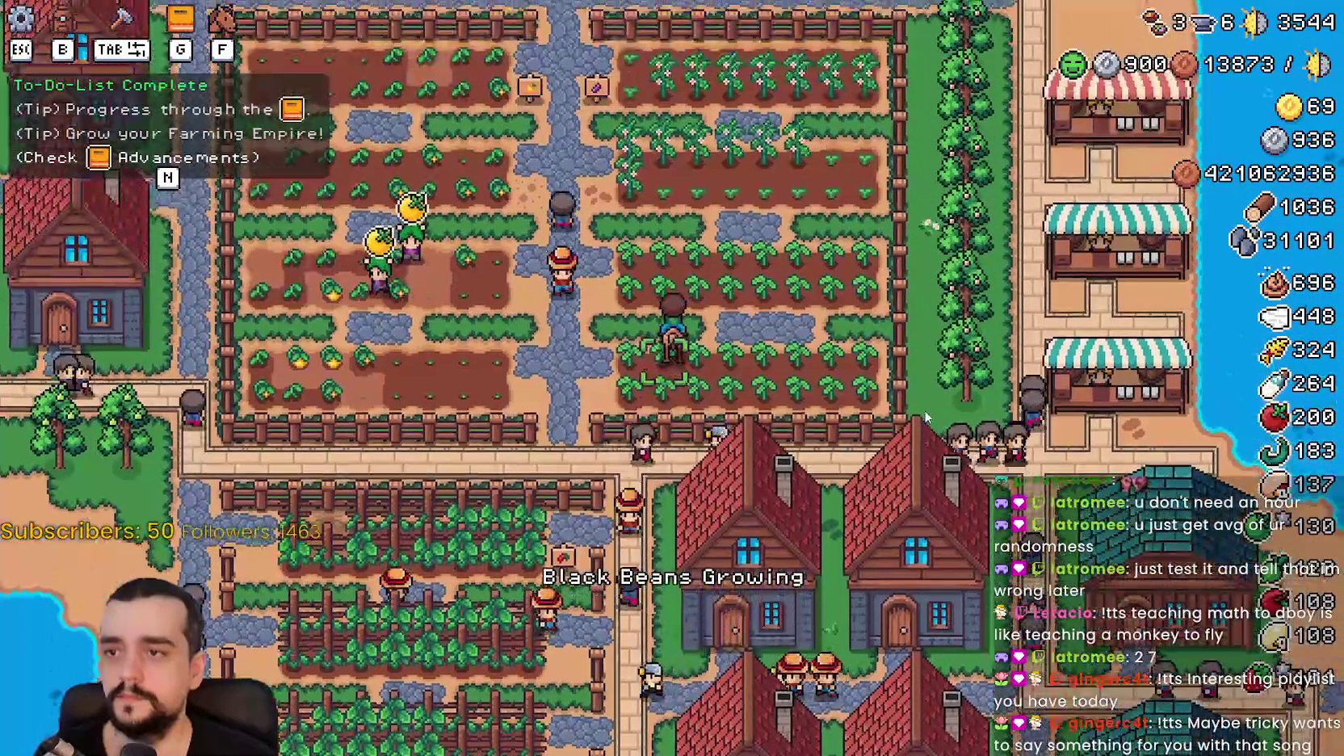
key("s")
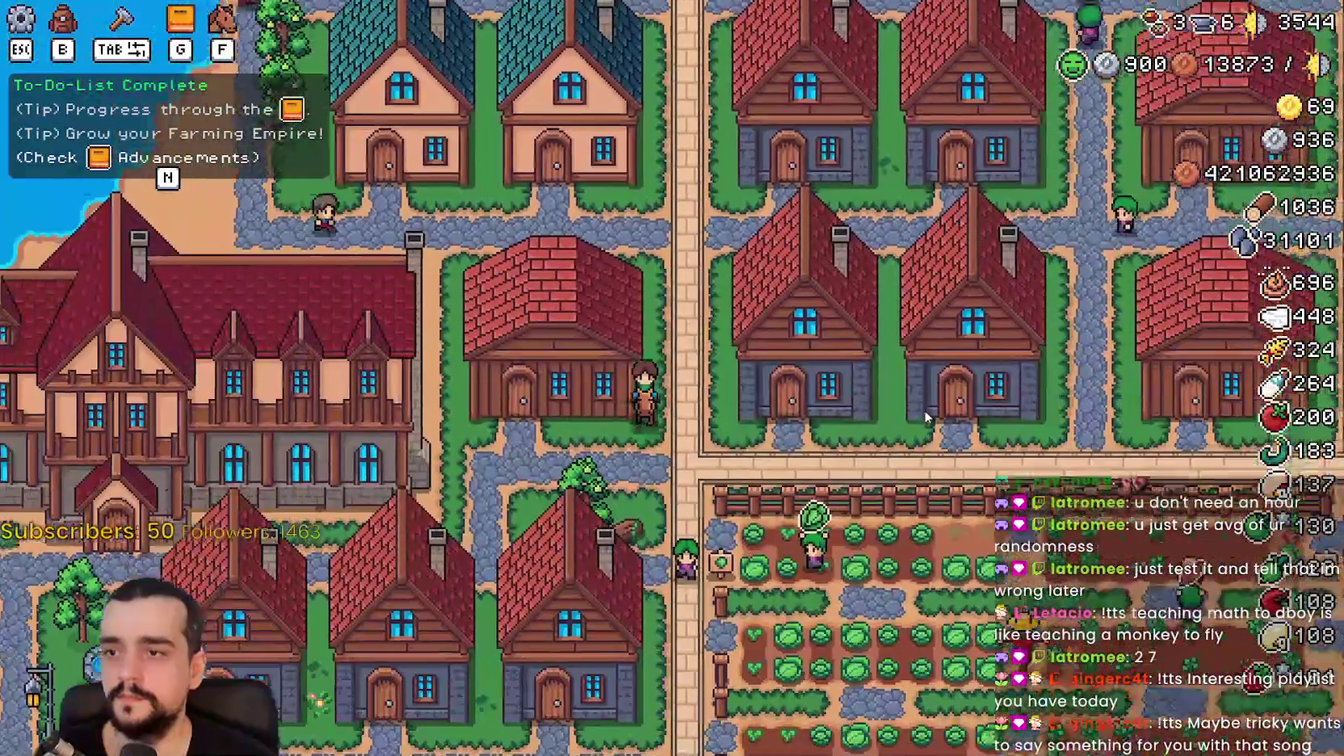
key("a")
key("a")
left_click(566, 242)
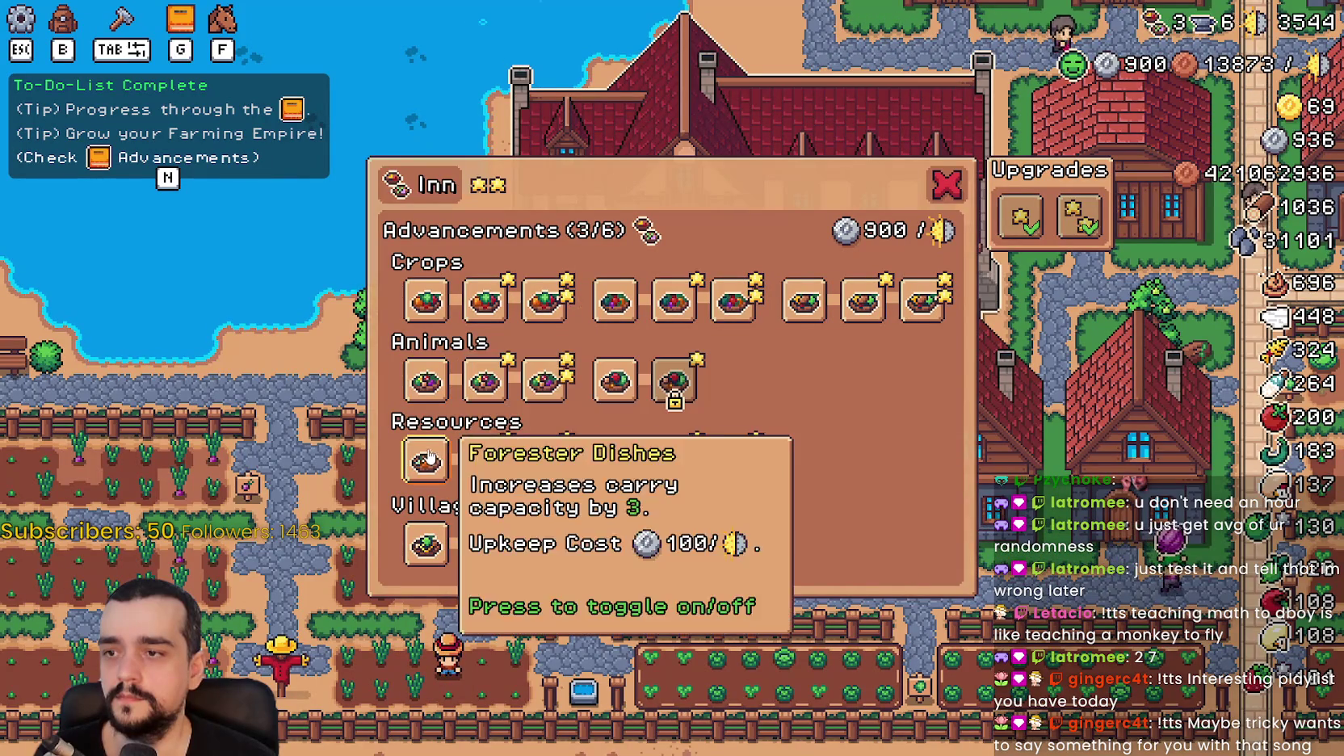
Close the Inn panel, ride north to the lakeside church, and open the Temple advancements.
key("Escape")
key("d")
key("w")
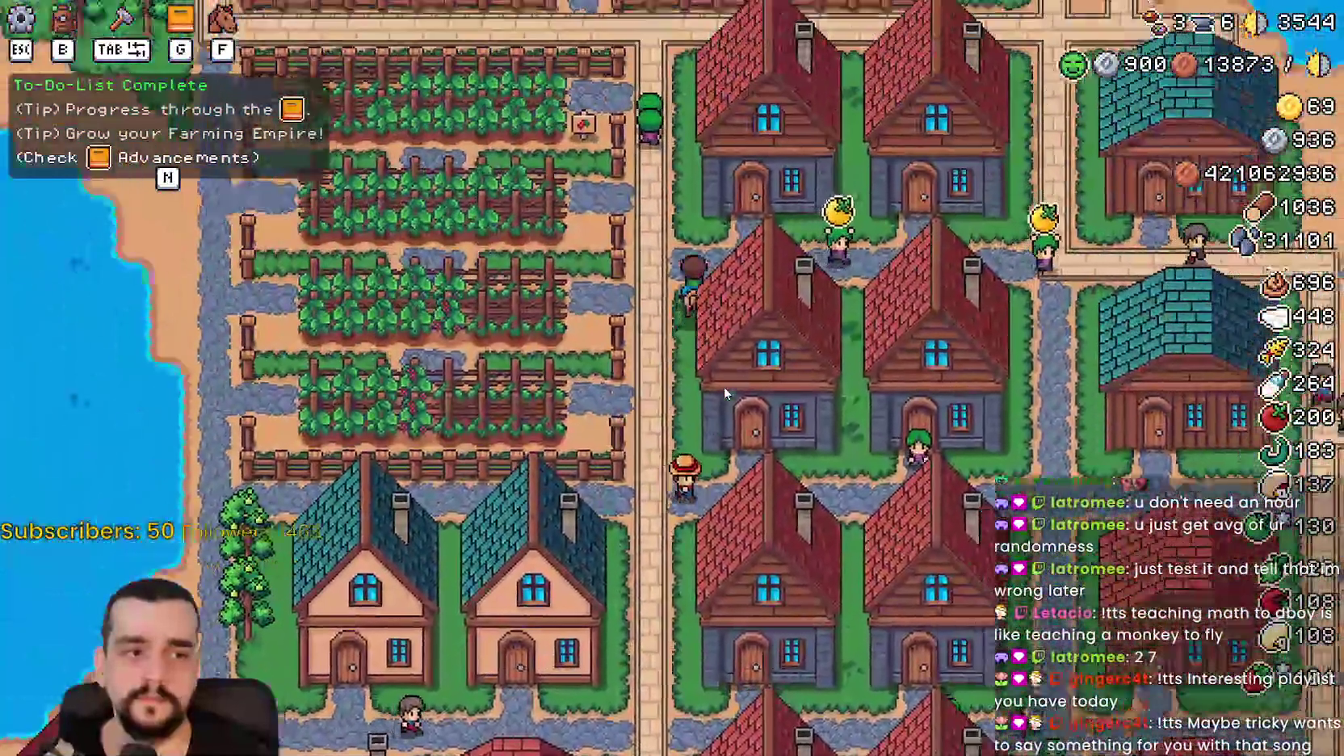
key("w")
key("a")
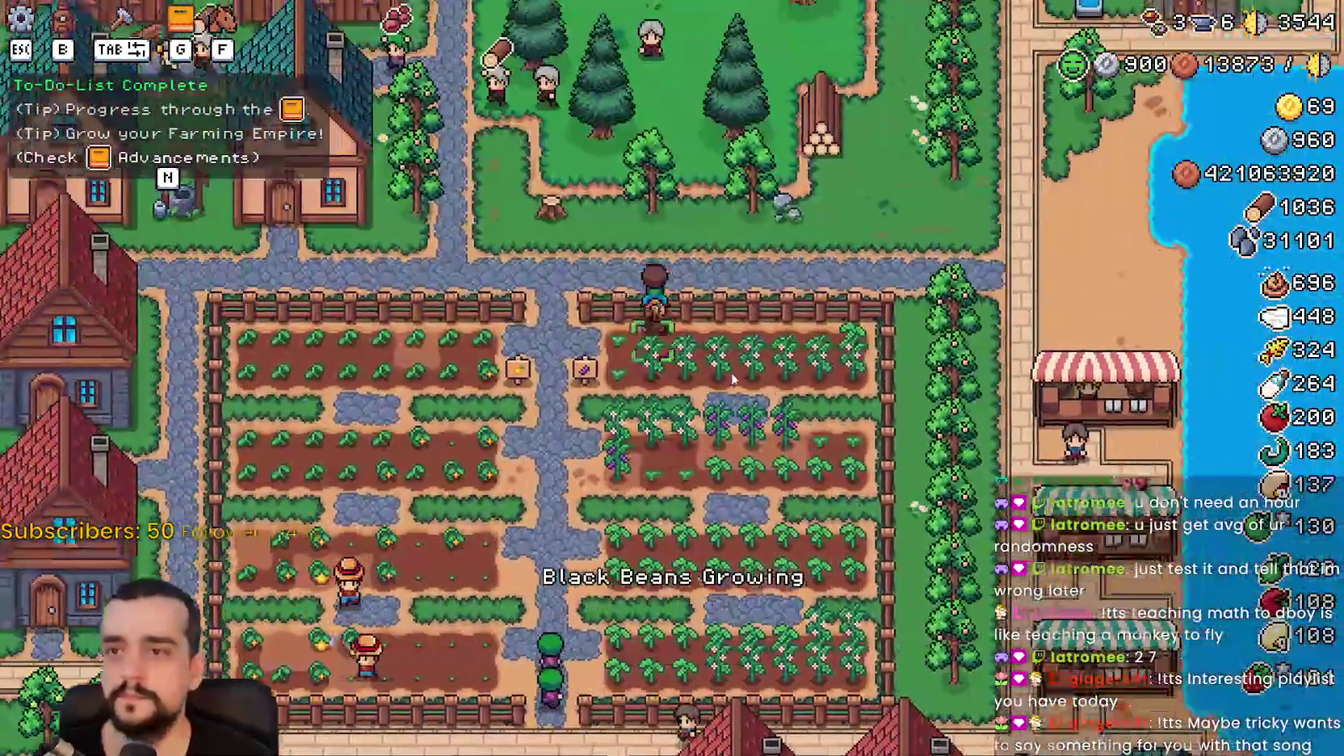
key("w")
key("d")
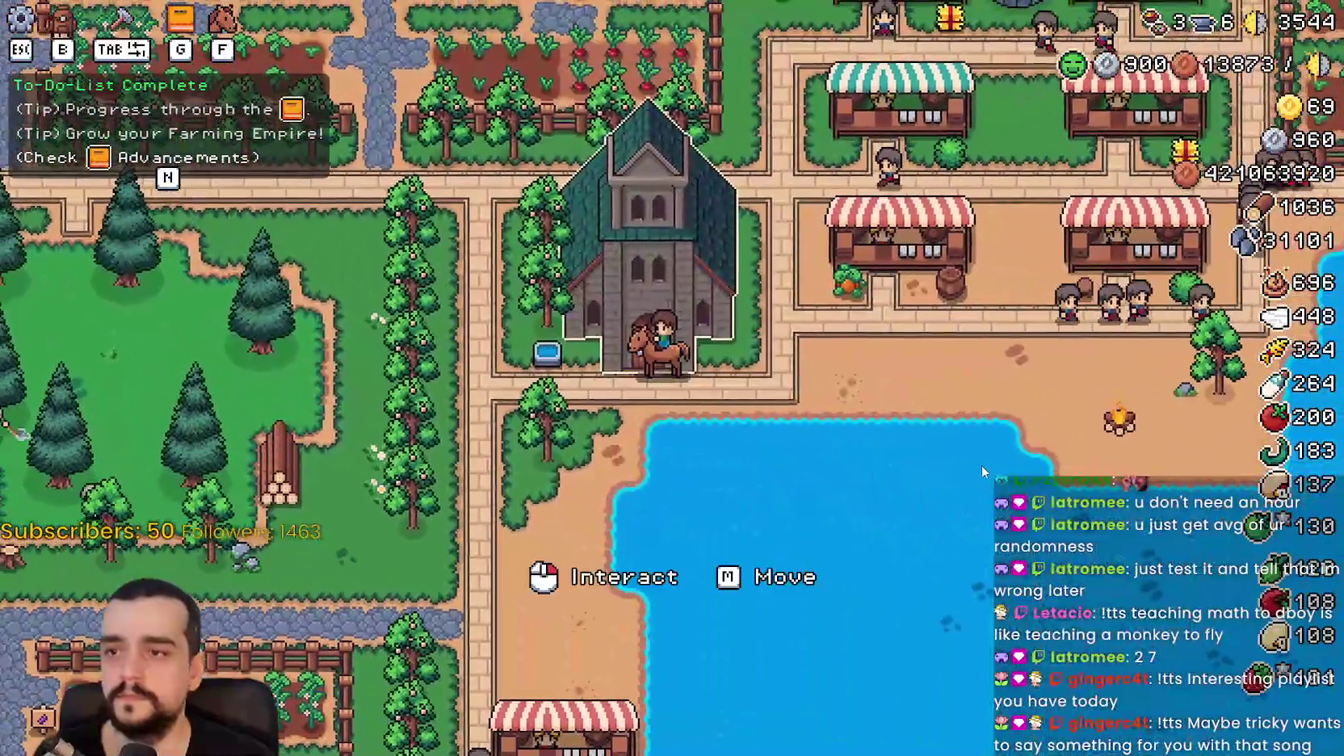
left_click(980, 462)
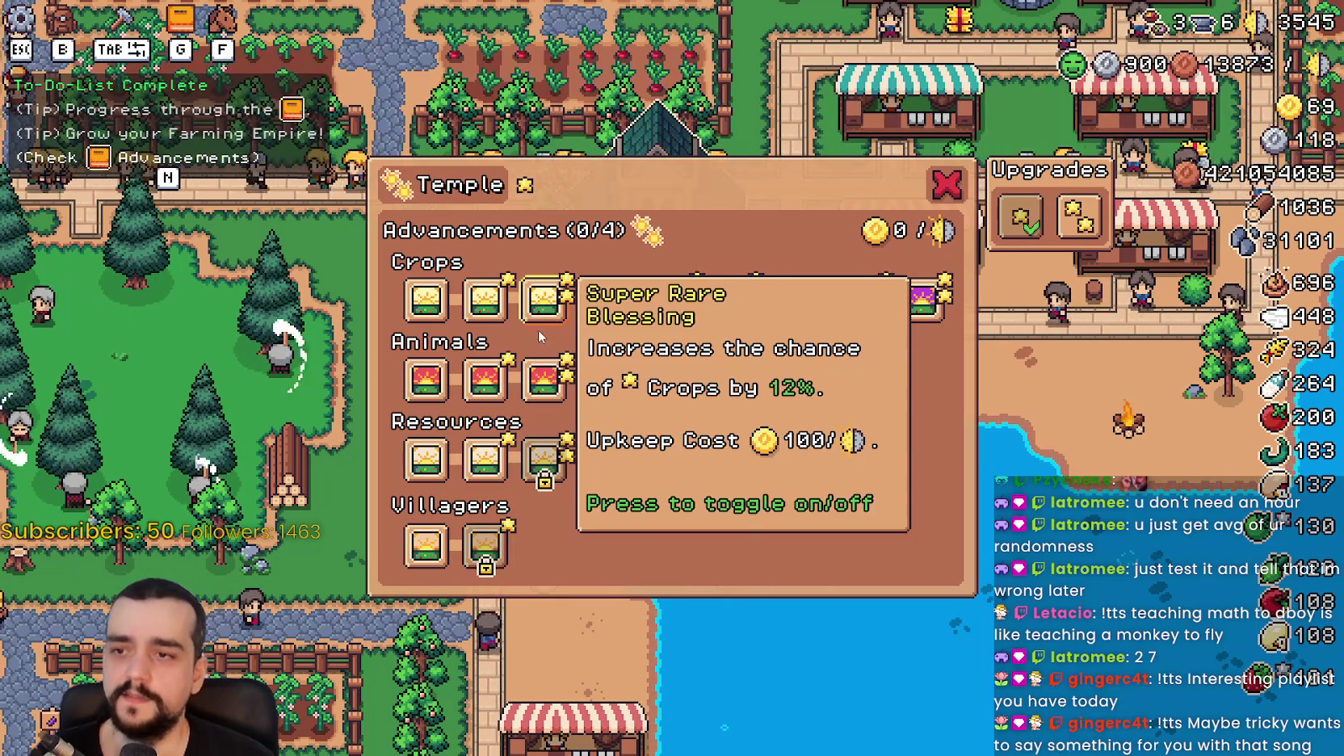
Close the Temple panel, return to the title screen, and load Save 2.
left_click(957, 186)
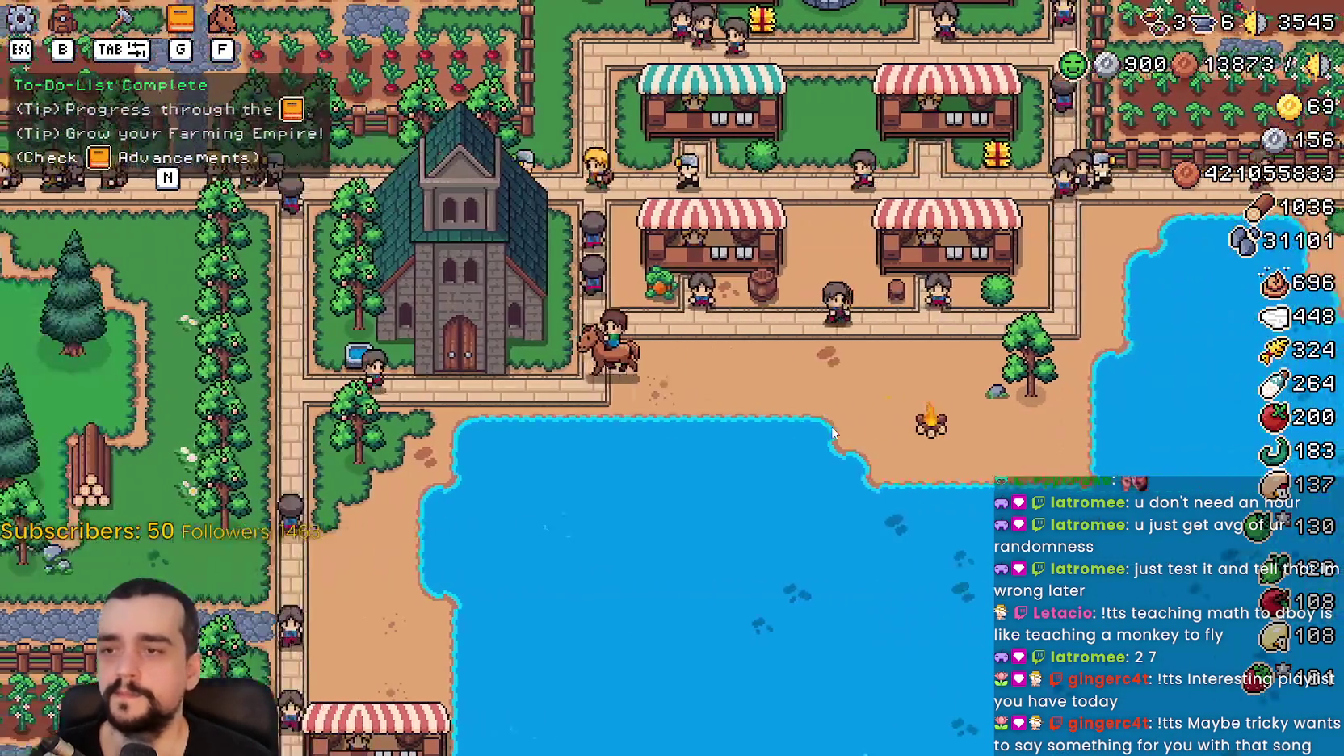
key("e")
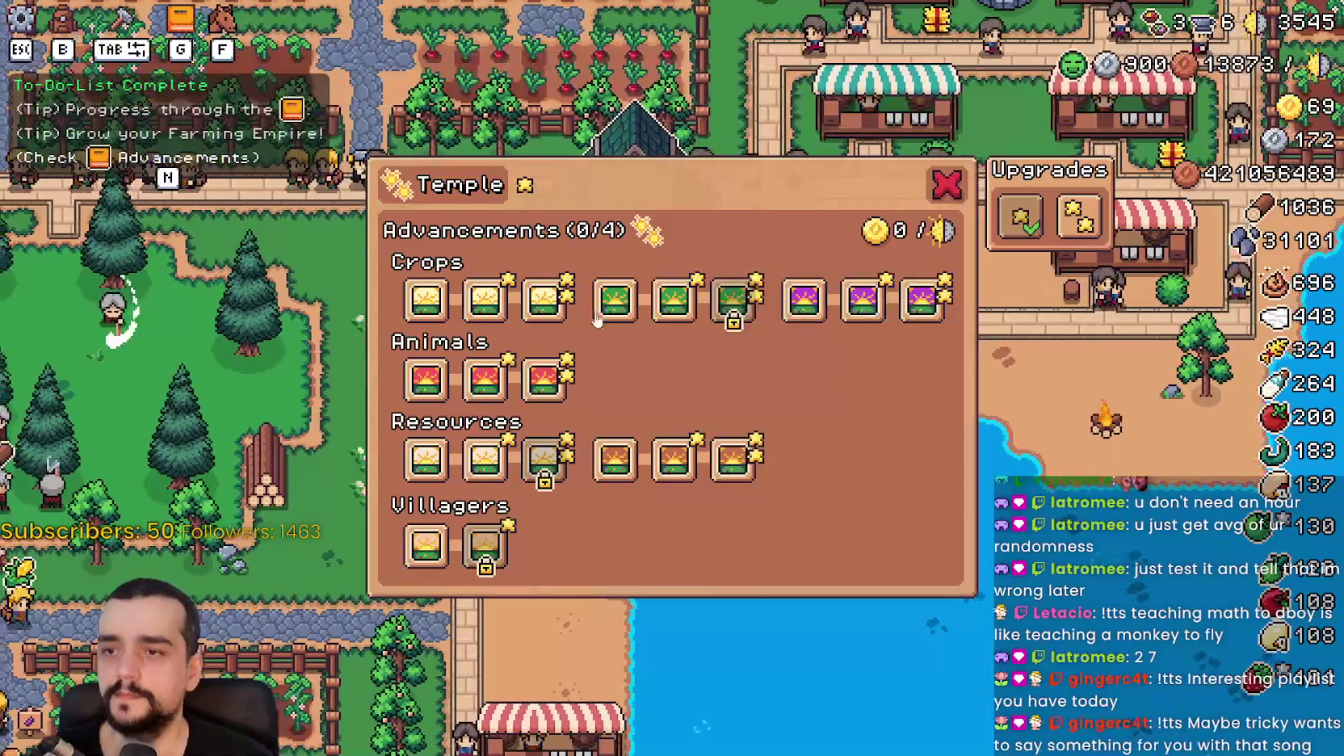
key("Escape")
key("Escape")
left_click(810, 467)
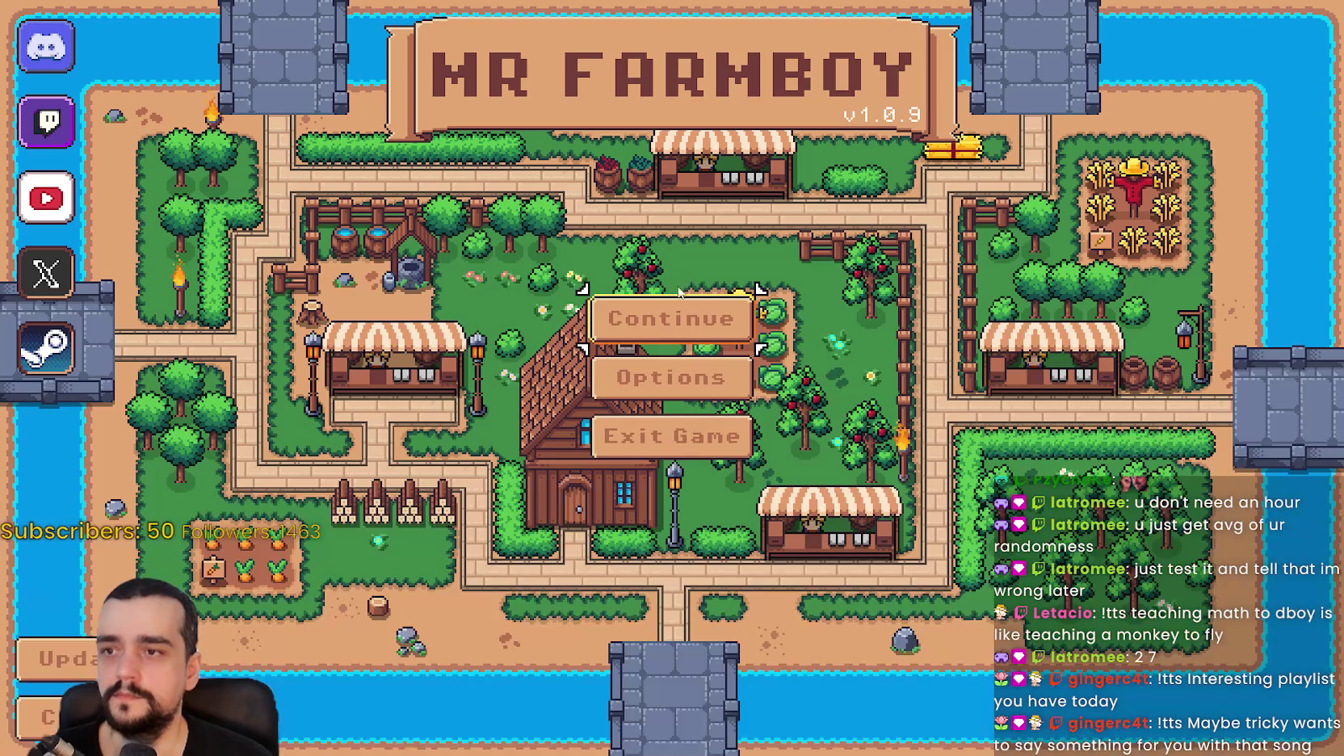
left_click(678, 301)
scroll(688, 377, "down", 2)
scroll(688, 377, "up", 2)
left_click(674, 354)
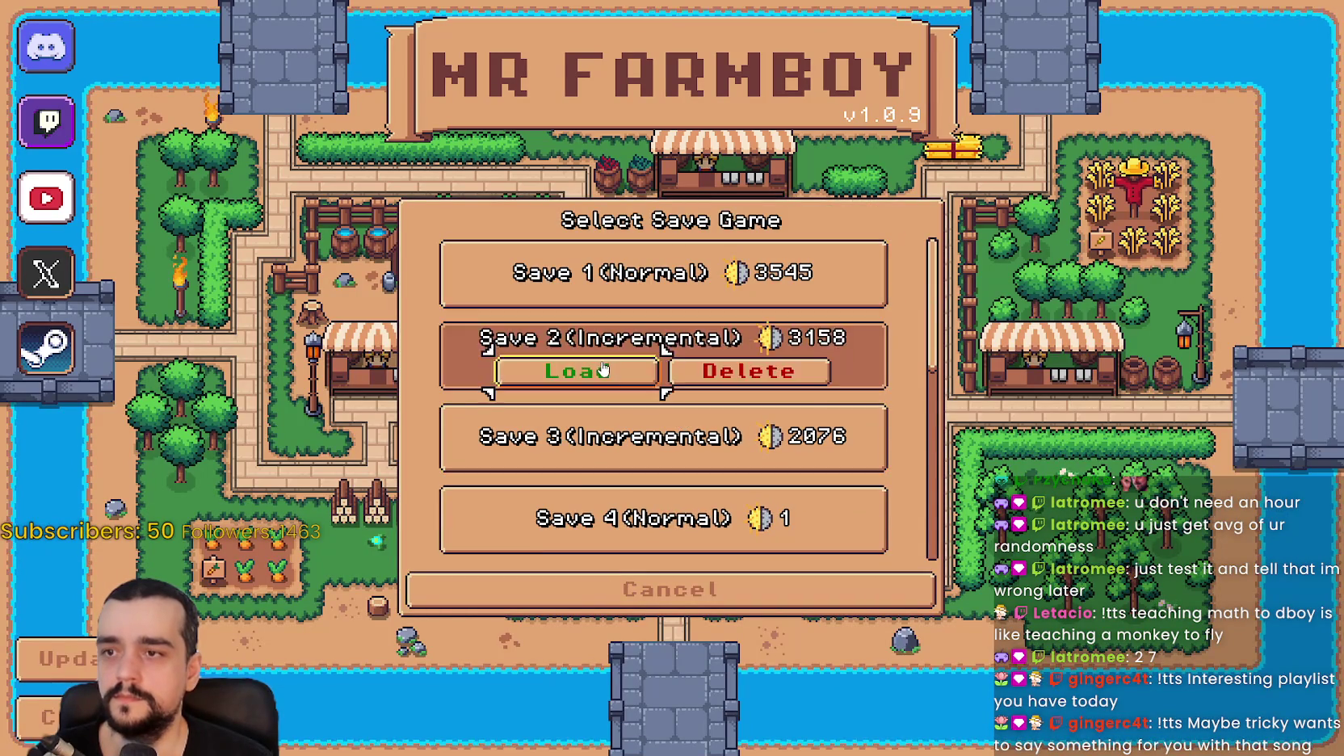
left_click(640, 360)
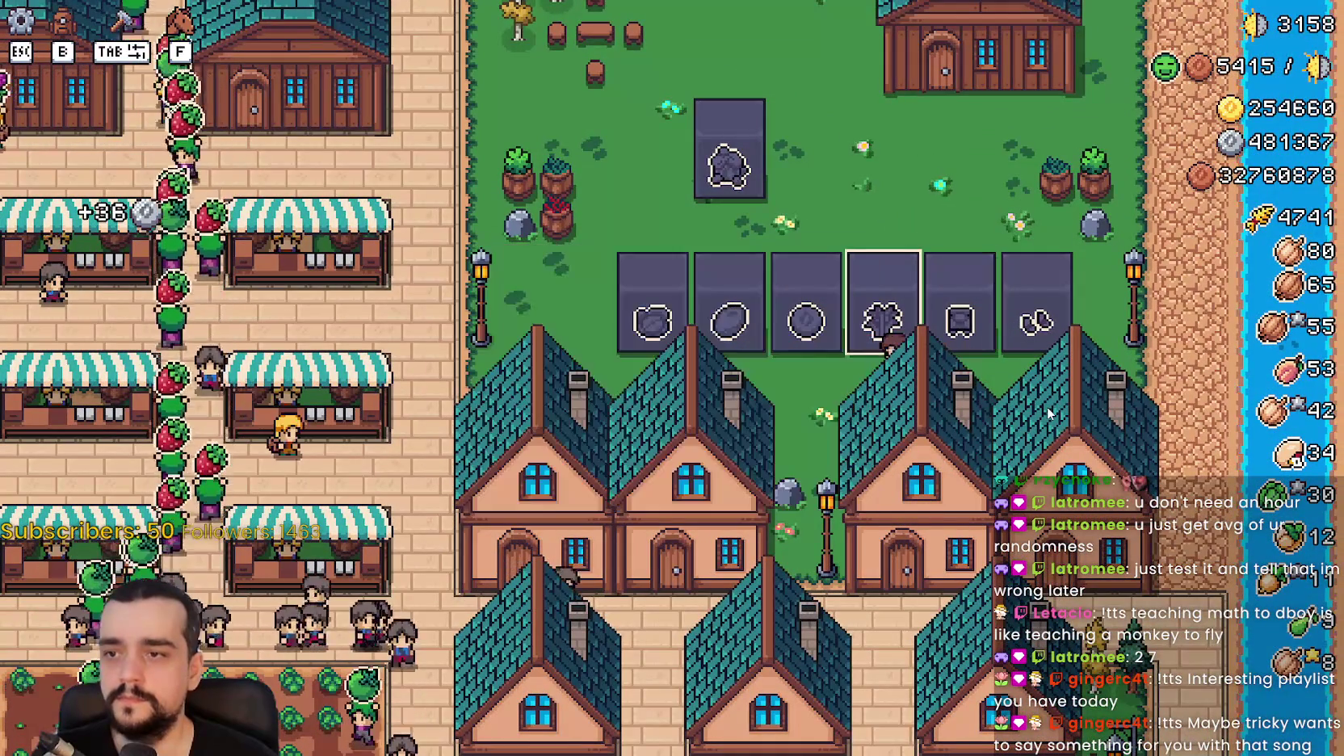
Dismiss the obelisk popup, stop the debug run with F8, and save in the script editor.
key("Escape")
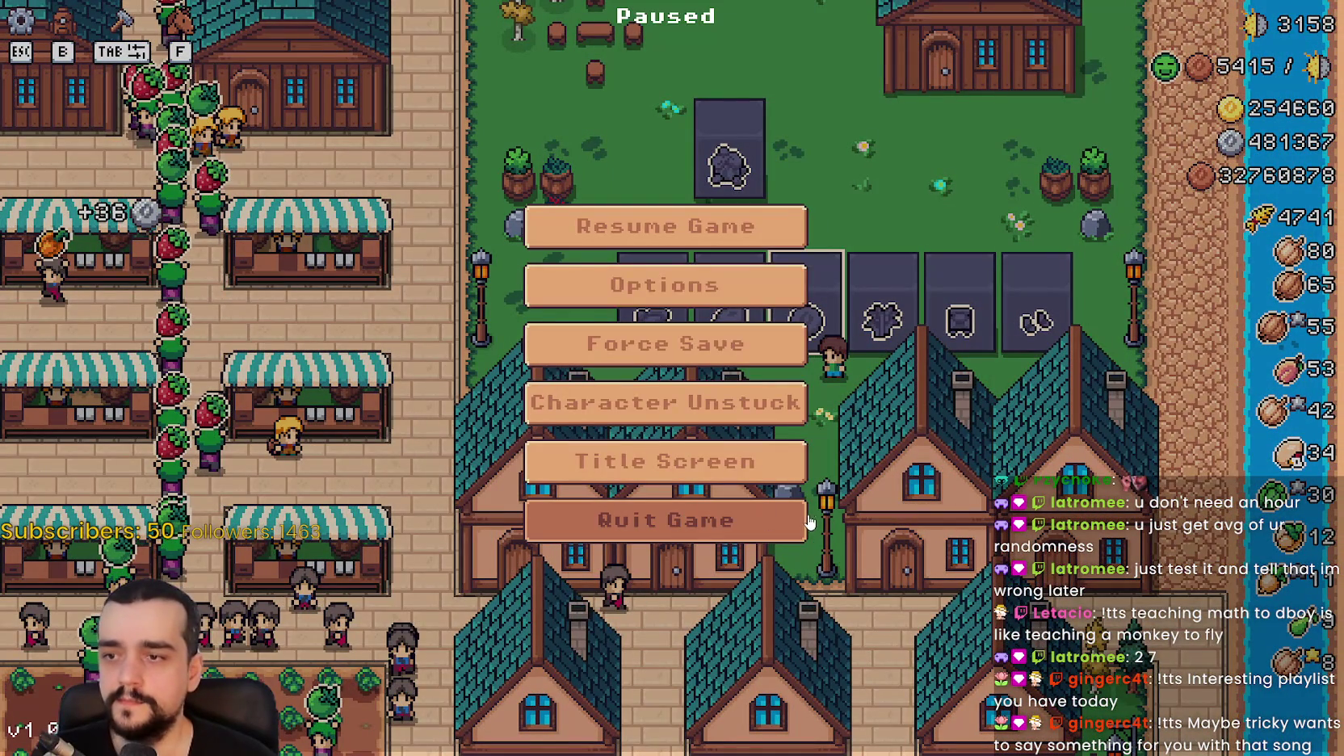
key("Escape")
key("F8")
left_click(929, 371)
key("ctrl+s")
left_click_drag(917, 333, 799, 330)
left_click(905, 354)
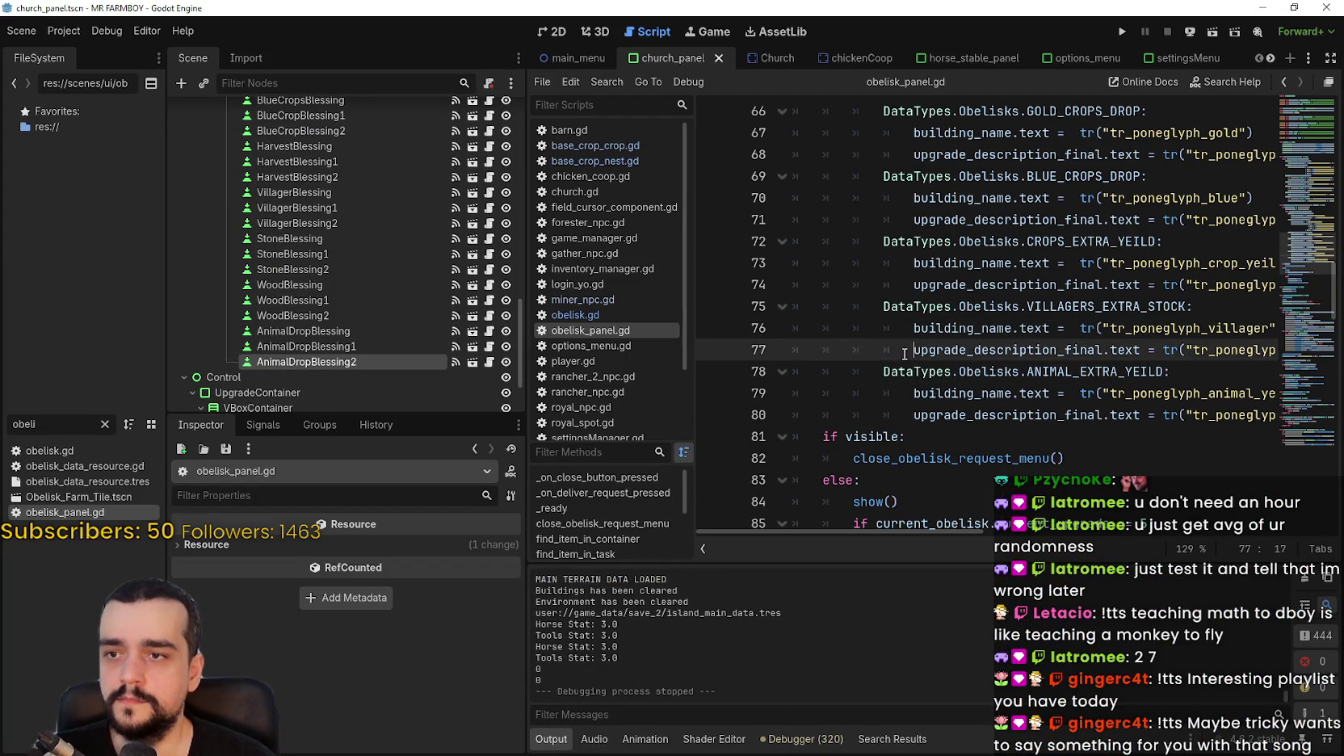
Inspect lines 80–81 of obelisk_panel.gd, including the if visible: line.
left_click(889, 415)
left_click(904, 436)
double_click(872, 437)
left_click(922, 435)
triple_click(883, 435)
left_click(959, 434)
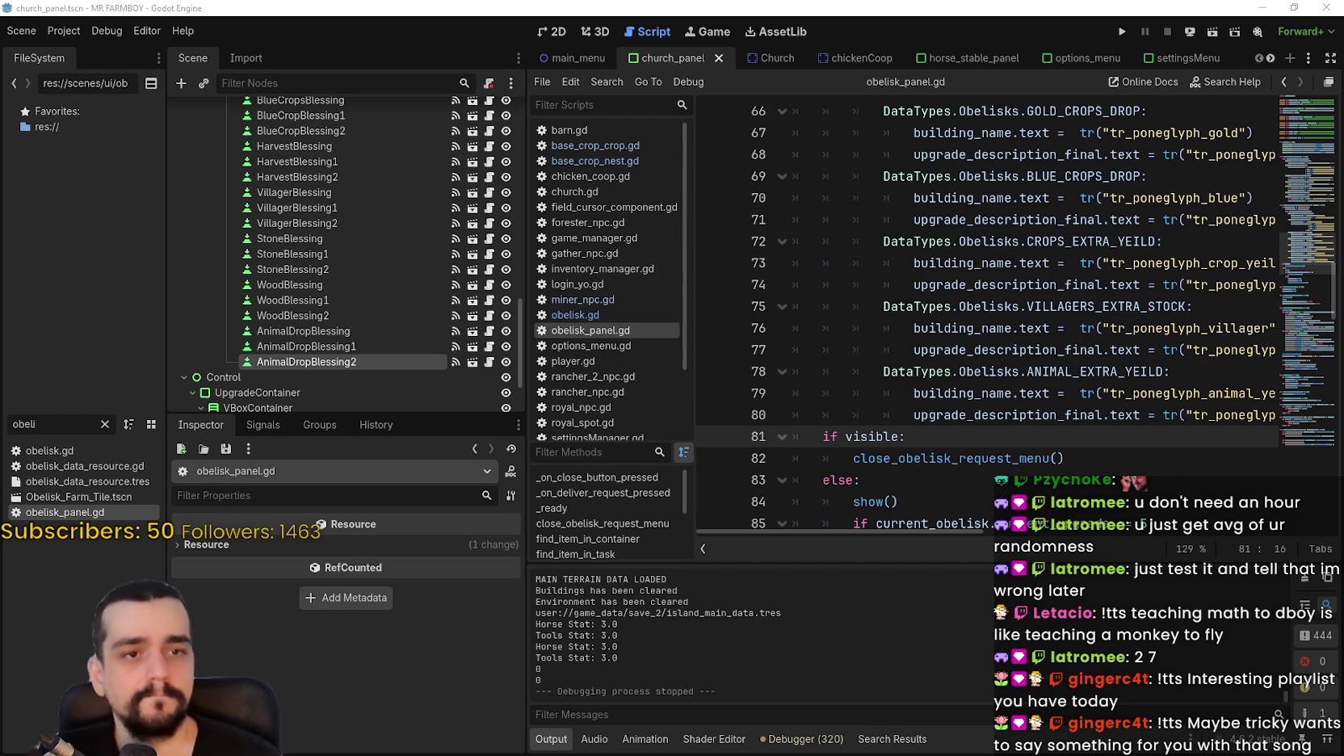
Go back to line 80, reveal more script tabs, and switch to GitHub Desktop.
left_click(1064, 414)
left_click(1013, 419)
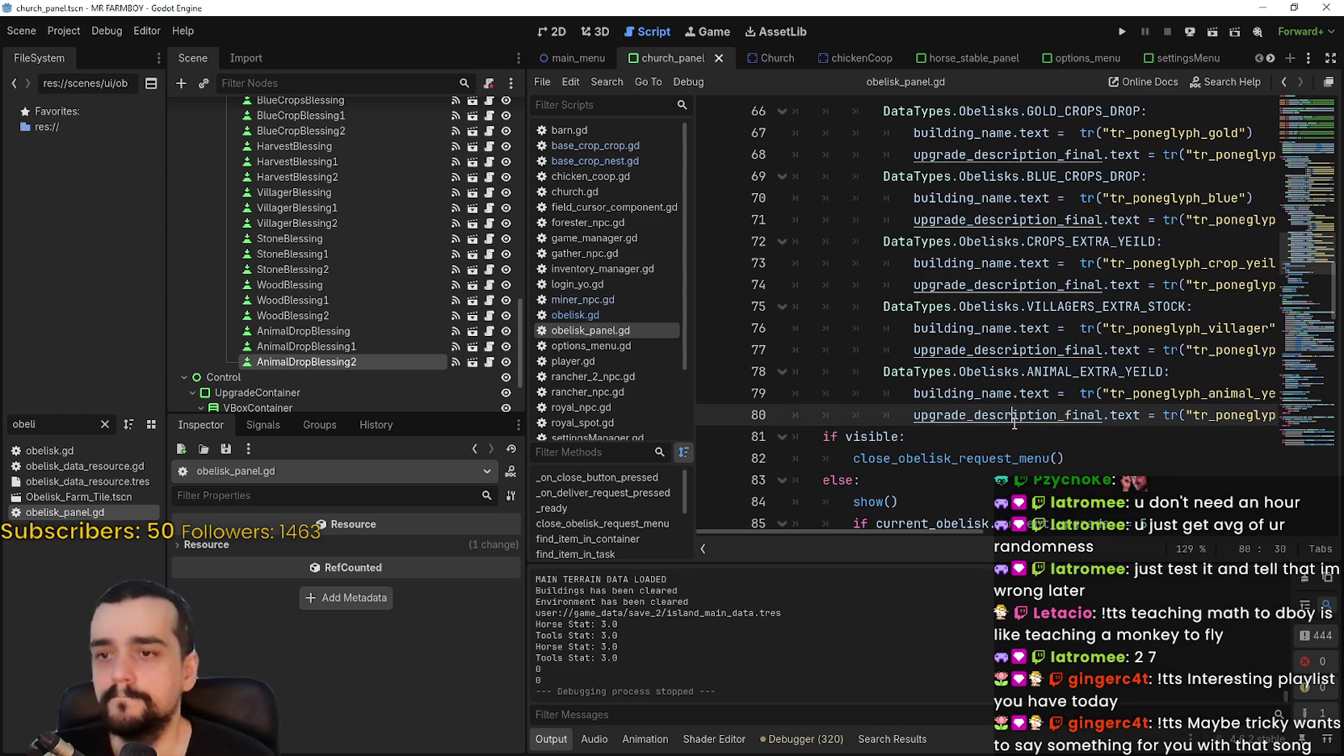
left_click(1272, 58)
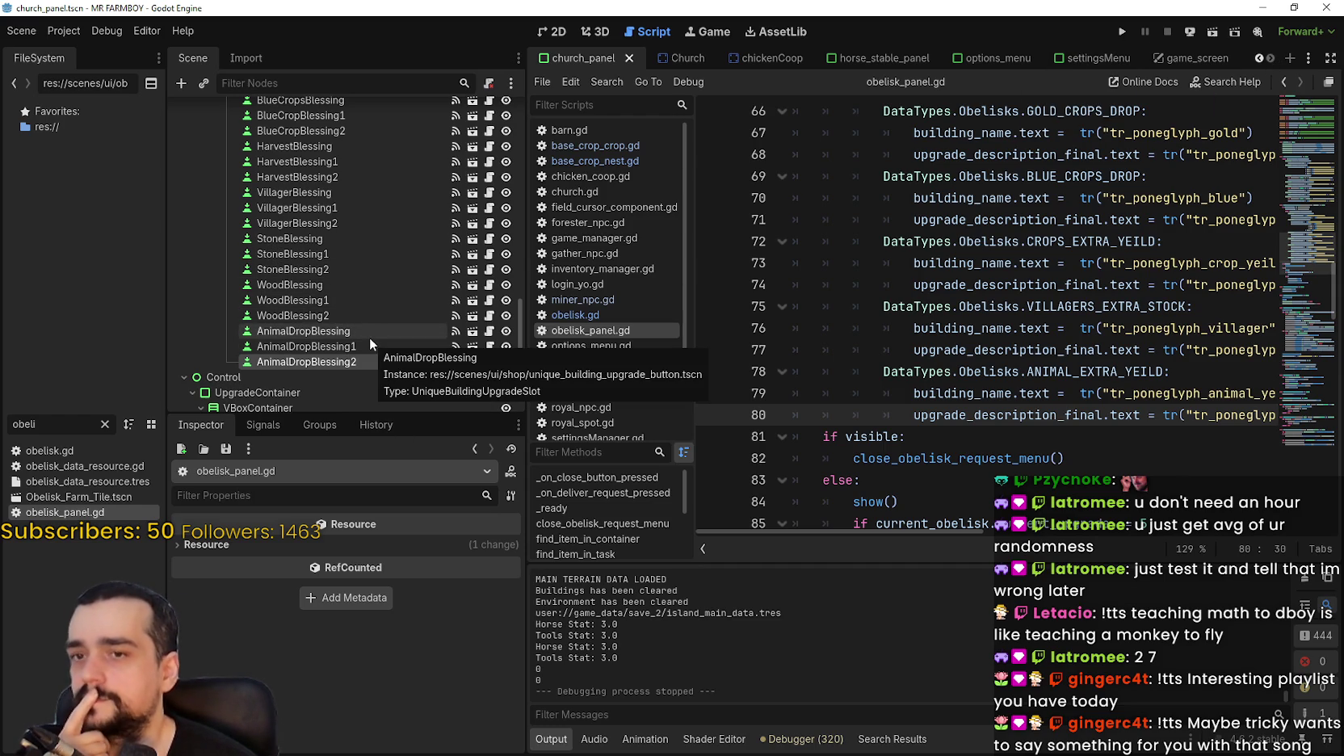
key("alt+Tab")
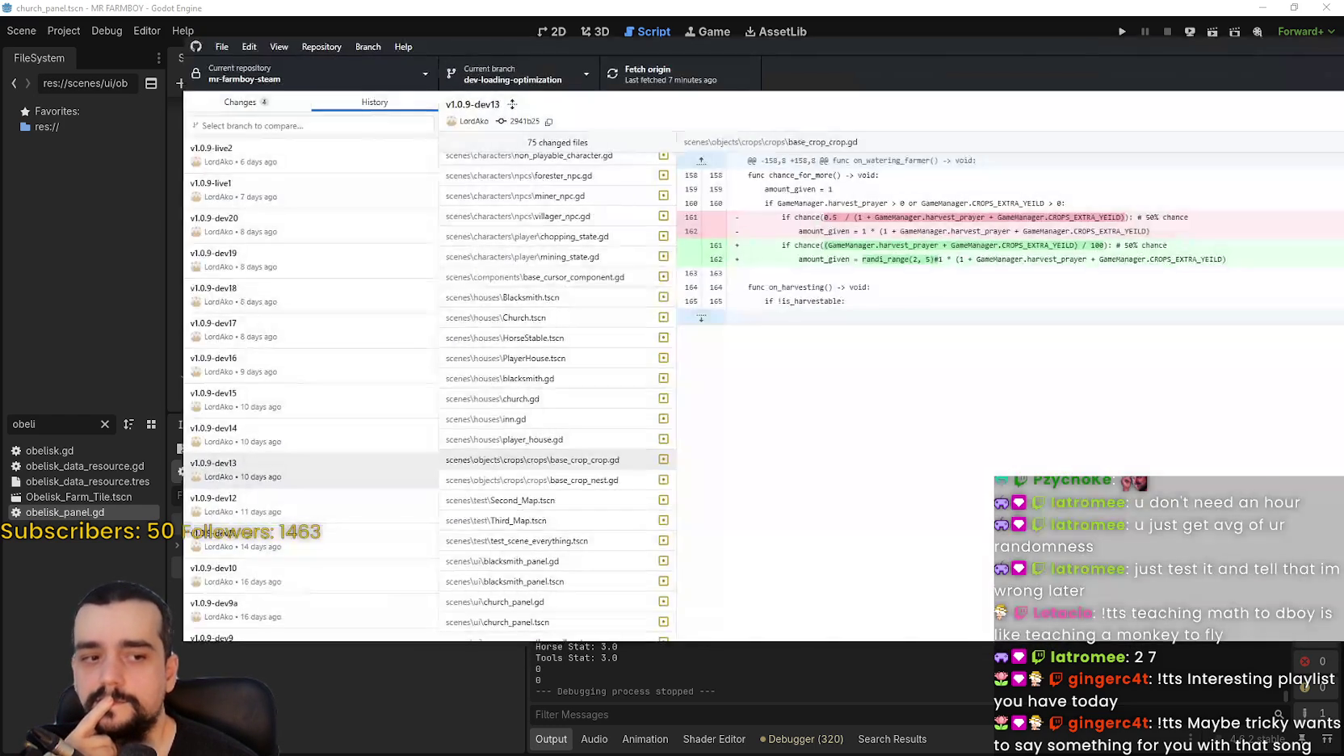
Compare the v1.1.0 Increased Harvest commit with pending changes and start the summary 'v1.1.0 - Increased Harvest 2'.
scroll(299, 164, "up", 4)
left_click(299, 164)
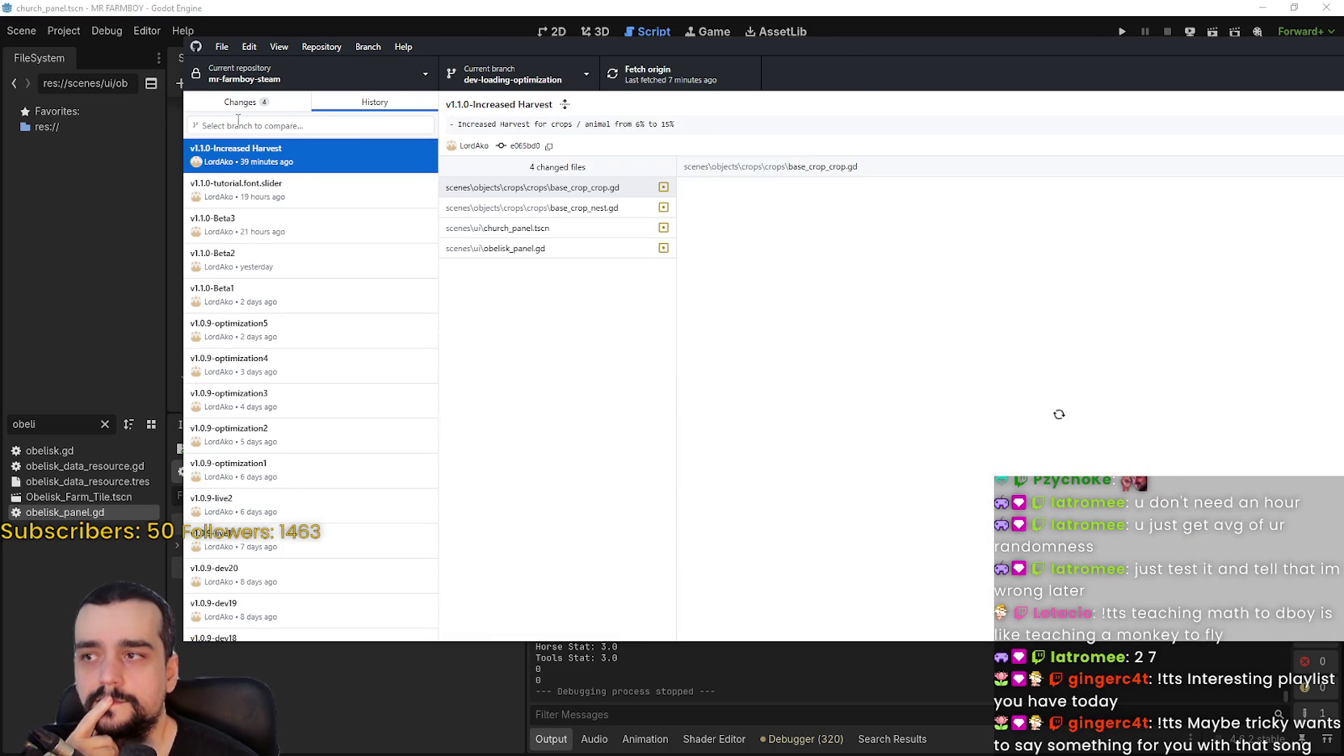
key("ctrl+1")
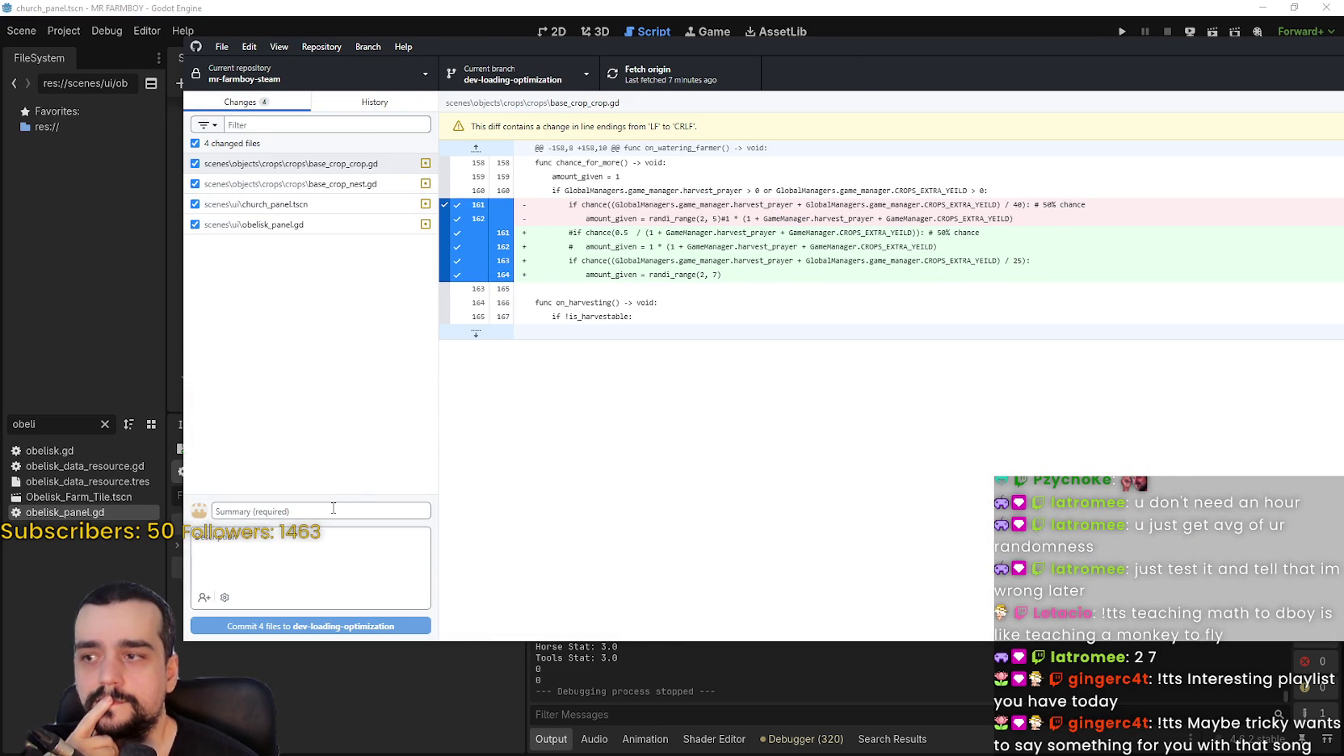
left_click(341, 106)
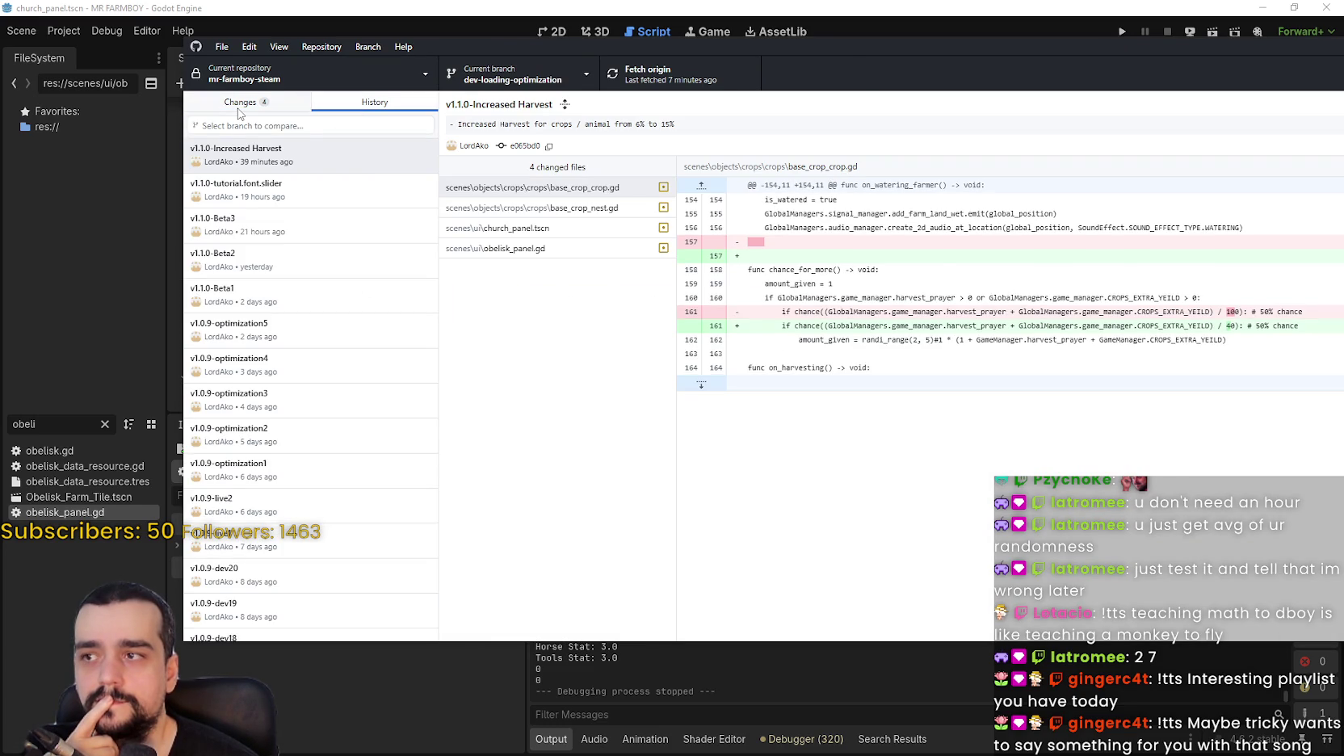
left_click(239, 105)
key("ctrl+2")
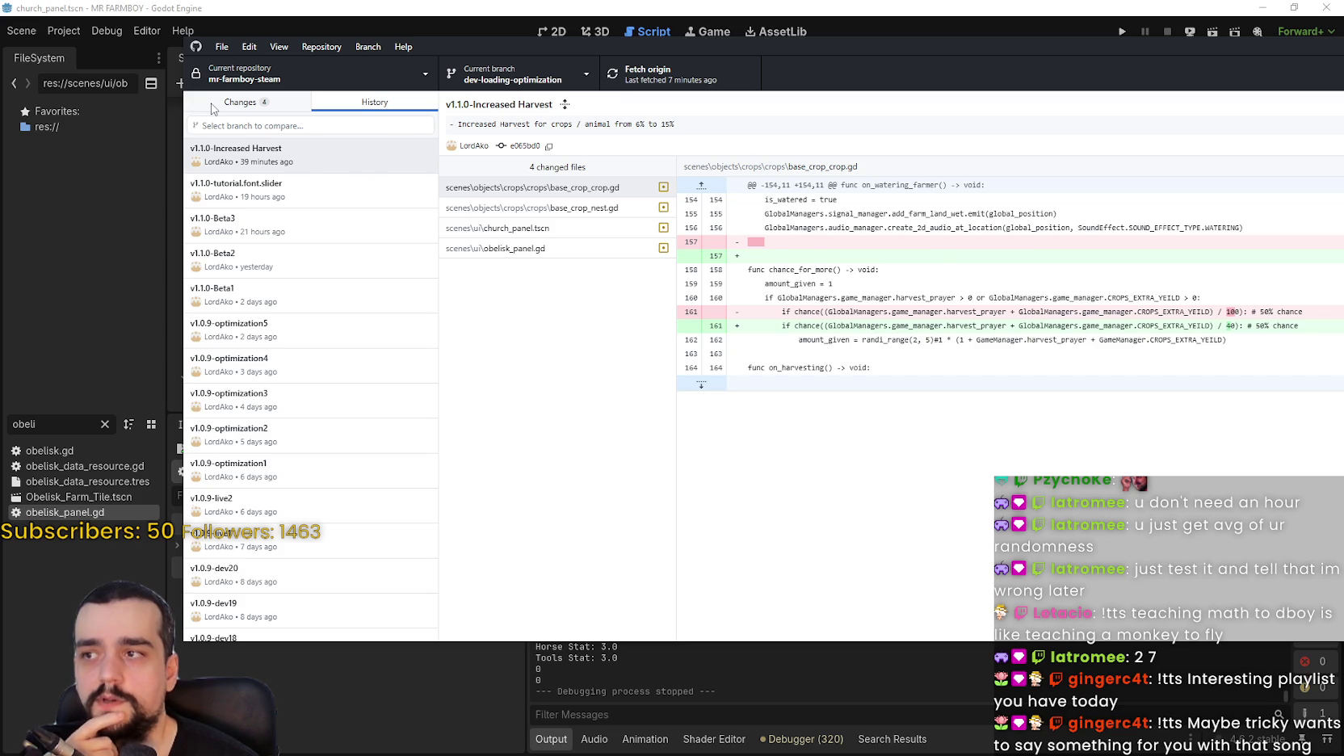
left_click(213, 109)
left_click(329, 512)
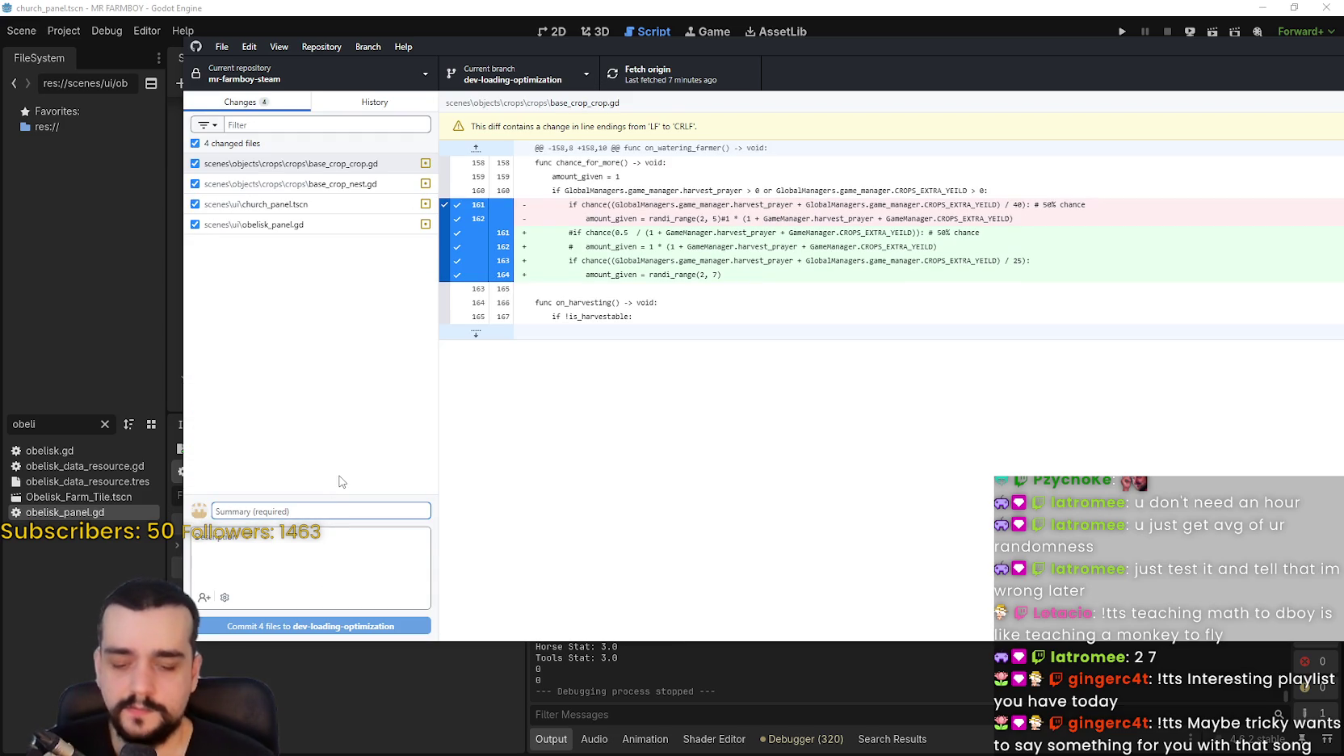
type("v1.1.0 - Increased Harvest 2")
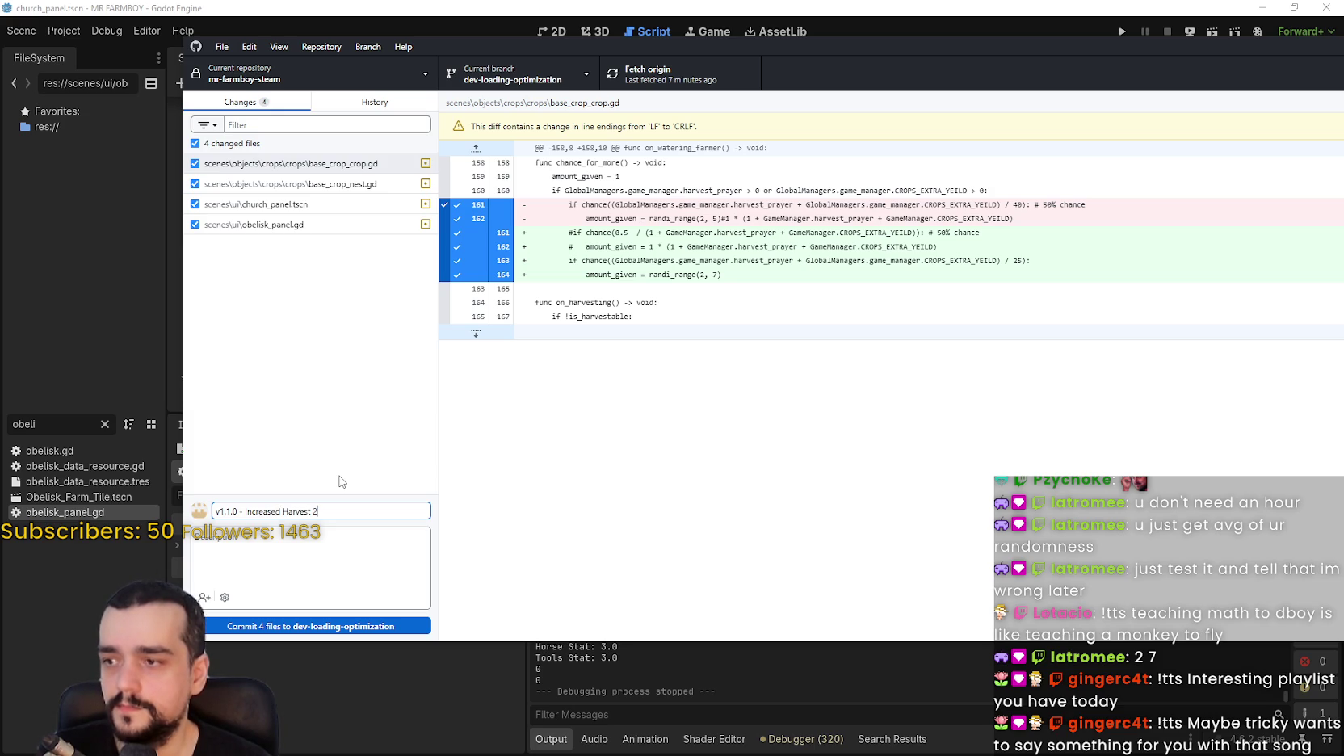
Review the base_crop_nest.gd and church_panel.tscn buff diffs, then return to Godot.
left_click(371, 103)
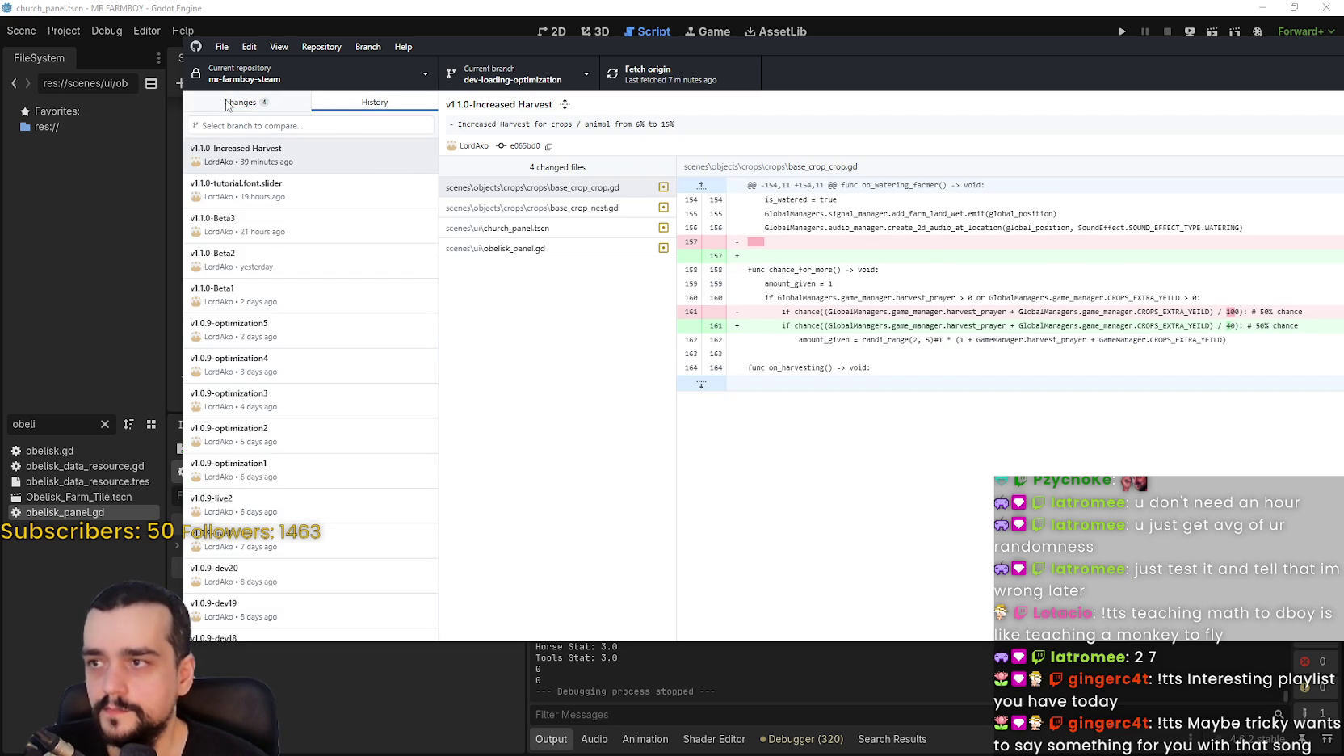
left_click(227, 105)
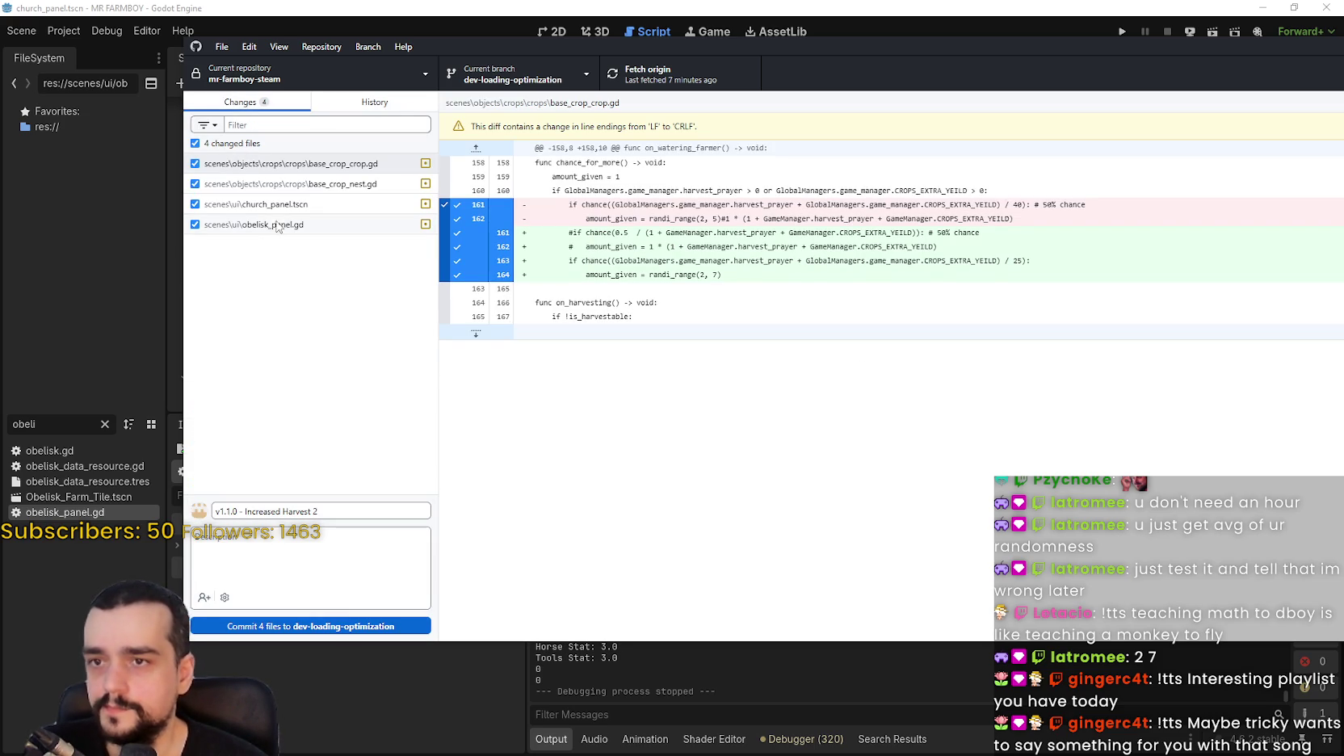
left_click(277, 184)
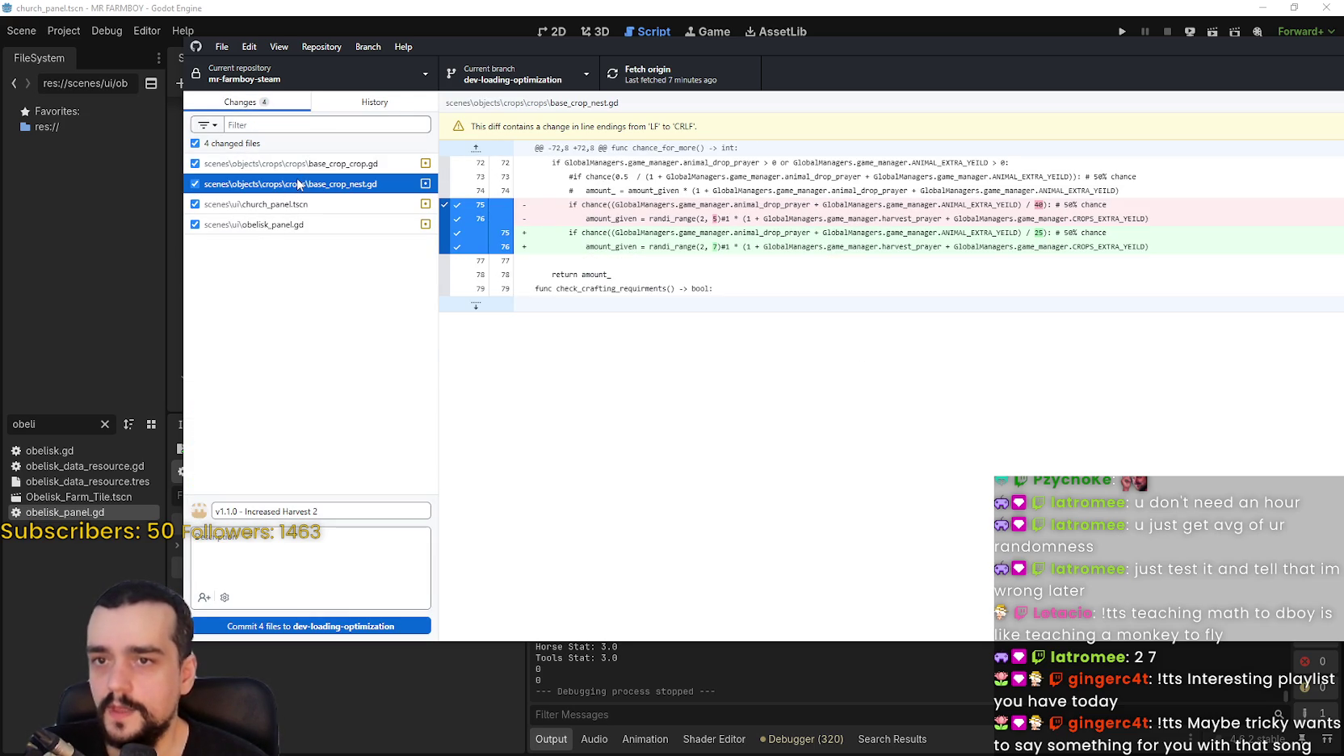
left_click(294, 205)
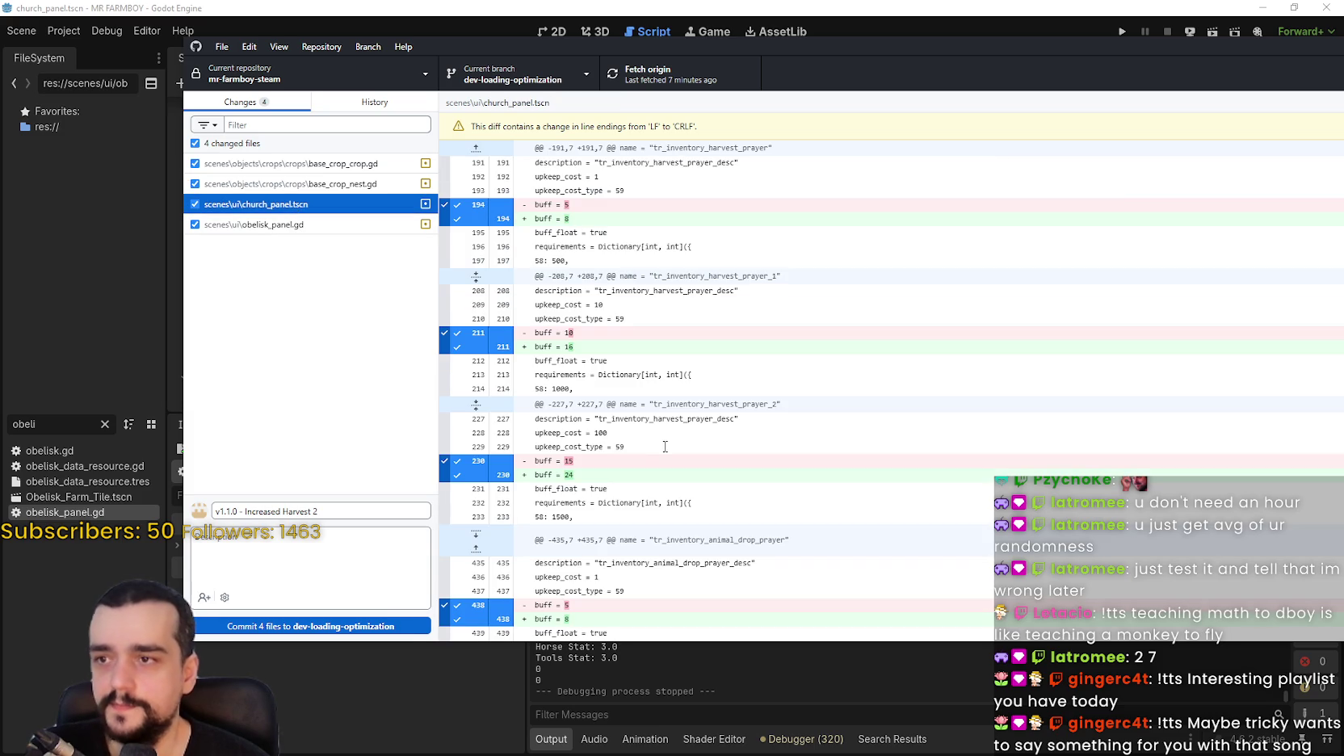
scroll(663, 431, "down", 5)
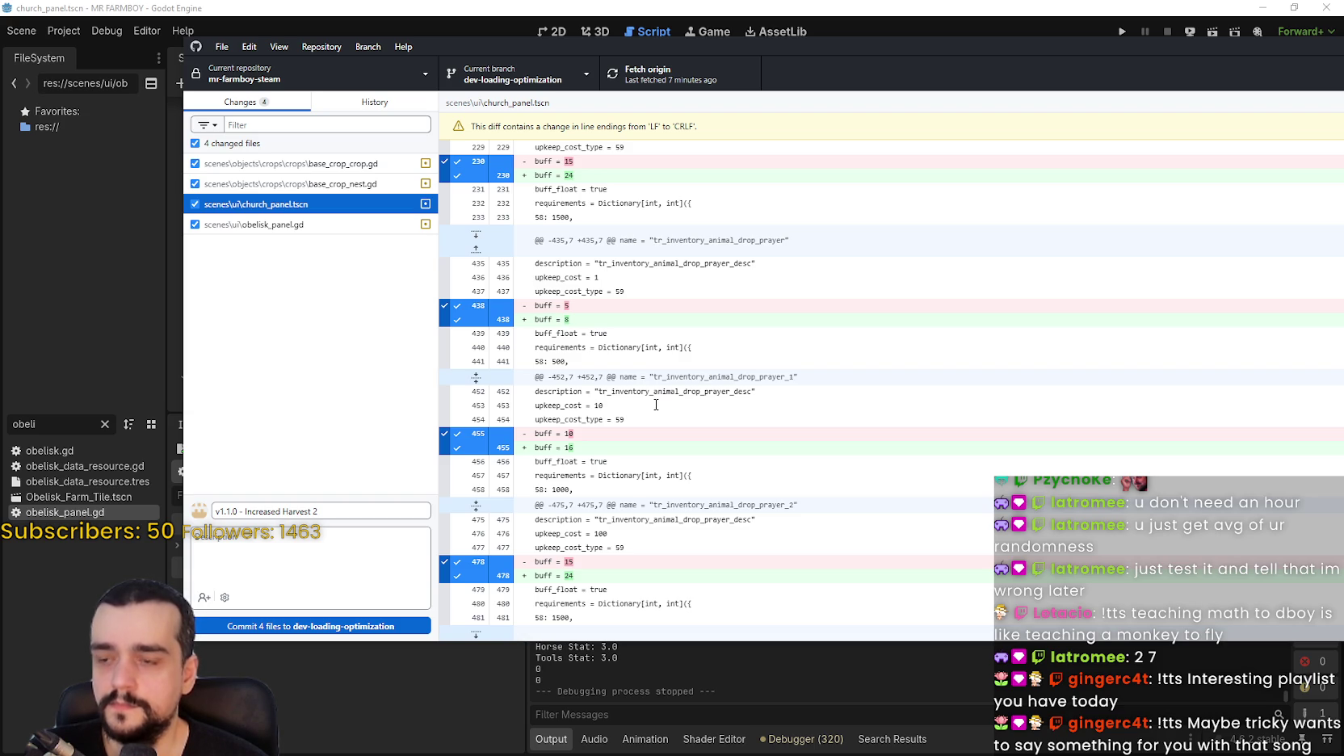
scroll(654, 400, "up", 5)
key("alt+Tab")
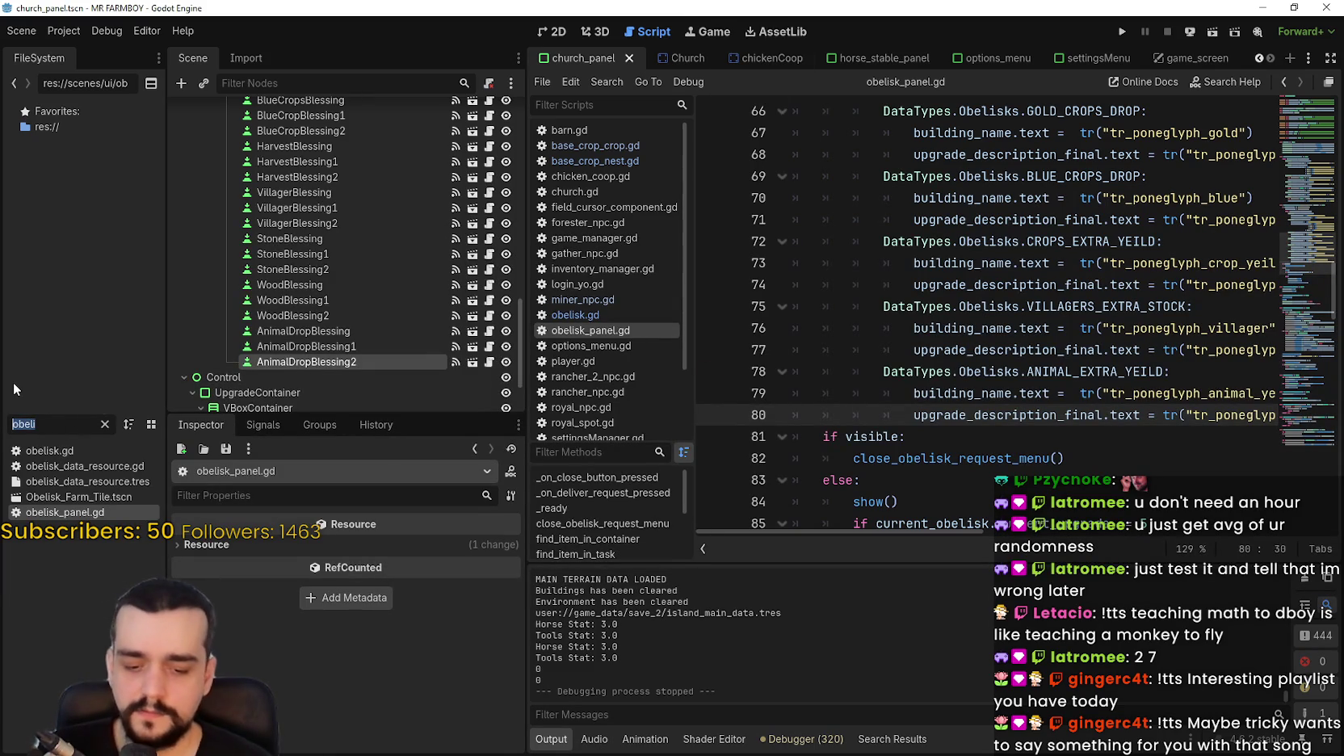
Open church.gd via the 'church' filter, review its _buffs table, save, and return to GitHub Desktop.
type("church")
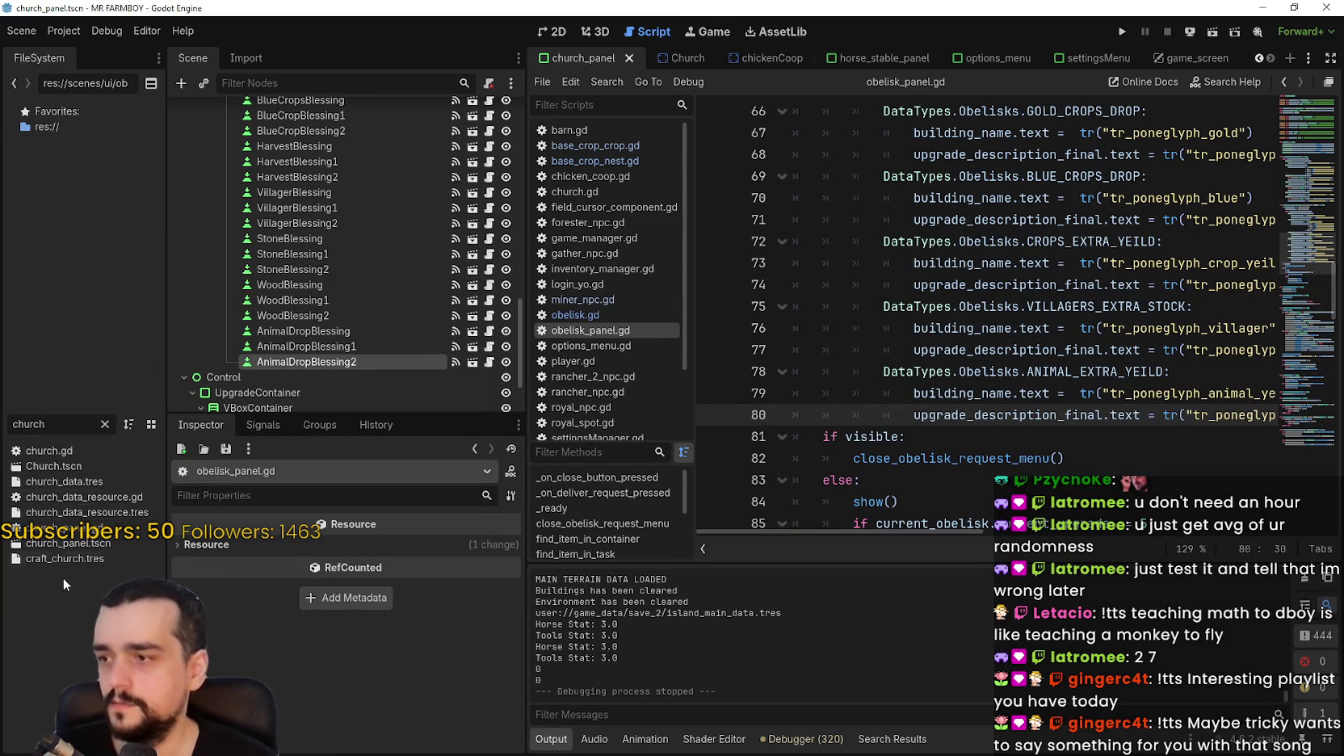
double_click(78, 453)
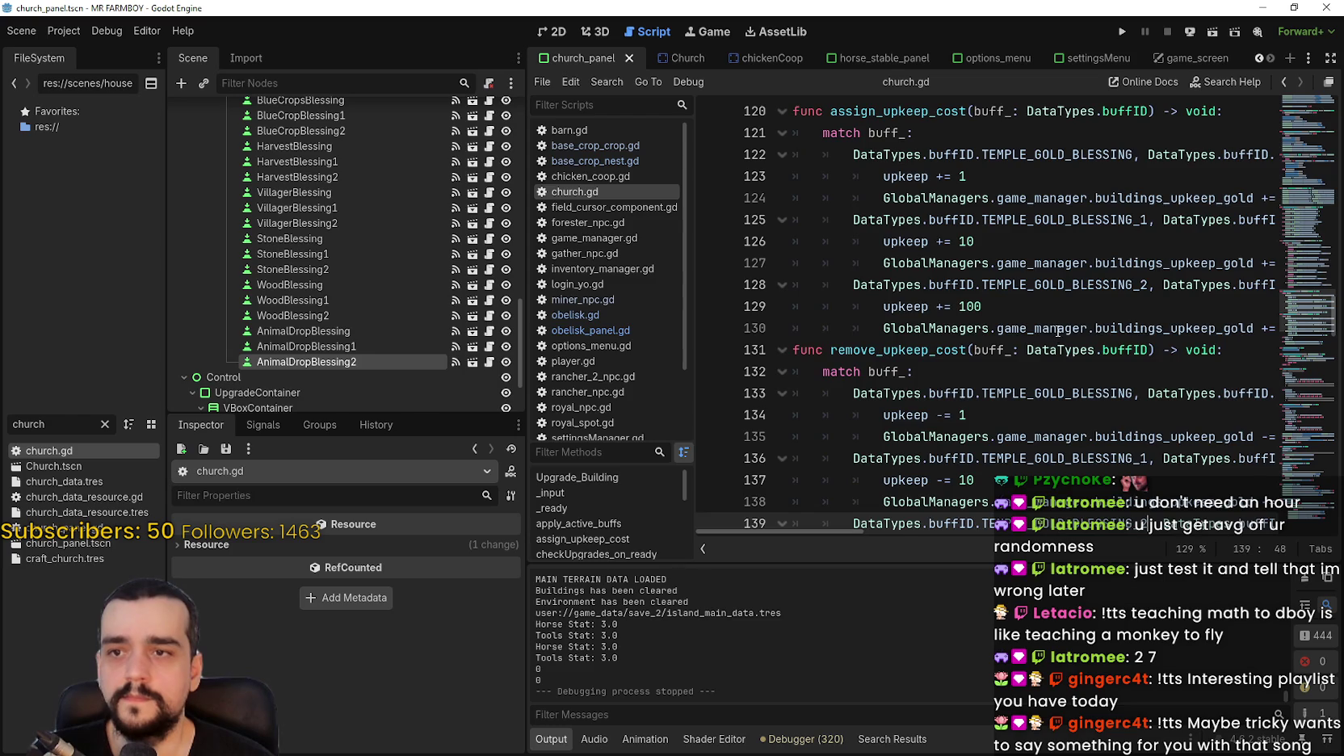
scroll(1057, 330, "up", 5)
scroll(1057, 331, "up", 10)
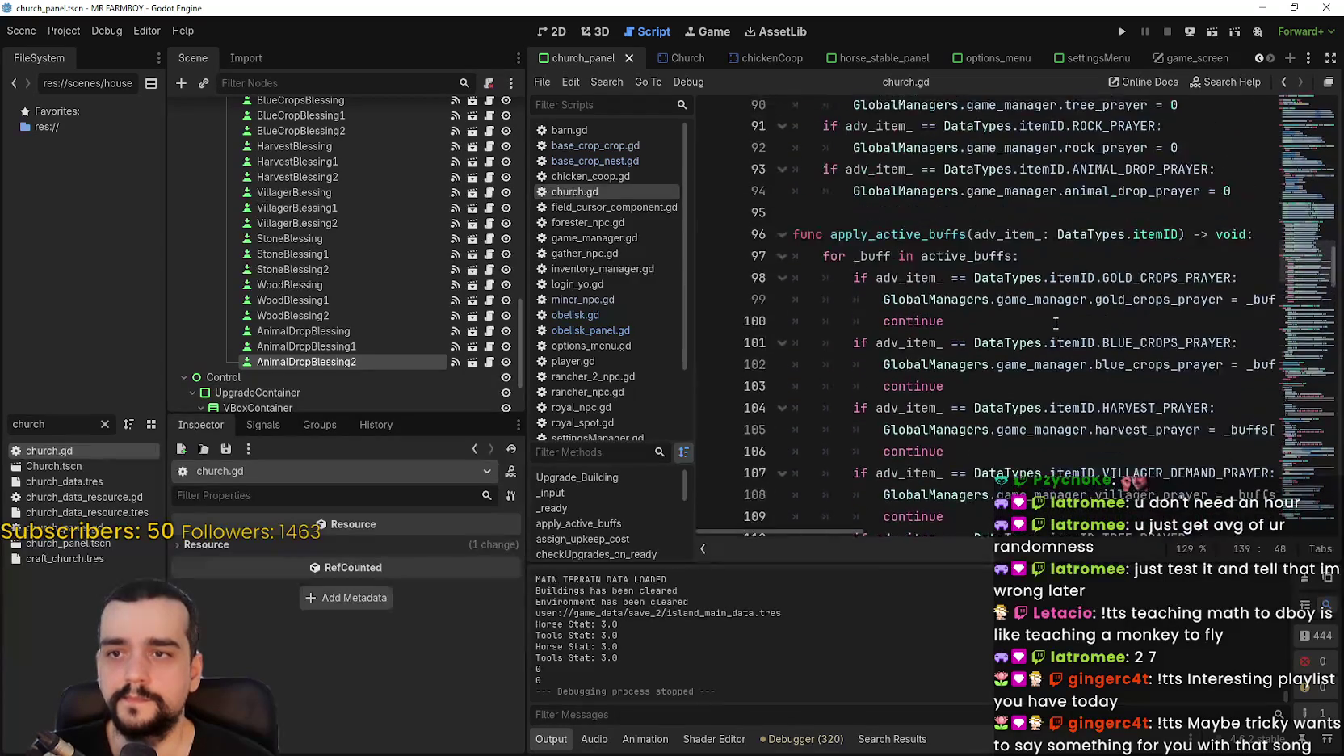
scroll(1055, 323, "up", 4)
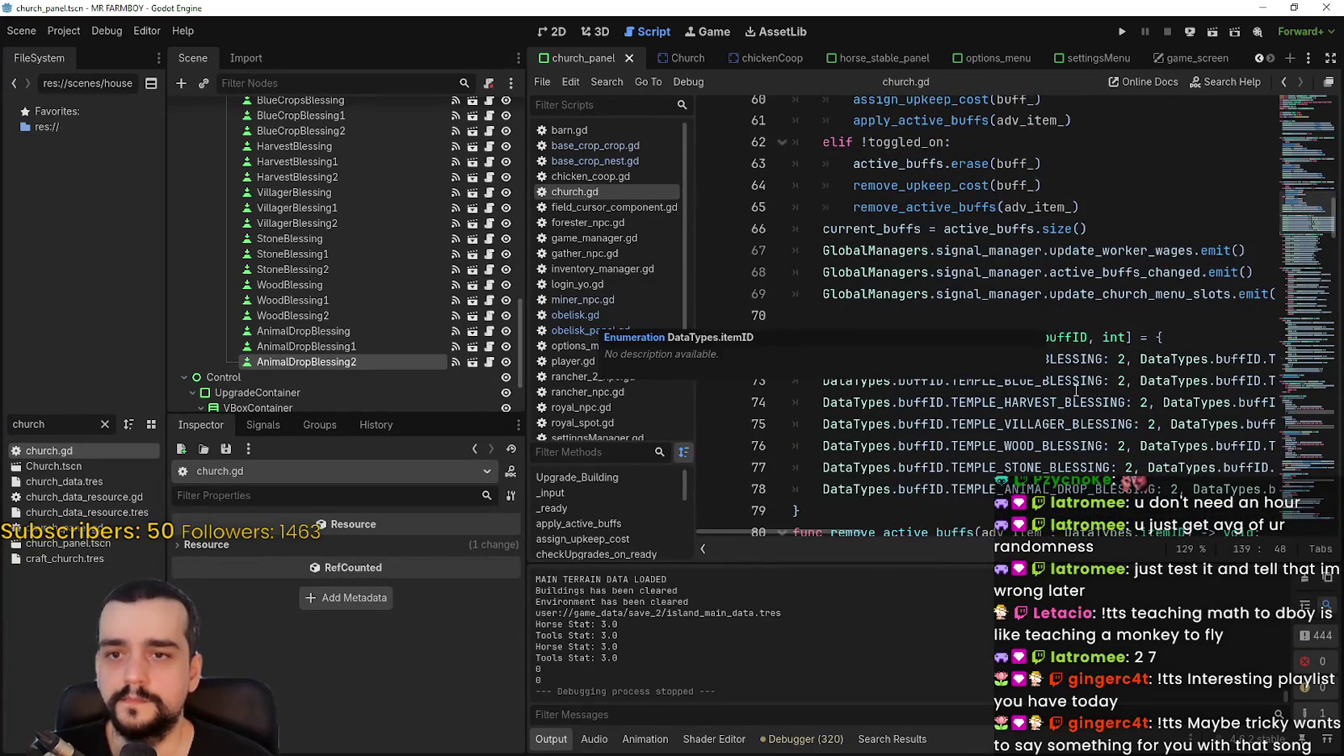
mouse_move(845, 536)
left_mouse_down()
mouse_move(1051, 521)
mouse_move(776, 475)
left_mouse_up()
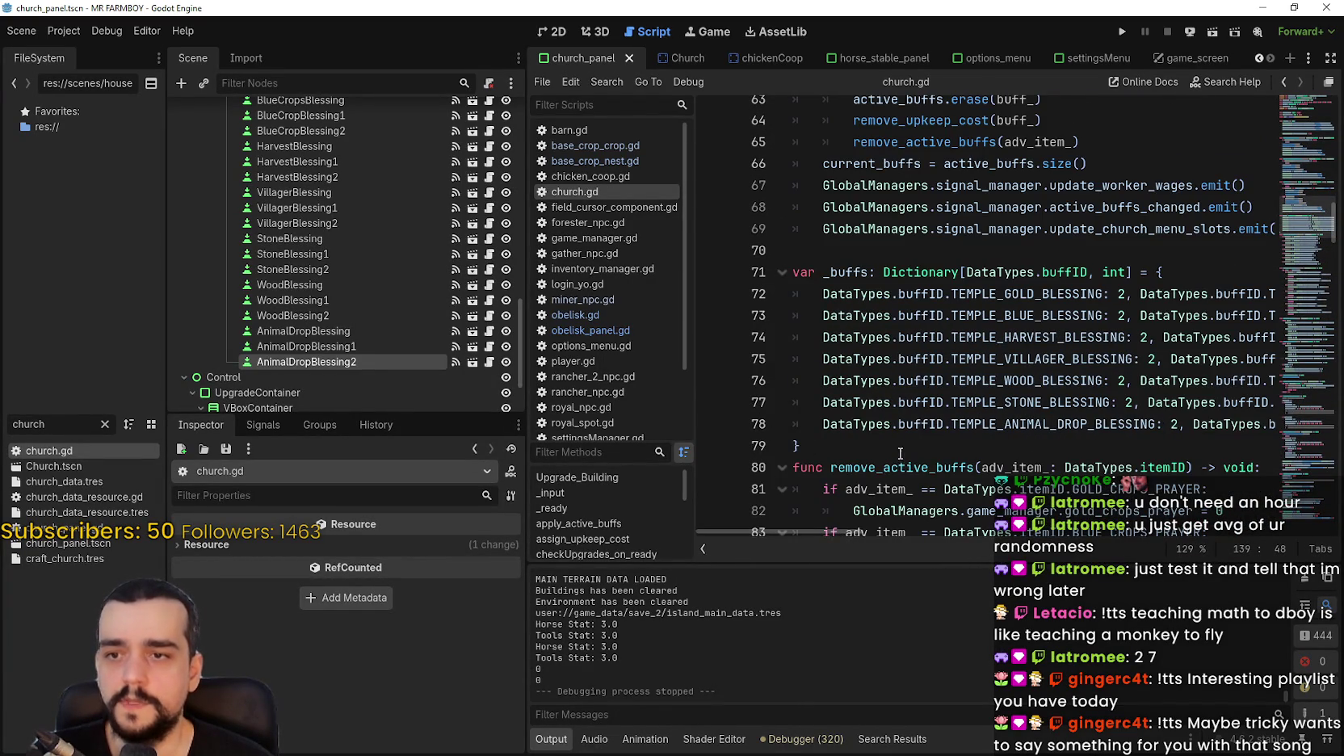
left_click(800, 445)
key("ctrl+s")
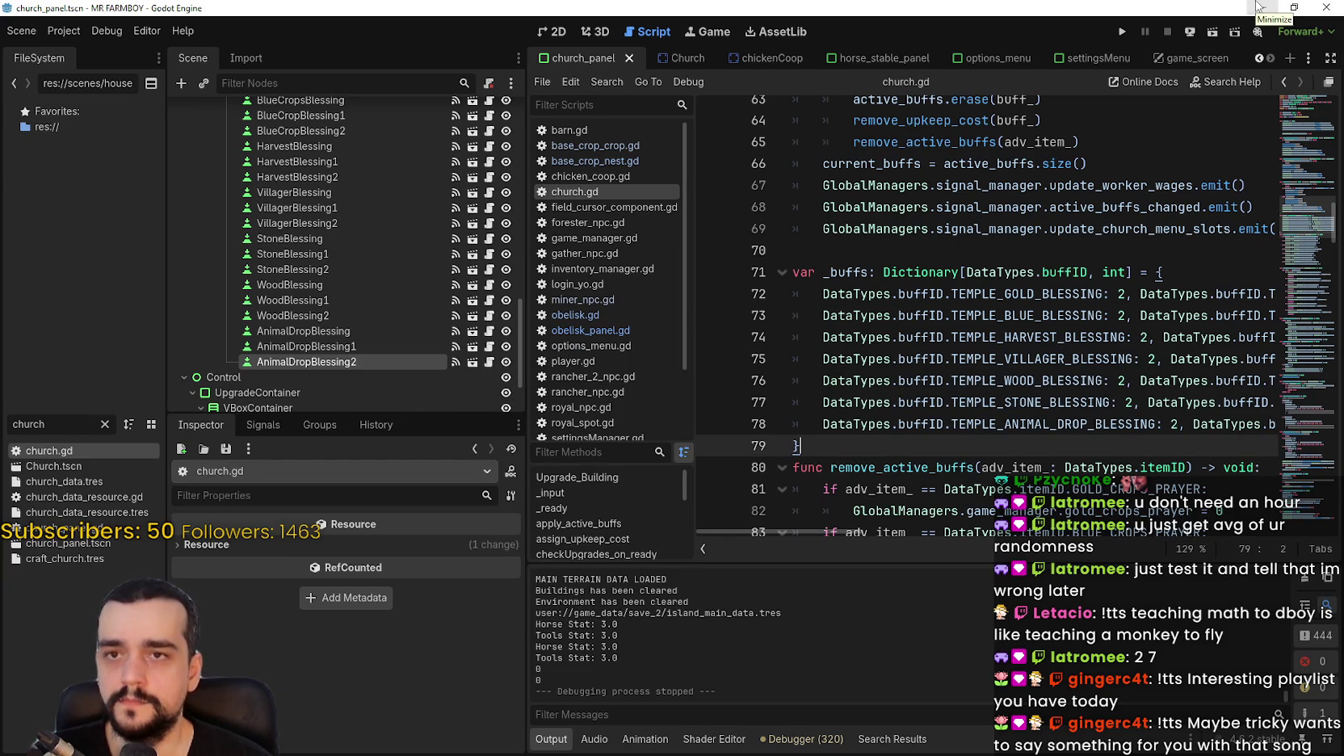
left_click(1256, 7)
left_click(322, 626)
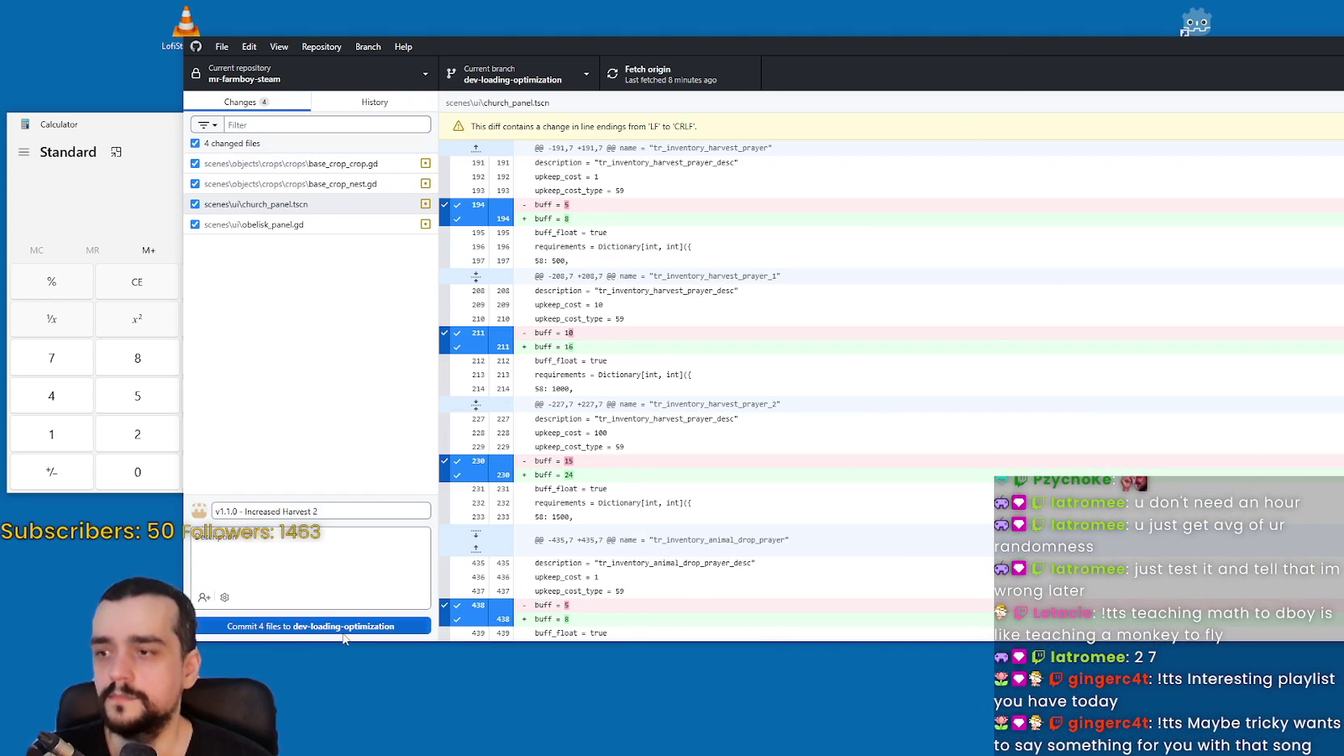
Commit the four changed files, push to origin, close the Calculator, and return to Godot.
left_click(334, 629)
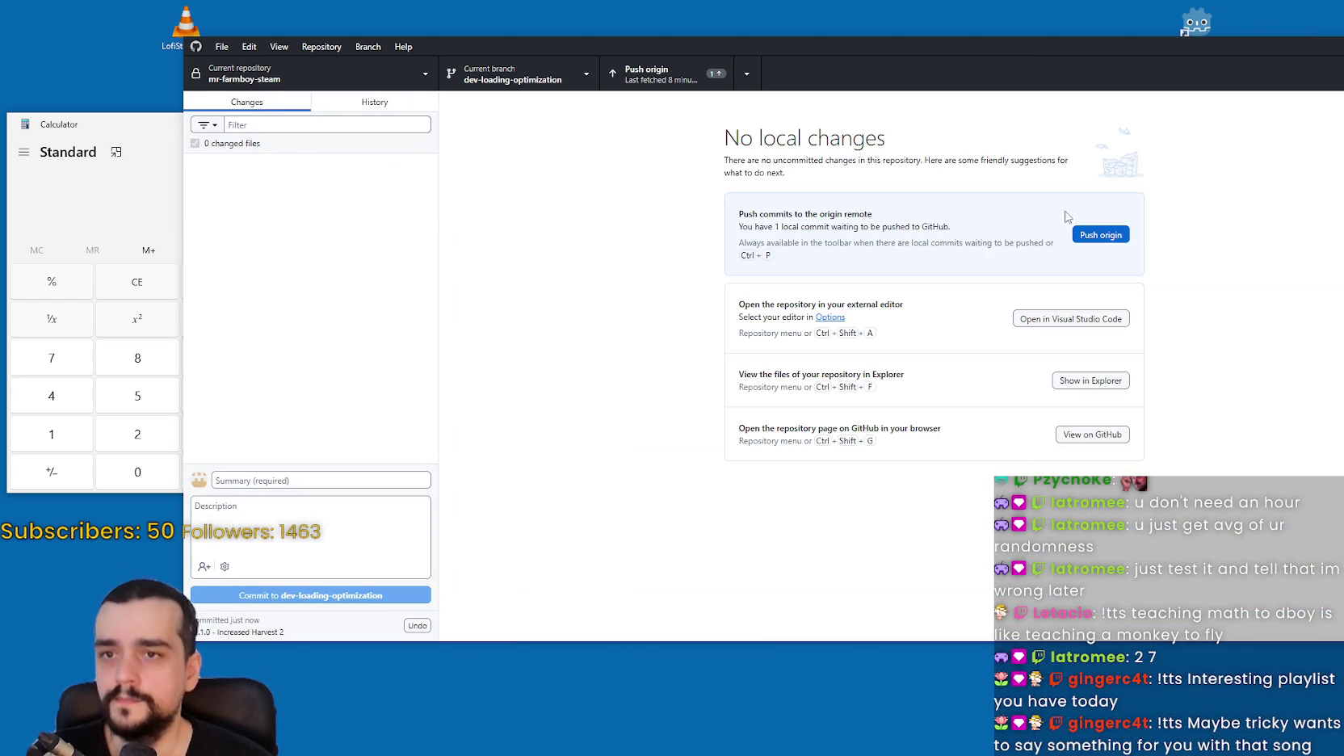
left_click(638, 72)
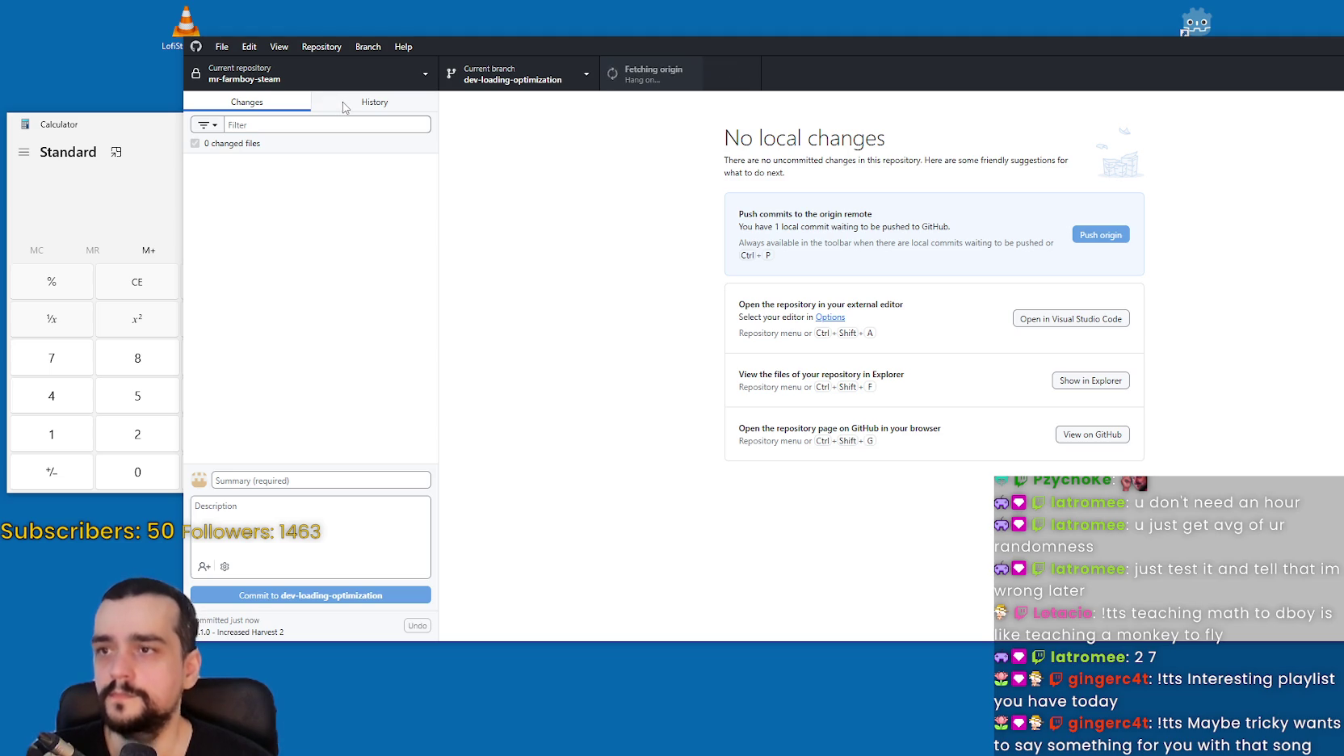
left_click(147, 210)
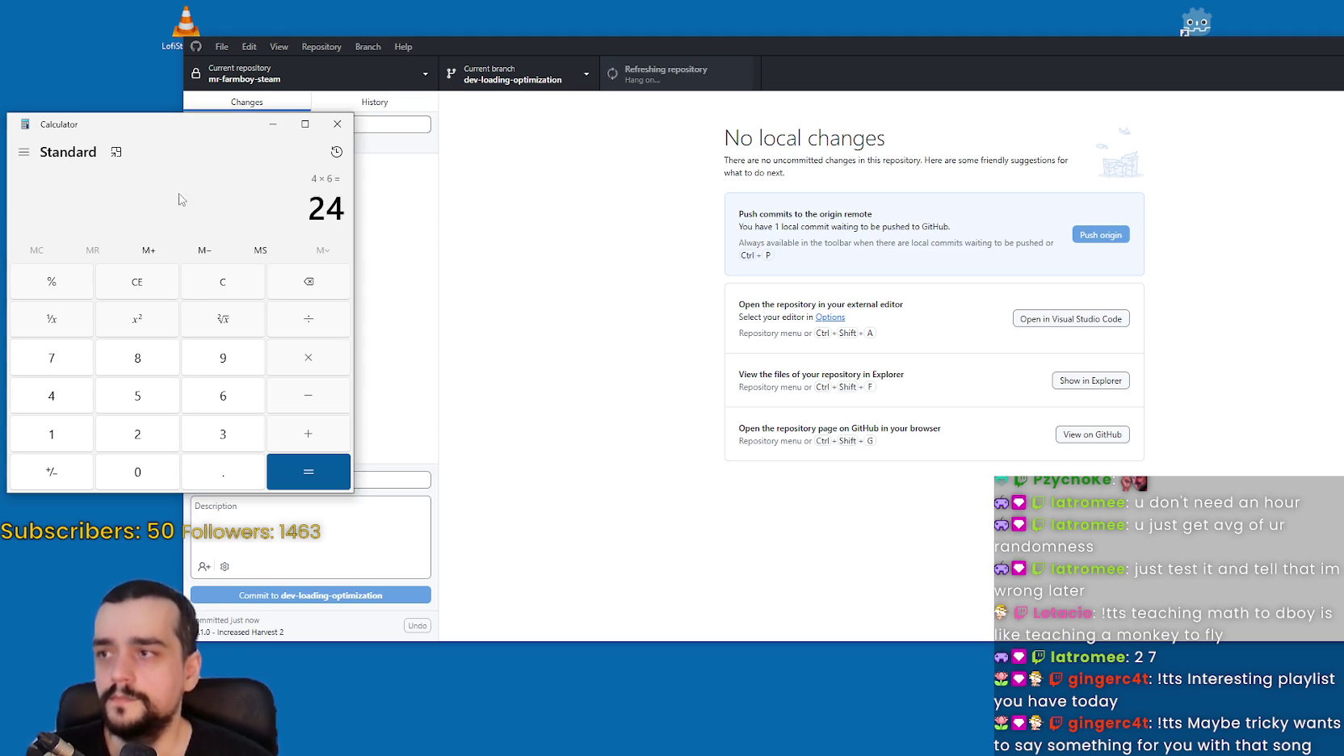
left_click(337, 123)
left_click(374, 102)
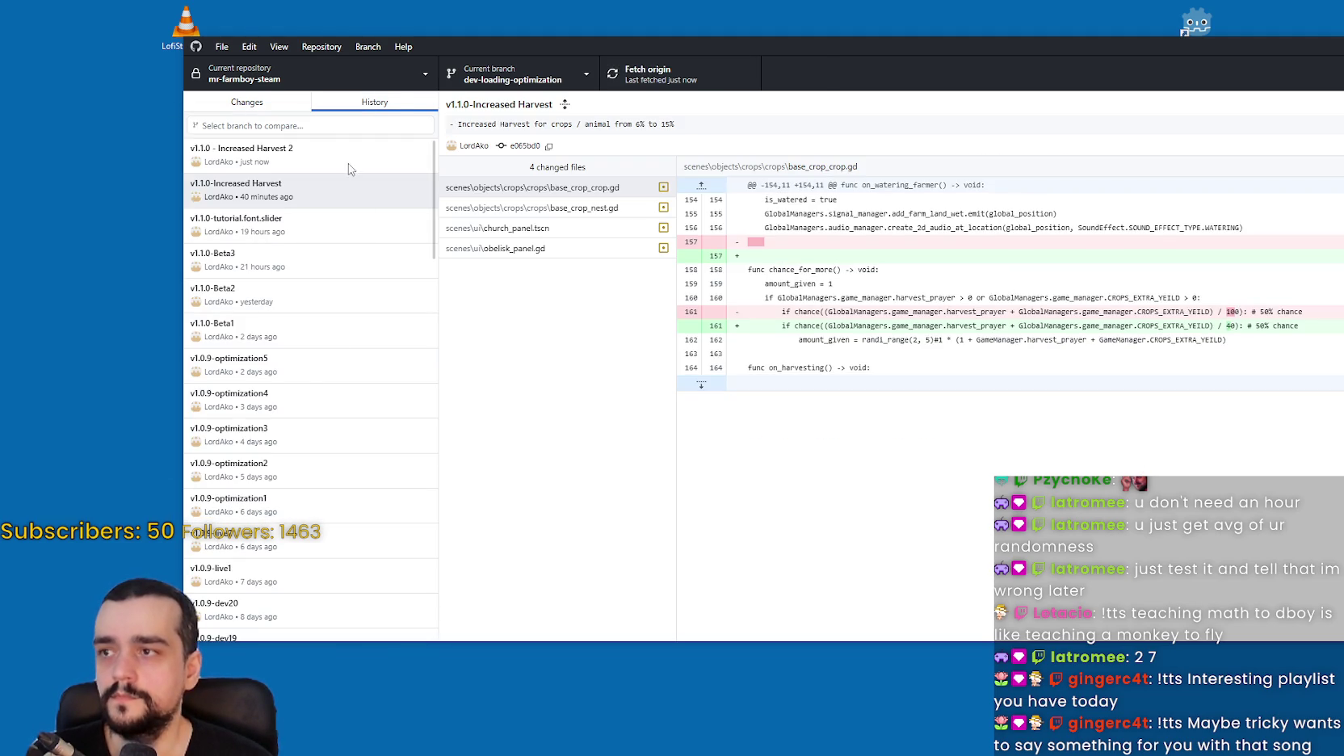
left_click(261, 102)
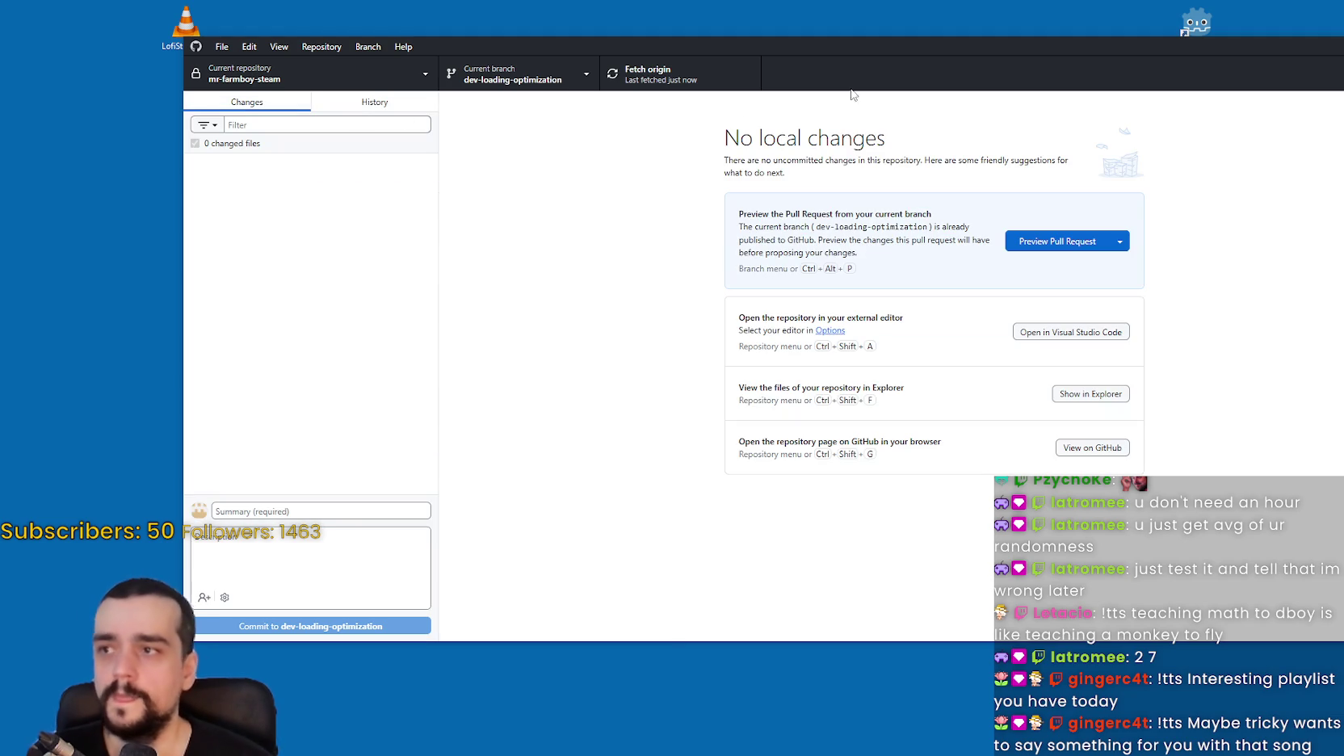
key("alt+Tab")
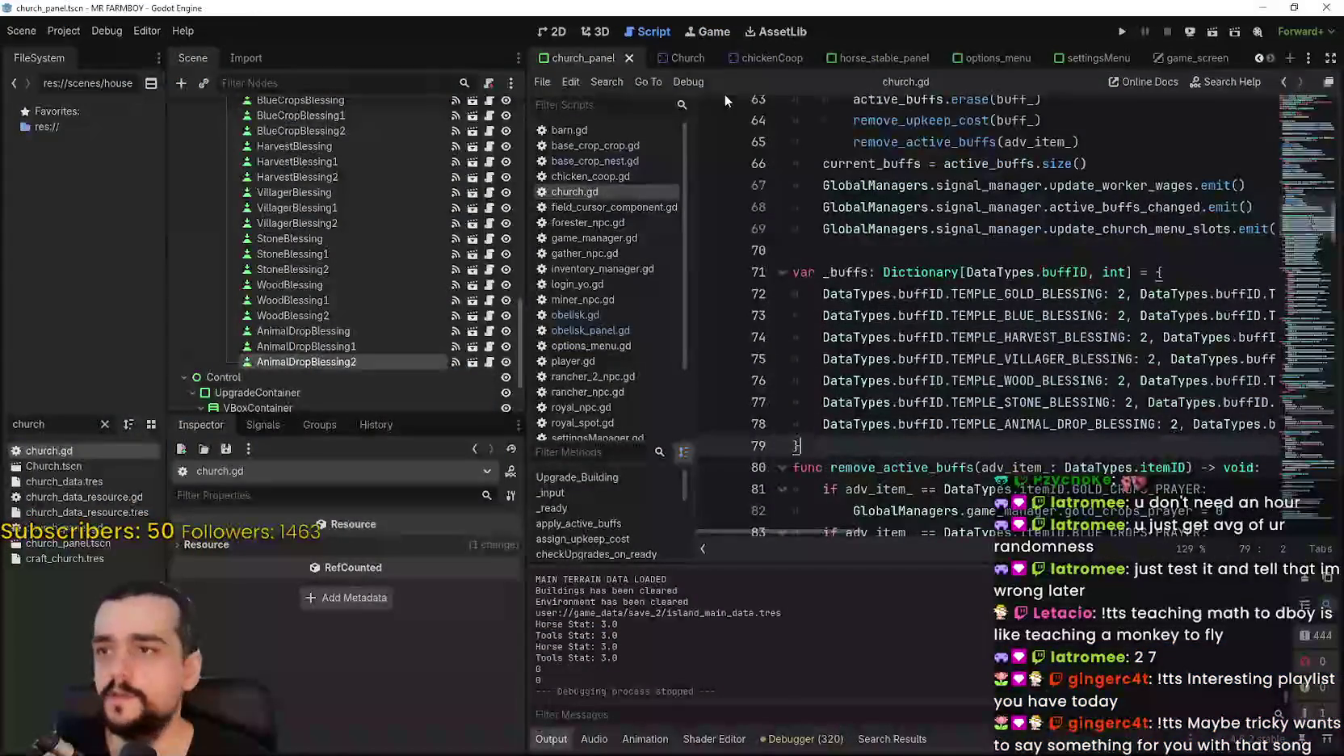
Close all scene tabs including church_panel and all scripts, then run the project.
right_click(592, 60)
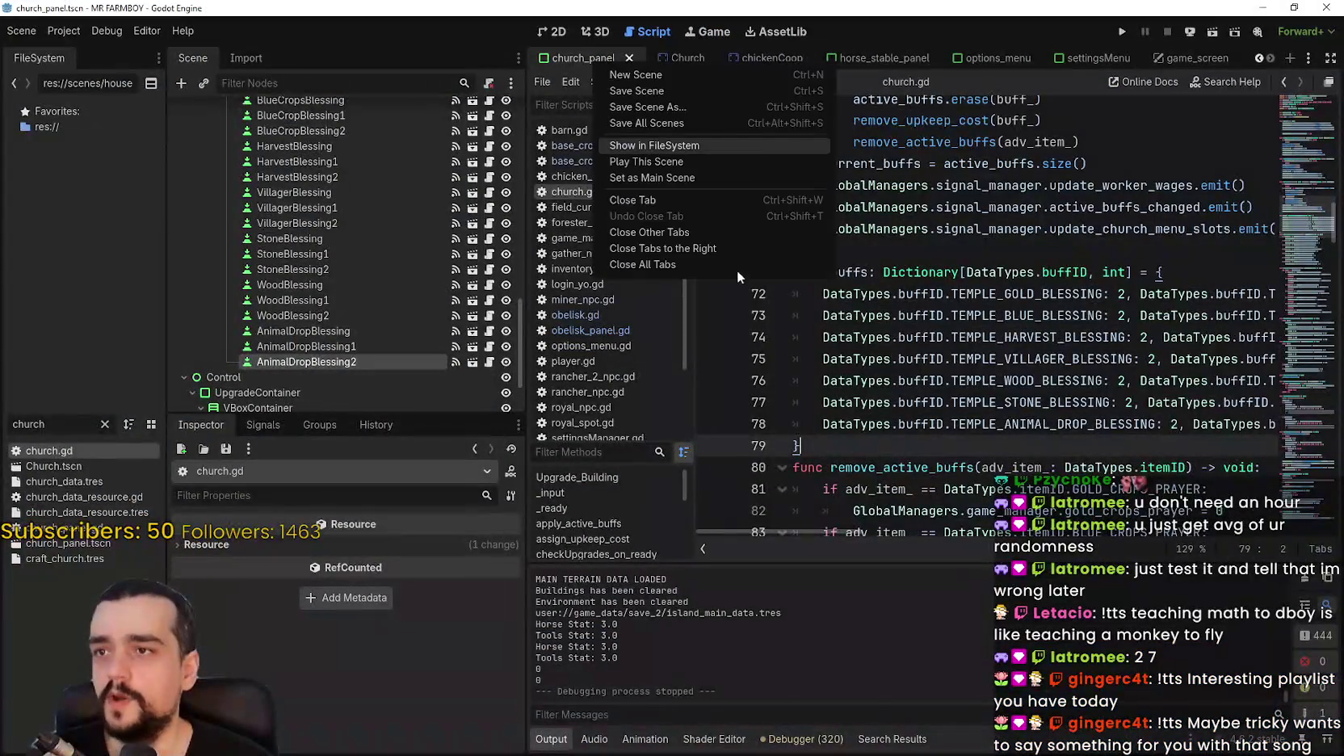
left_click(710, 235)
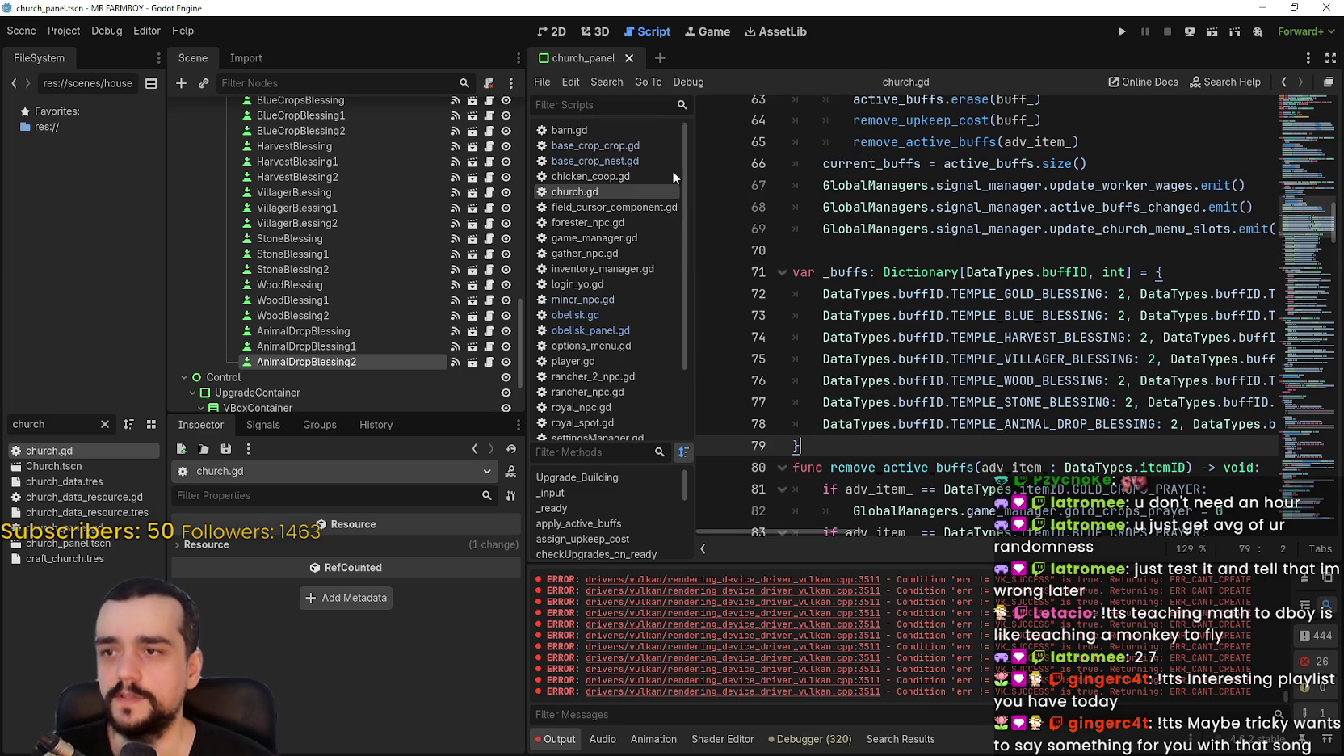
left_click(627, 59)
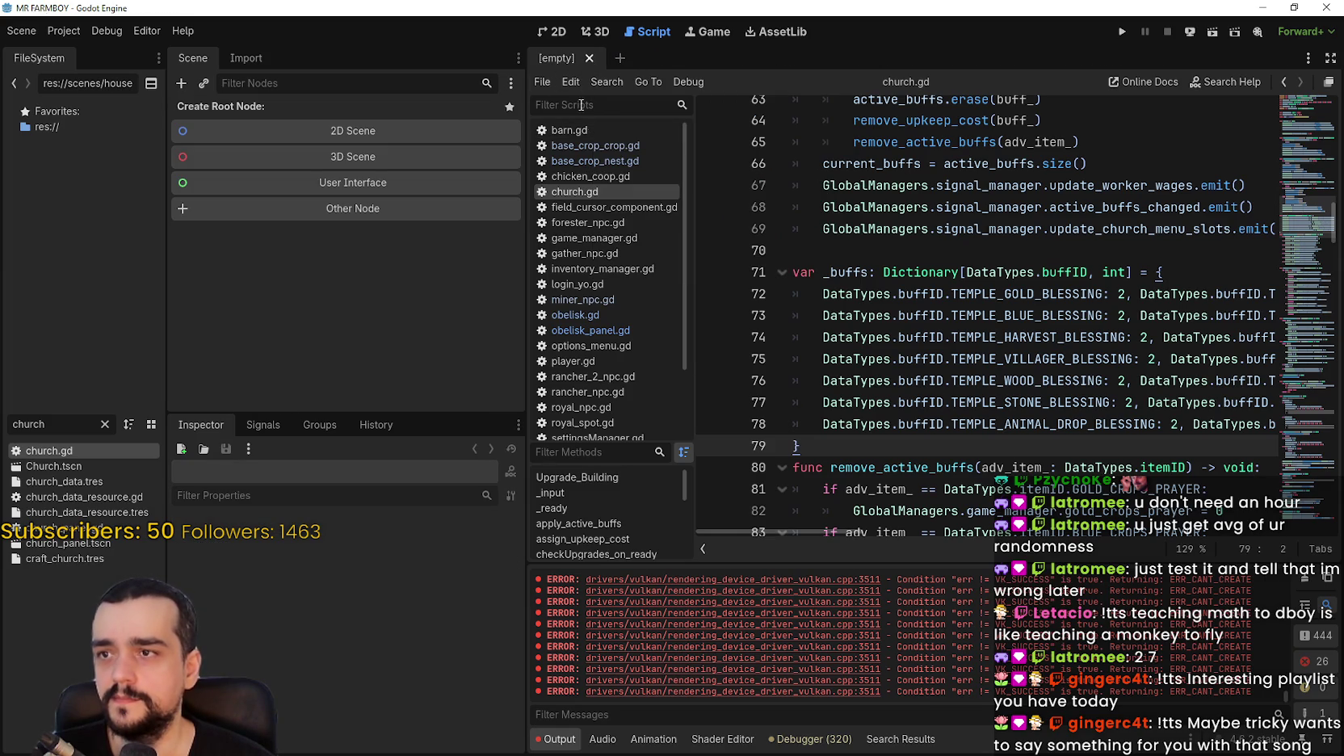
left_click(544, 83)
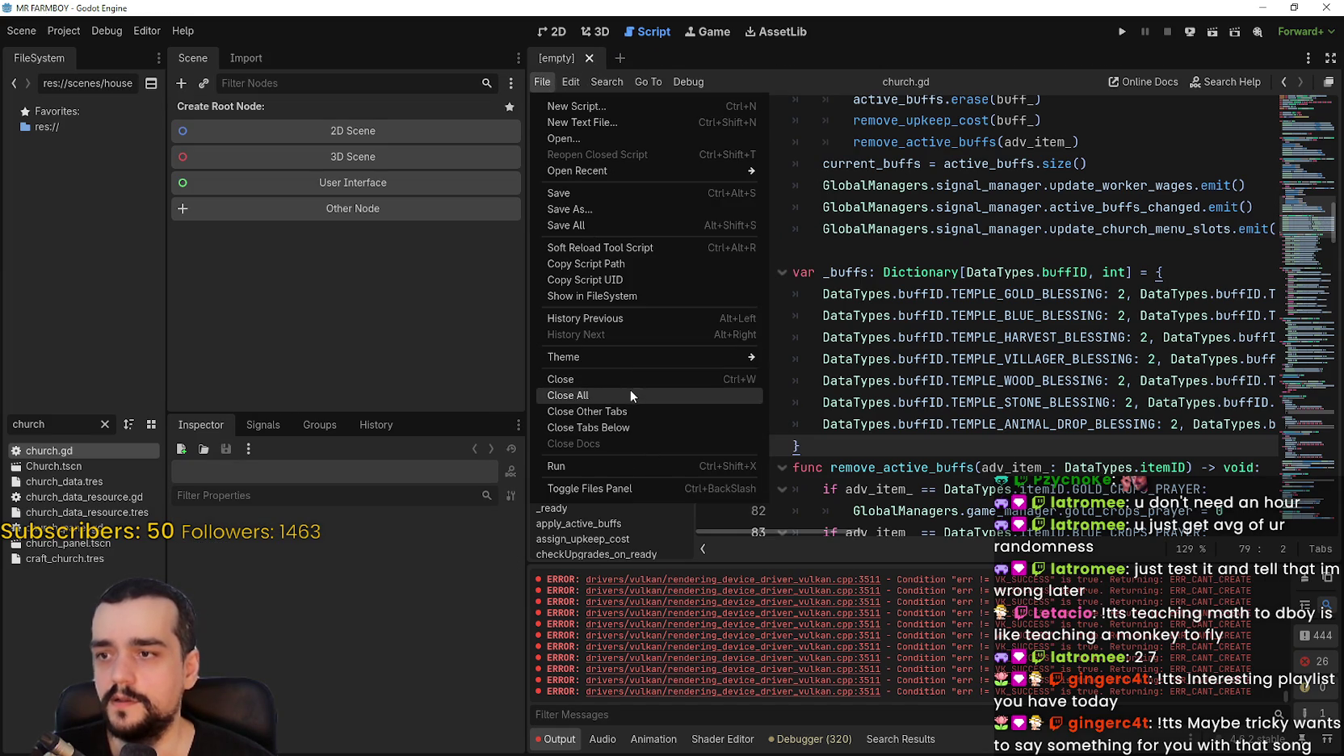
left_click(630, 389)
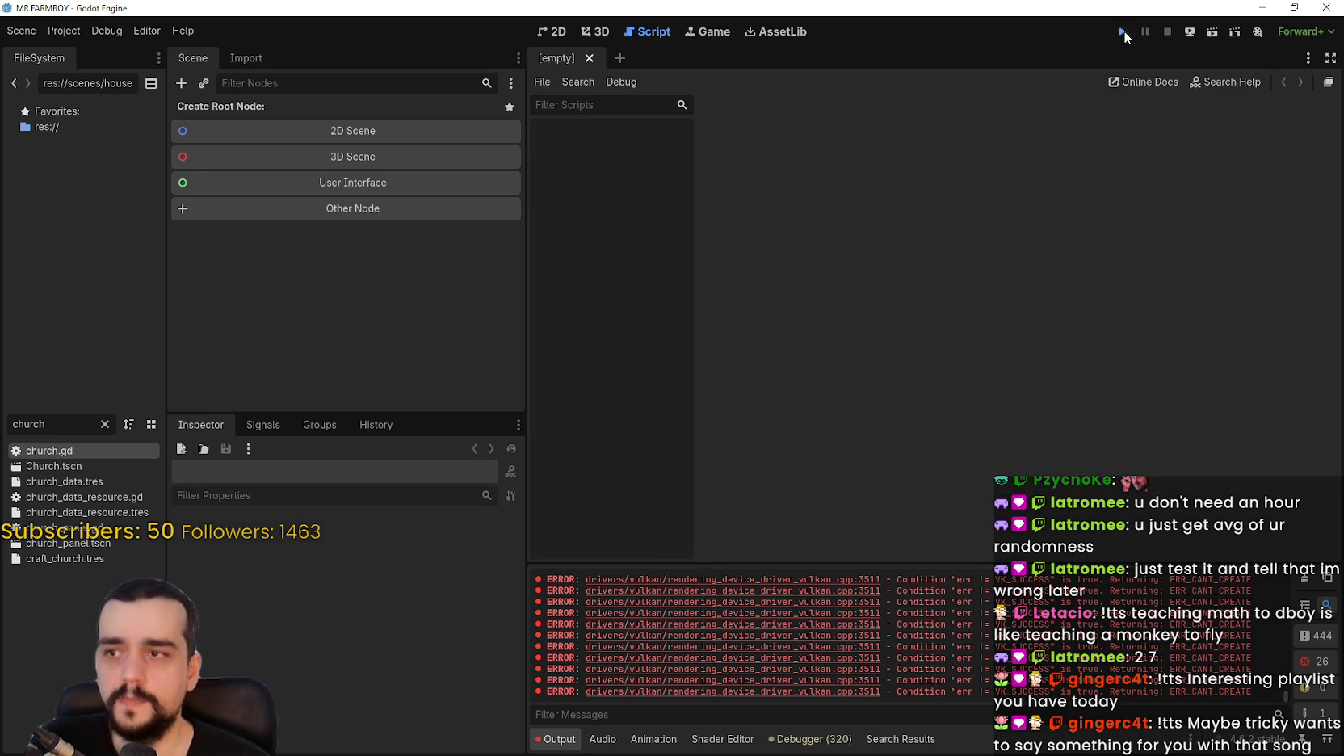
left_click(1121, 31)
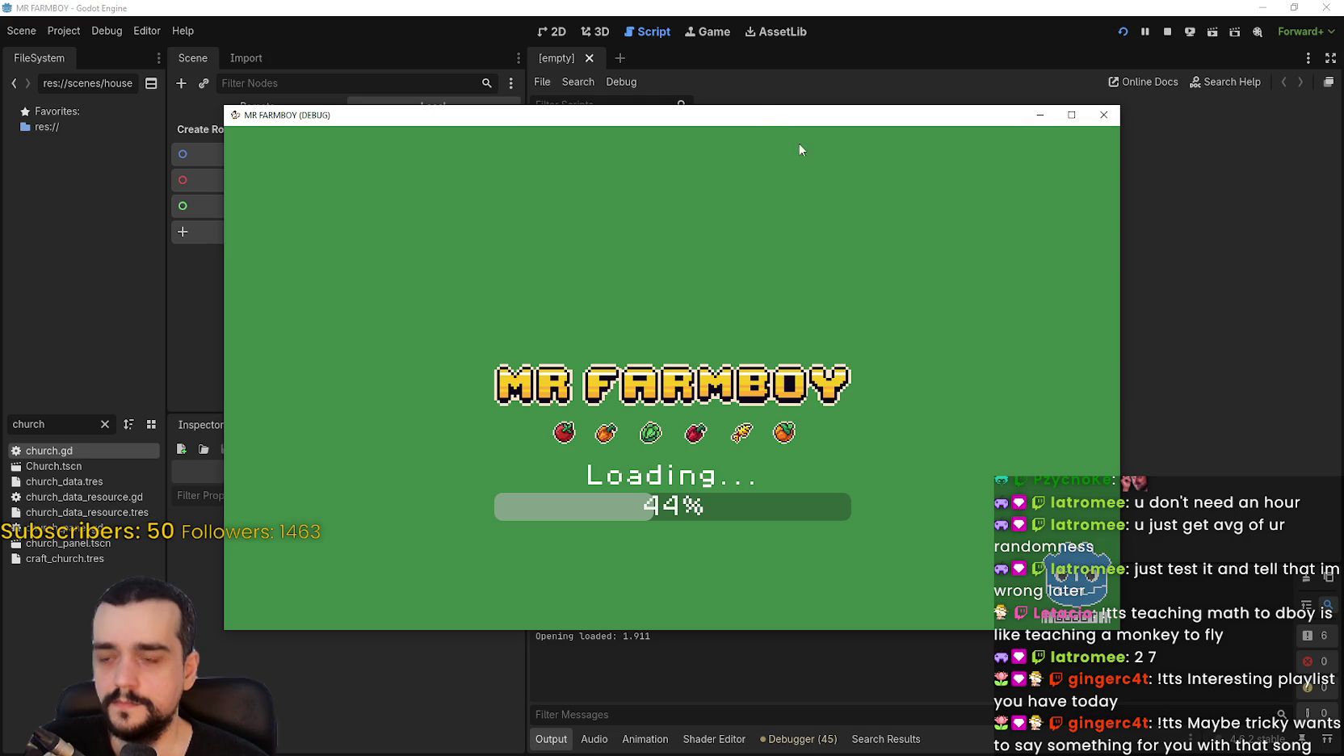
Move the MR FARMBOY window aside while it loads, then choose Exit Game.
left_click_drag(758, 120, 832, 31)
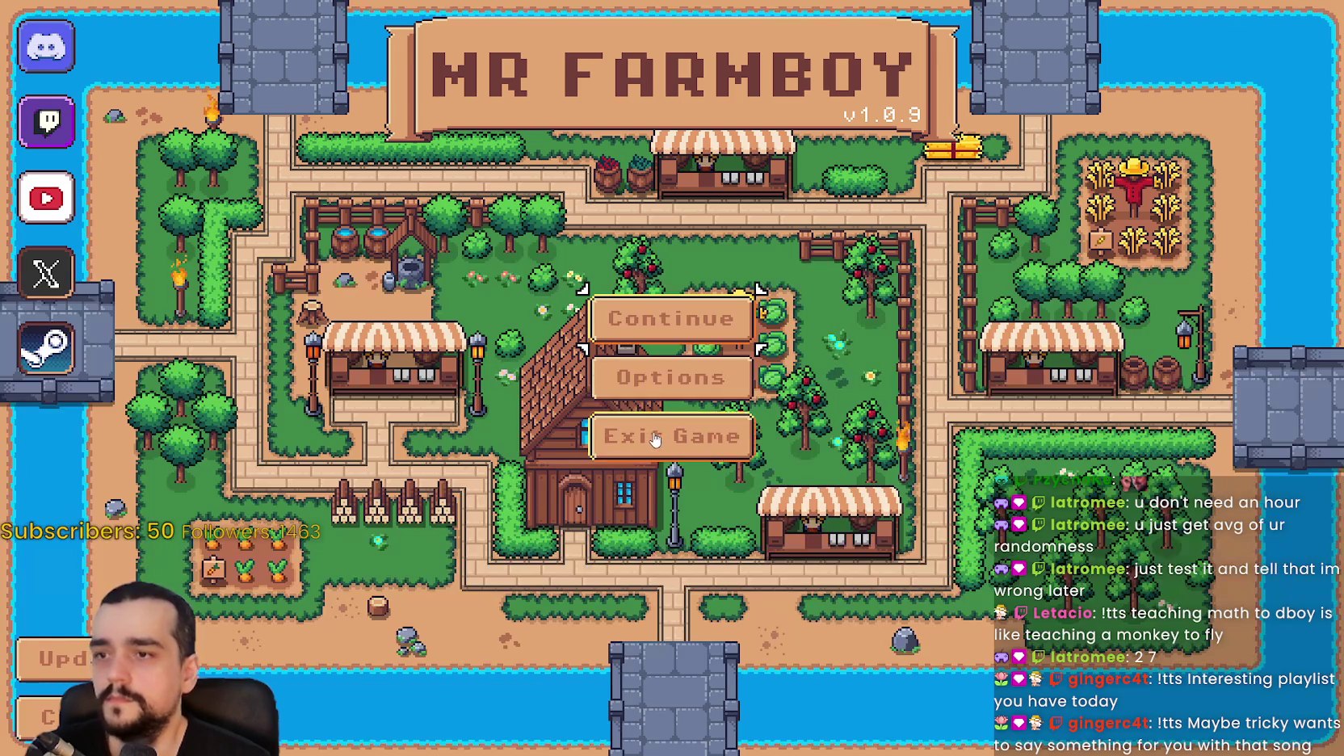
left_click(655, 439)
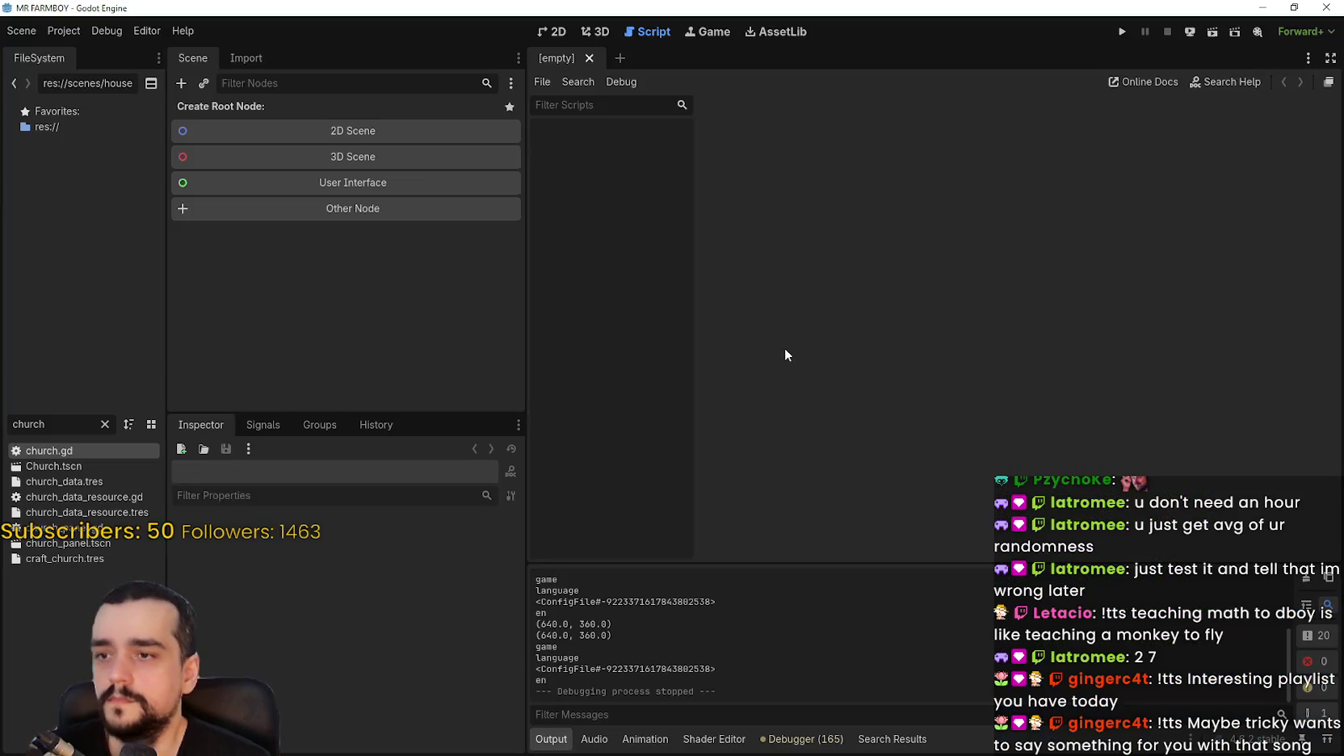
In Project Settings, change Display > Window > Mode from Windowed to Exclusive Fullscreen, then close the dialog.
left_click(64, 30)
left_click(83, 52)
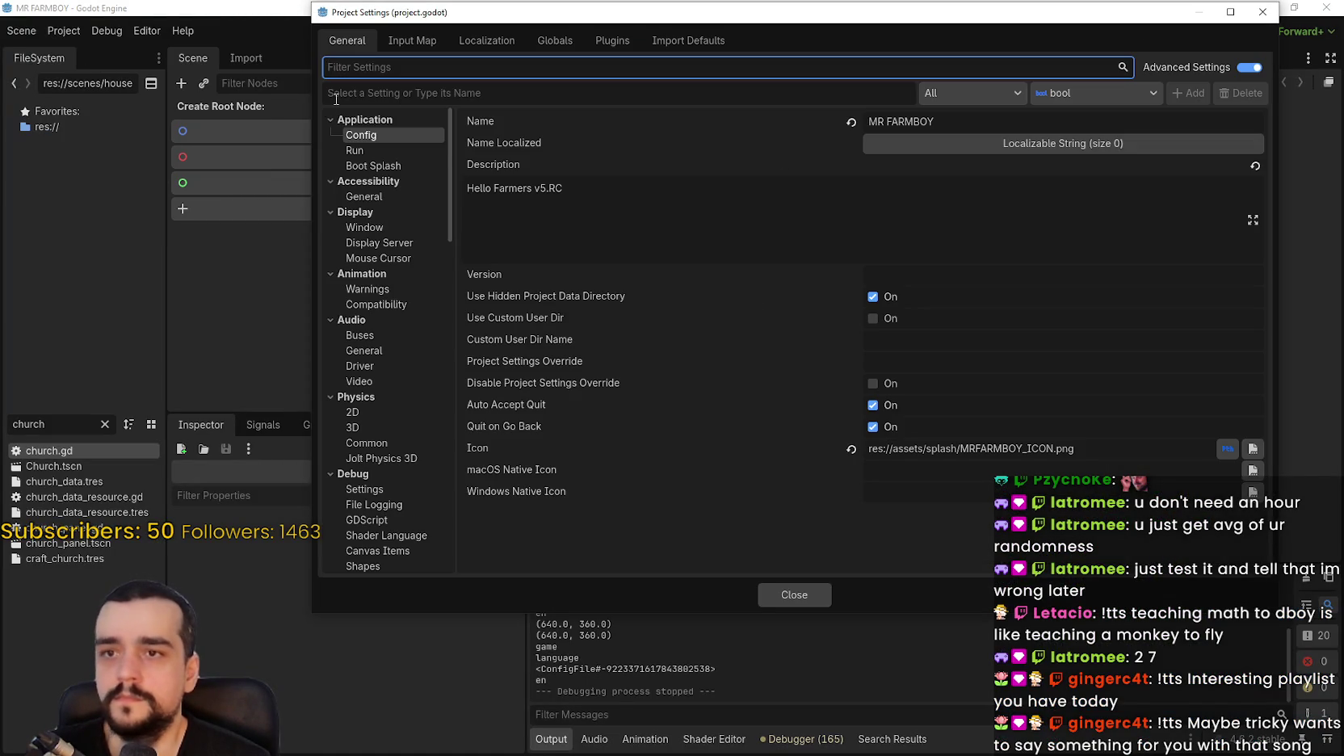
left_click(373, 154)
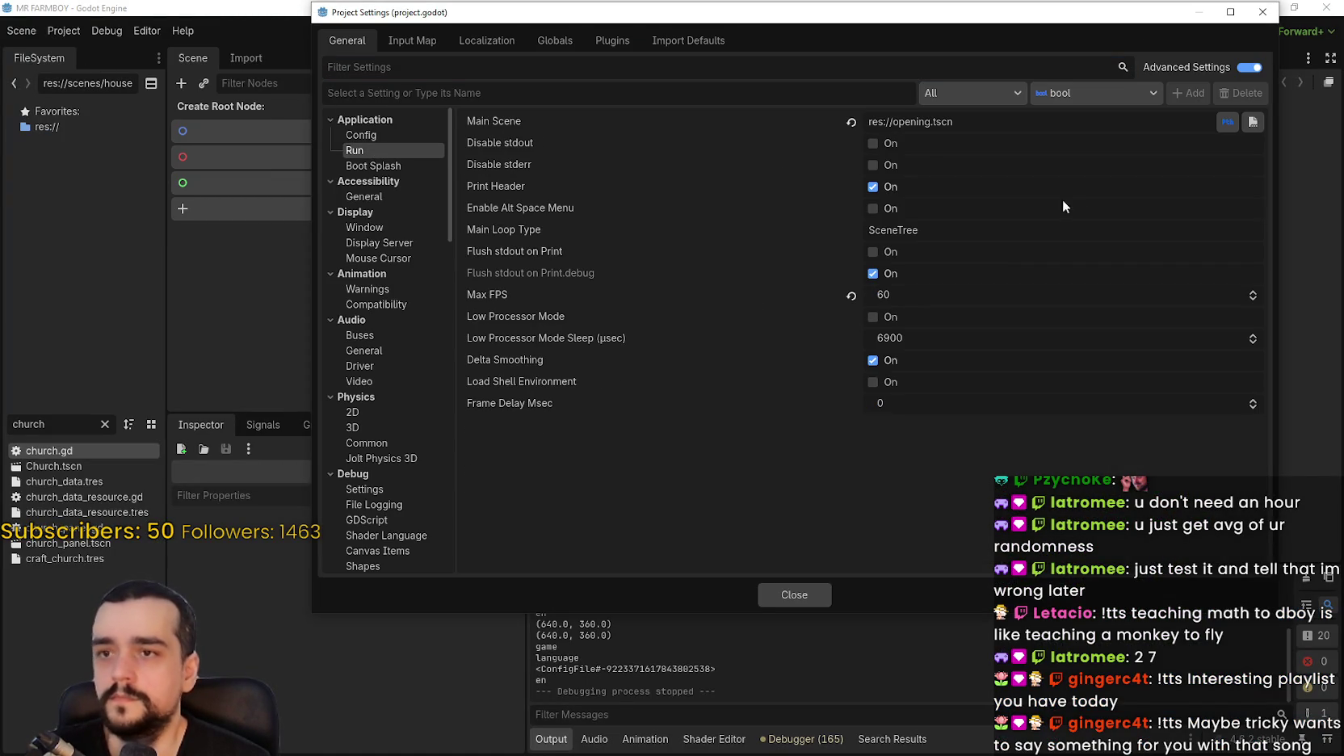
left_click(392, 197)
left_click(396, 230)
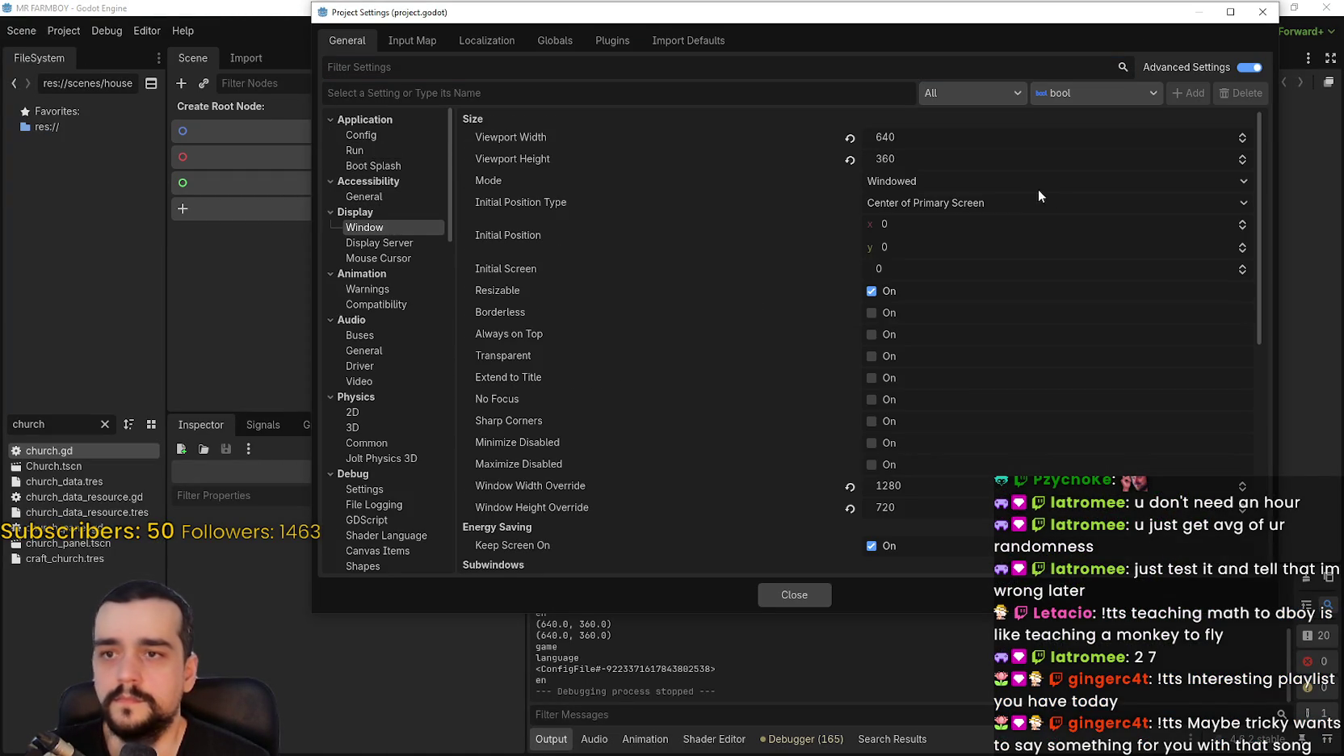
left_click(1020, 184)
left_click(1167, 368)
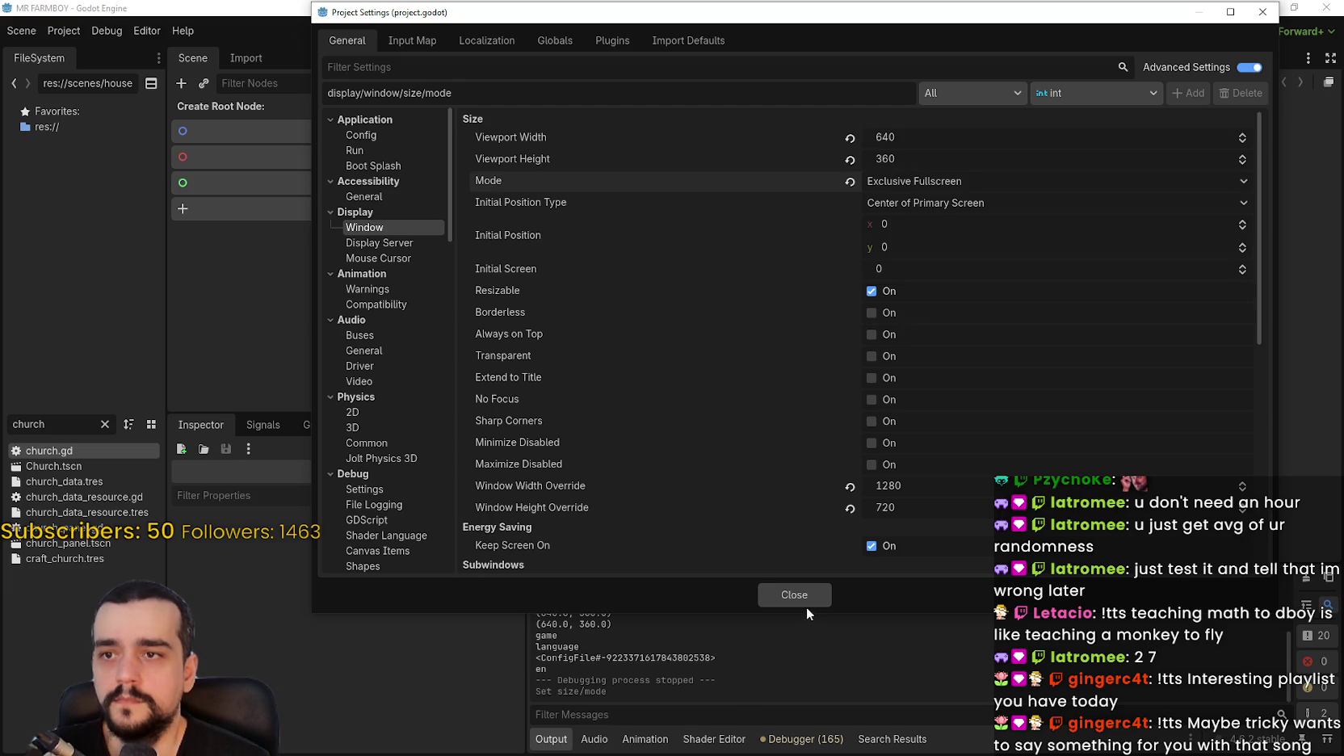
scroll(785, 476, "down", 5)
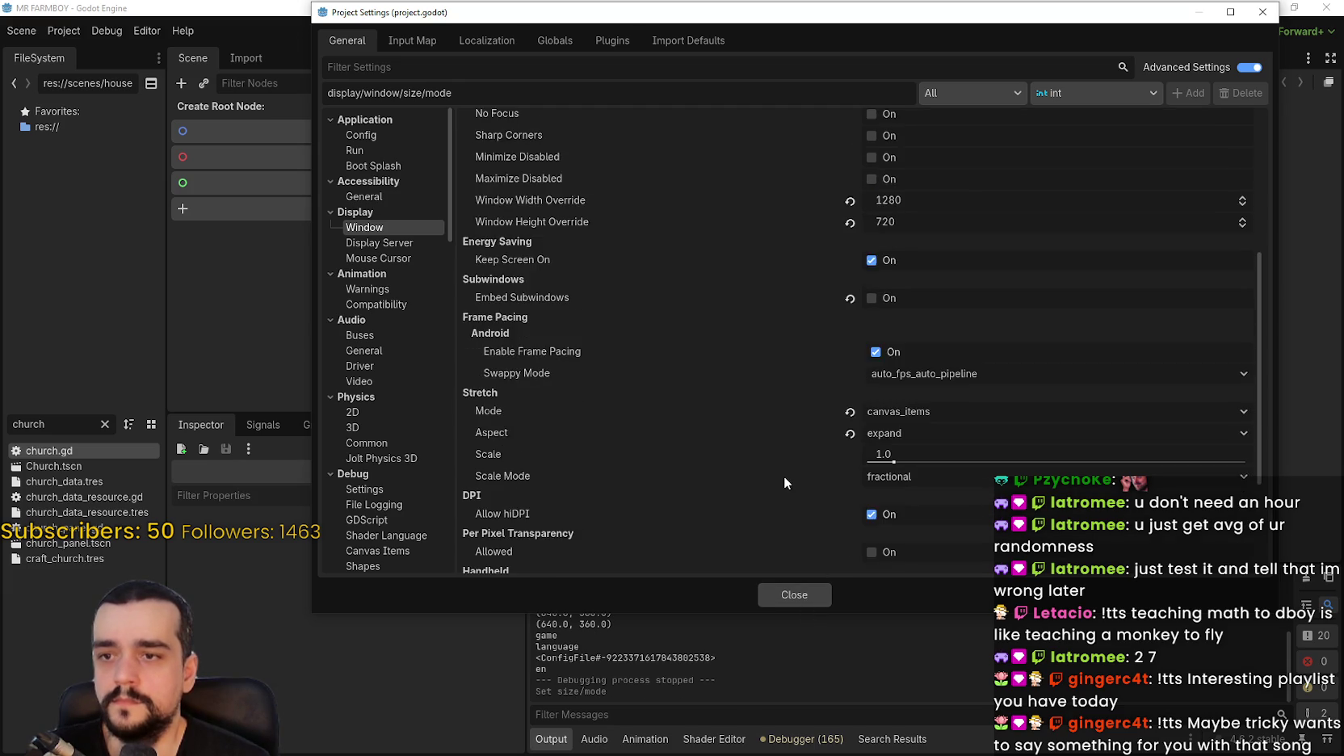
scroll(784, 476, "down", 1)
scroll(764, 507, "down", 3)
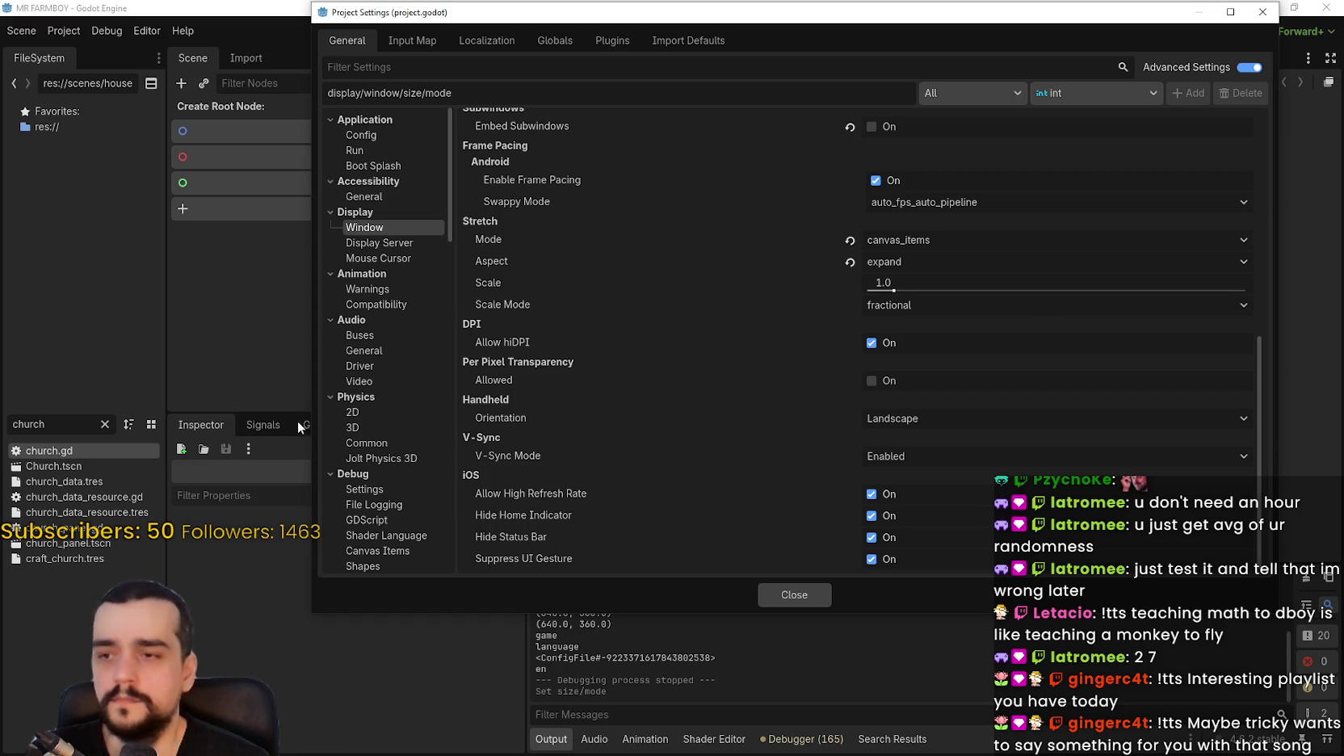
left_click(794, 604)
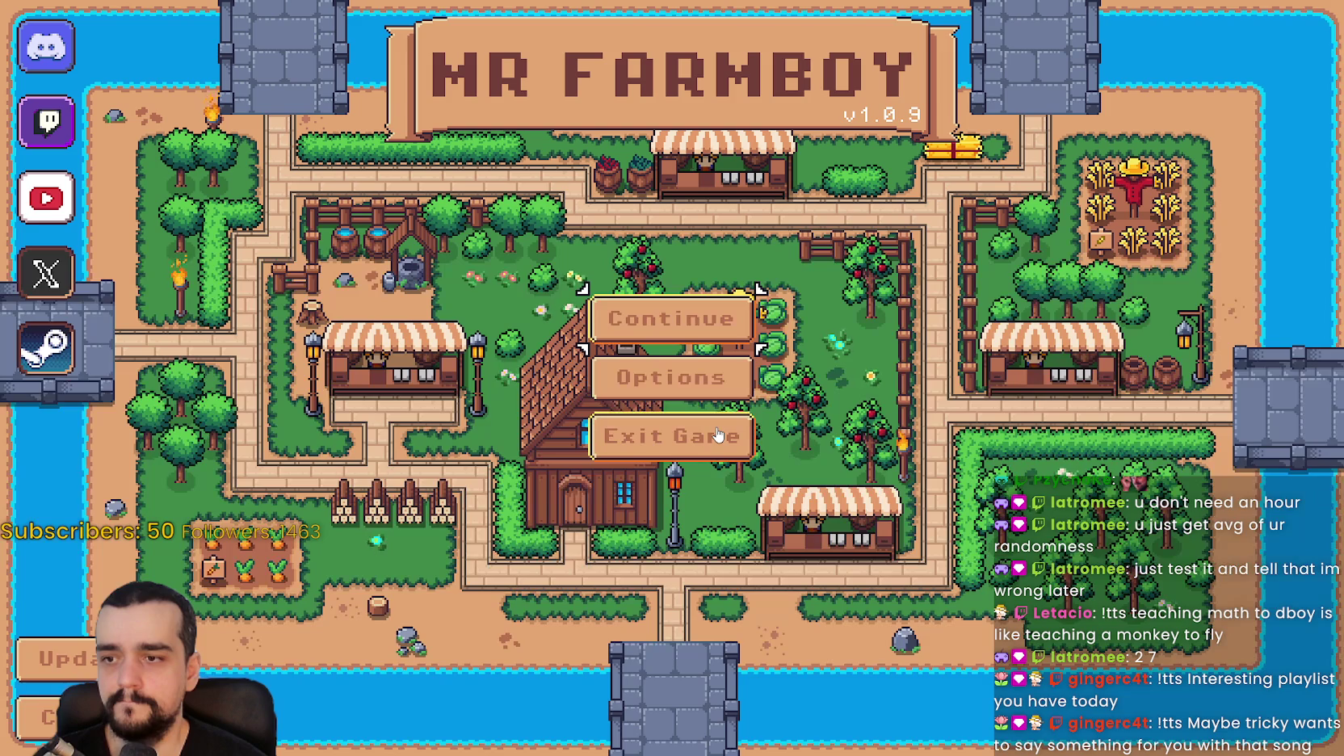
Exit the fullscreen game from its main menu and switch over to GitHub Desktop.
left_click(717, 435)
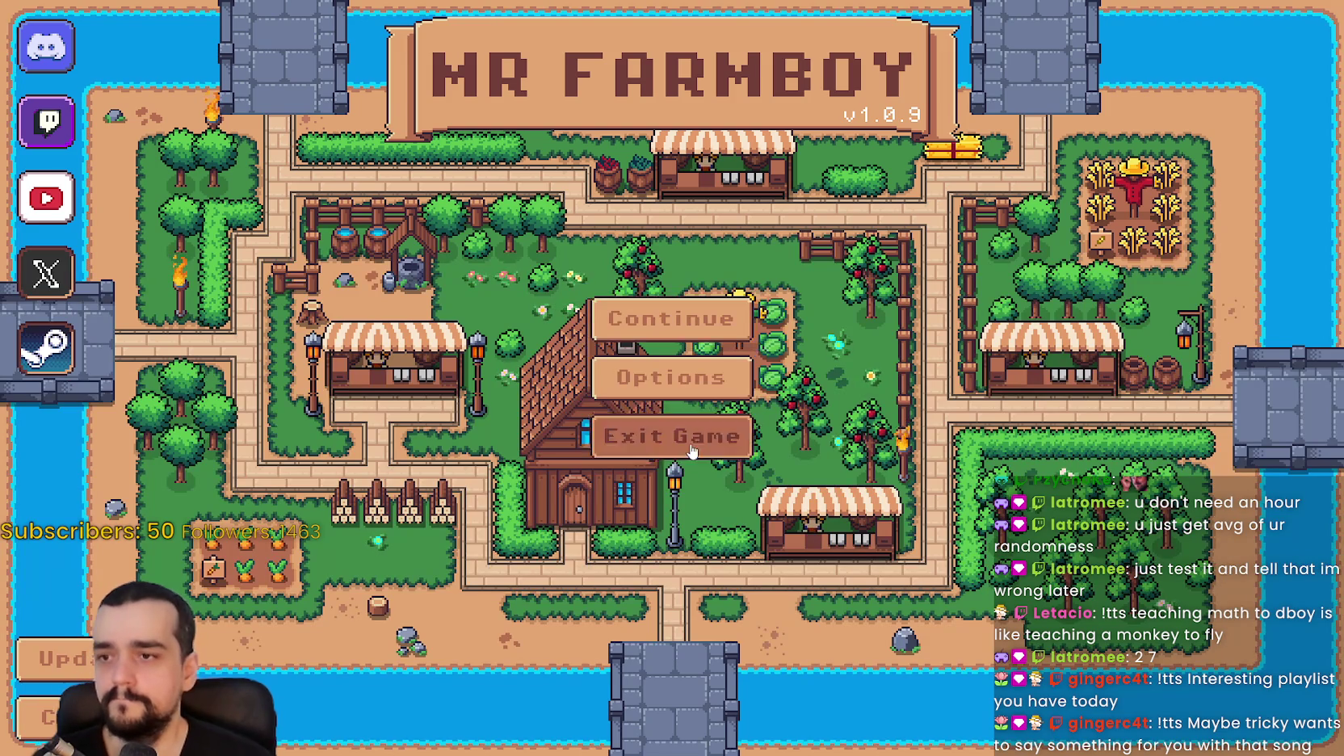
key("alt+Tab")
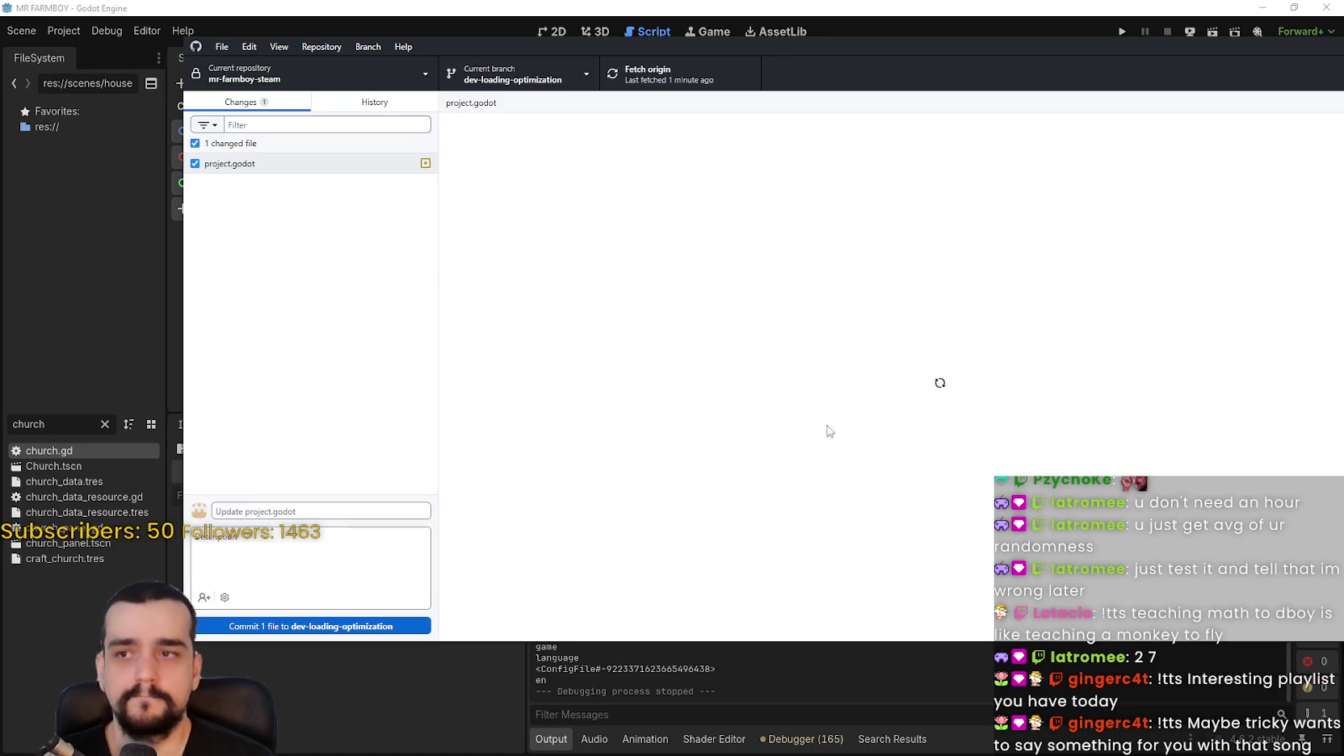
Commit the project.godot window-mode change to dev-loading-optimization with a short summary.
left_click_drag(1263, 50, 1222, 67)
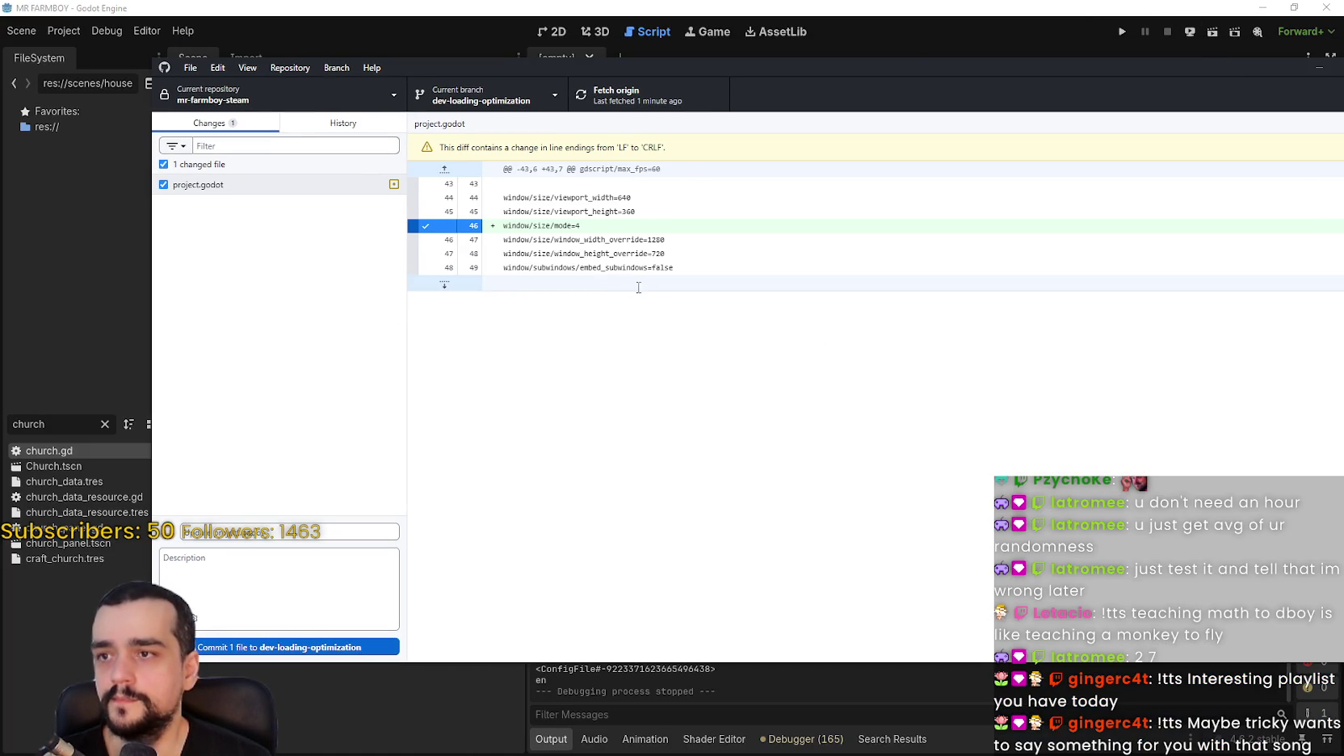
left_click(277, 531)
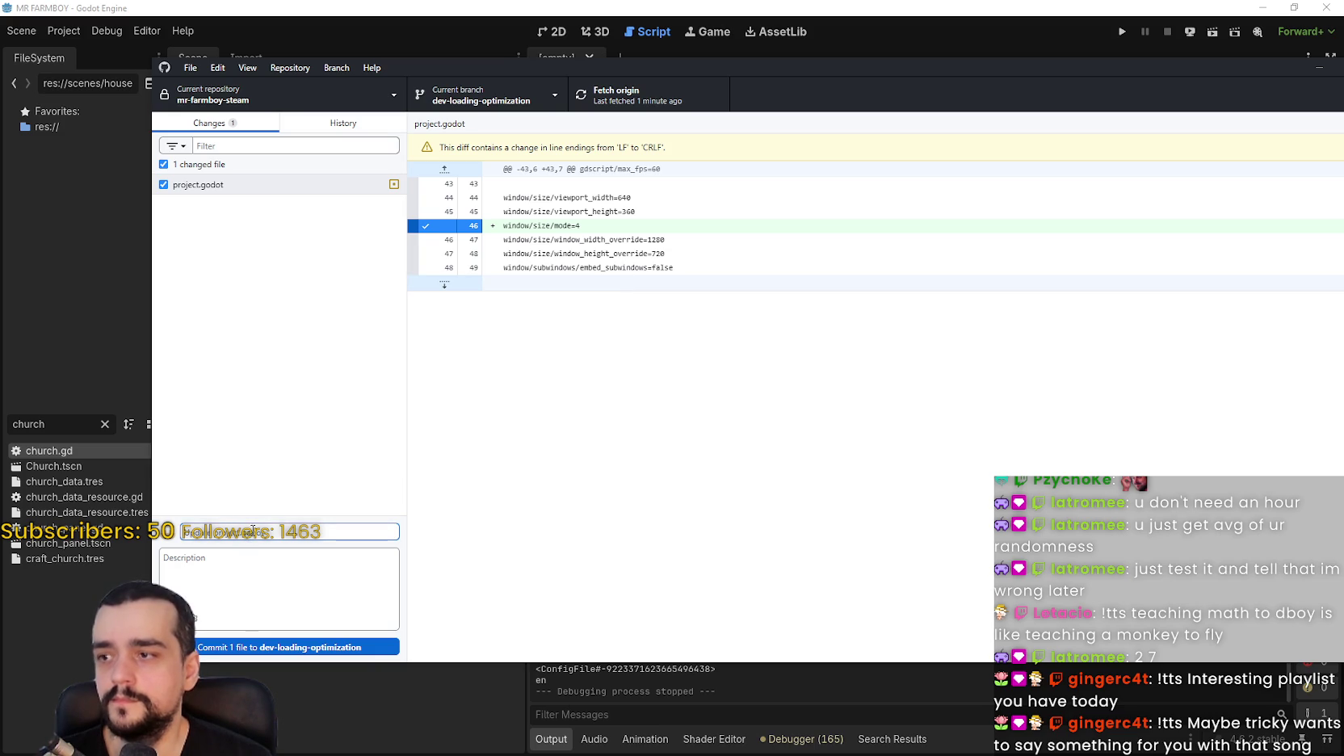
type("F")
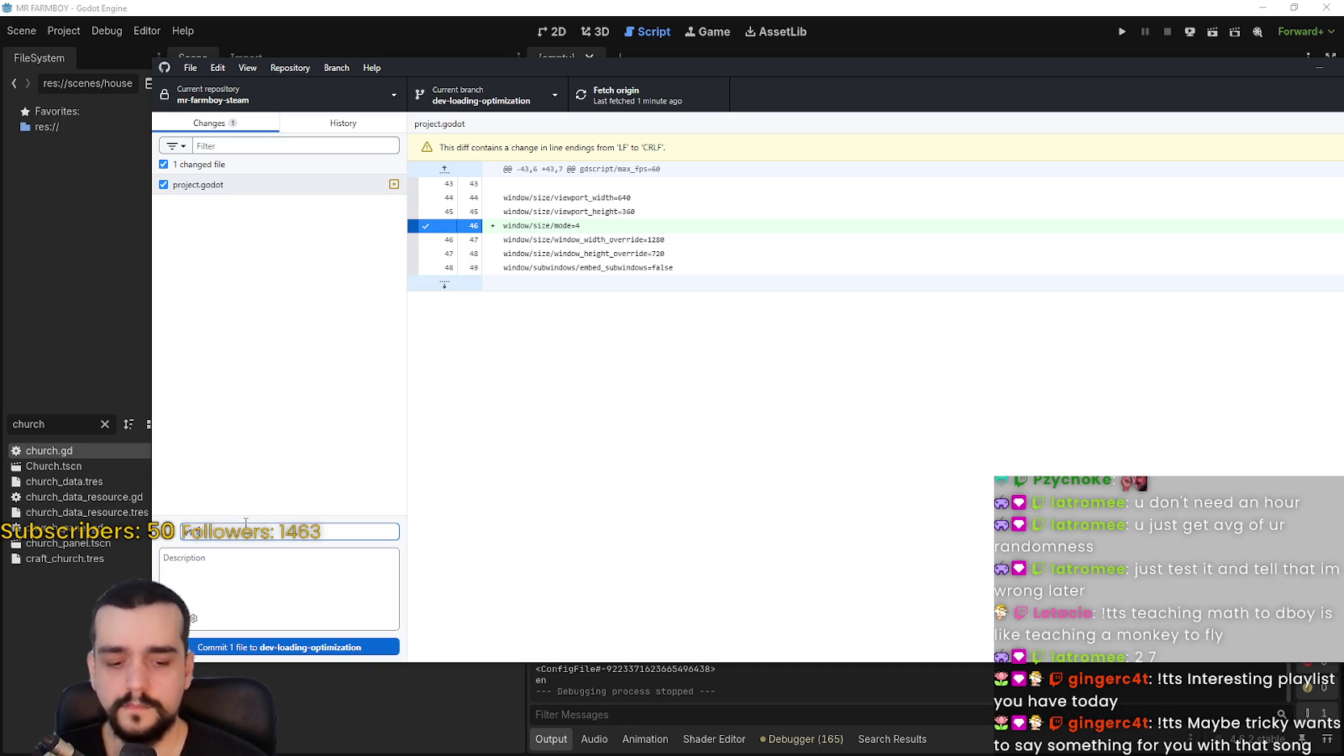
left_click(278, 650)
Push the new commit to origin and bring the Godot editor back to the front.
left_click(638, 95)
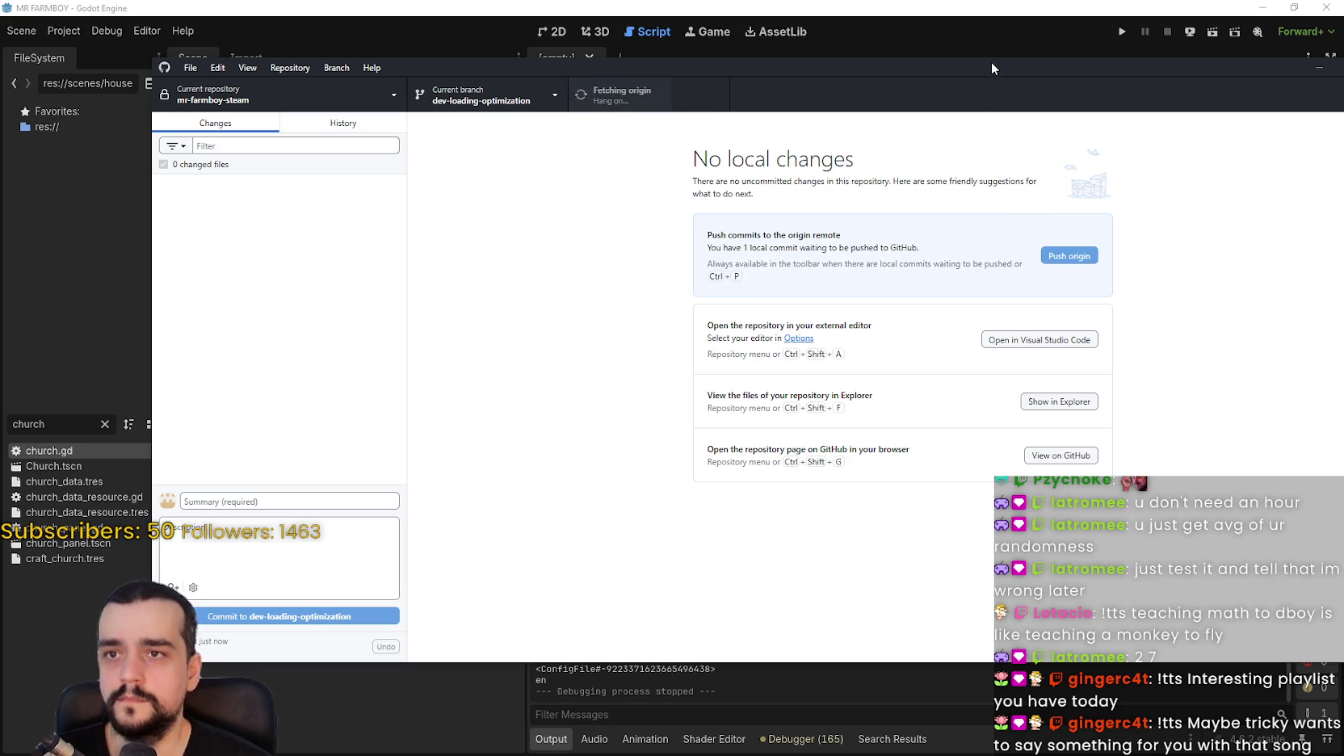
left_click_drag(990, 61, 958, 80)
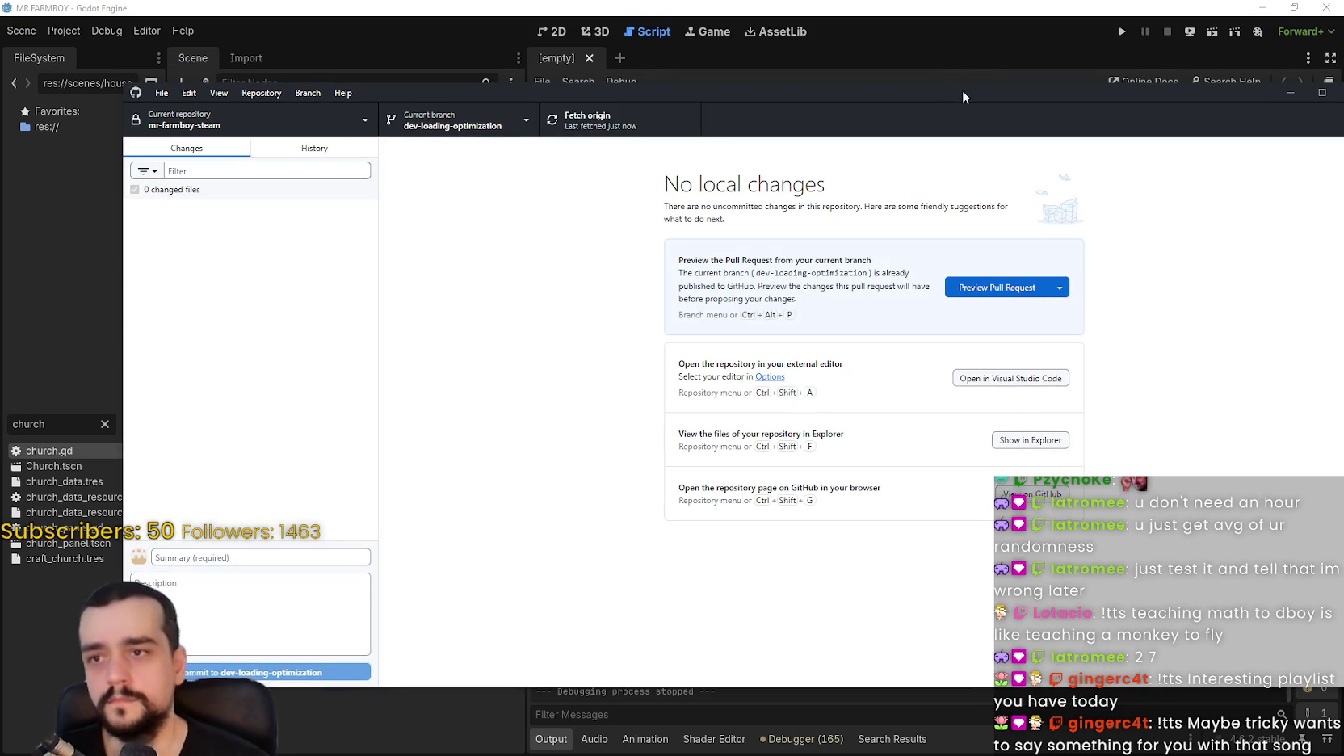
left_click(1086, 22)
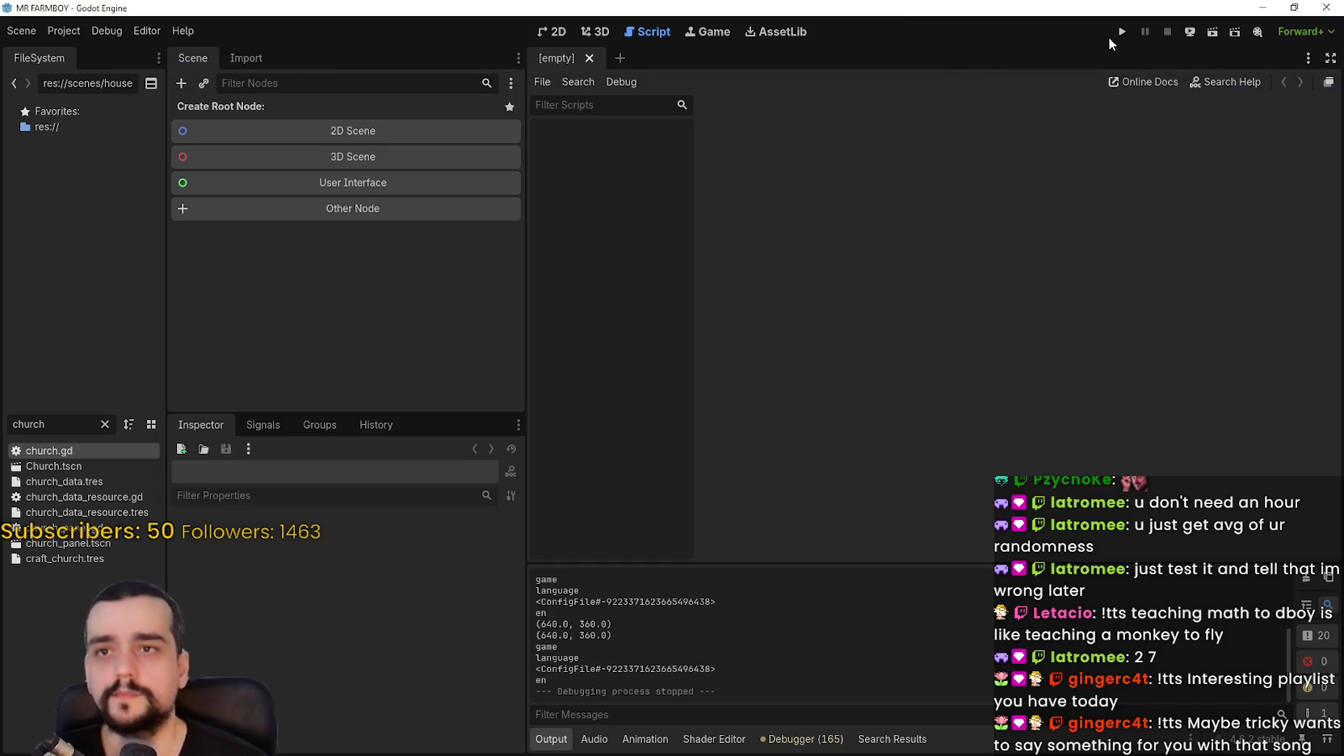
Close the Godot editor, check out the main branch, and relaunch Godot from its desktop shortcut.
left_click(1321, 7)
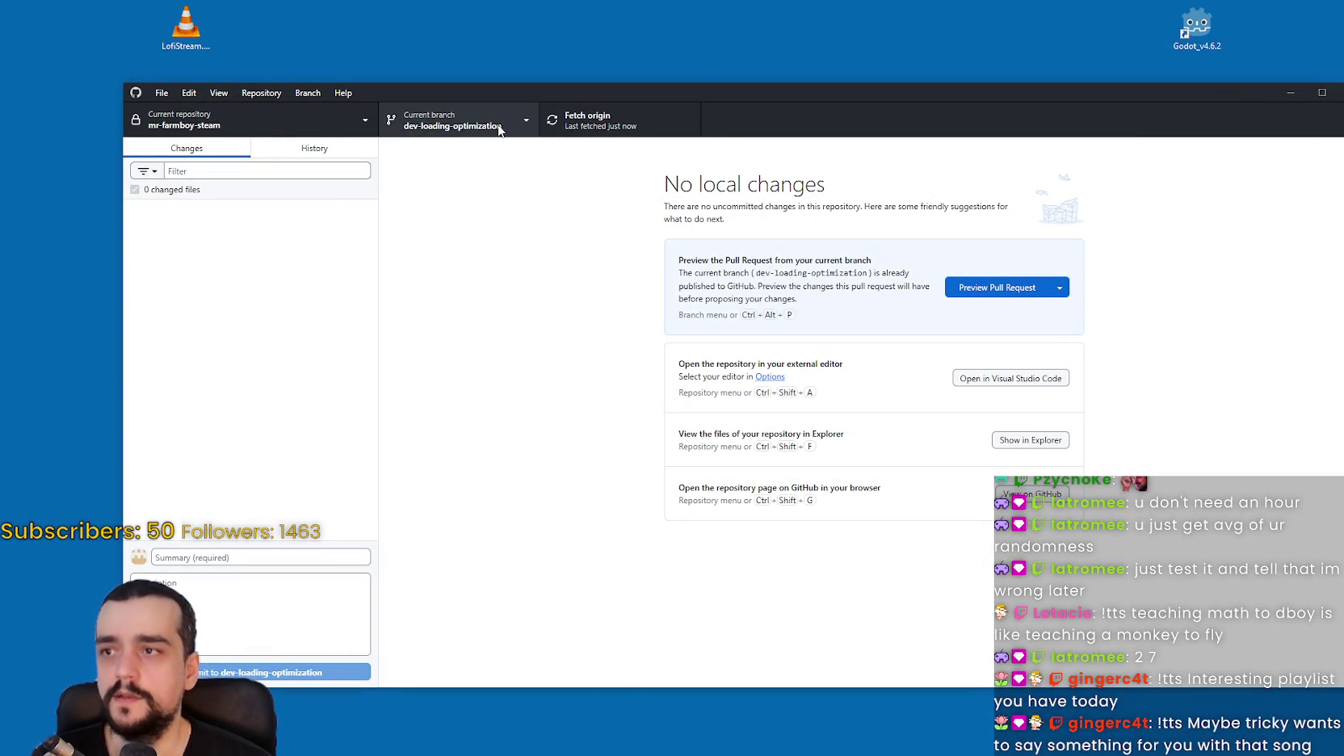
left_click(499, 129)
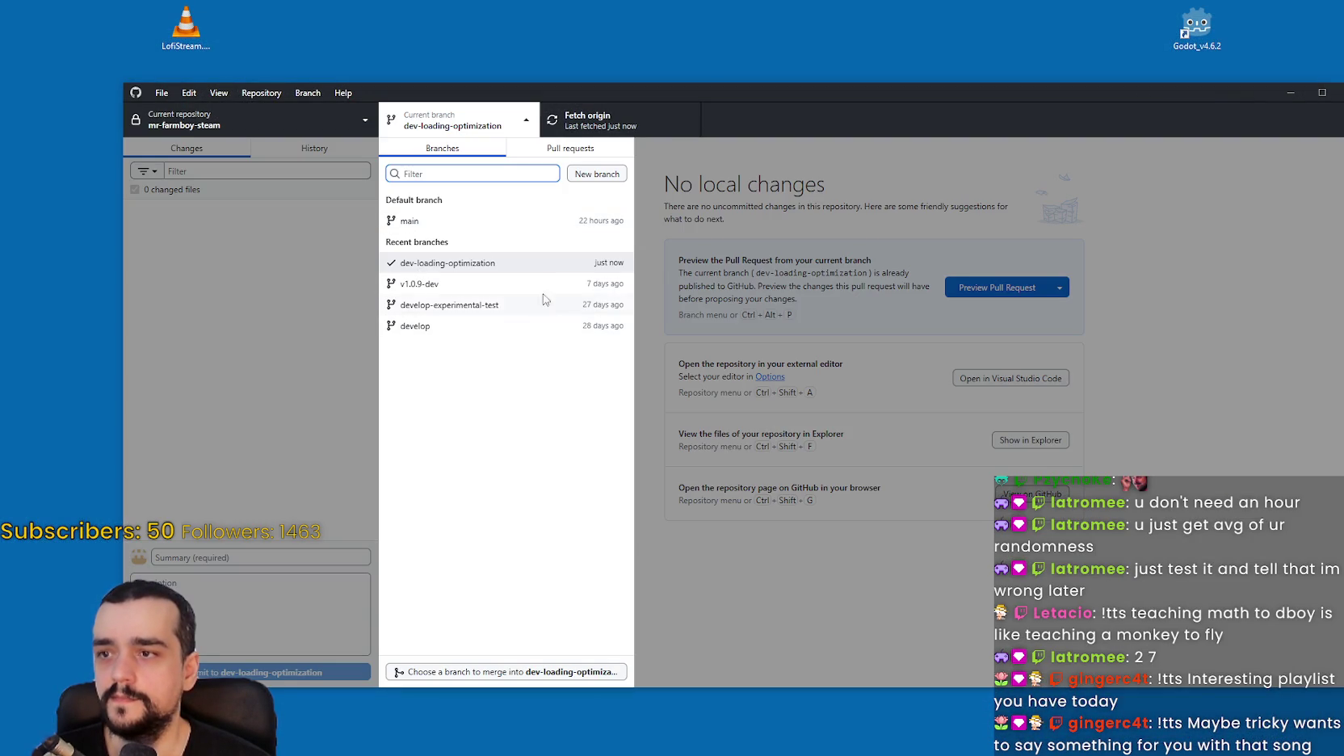
left_click(440, 221)
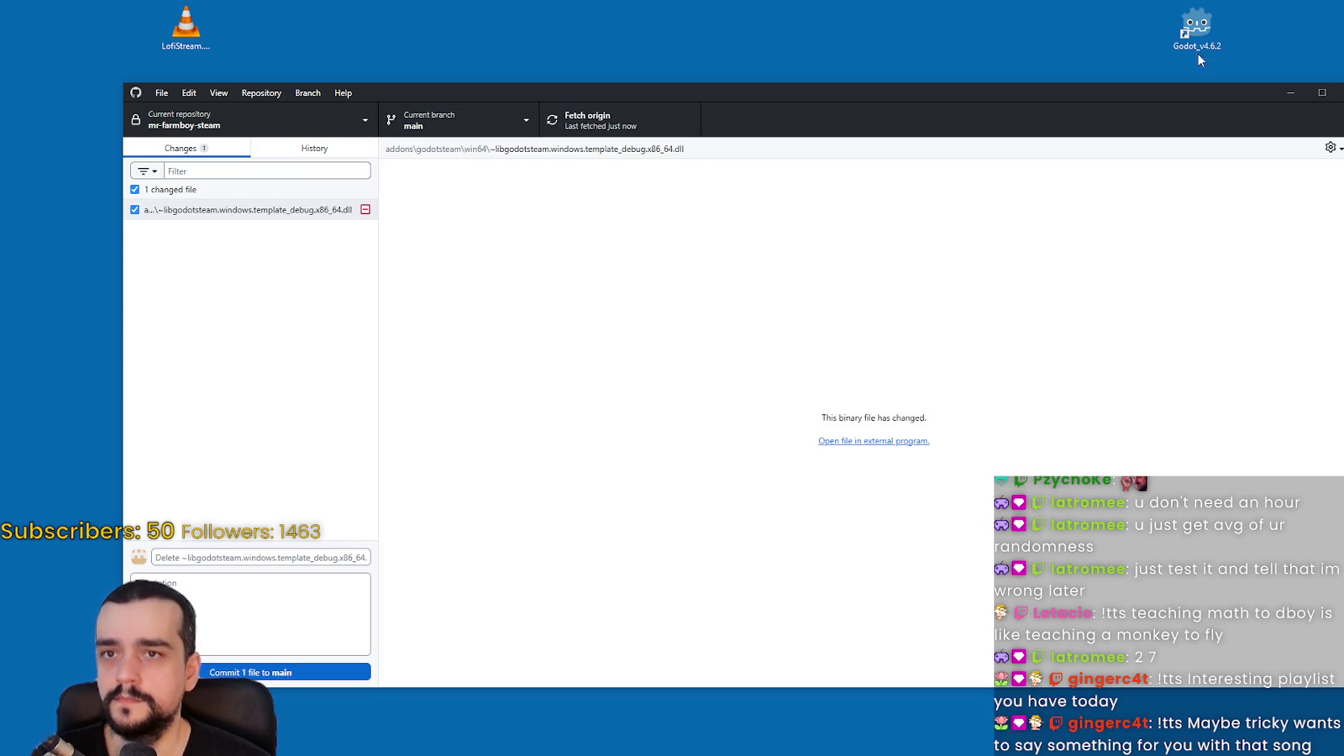
left_click(1196, 29)
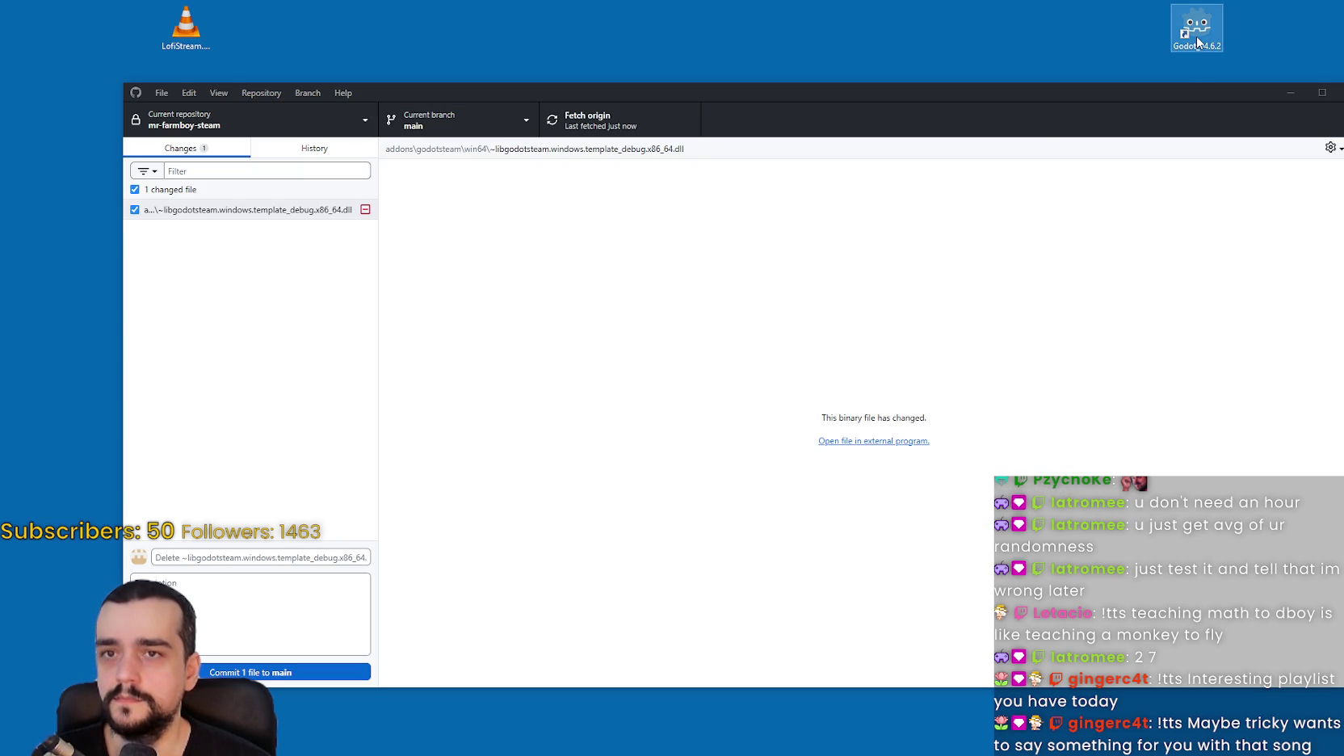
left_click(751, 235)
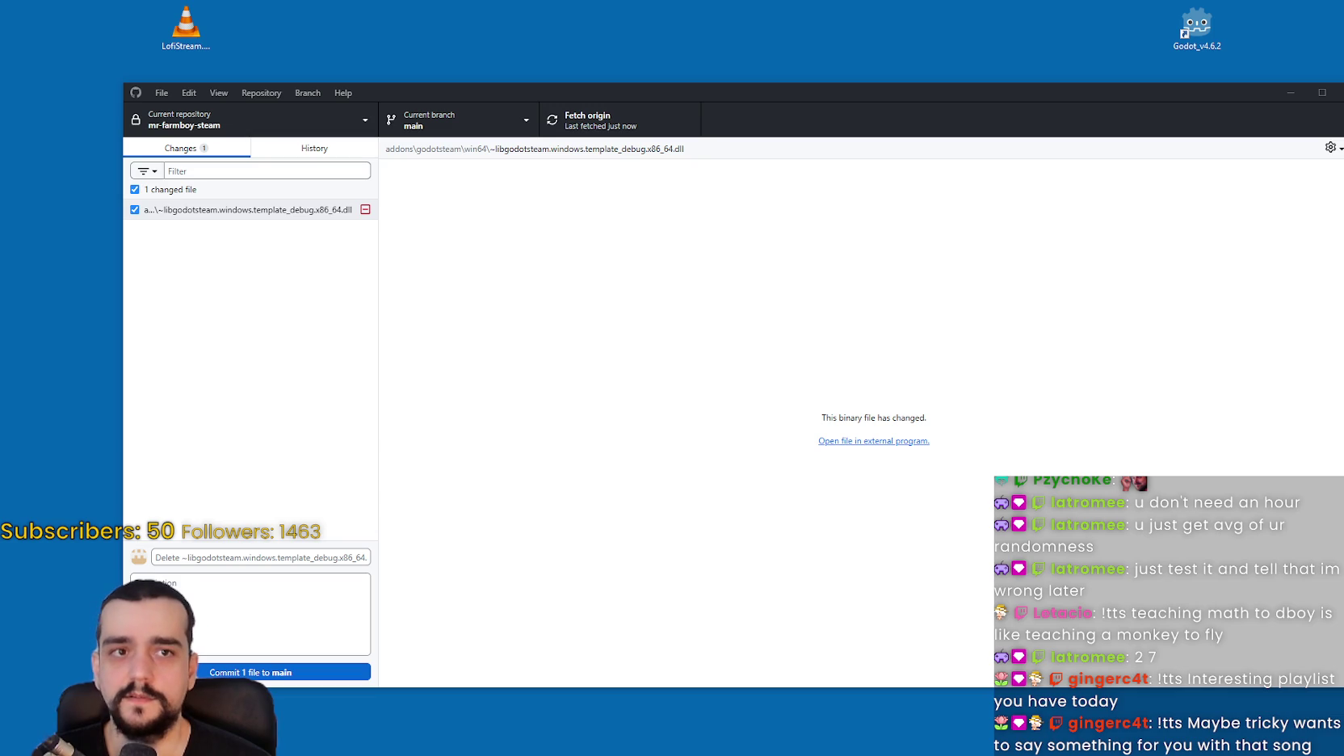